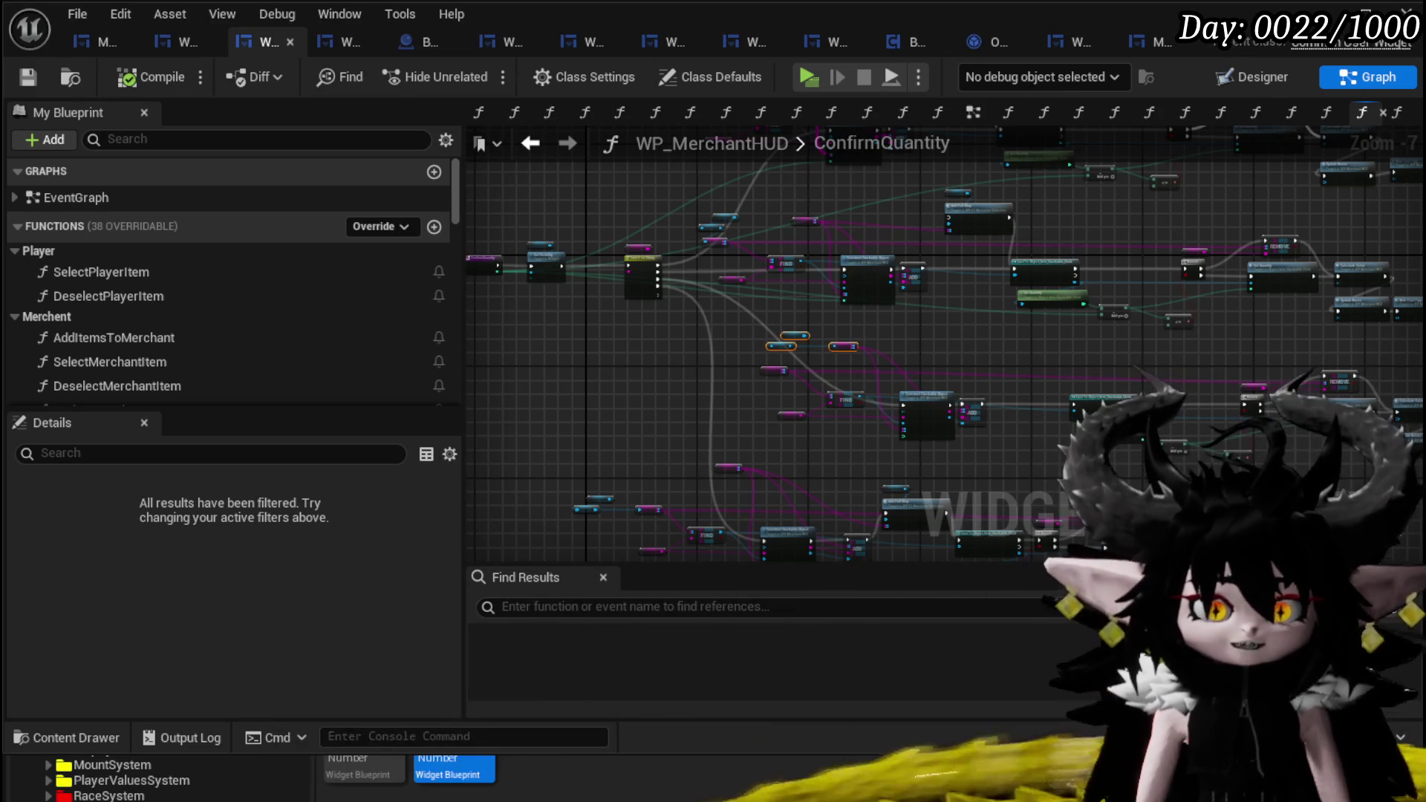
- Inspect the ConfirmQuantity graph around its entry node and Switch on String node
drag(810, 363, 900, 368)
scroll(732, 344, up, 6)
mouse_move(732, 344)
mouse_down()
mouse_move(725, 433)
mouse_move(847, 397)
mouse_move(1010, 435)
mouse_up()
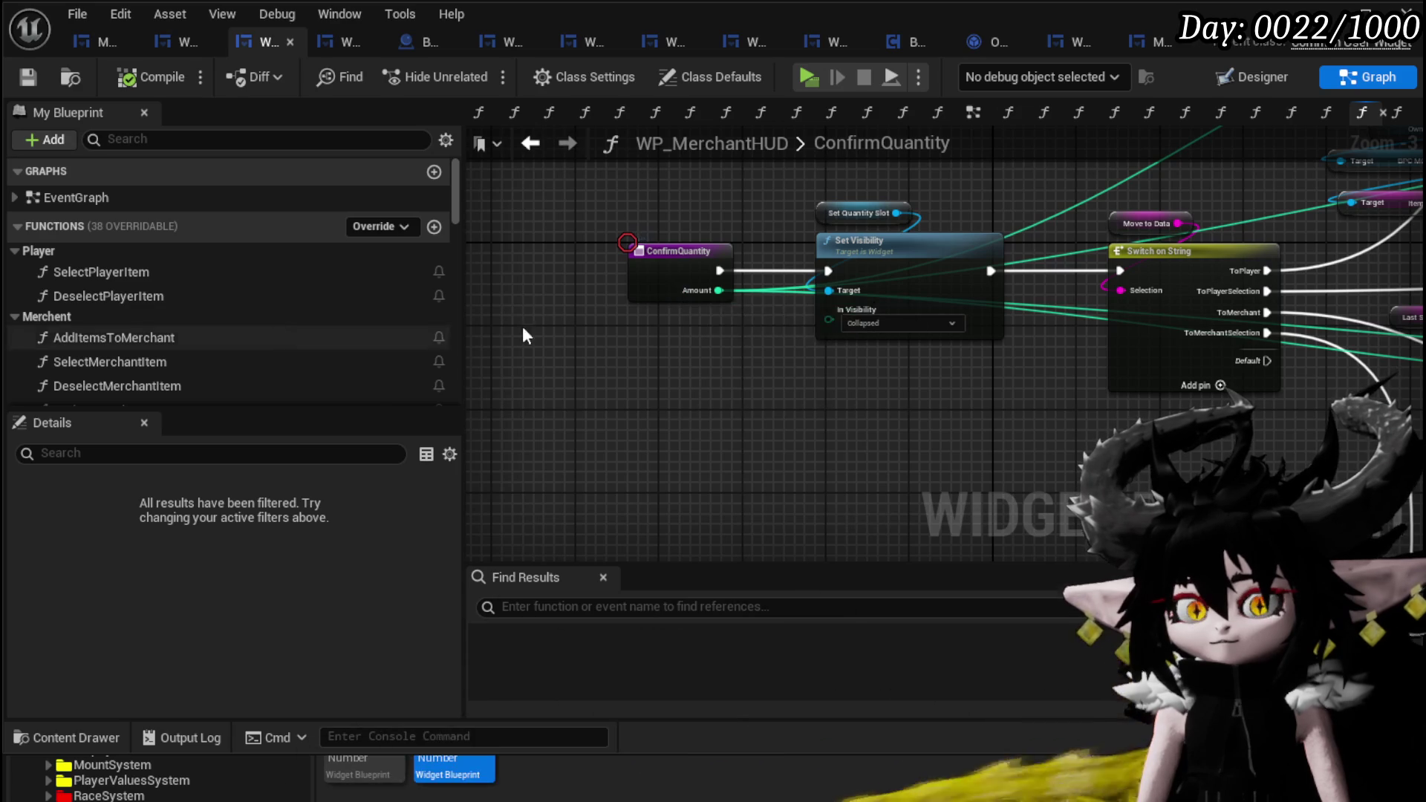
drag(1233, 326, 995, 336)
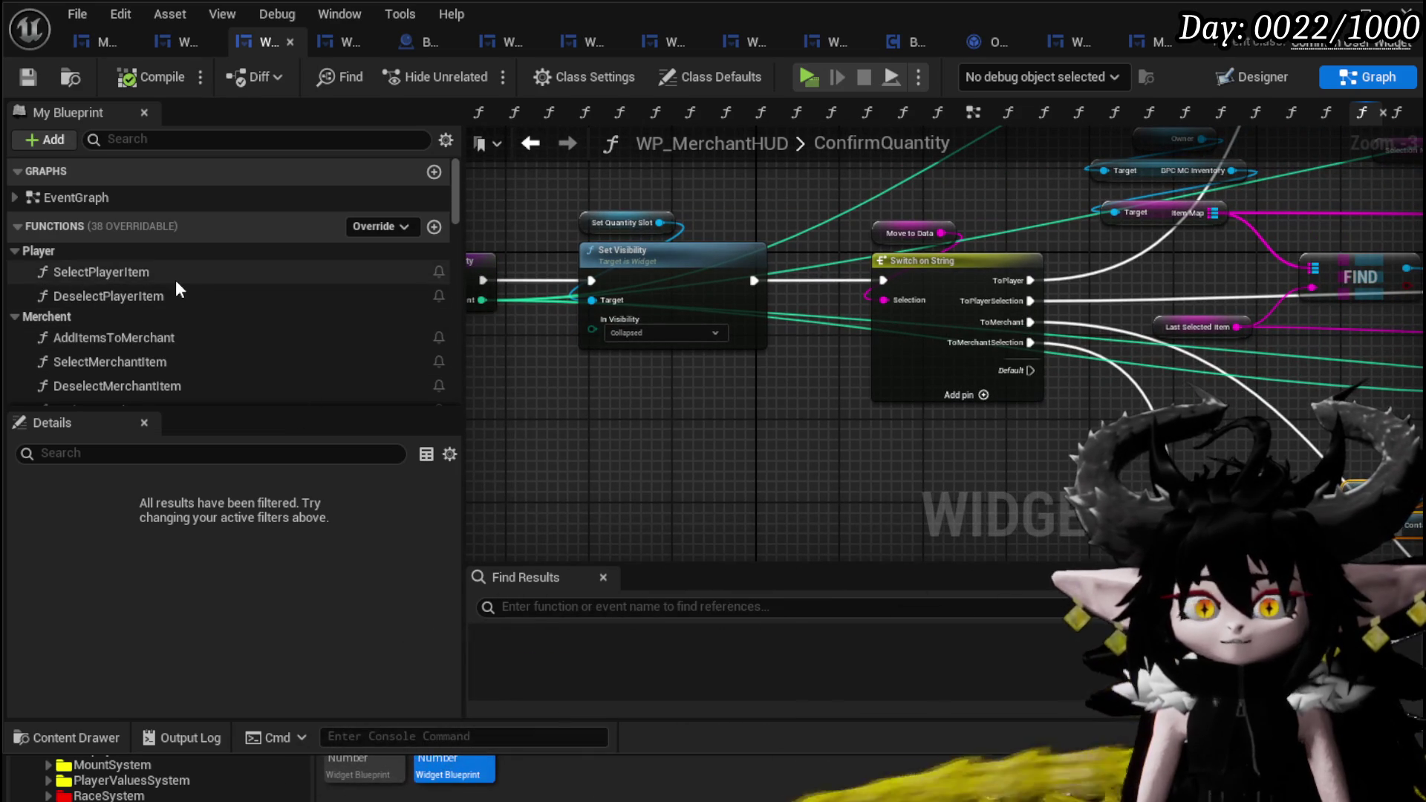
- View SelectMerchantItem, then open DeselectMerchantItem and switch over to the browser
double_click(147, 360)
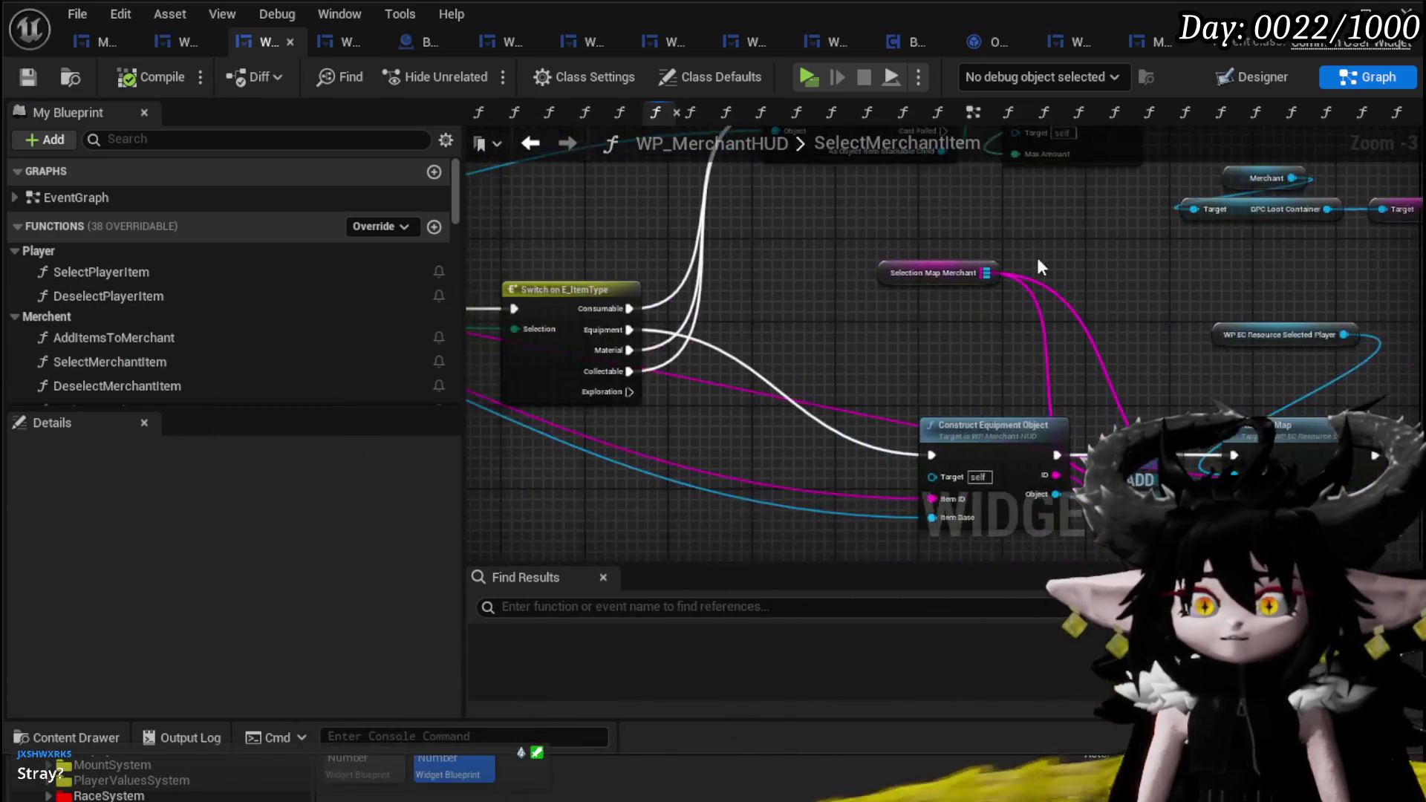
drag(873, 301, 1283, 285)
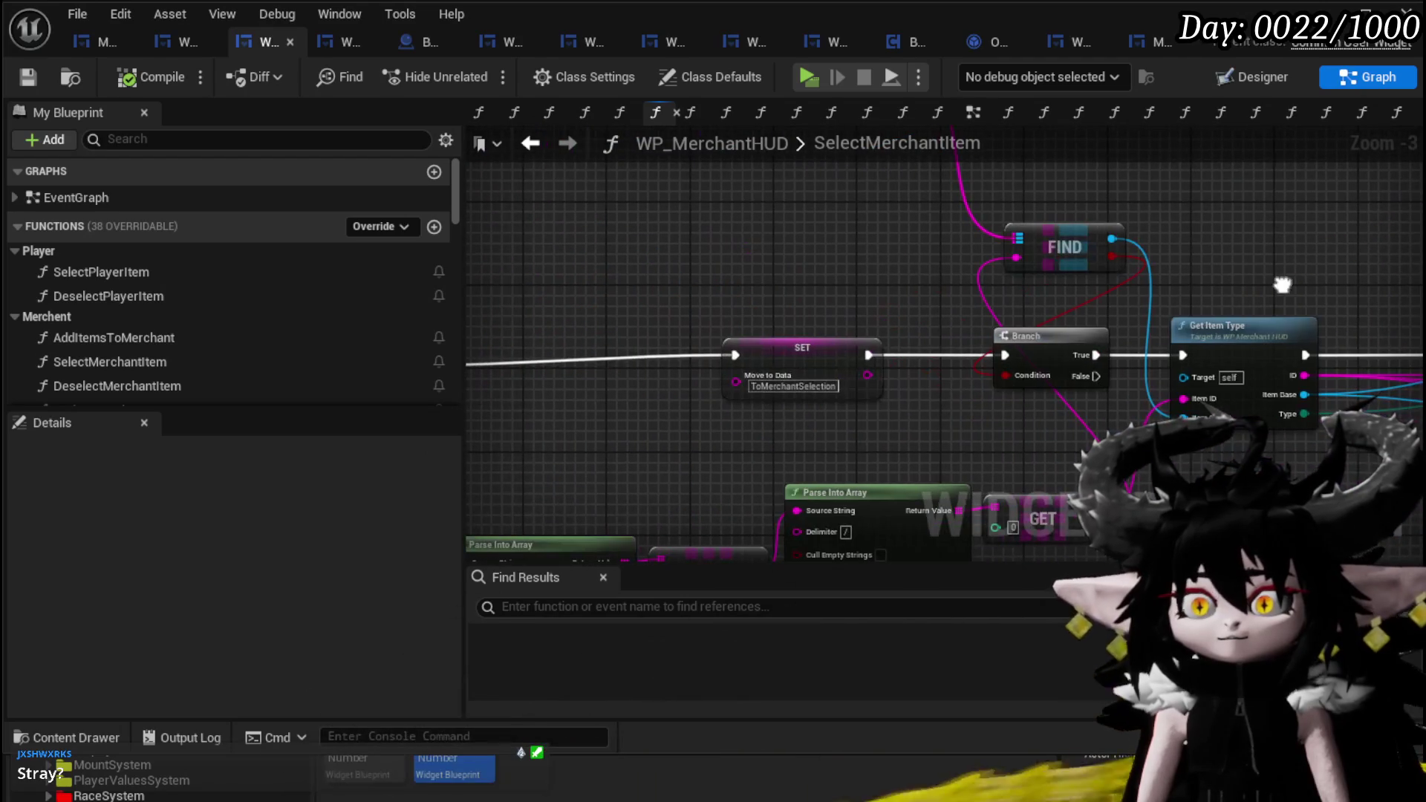
double_click(172, 386)
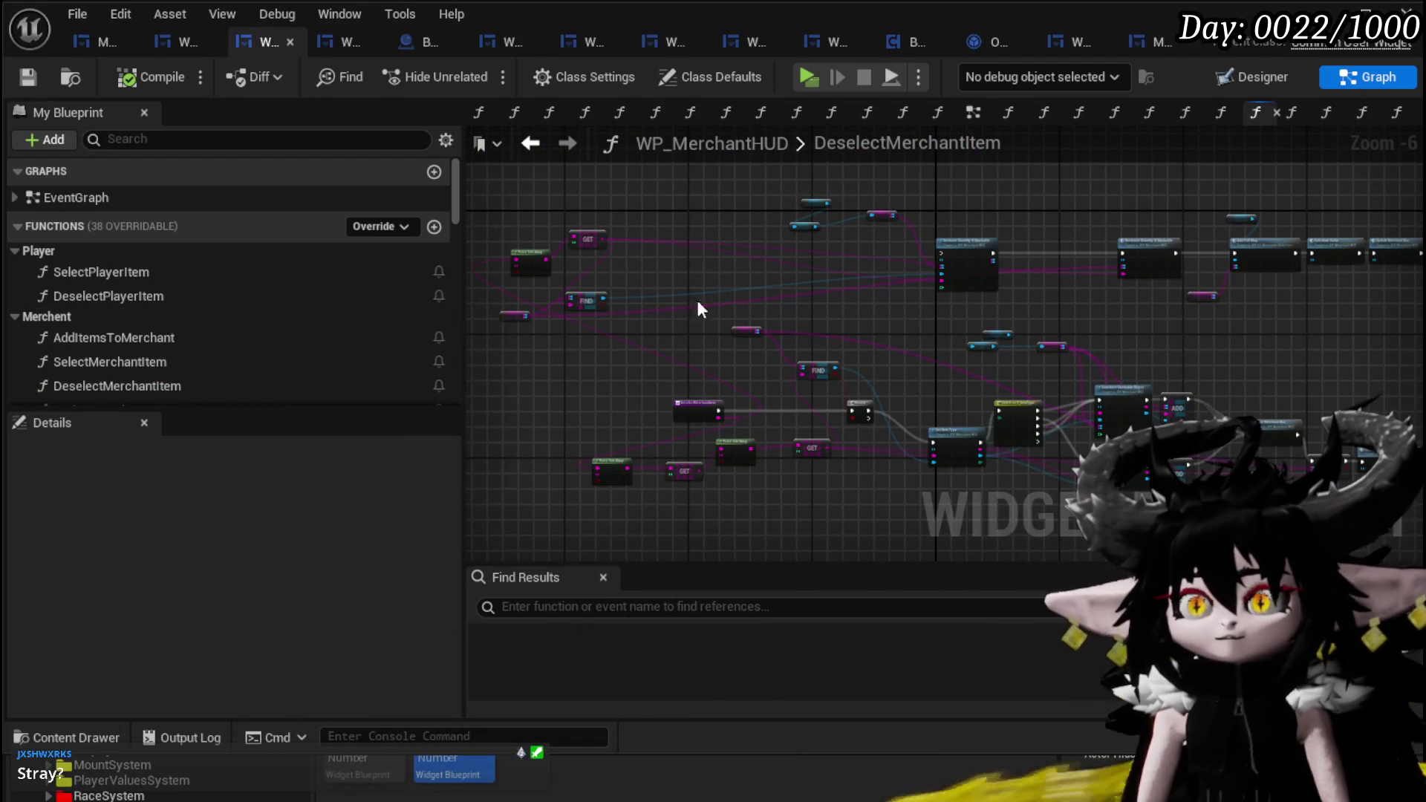
scroll(665, 301, down, 3)
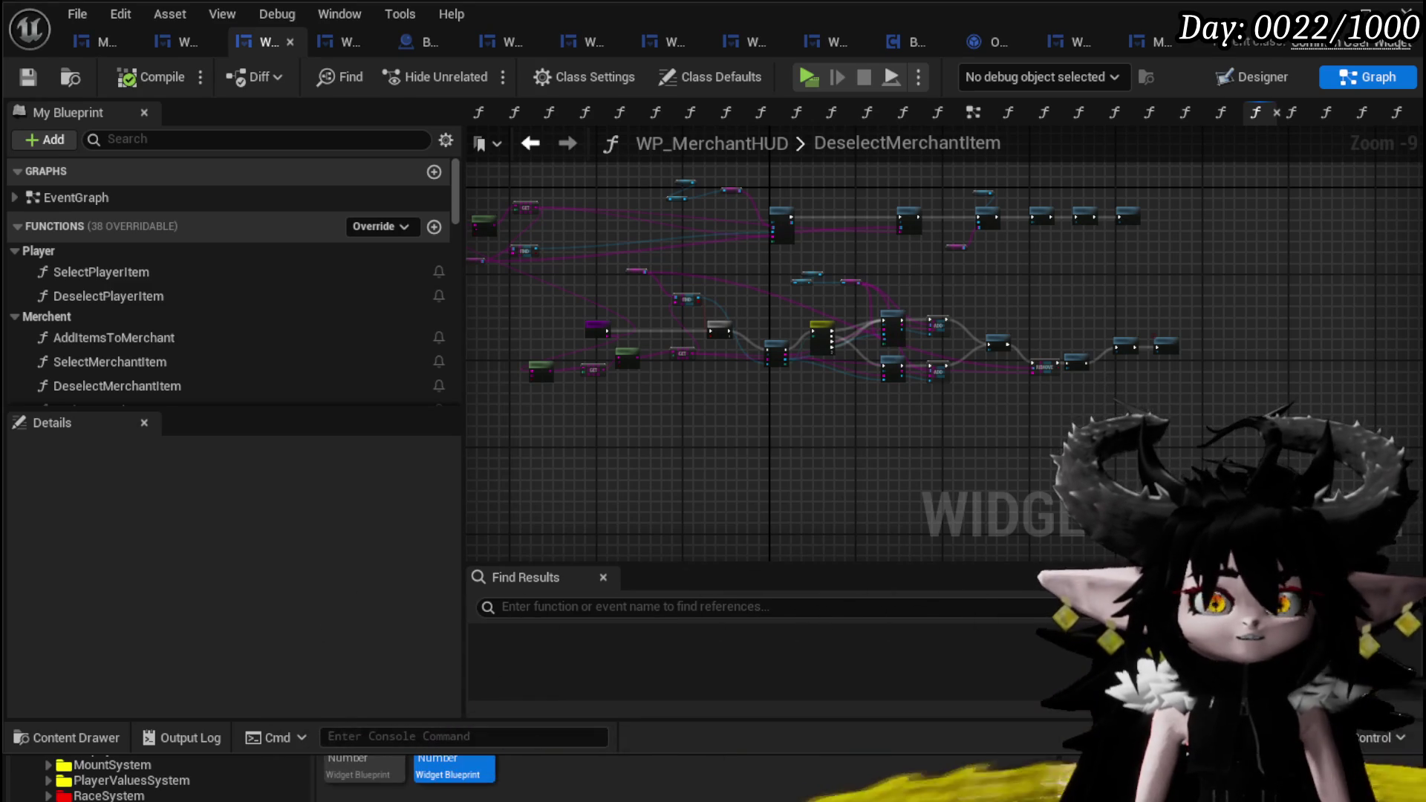
key(alt+Tab)
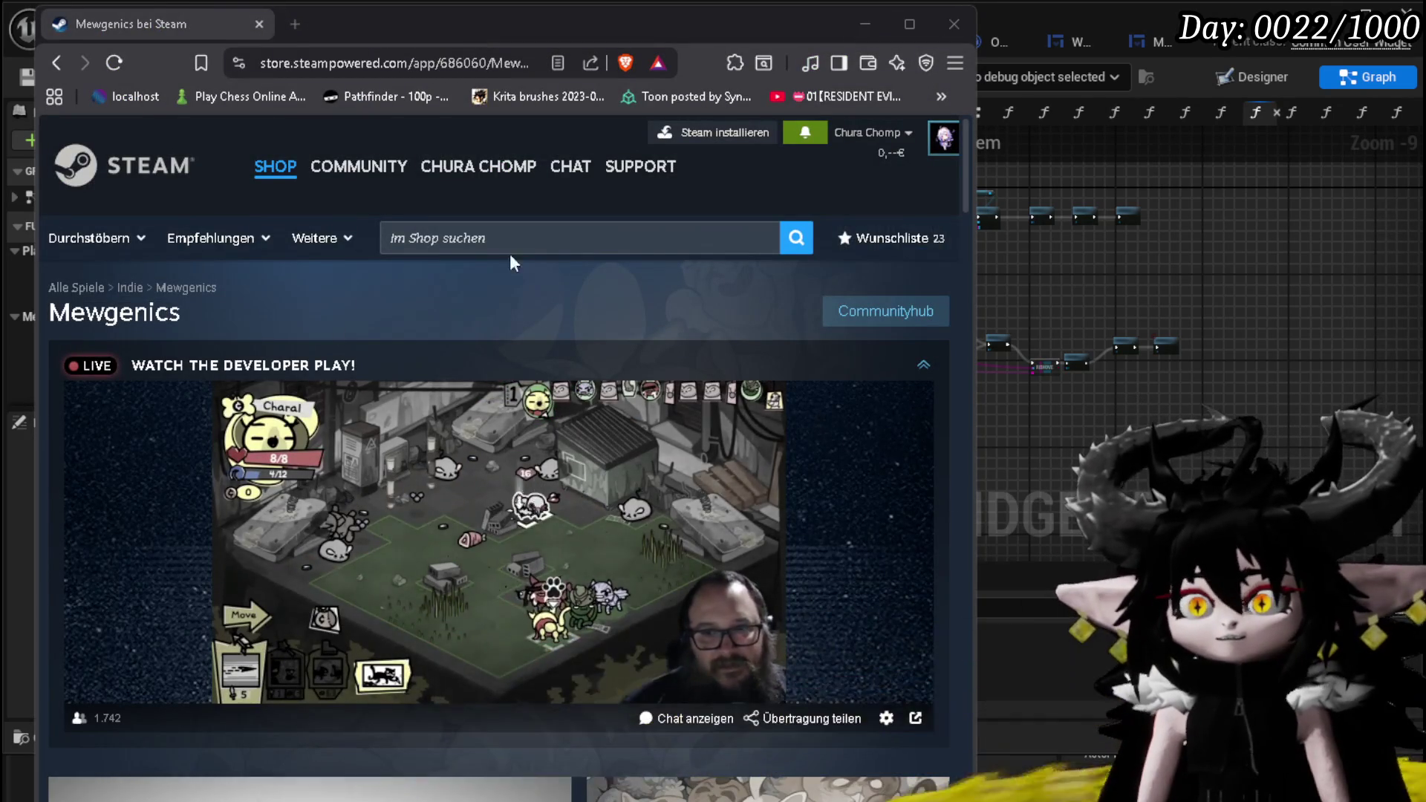
- Browse the Mewgenics Steam screenshots, including the graveyard one, then return to the editor
scroll(620, 297, down, 4)
scroll(750, 491, down, 4)
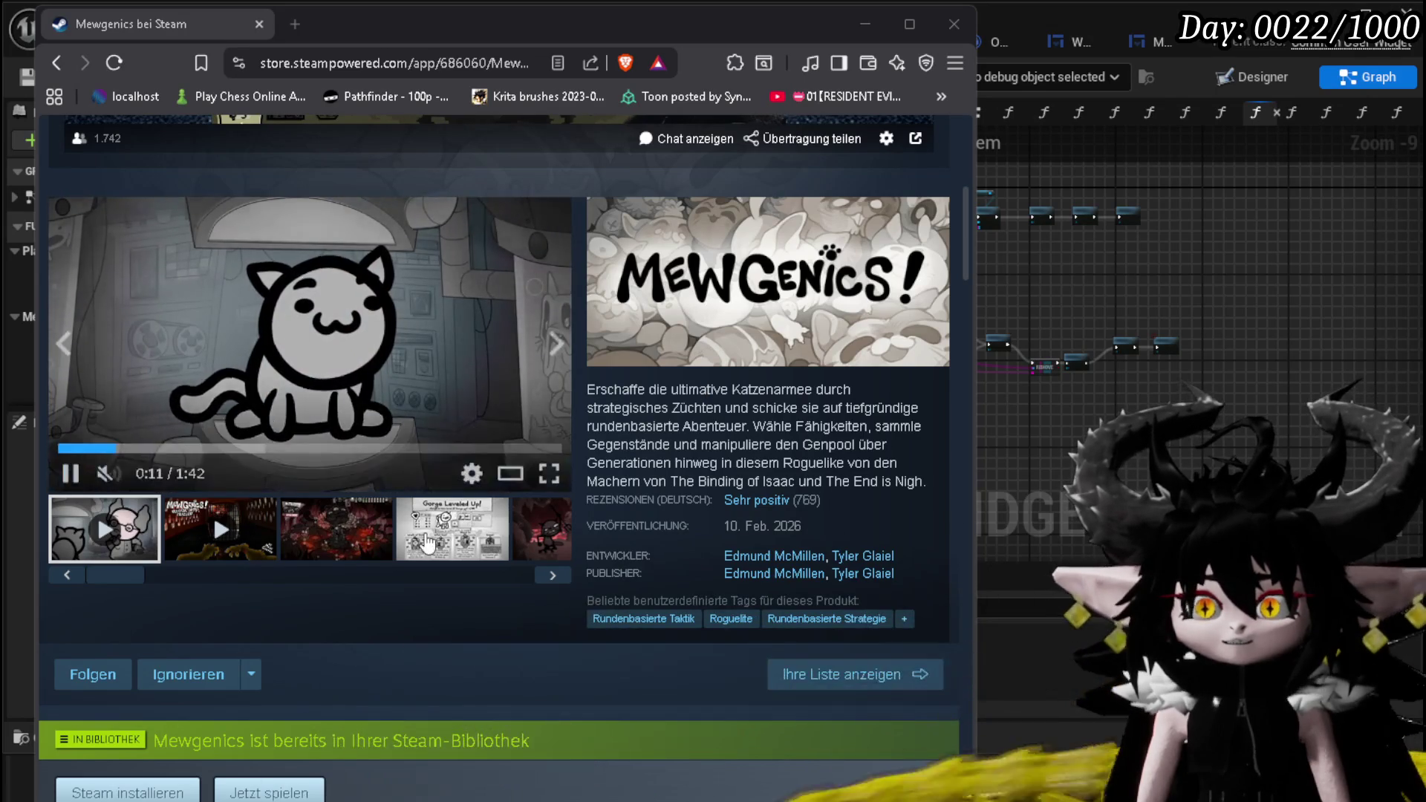
click(367, 545)
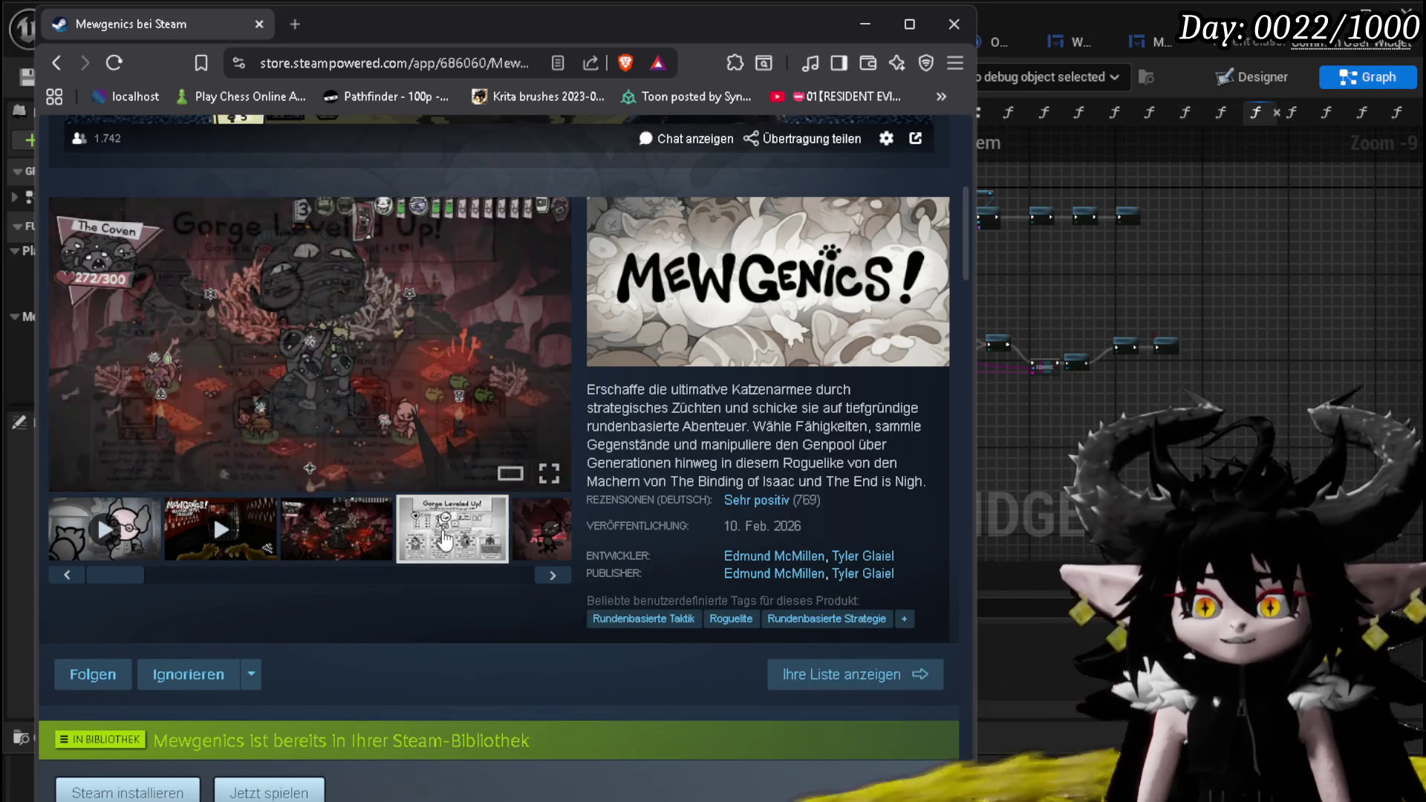
drag(235, 591, 293, 579)
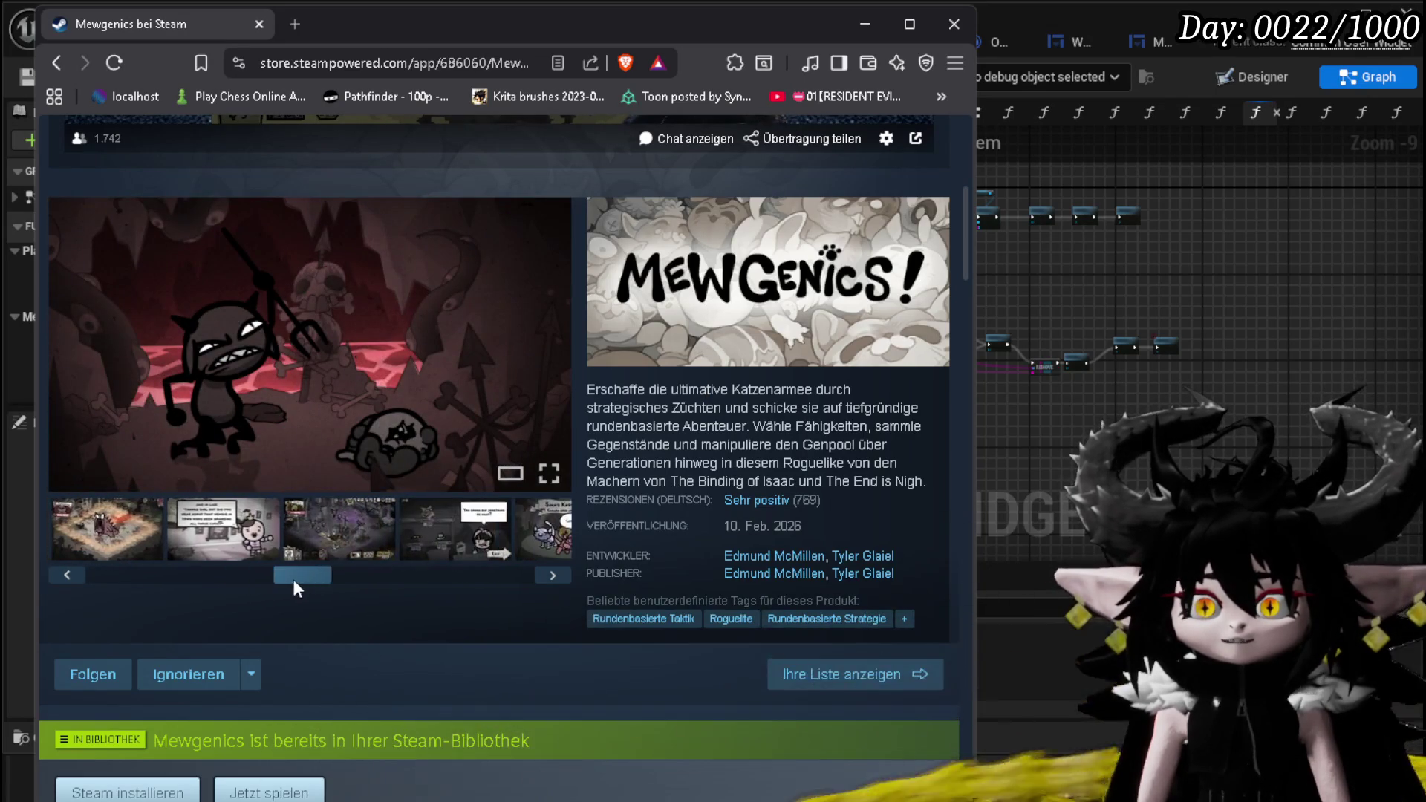
click(319, 552)
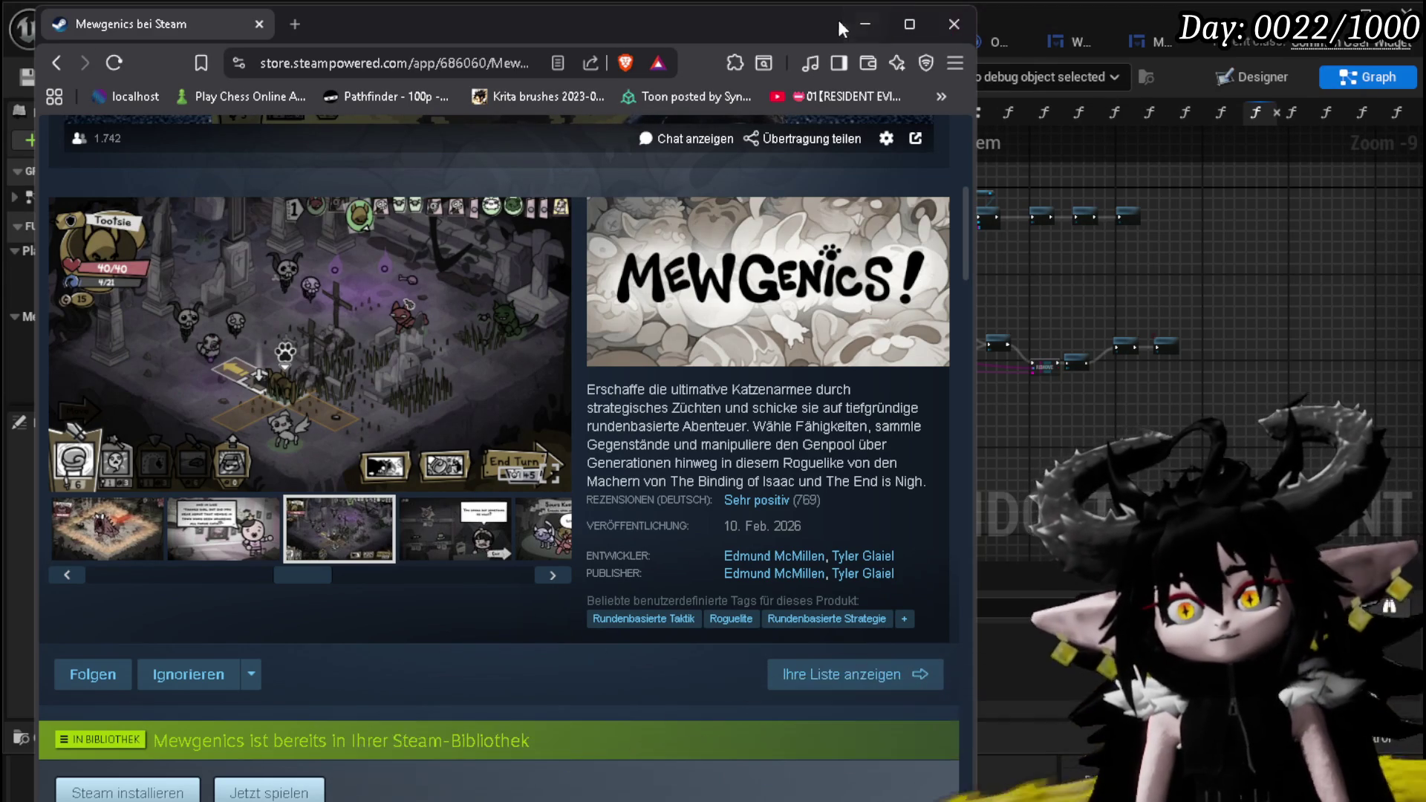
key(alt+Tab)
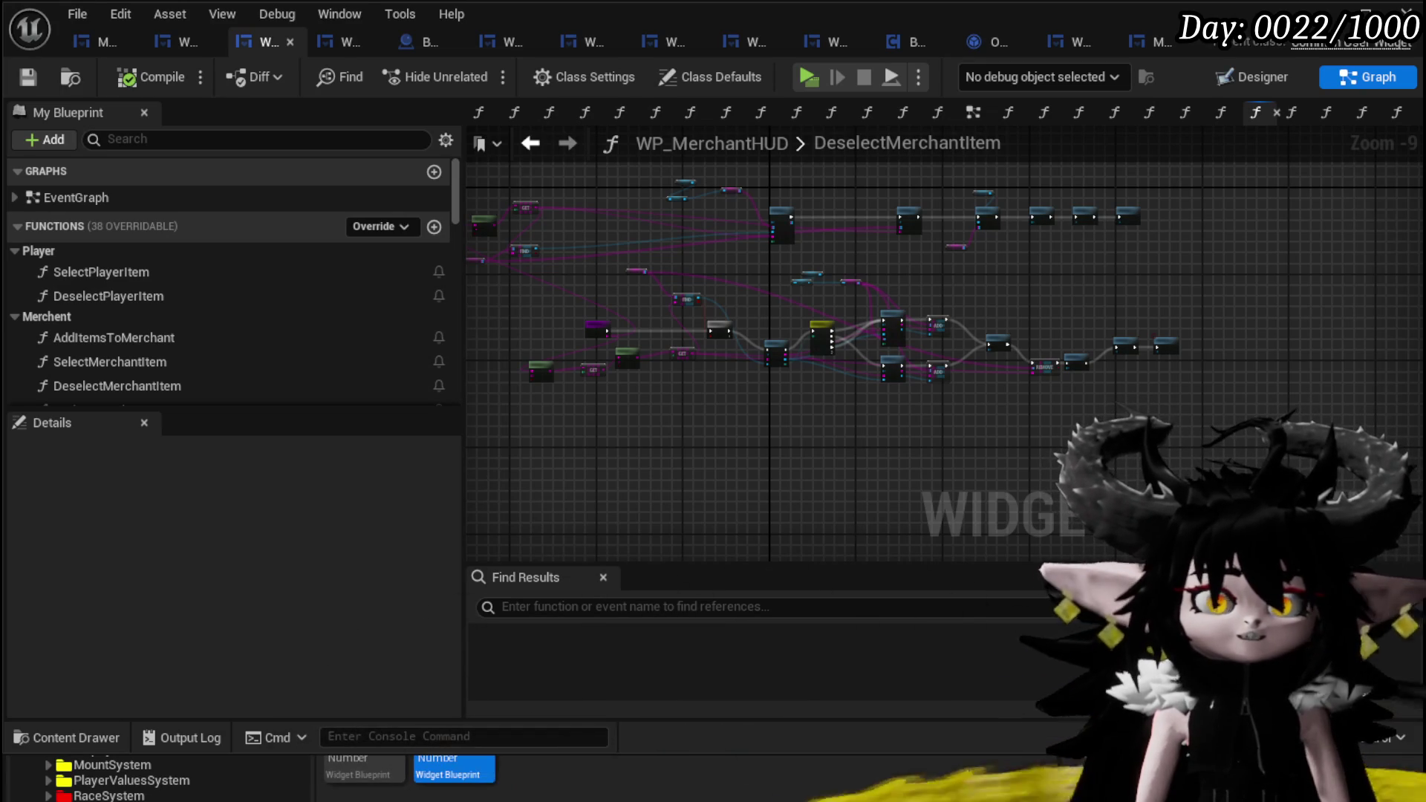
- Survey the DeselectMerchantItem graph from FIND, Branch and Switch through REMOVE and Calculate Value
scroll(802, 297, up, 3)
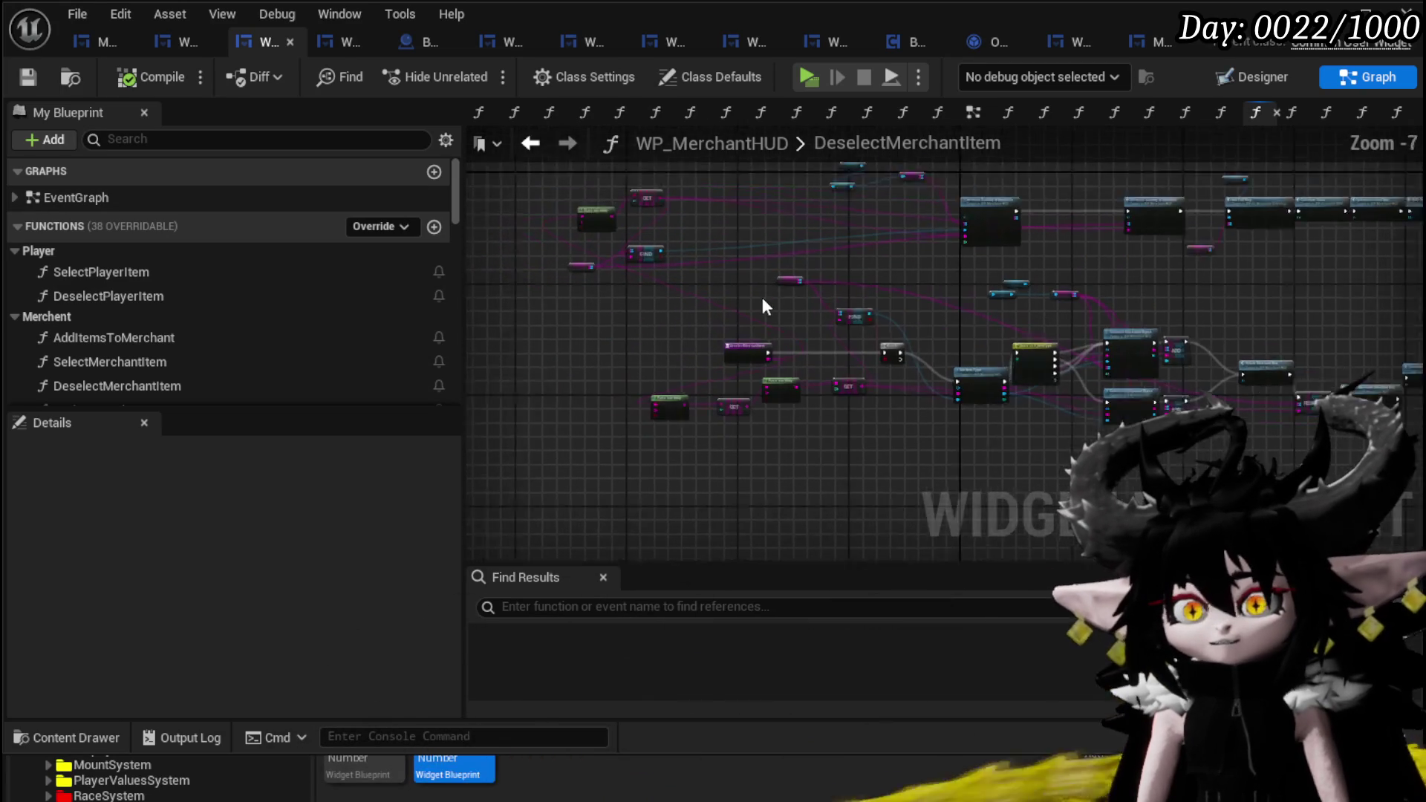
mouse_move(802, 297)
mouse_down()
mouse_move(802, 264)
mouse_move(759, 265)
mouse_move(426, 323)
mouse_up()
scroll(747, 271, up, 3)
scroll(685, 332, down, 1)
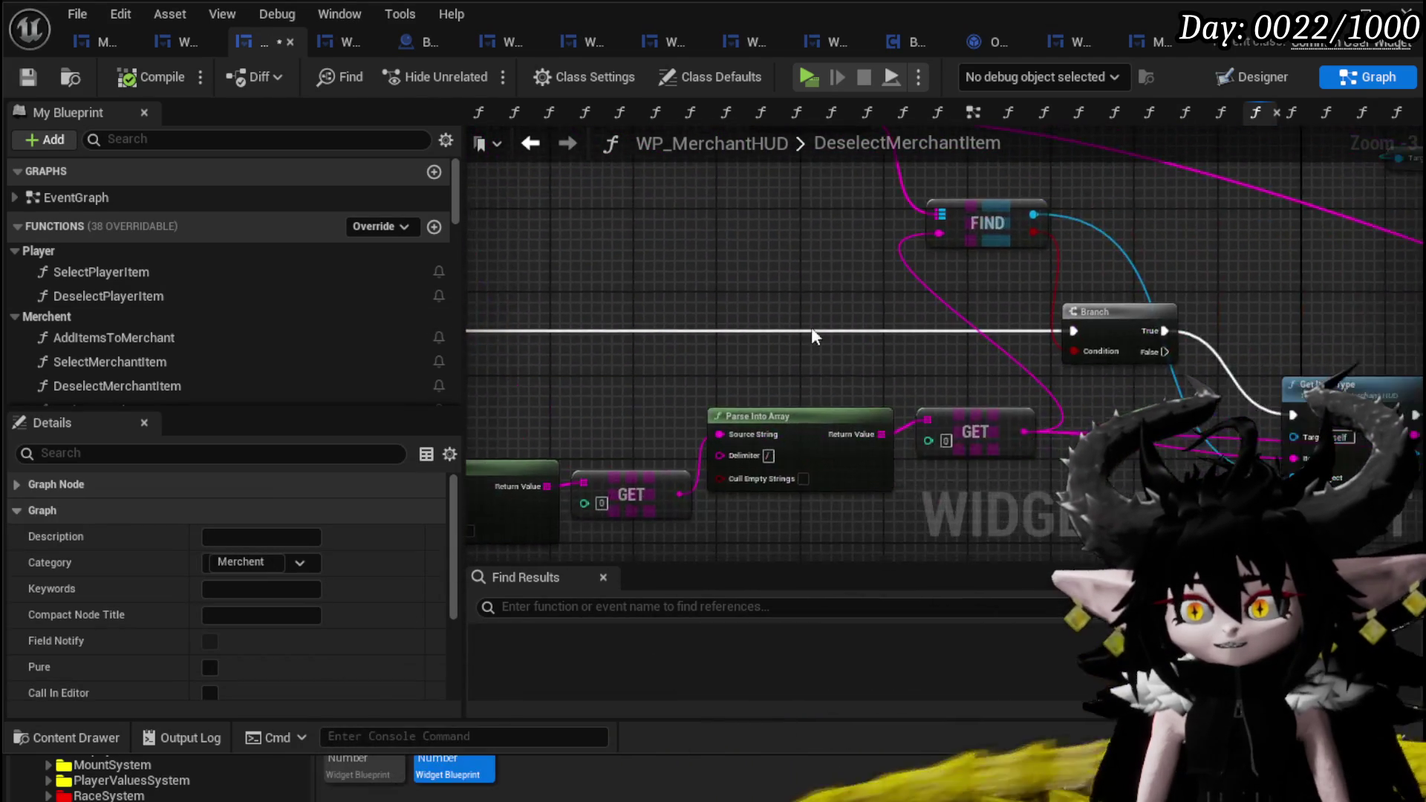
mouse_move(854, 306)
mouse_down()
mouse_move(1144, 343)
mouse_move(587, 307)
mouse_up()
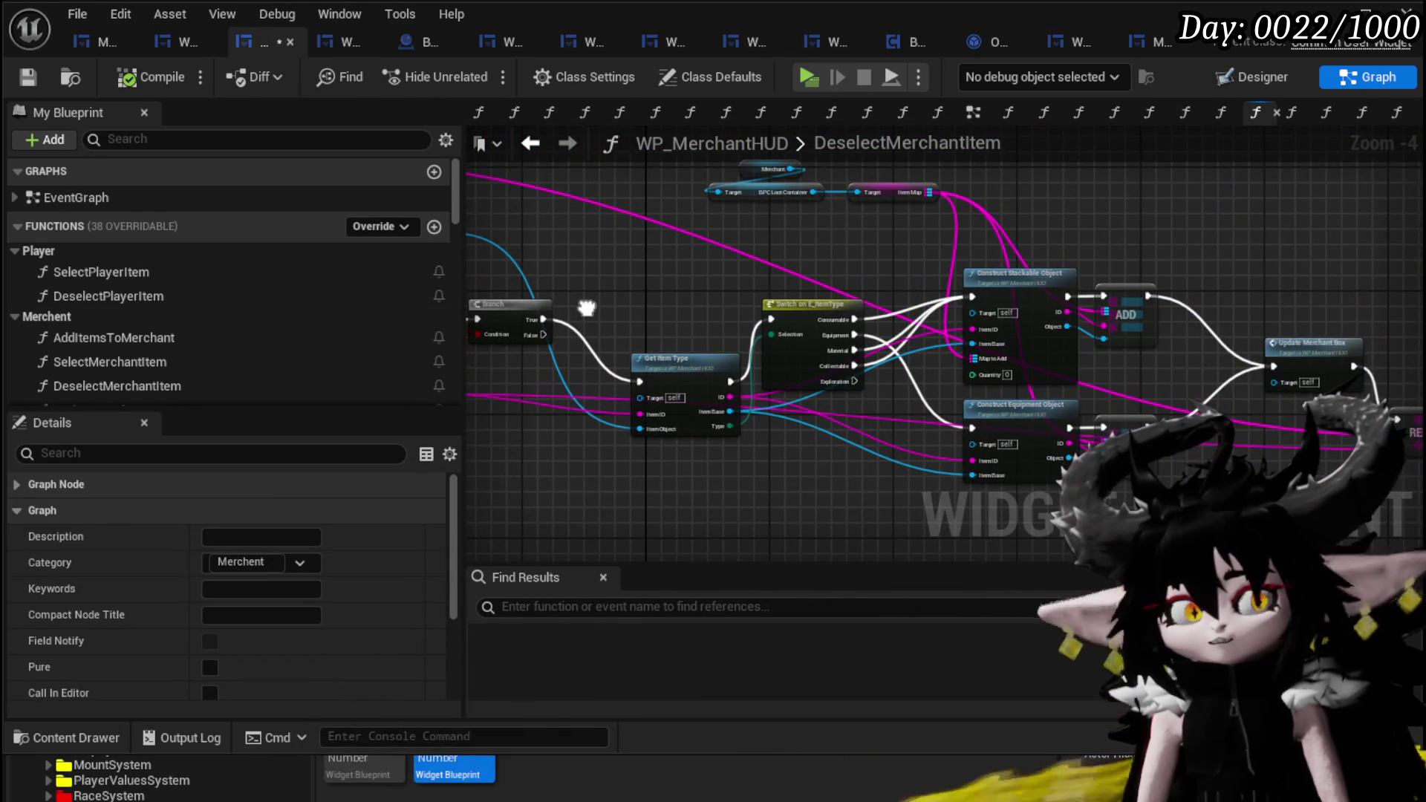
drag(835, 289, 488, 265)
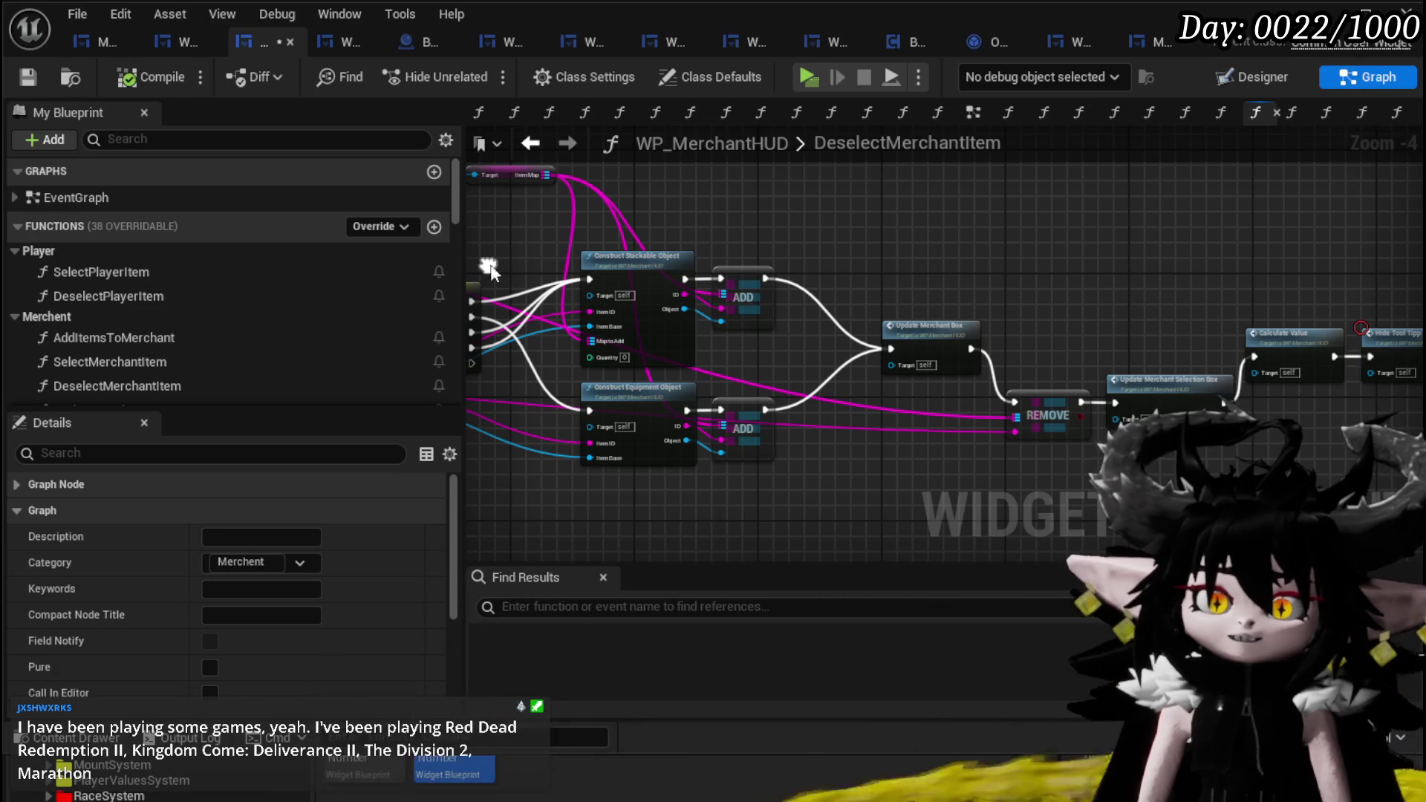
drag(1232, 253, 994, 252)
scroll(1116, 272, down, 2)
mouse_move(1115, 272)
mouse_down()
mouse_move(1015, 280)
mouse_move(769, 261)
mouse_move(866, 359)
mouse_move(935, 277)
mouse_move(898, 262)
mouse_up()
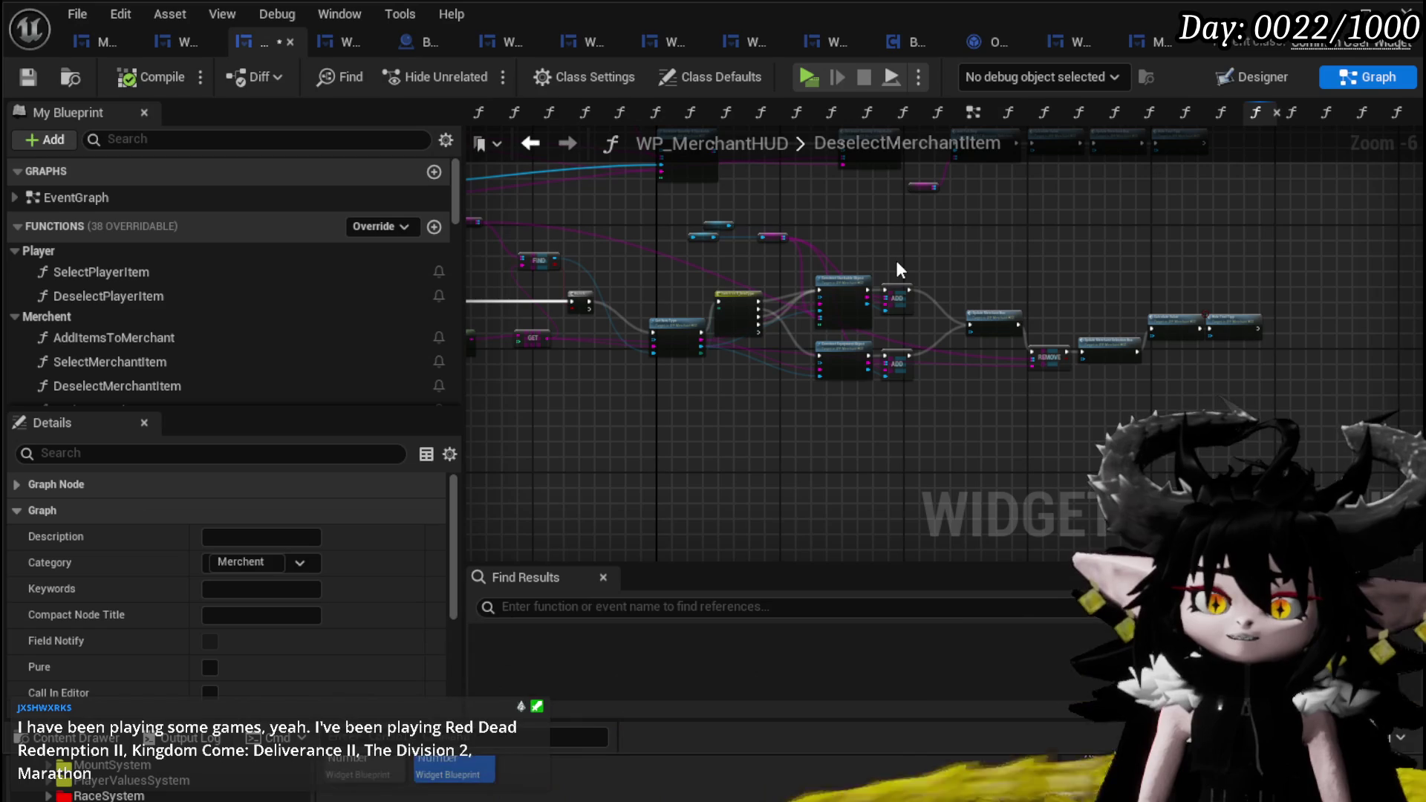
- Recenter on the FIND, Branch and Parse Into Array nodes, then save WP_MerchantHUD
scroll(895, 260, up, 2)
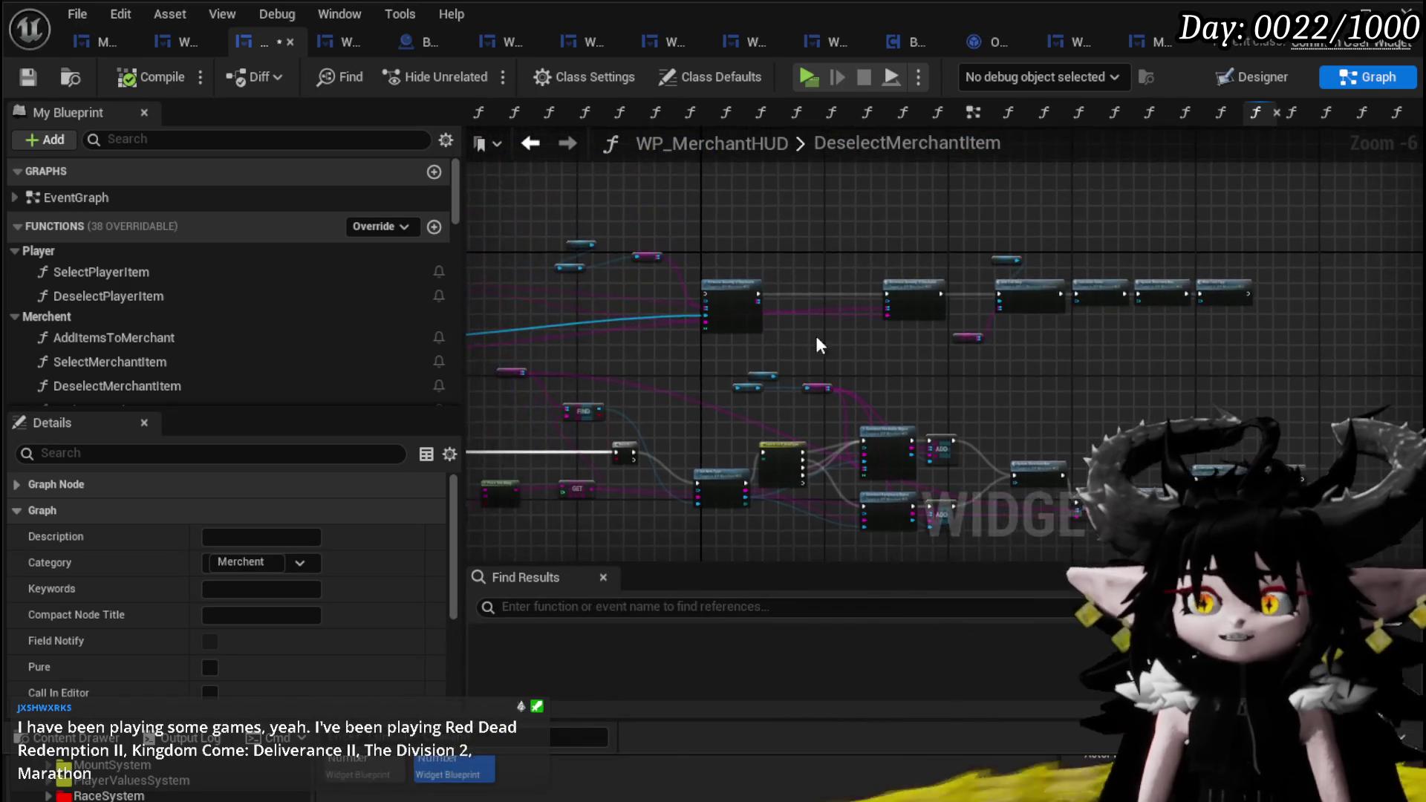
mouse_move(858, 336)
mouse_down()
mouse_move(897, 304)
mouse_move(854, 321)
mouse_up()
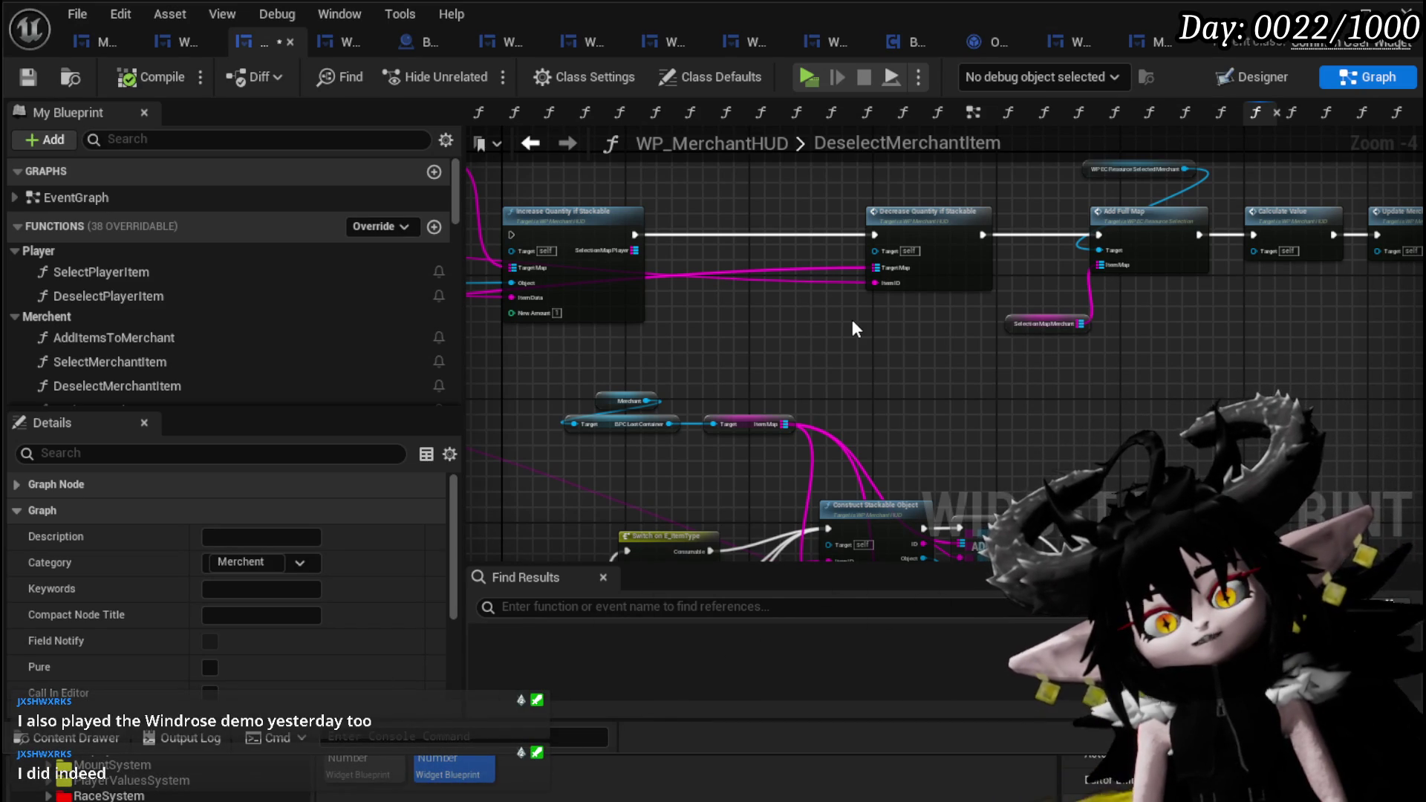
scroll(966, 326, down, 2)
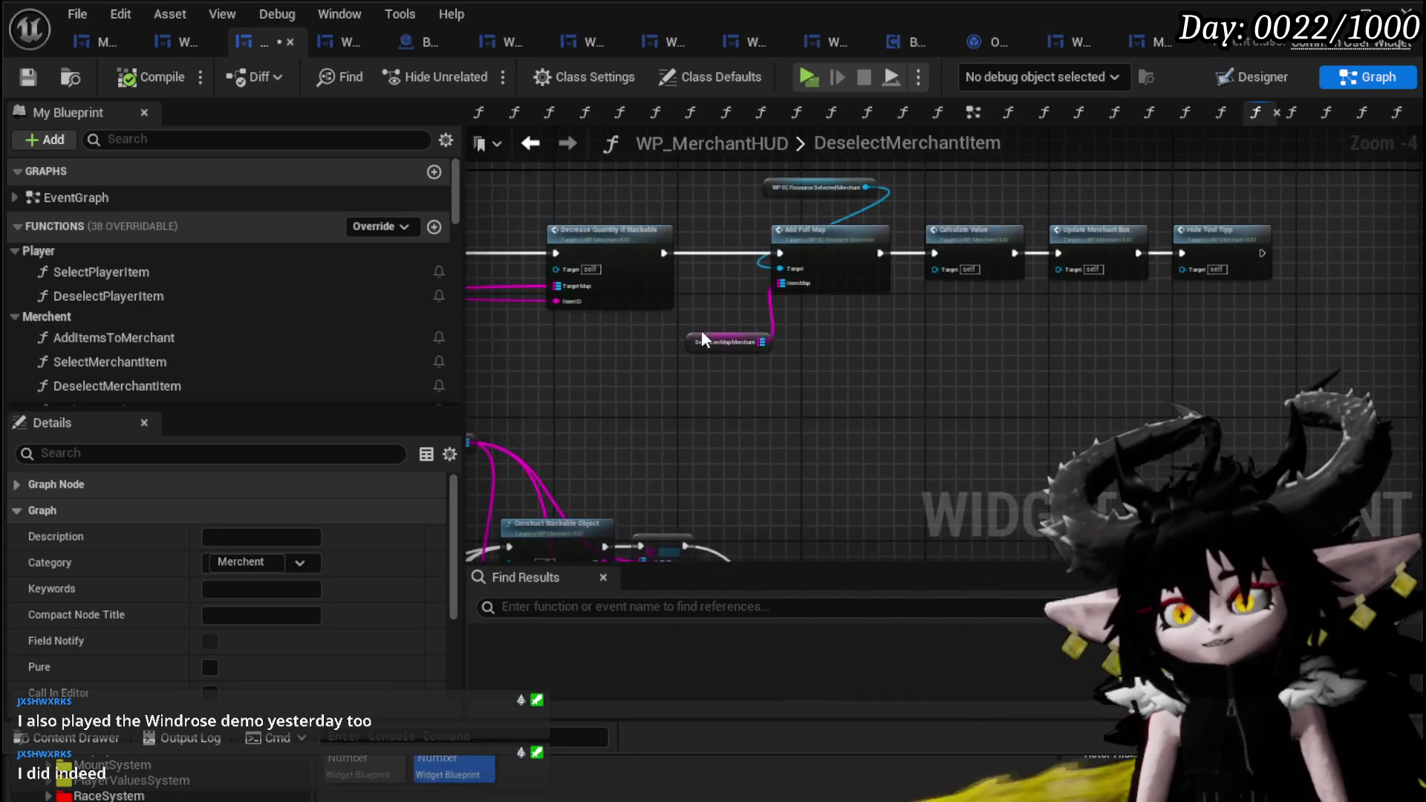
scroll(759, 289, up, 3)
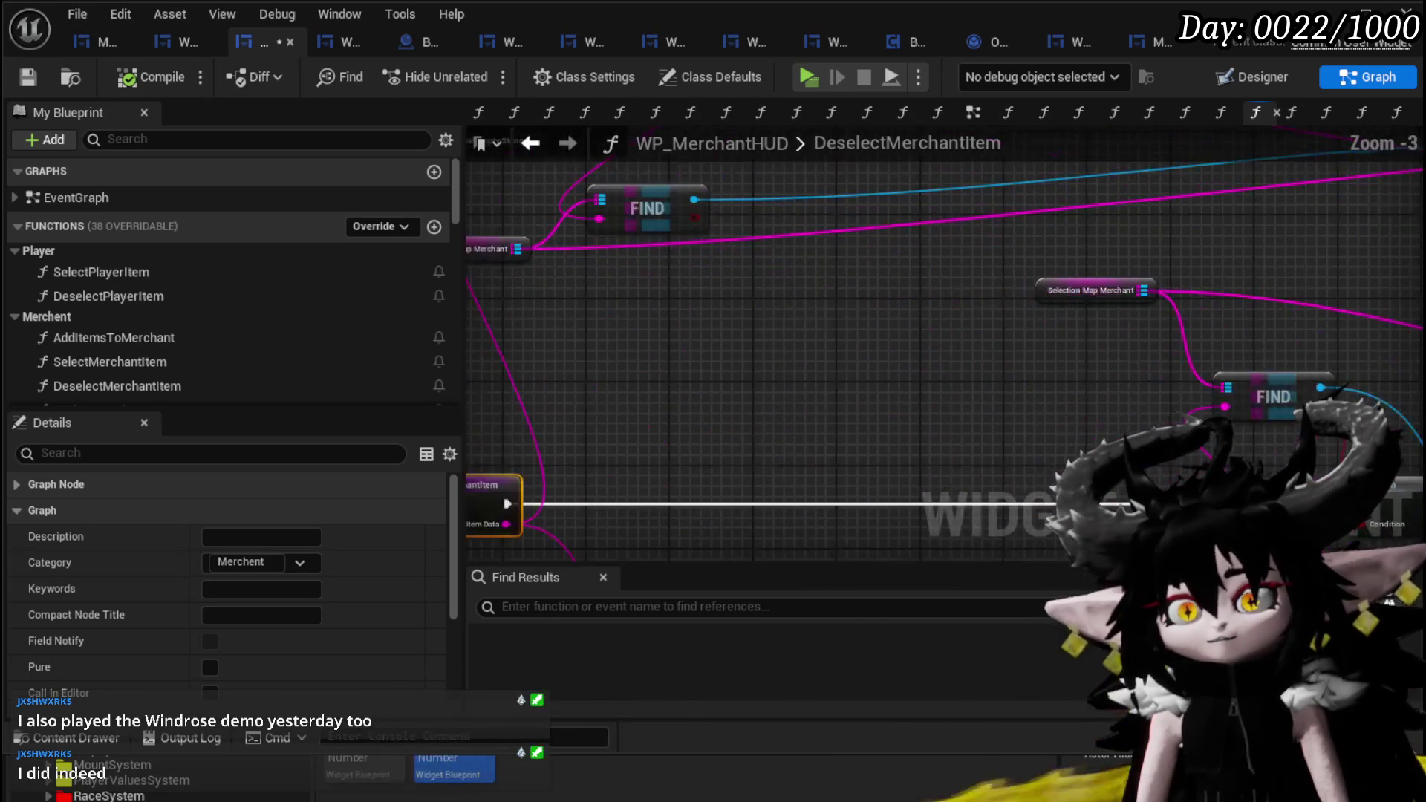
mouse_move(603, 346)
mouse_down()
mouse_move(640, 261)
mouse_move(572, 350)
mouse_move(652, 296)
mouse_move(658, 308)
mouse_up()
scroll(778, 333, down, 3)
mouse_move(778, 364)
mouse_down()
mouse_move(897, 364)
mouse_move(807, 366)
mouse_up()
click(28, 77)
- Pan the graph and open the SelectMerchantItem function graph
mouse_move(648, 325)
mouse_down()
mouse_move(640, 297)
mouse_move(743, 283)
mouse_up()
mouse_move(567, 326)
mouse_down()
mouse_move(646, 328)
mouse_move(732, 304)
mouse_up()
scroll(773, 312, up, 2)
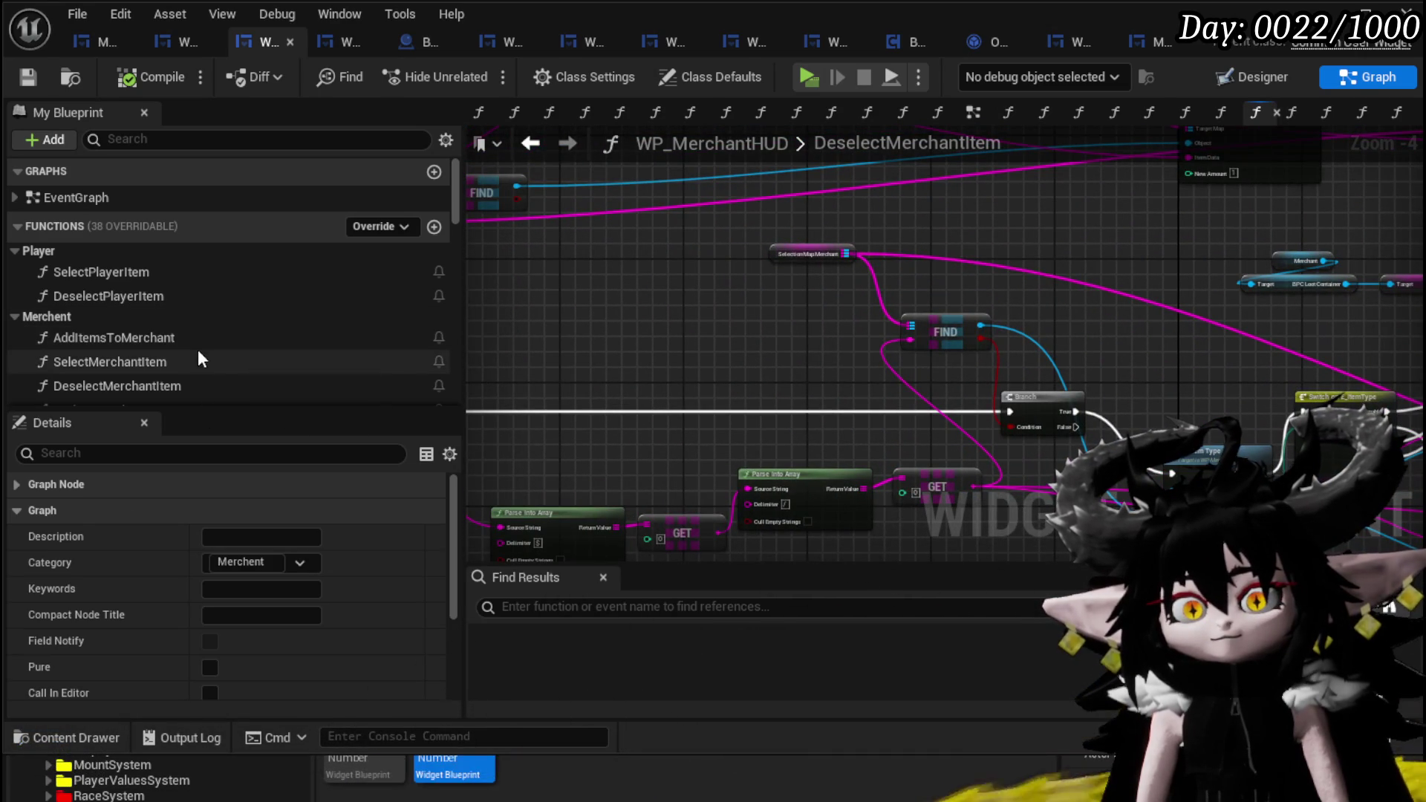
double_click(198, 361)
- Delete the stray node group and the middle node group from SelectMerchantItem
drag(623, 269, 595, 401)
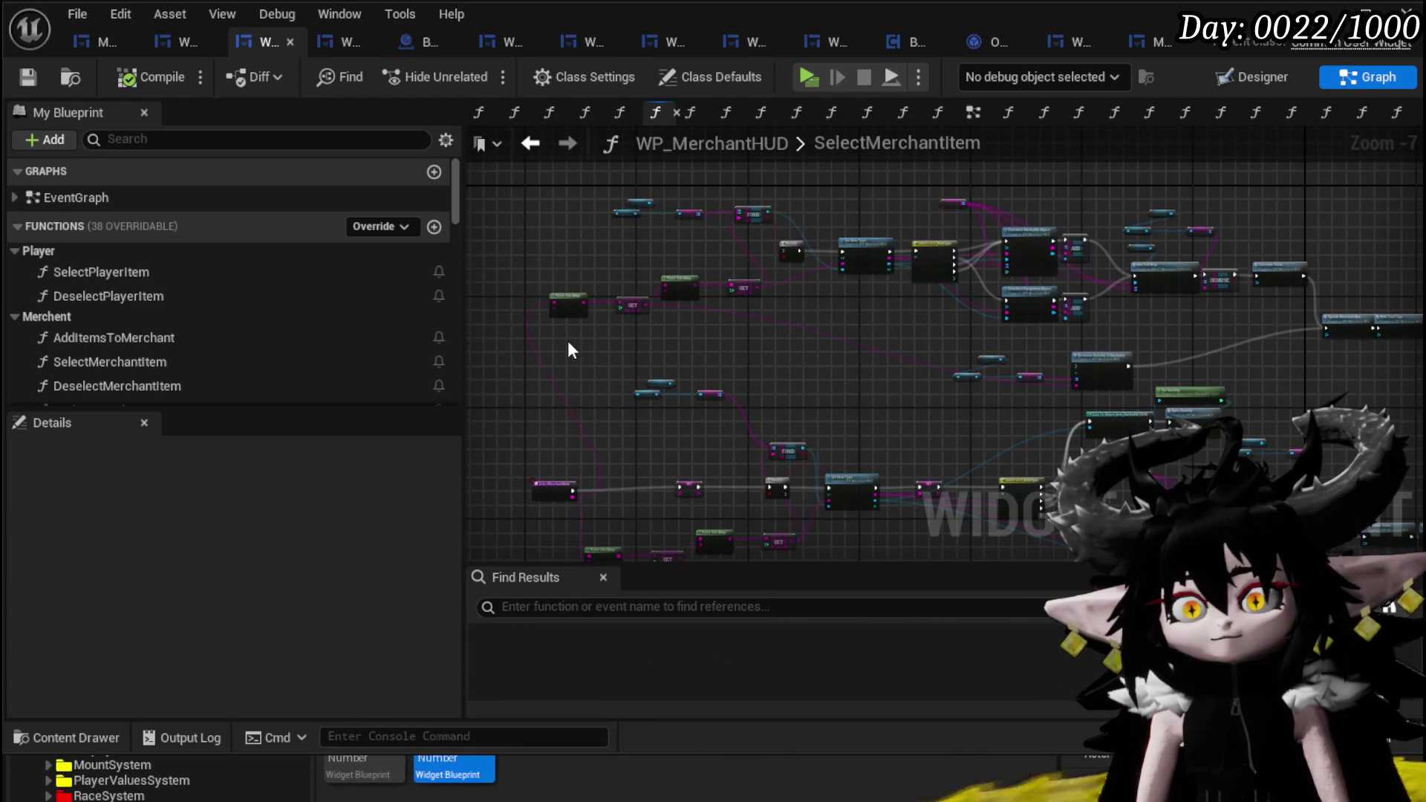
mouse_move(553, 319)
mouse_down()
mouse_move(879, 195)
mouse_move(594, 208)
mouse_up()
key(Delete)
mouse_move(716, 281)
mouse_down()
mouse_move(866, 349)
mouse_move(1045, 236)
mouse_up()
key(Delete)
key(Delete)
- Select all remaining SelectMerchantItem nodes, then compile and save WP_MerchantHUD
scroll(850, 235, up, 1)
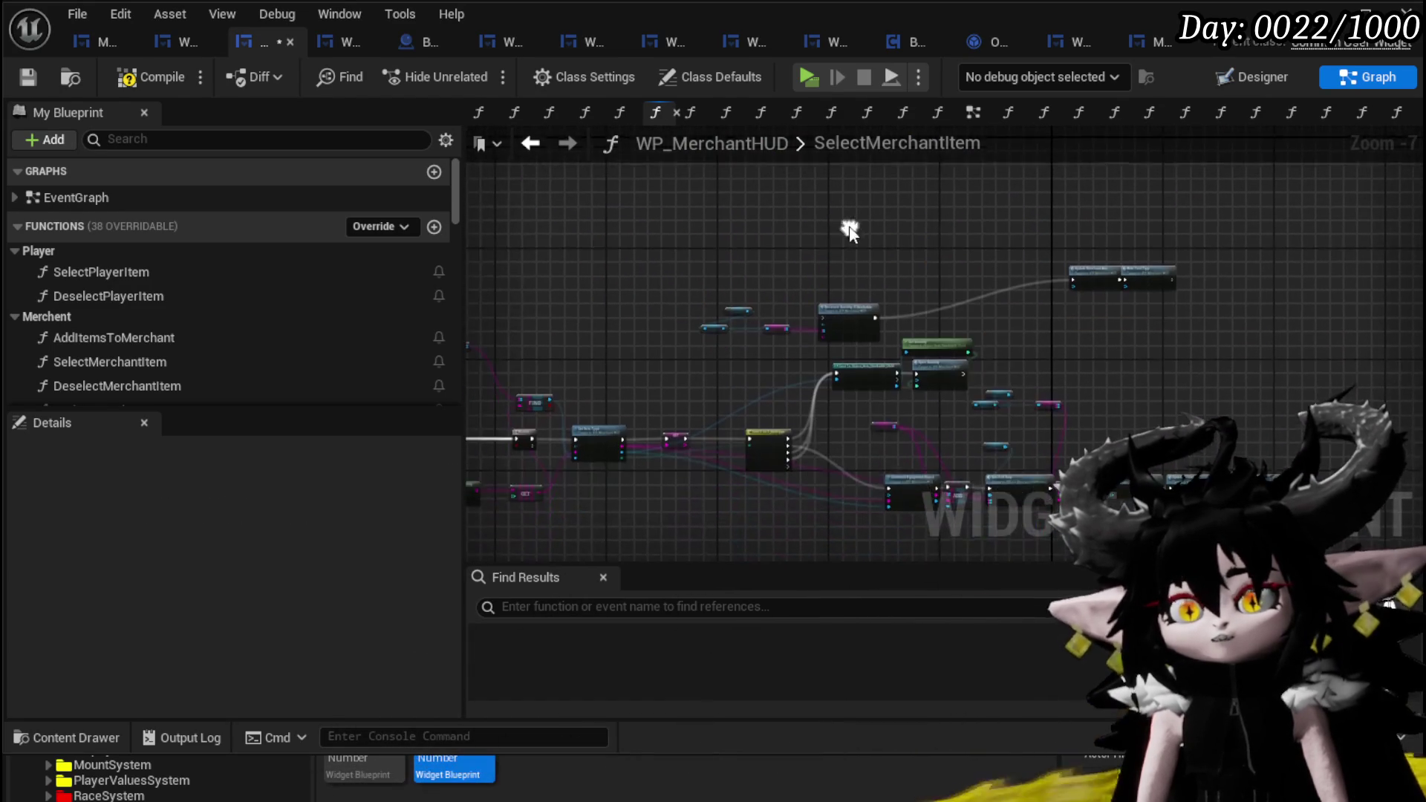
drag(679, 256, 839, 357)
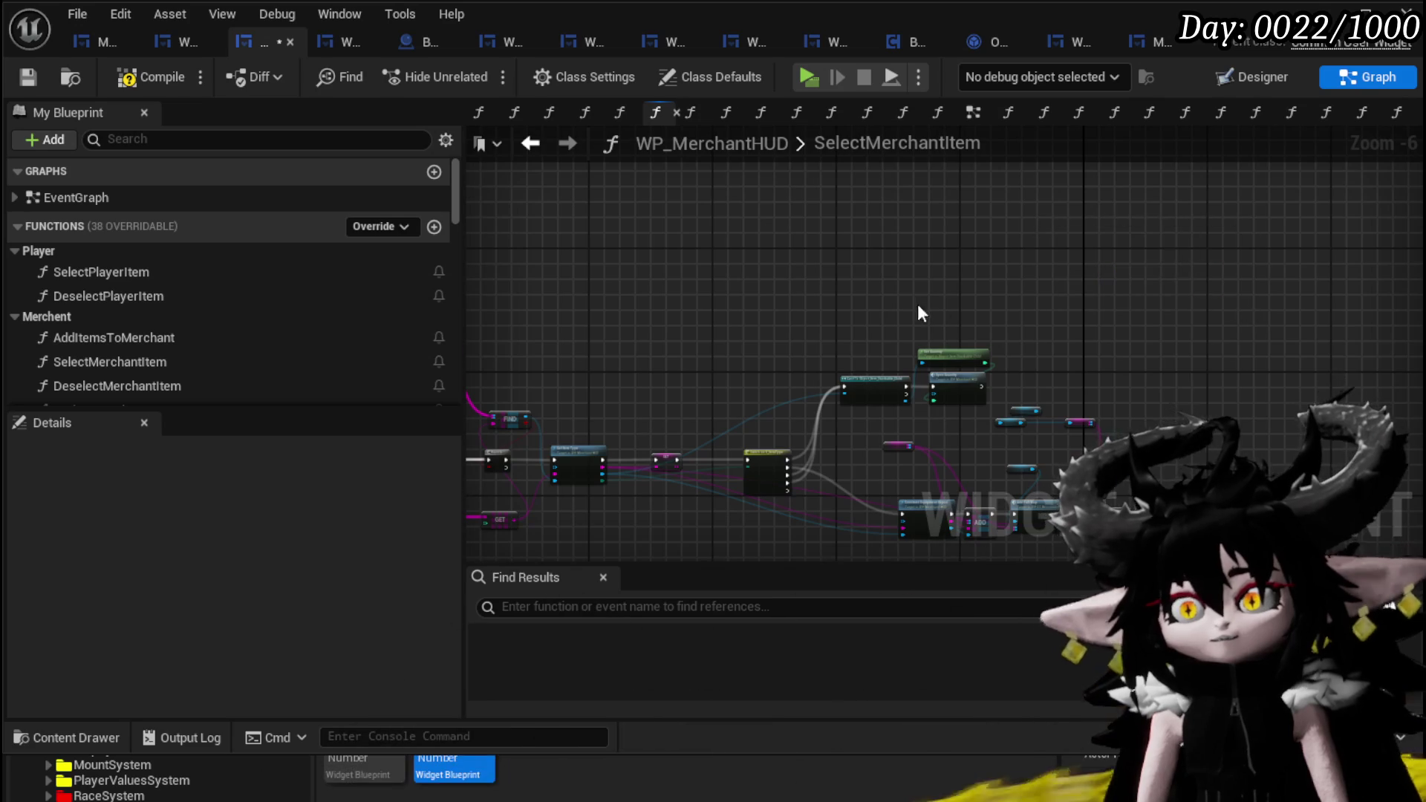
scroll(966, 294, down, 3)
click(580, 412)
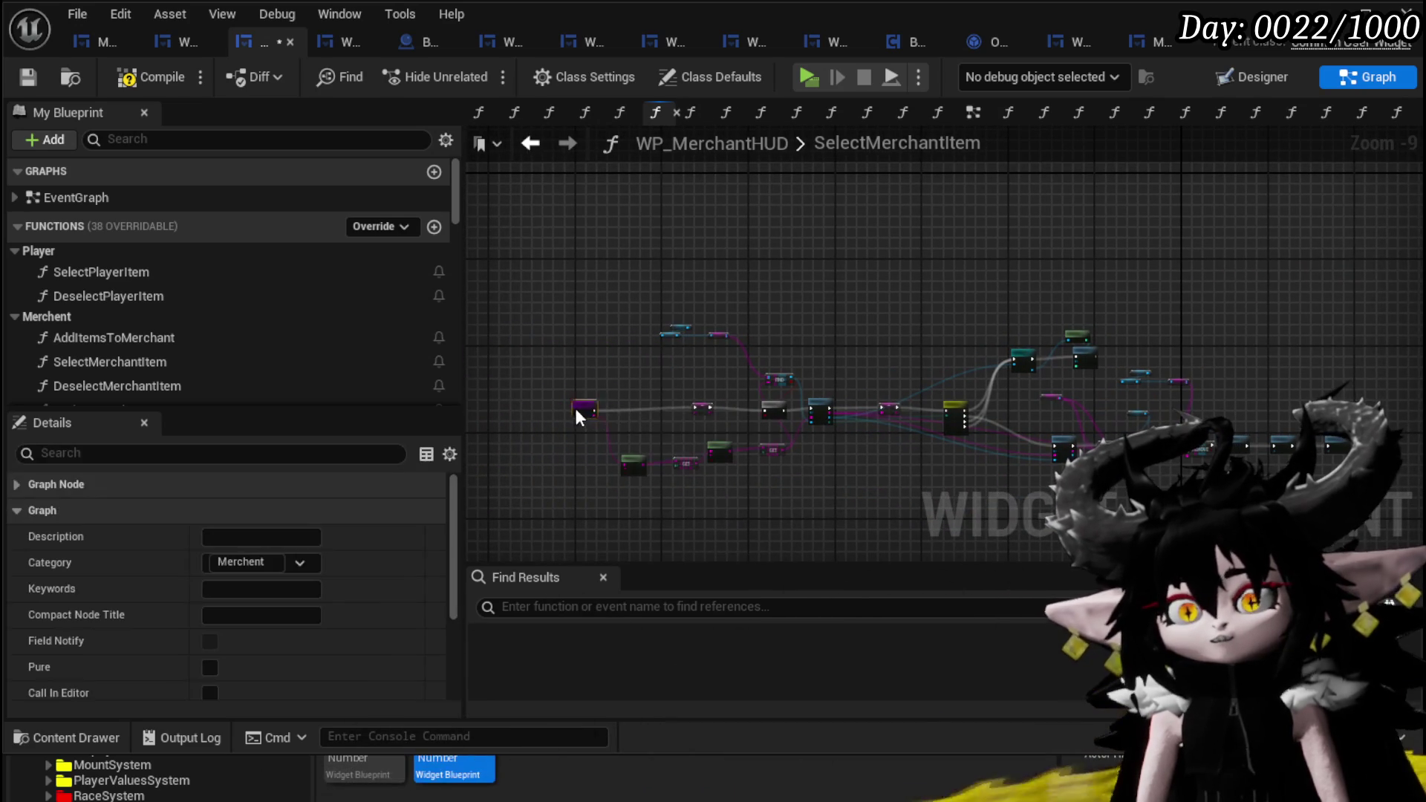
mouse_move(624, 273)
mouse_down()
mouse_move(952, 505)
mouse_move(1146, 493)
mouse_move(1352, 505)
mouse_up()
click(136, 78)
click(28, 76)
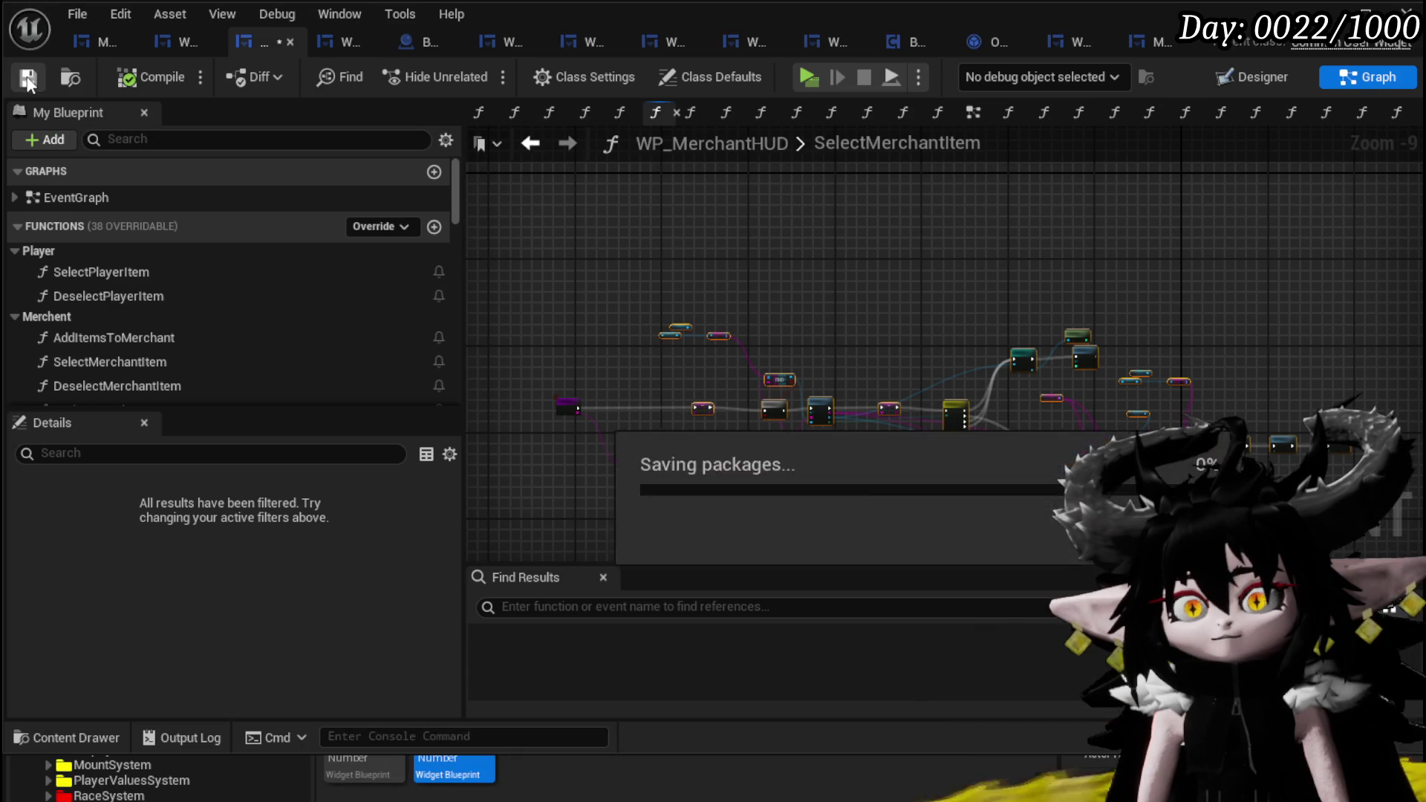
scroll(883, 338, up, 4)
mouse_move(1107, 381)
mouse_down()
mouse_move(1000, 223)
mouse_move(939, 253)
mouse_move(1169, 345)
mouse_up()
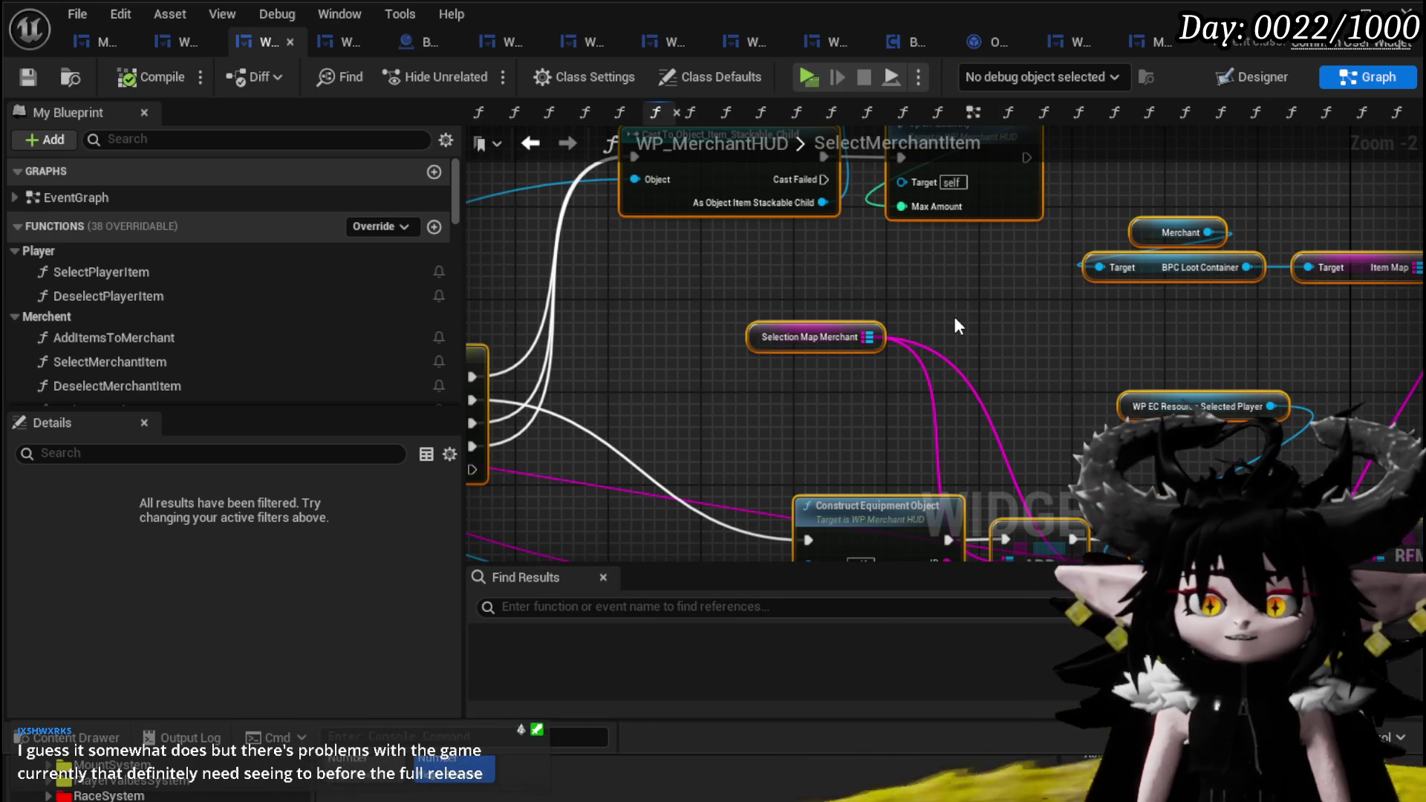
- Review SelectMerchantItem from REMOVE and Calculate Value to the Switch on E_ItemType and Cast nodes
scroll(955, 316, down, 2)
drag(936, 406, 513, 296)
mouse_move(634, 301)
mouse_down()
mouse_move(835, 292)
mouse_move(1163, 321)
mouse_up()
mouse_move(933, 297)
mouse_down()
mouse_move(854, 289)
mouse_move(1055, 257)
mouse_move(971, 331)
mouse_up()
scroll(970, 331, down, 1)
mouse_move(801, 324)
mouse_down()
mouse_move(691, 312)
mouse_move(626, 403)
mouse_move(768, 314)
mouse_up()
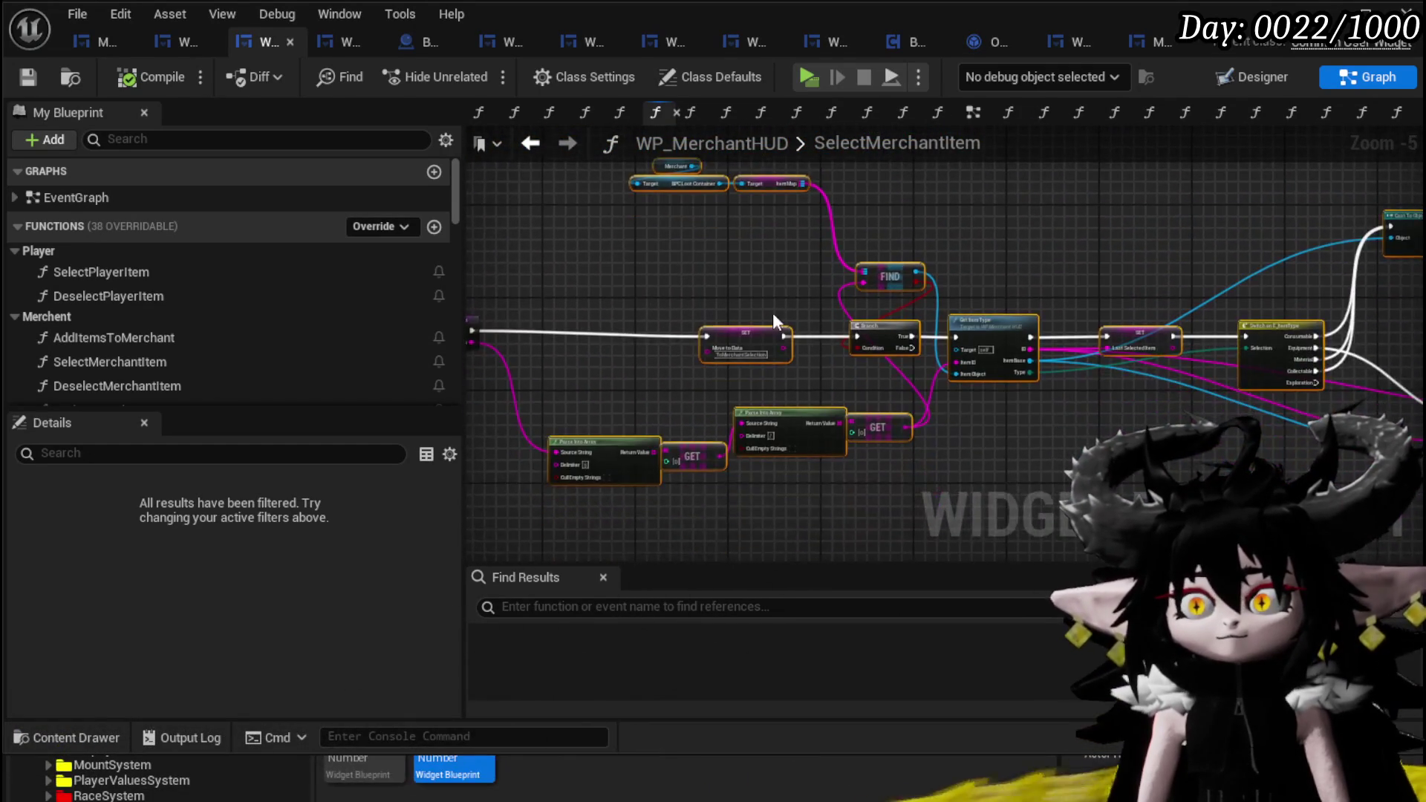
scroll(808, 379, up, 2)
scroll(797, 379, up, 1)
scroll(796, 377, down, 3)
scroll(710, 371, up, 3)
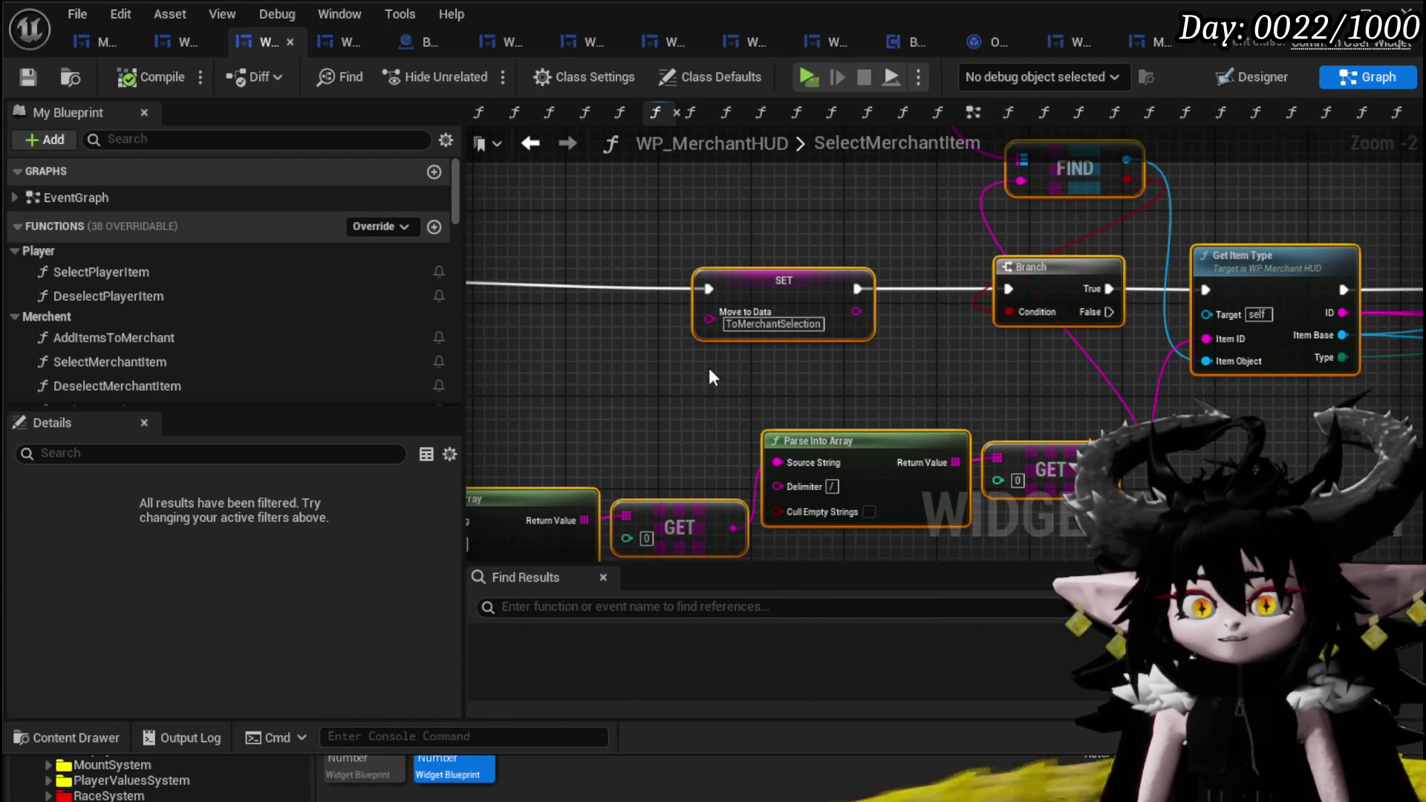
- Paste the copied node group into DeselectMerchantItem and move its entry node near the SET chain
double_click(170, 380)
scroll(676, 400, down, 4)
key(ctrl+v)
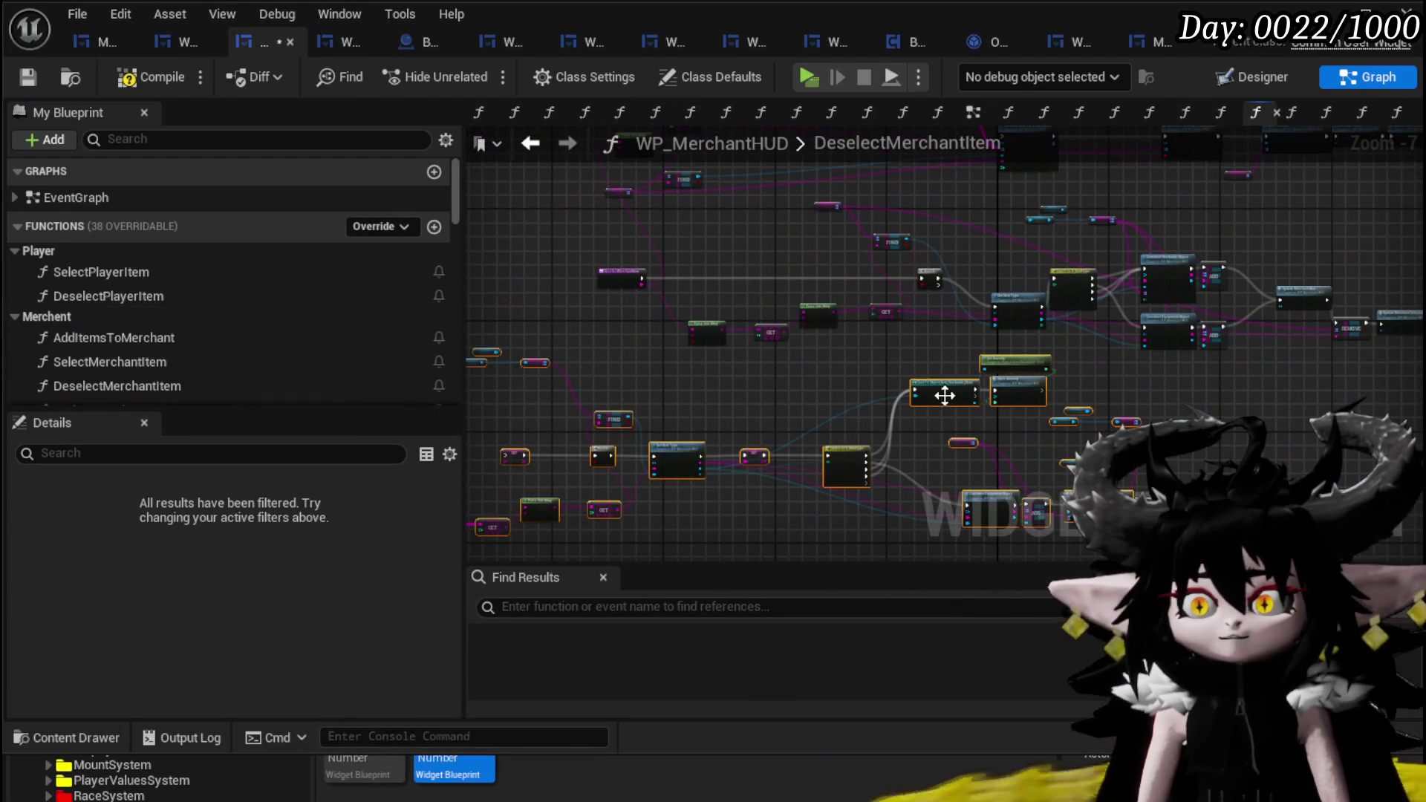
mouse_move(602, 280)
mouse_down()
mouse_move(546, 438)
mouse_move(598, 496)
mouse_up()
- Connect the entry exec to SET and its item data to Parse Into Array's Source String
scroll(612, 416, up, 4)
mouse_move(519, 348)
mouse_down()
mouse_move(765, 356)
mouse_move(724, 336)
mouse_up()
scroll(724, 335, down, 2)
mouse_move(578, 378)
mouse_down()
mouse_move(564, 327)
mouse_move(657, 284)
mouse_up()
drag(663, 390, 666, 394)
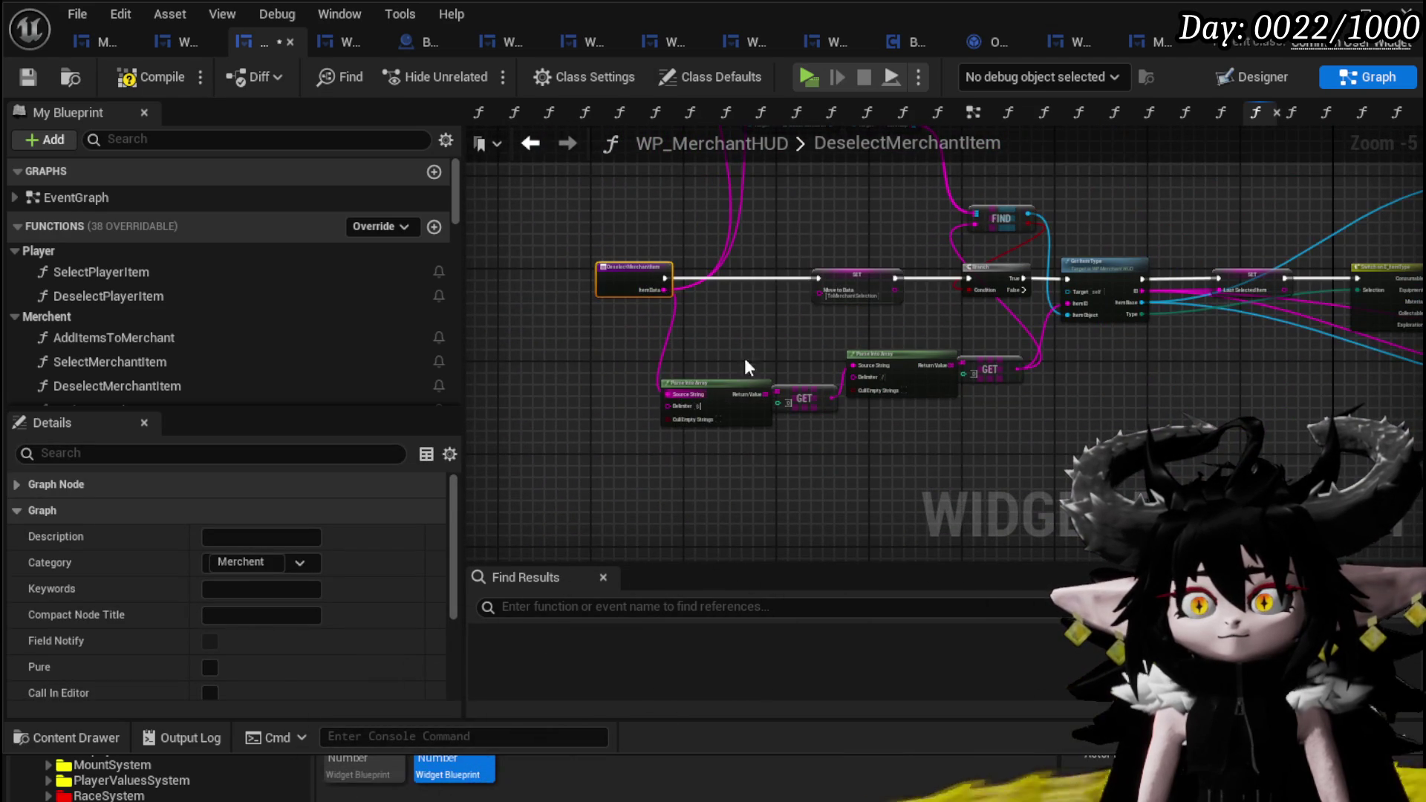
mouse_move(809, 250)
mouse_down()
mouse_move(694, 414)
mouse_move(698, 377)
mouse_move(483, 358)
mouse_up()
scroll(758, 386, up, 3)
click(809, 320)
scroll(663, 304, down, 2)
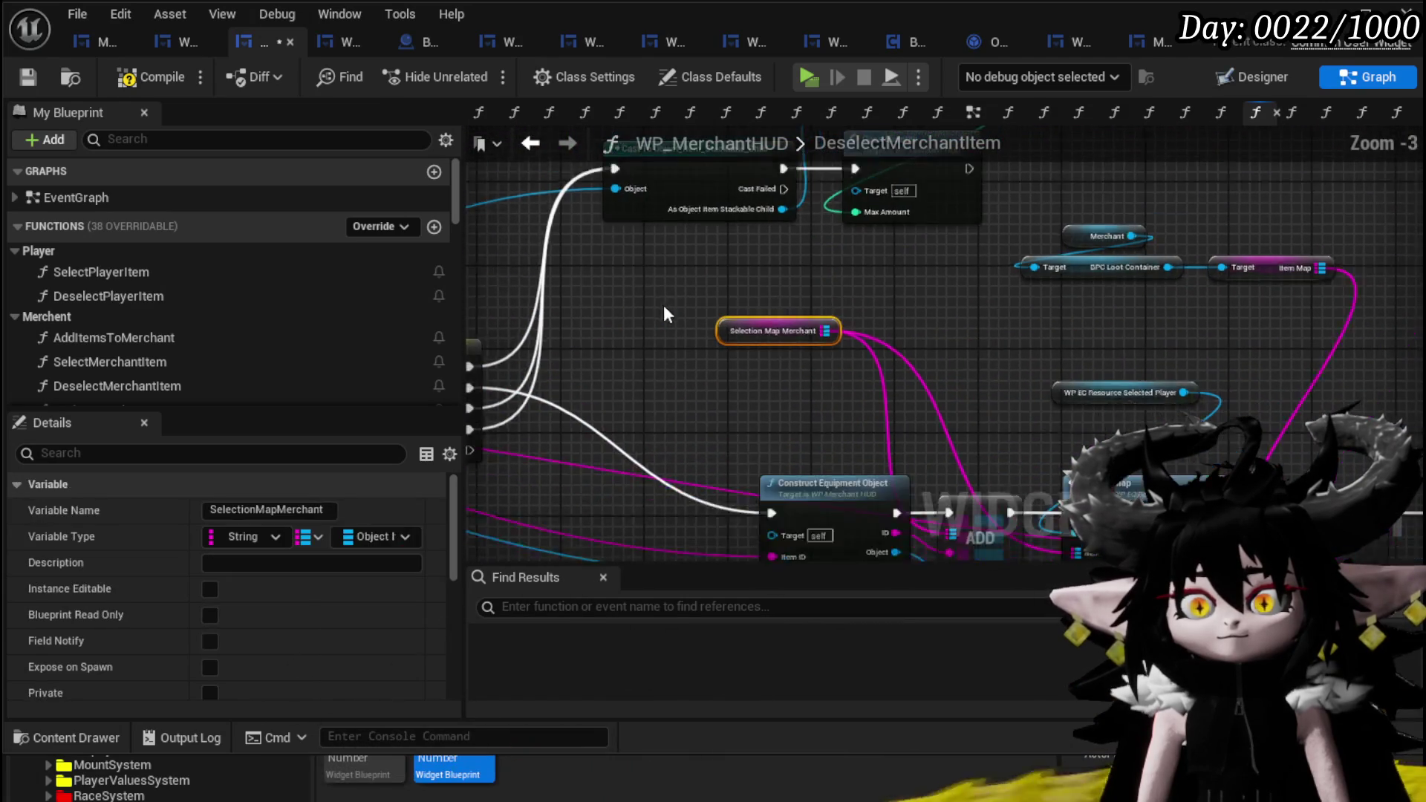
- Select the Merchant, BPC Loot Container and Item Map getters for copying
mouse_move(663, 304)
mouse_down()
mouse_move(713, 322)
mouse_move(614, 318)
mouse_up()
scroll(614, 319, up, 4)
click(787, 236)
click(854, 239)
drag(911, 319, 937, 254)
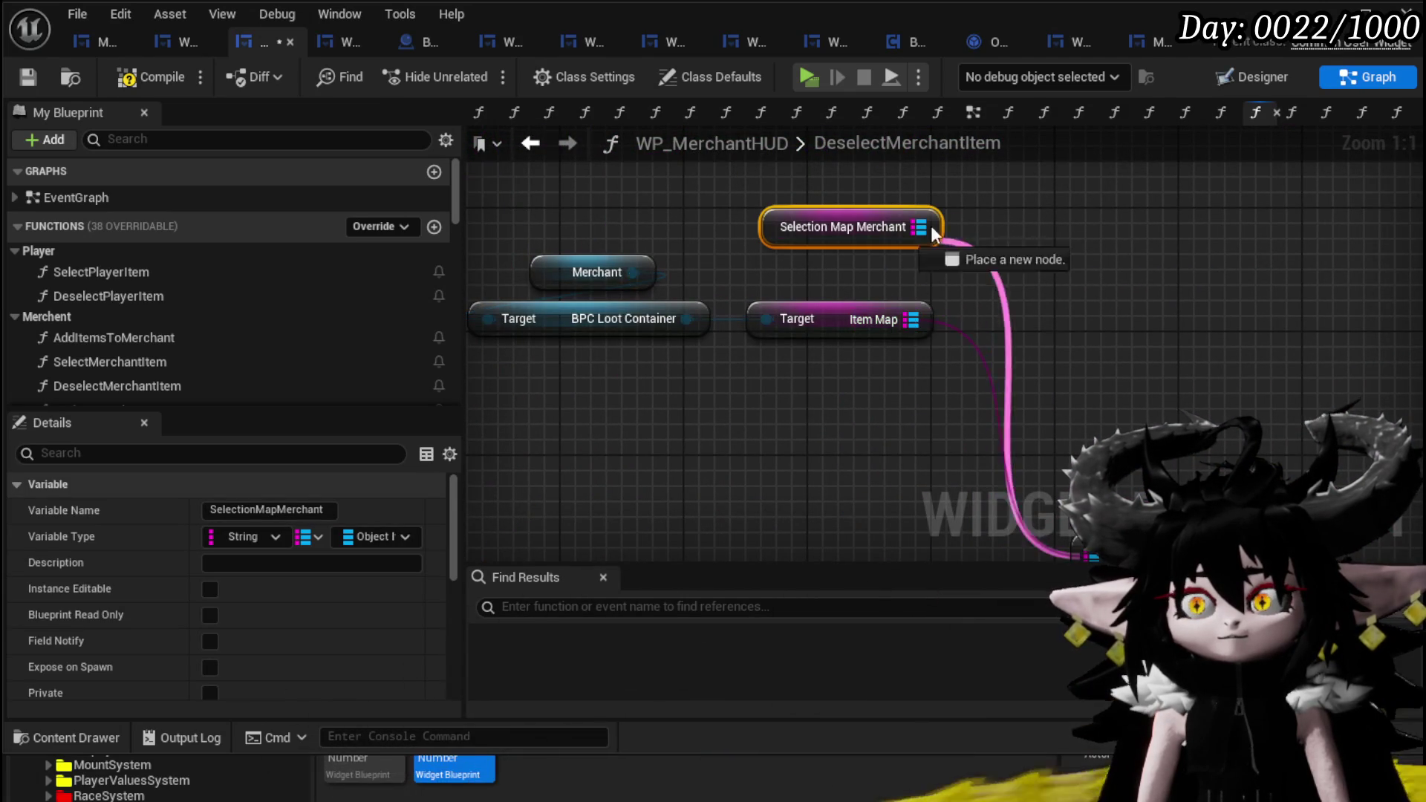
drag(838, 304, 868, 269)
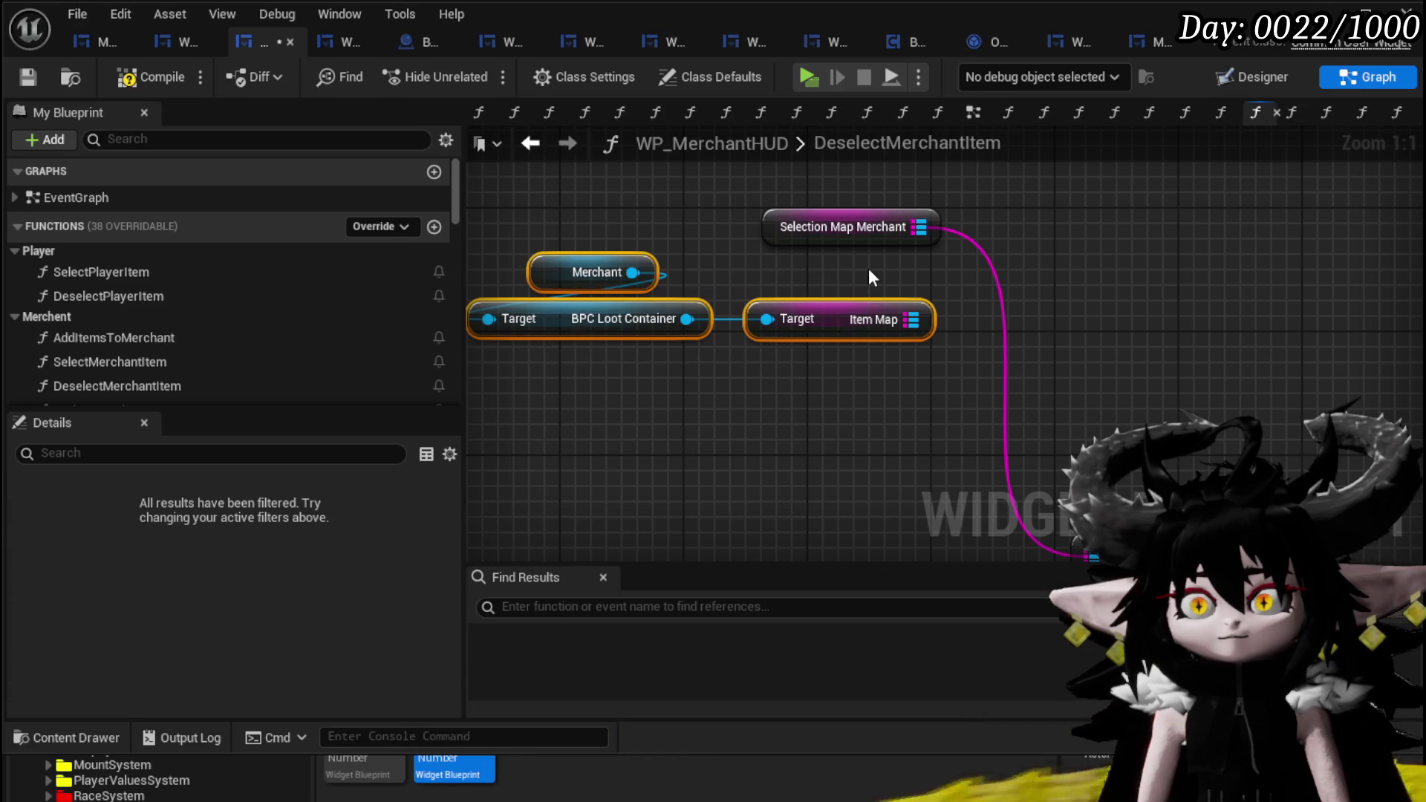
- Paste a duplicate getter chain beside Construct and ADD, moving their wires onto the copied Item Map
scroll(995, 291, down, 3)
mouse_move(995, 292)
mouse_down()
mouse_move(548, 277)
mouse_move(800, 281)
mouse_up()
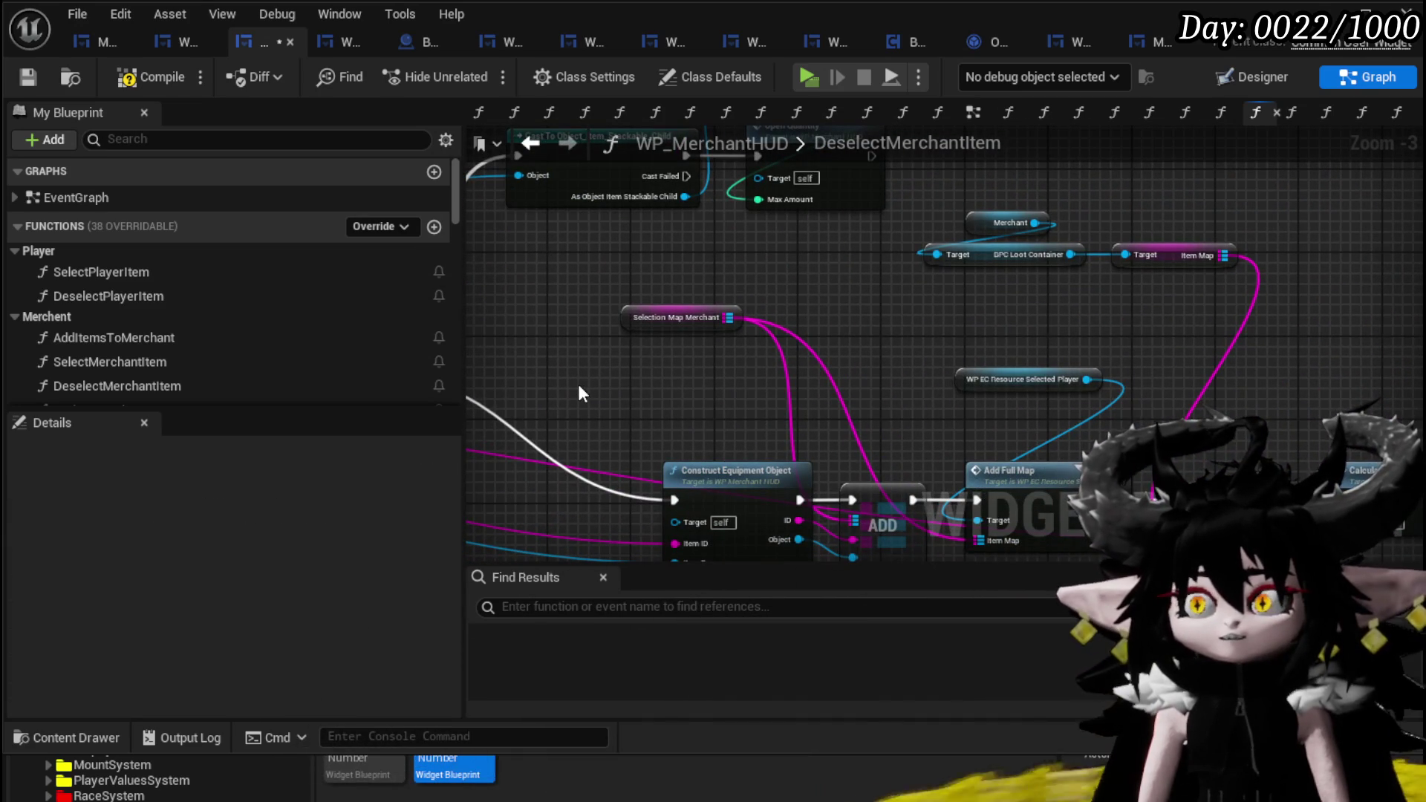
key(ctrl+v)
mouse_move(734, 327)
mouse_down()
mouse_move(792, 376)
mouse_move(796, 402)
mouse_up()
- Shift Selection Map Merchant right and connect it to the REMOVE node
drag(686, 326, 759, 325)
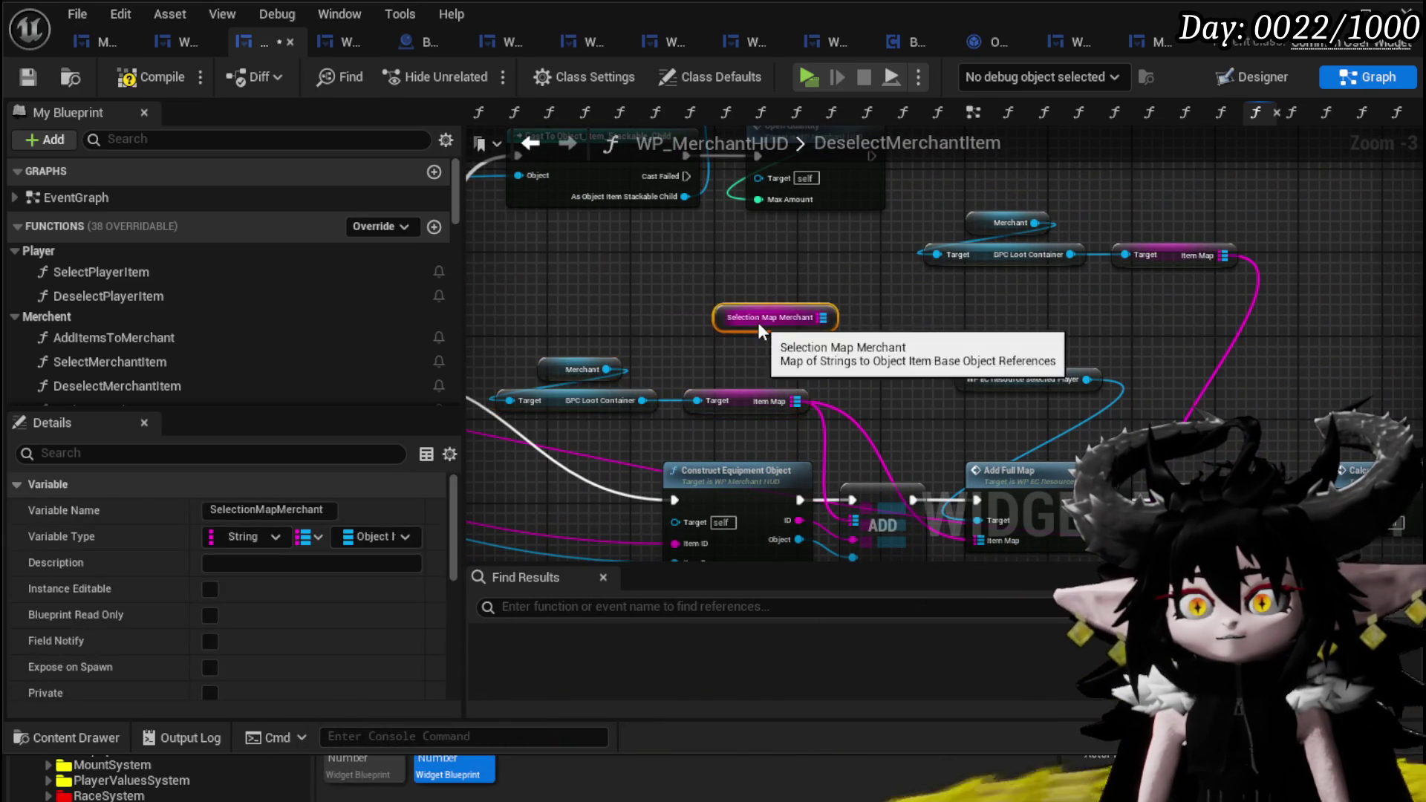
drag(1205, 272, 1163, 297)
drag(777, 230, 959, 300)
scroll(959, 300, down, 4)
scroll(834, 309, up, 7)
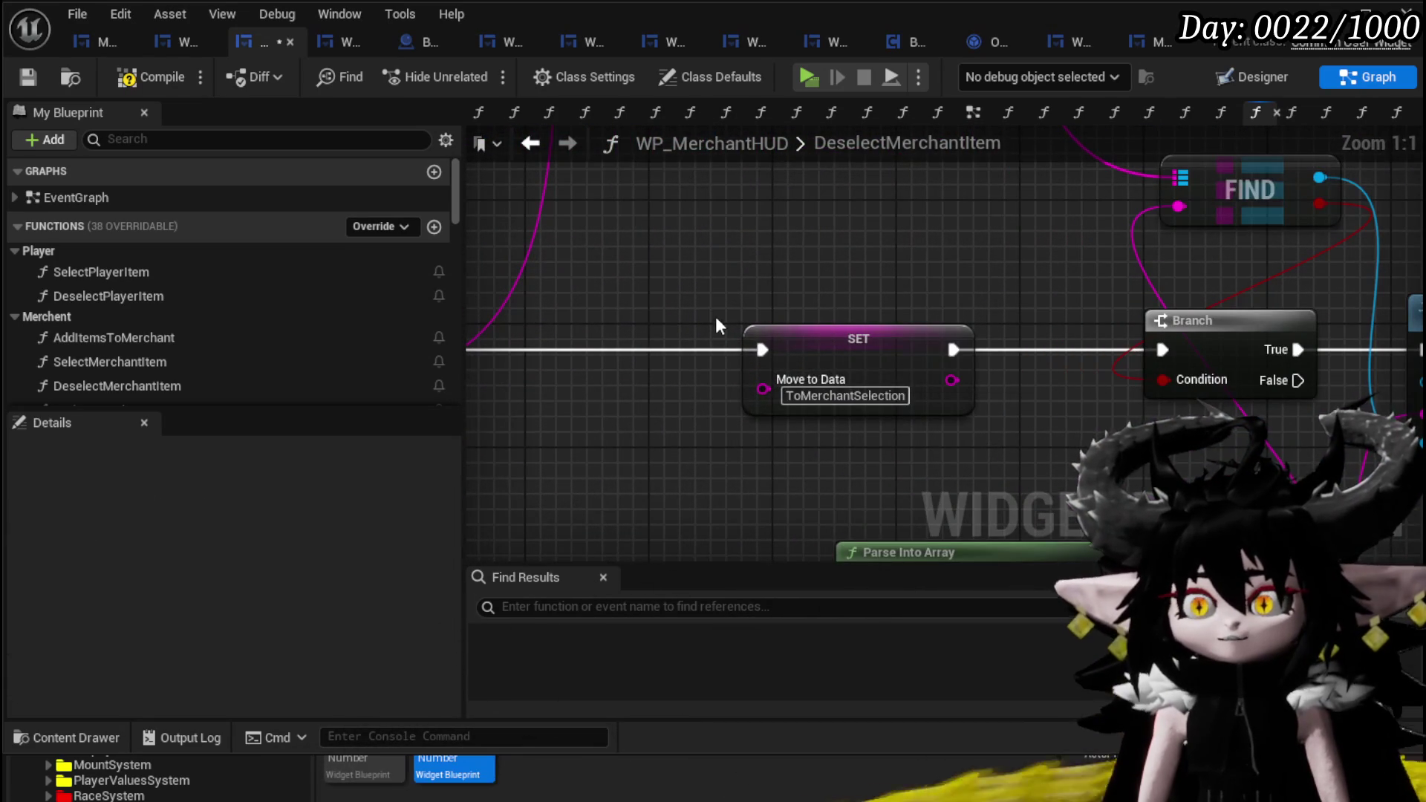
- Change the SET node's Move to Data value from ToMerchantSelection to ToMerchant and compile
click(856, 396)
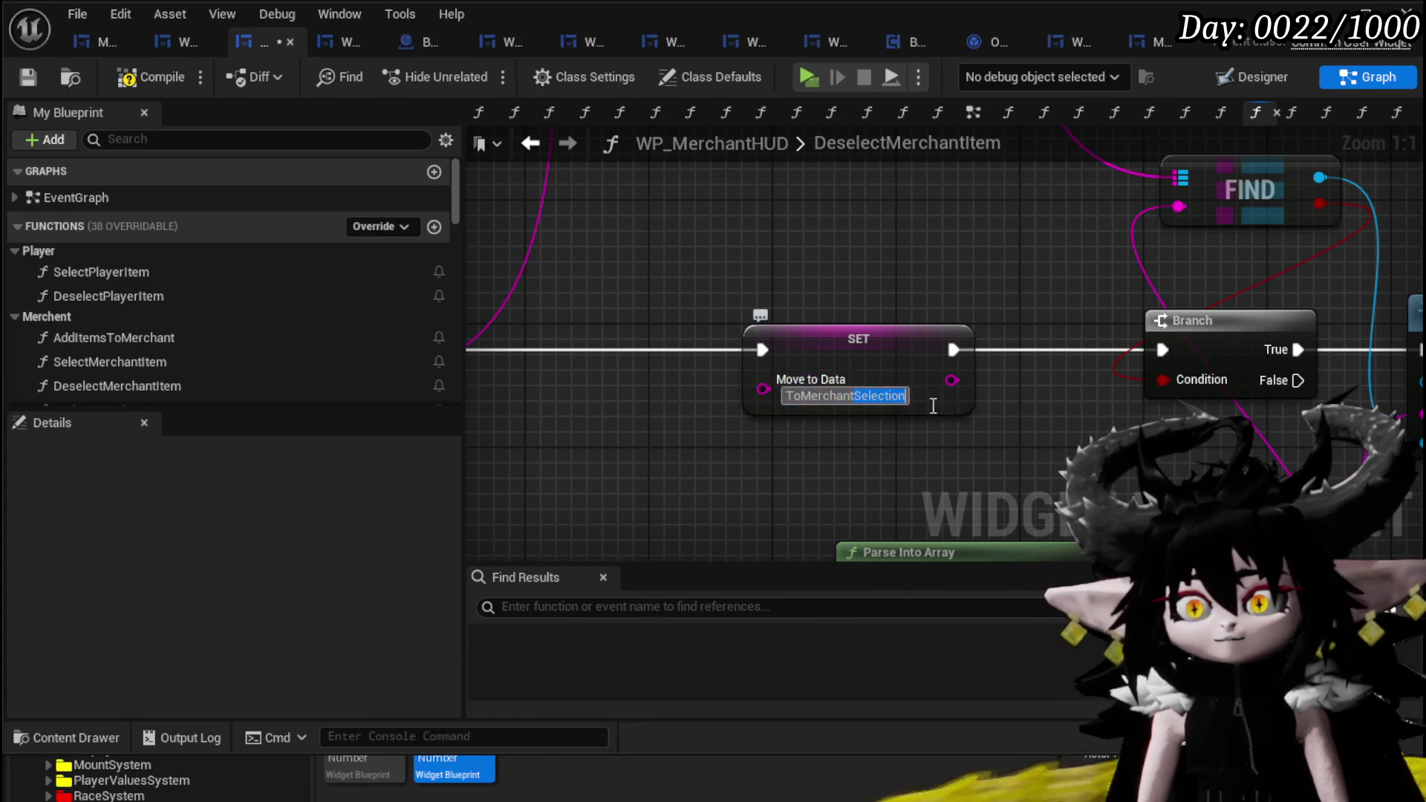
key(Return)
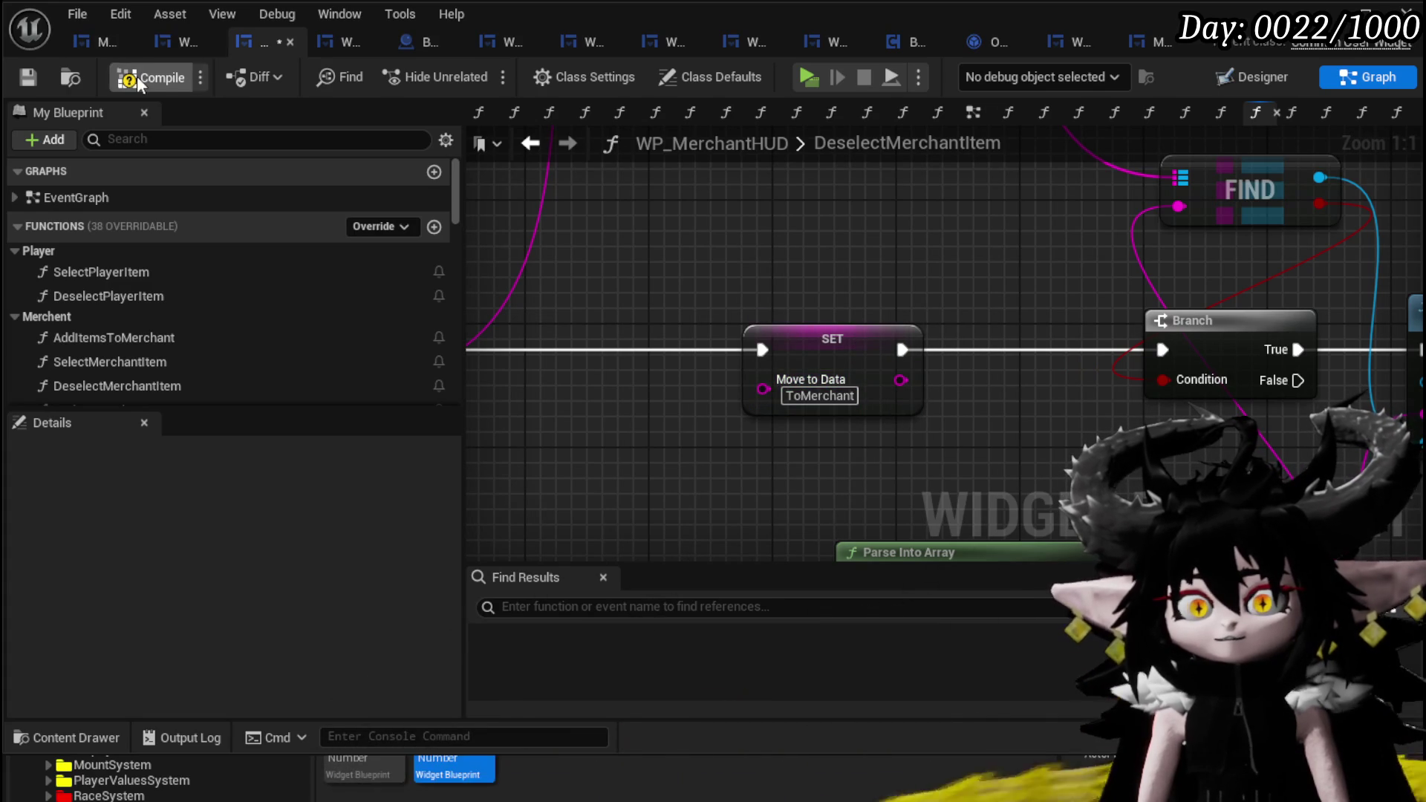
click(32, 74)
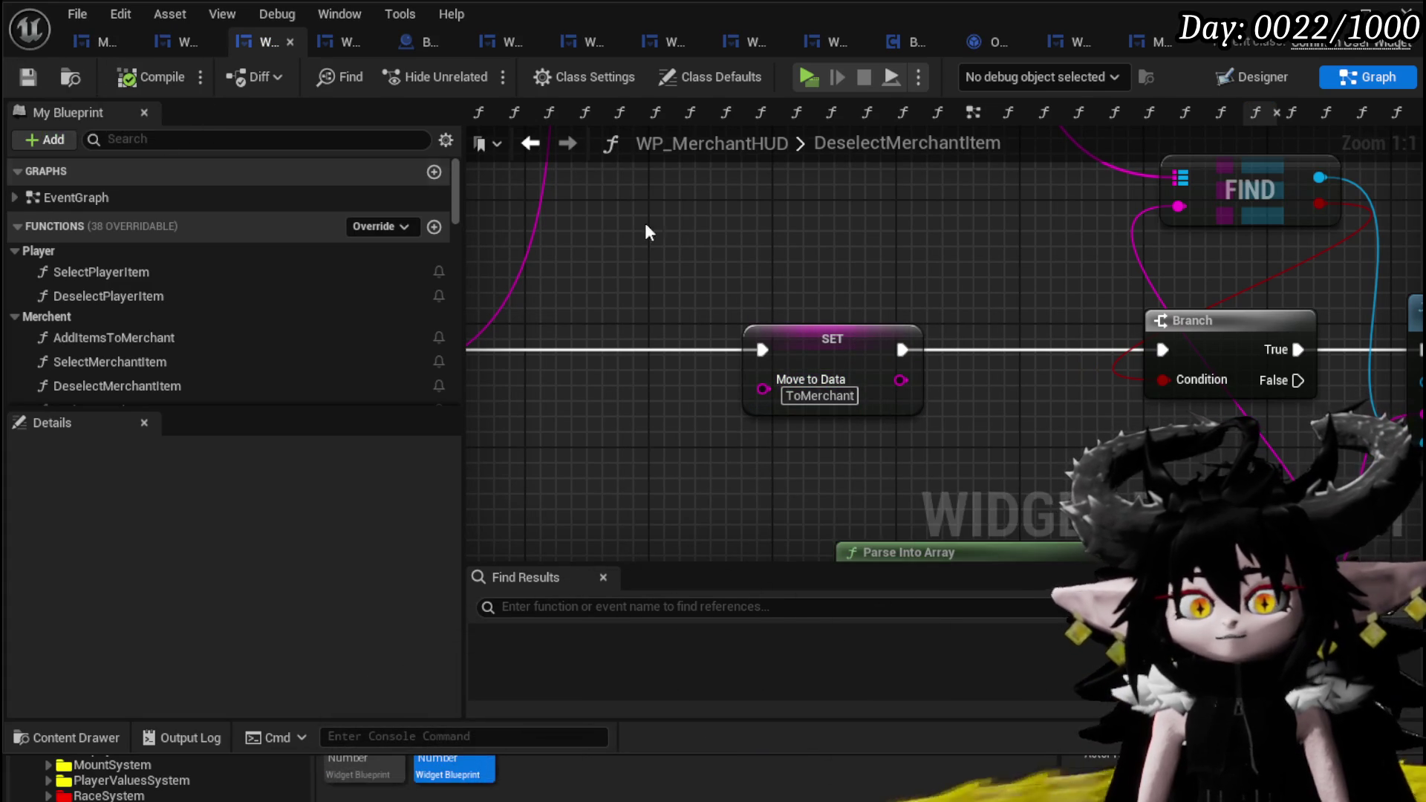
- Delete two groups of unused nodes, compile and save, then start Play from the level editor
scroll(711, 230, down, 4)
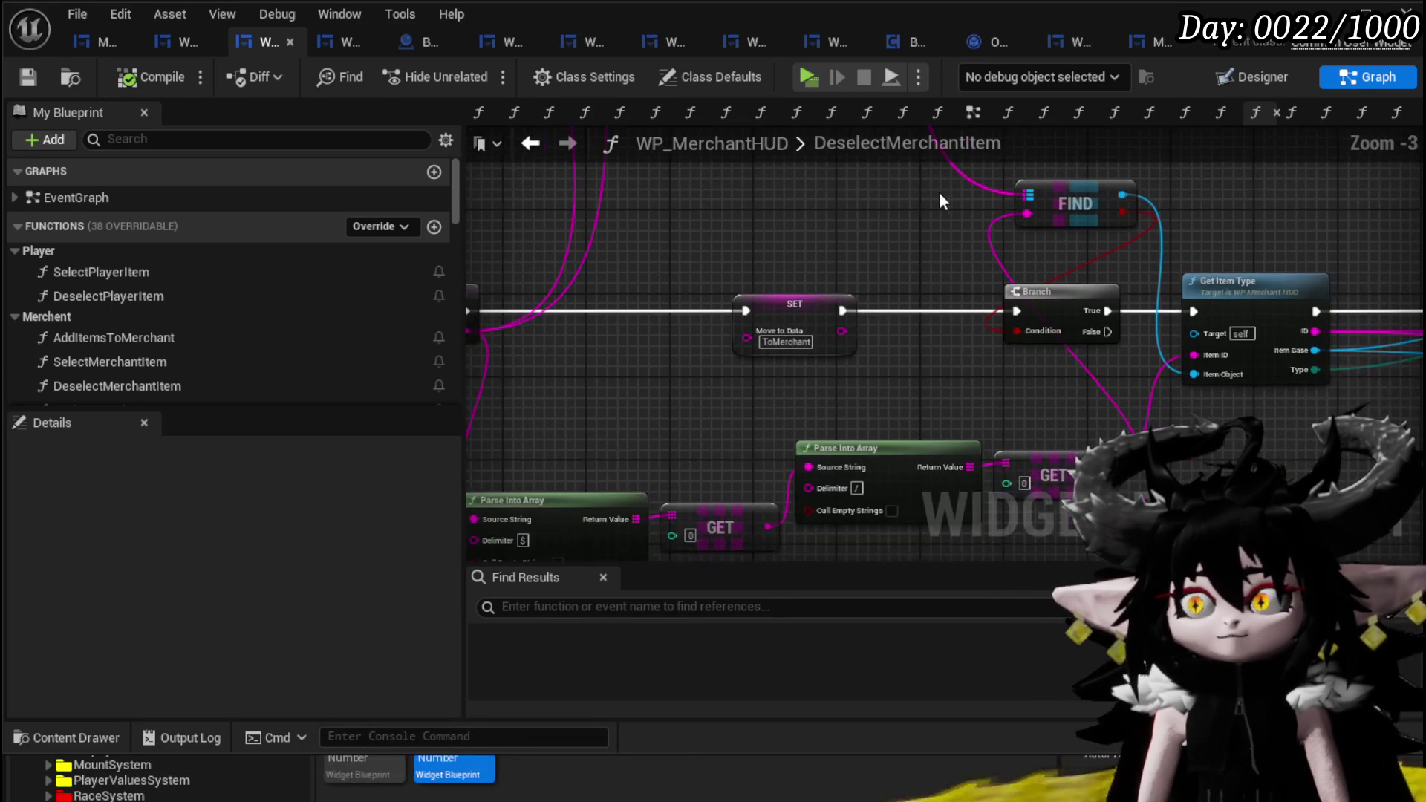
scroll(596, 186, down, 3)
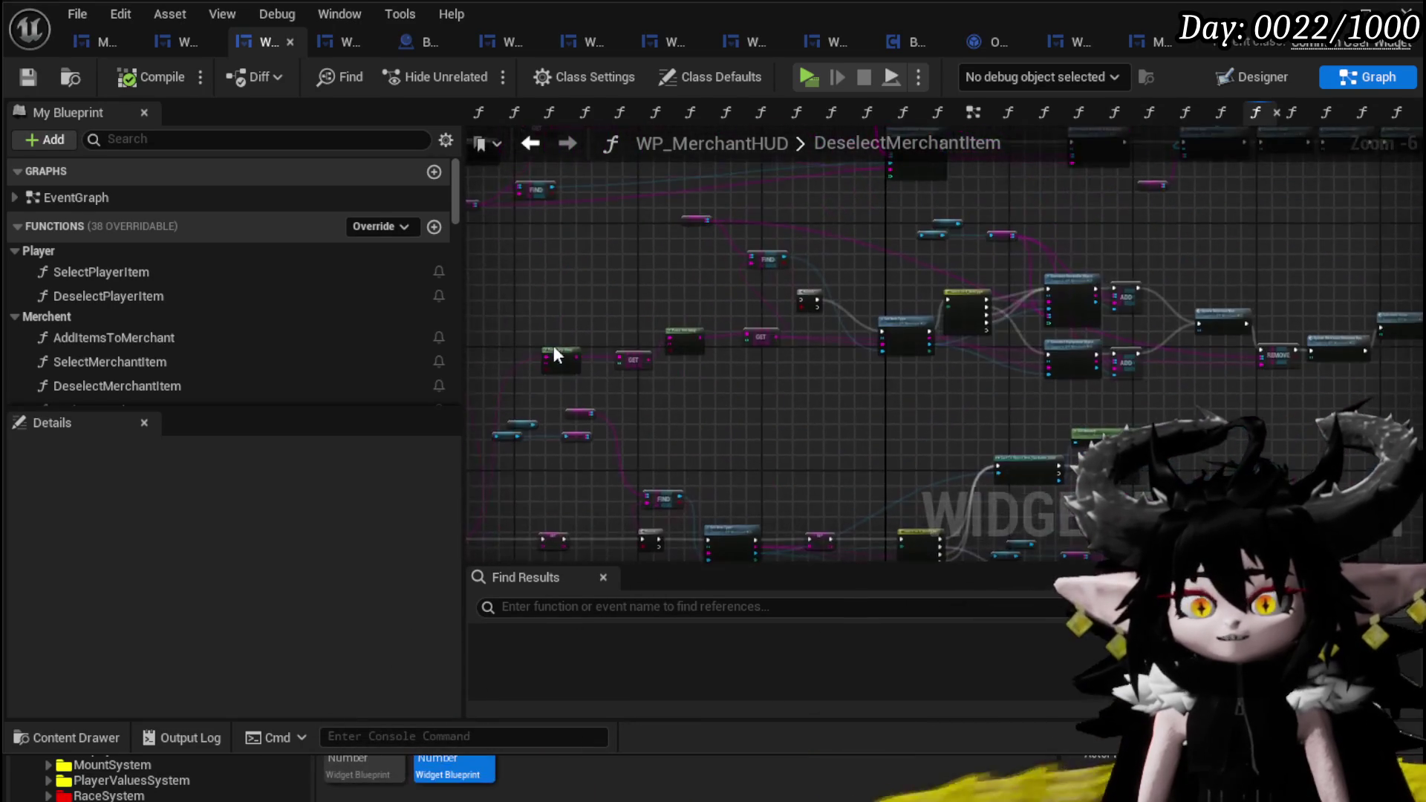
mouse_move(777, 360)
mouse_down()
mouse_move(729, 362)
mouse_move(680, 401)
mouse_up()
key(Delete)
scroll(639, 395, down, 3)
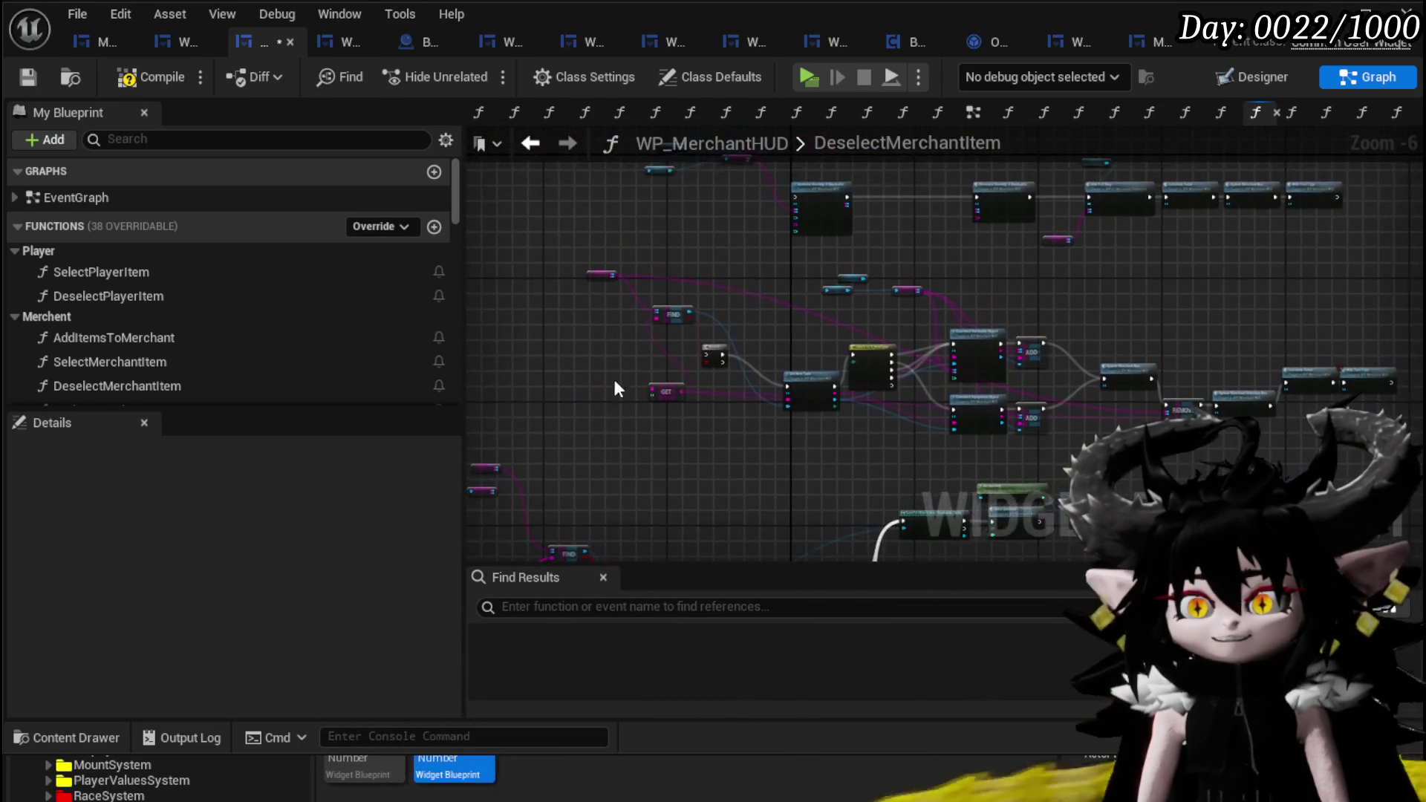
drag(1101, 421, 1101, 420)
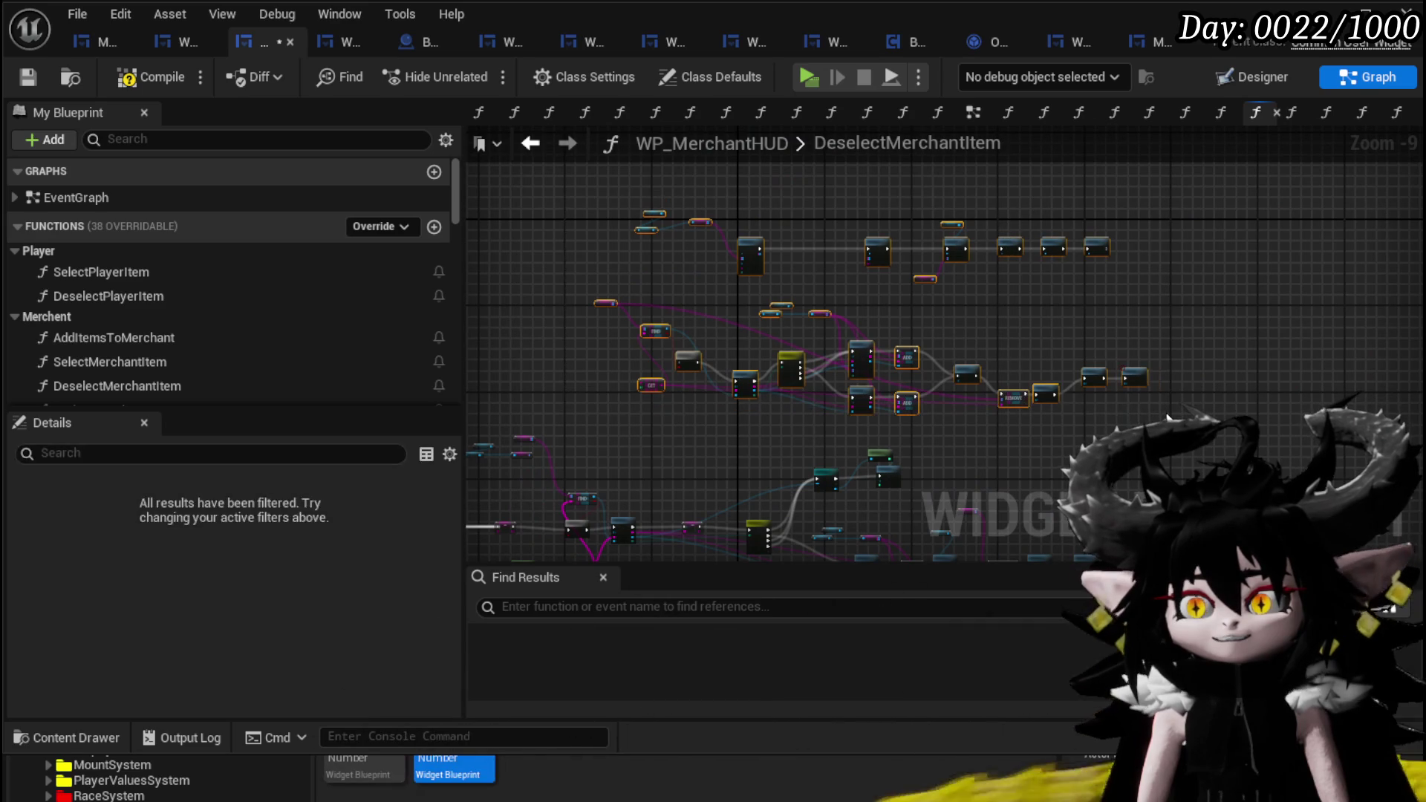
key(Delete)
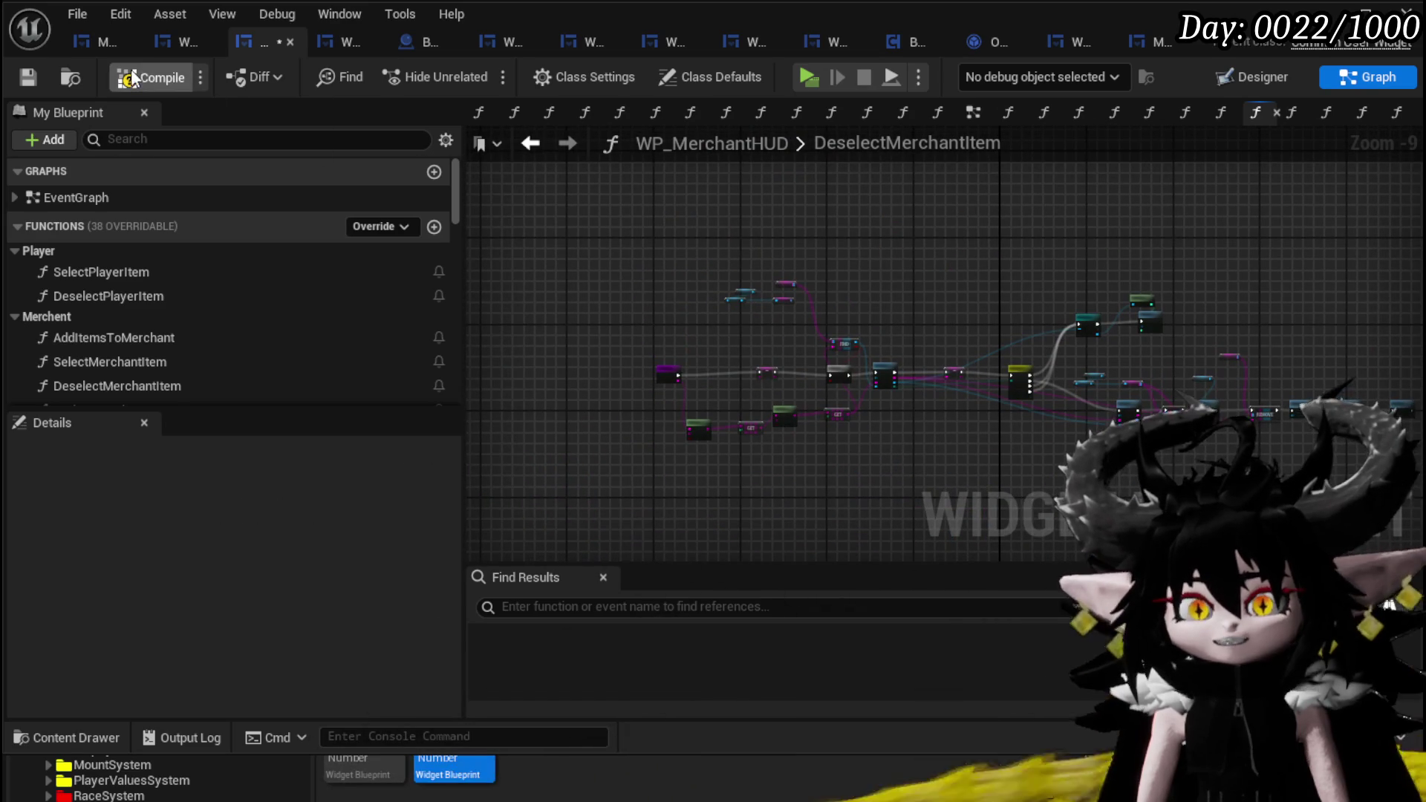
click(29, 78)
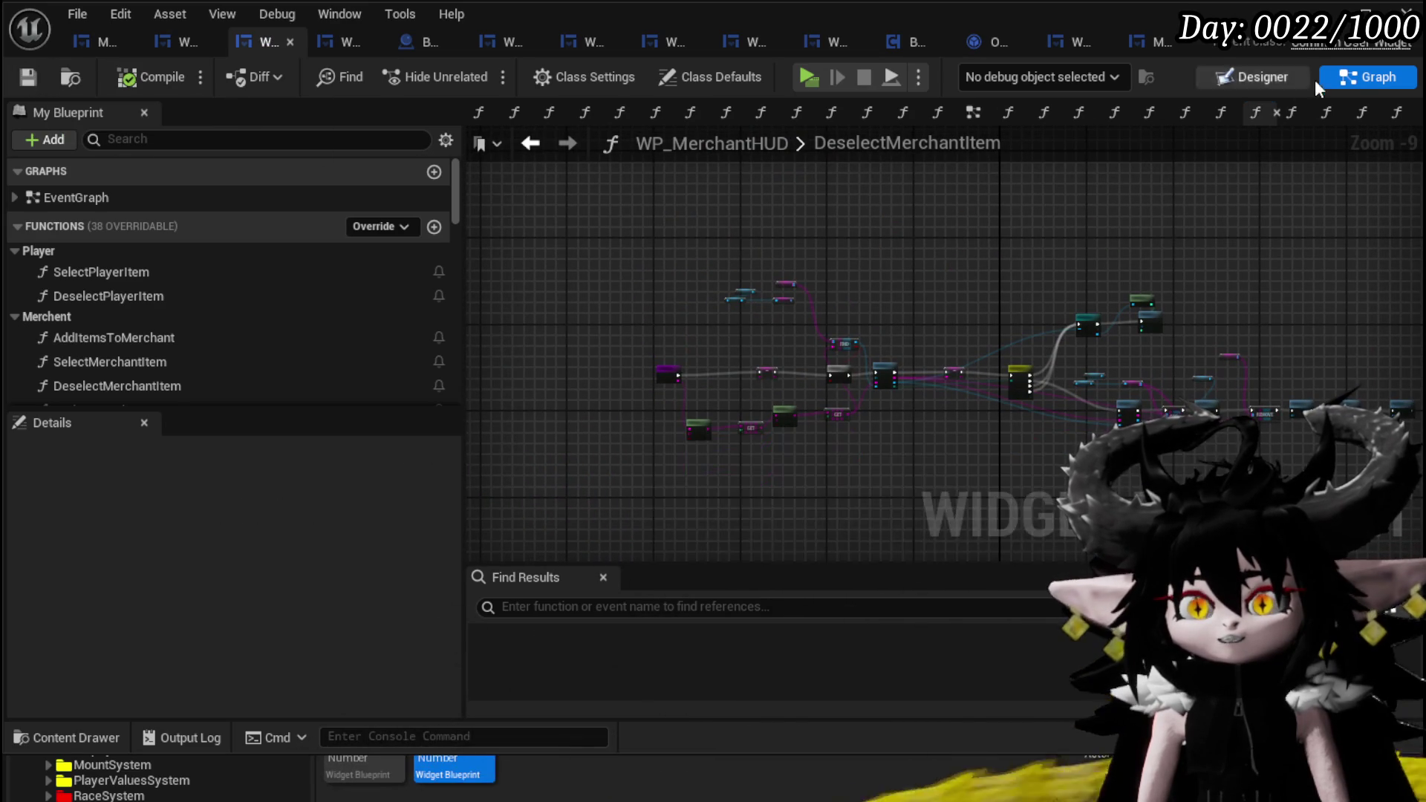
key(alt+Tab)
click(487, 73)
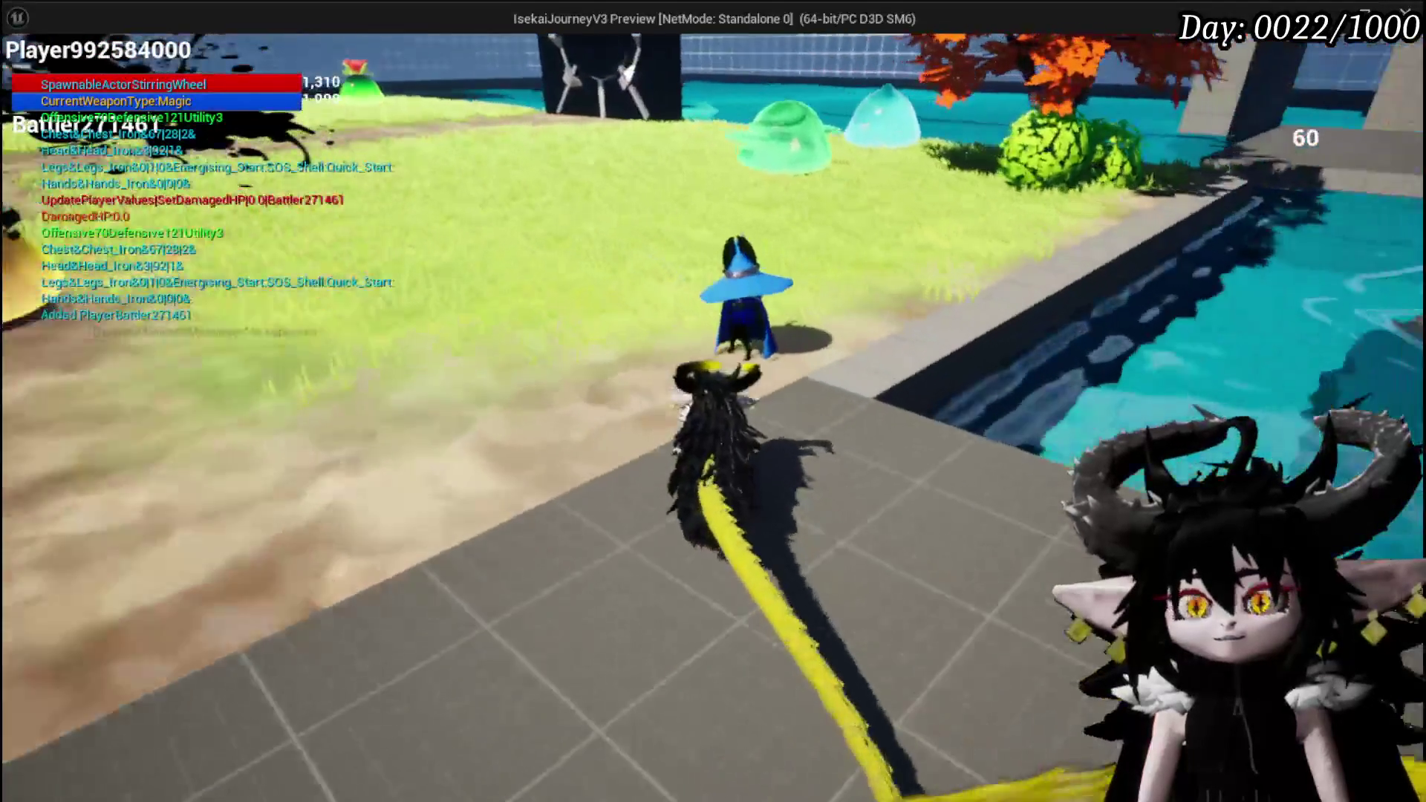
- Start trading with the merchant and buy the Iron_Chest
key(e)
click(1012, 626)
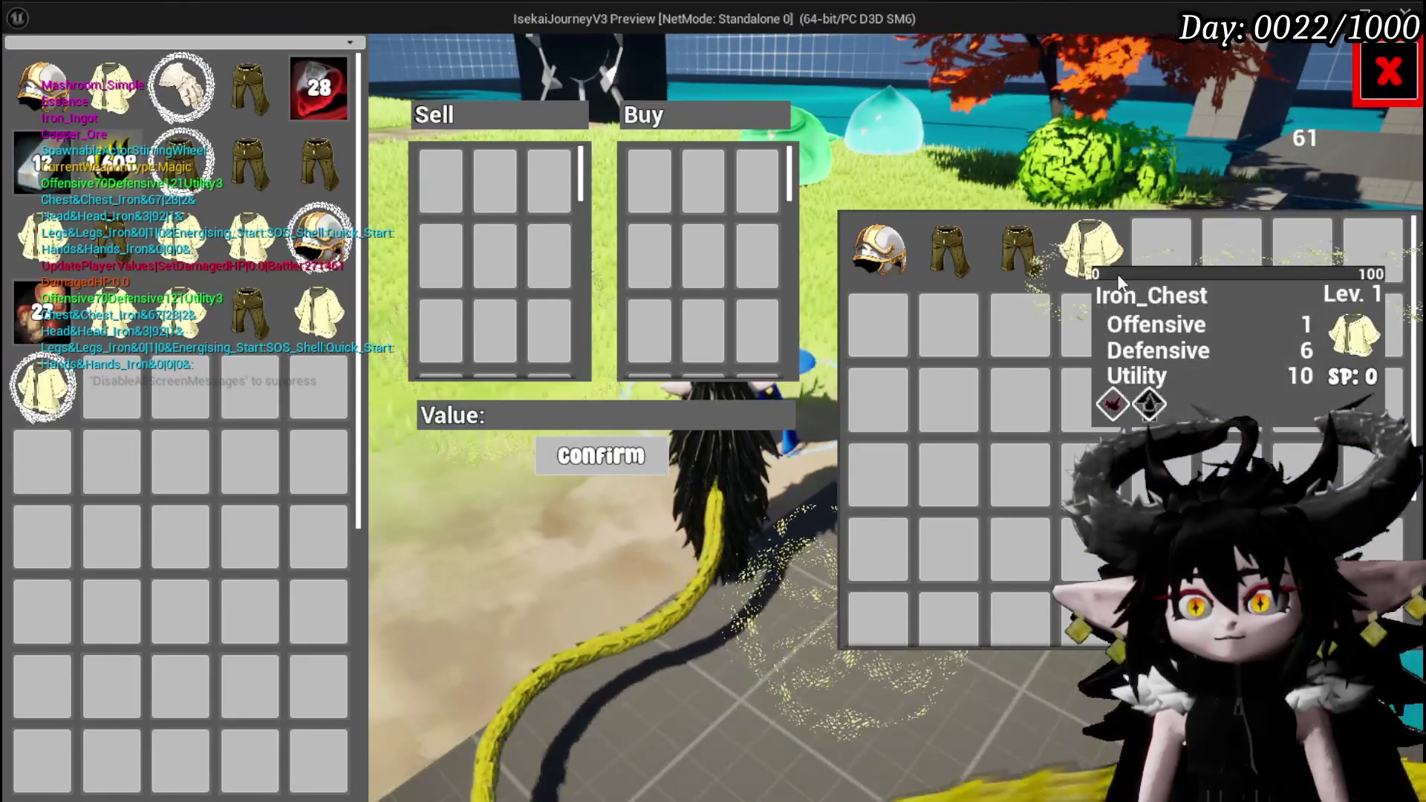
click(1119, 278)
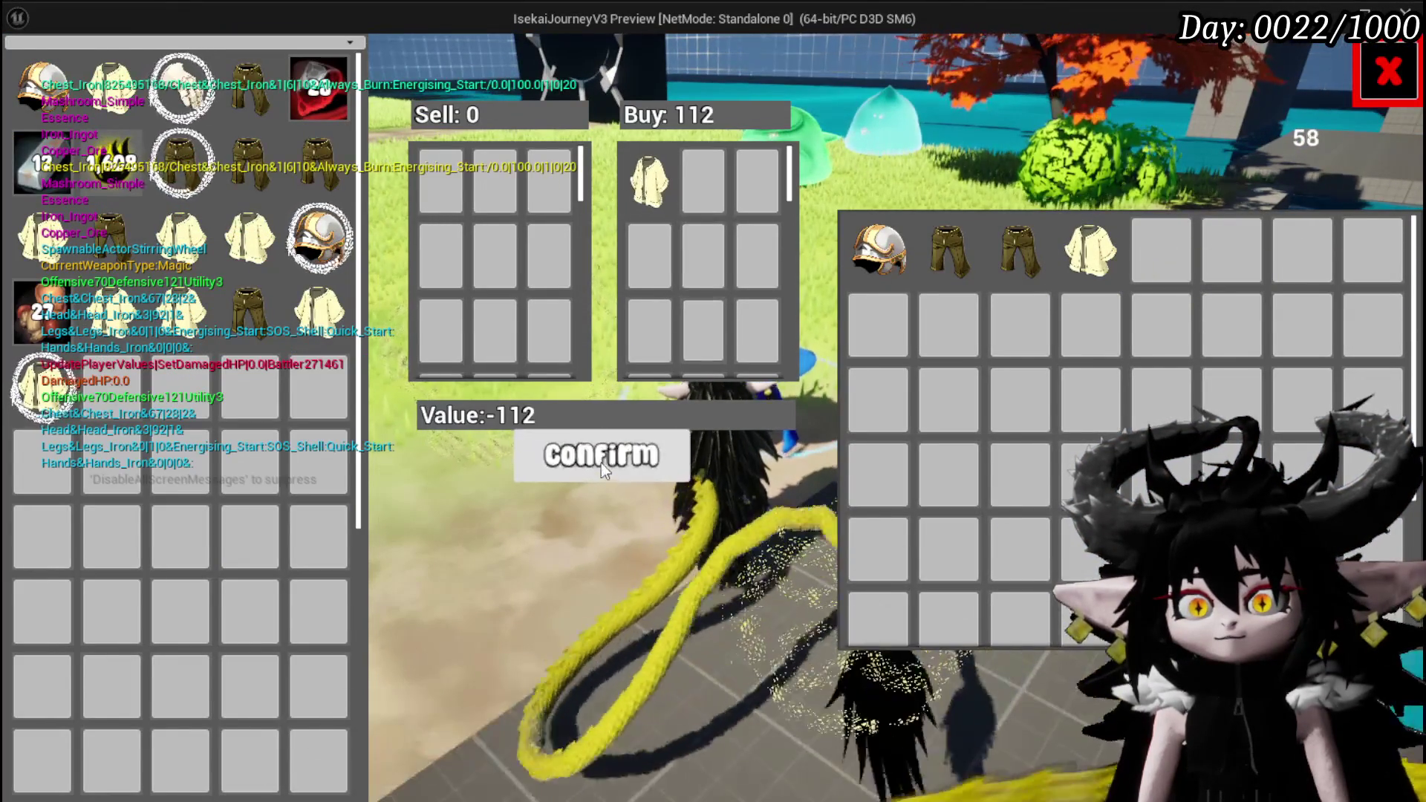
click(602, 456)
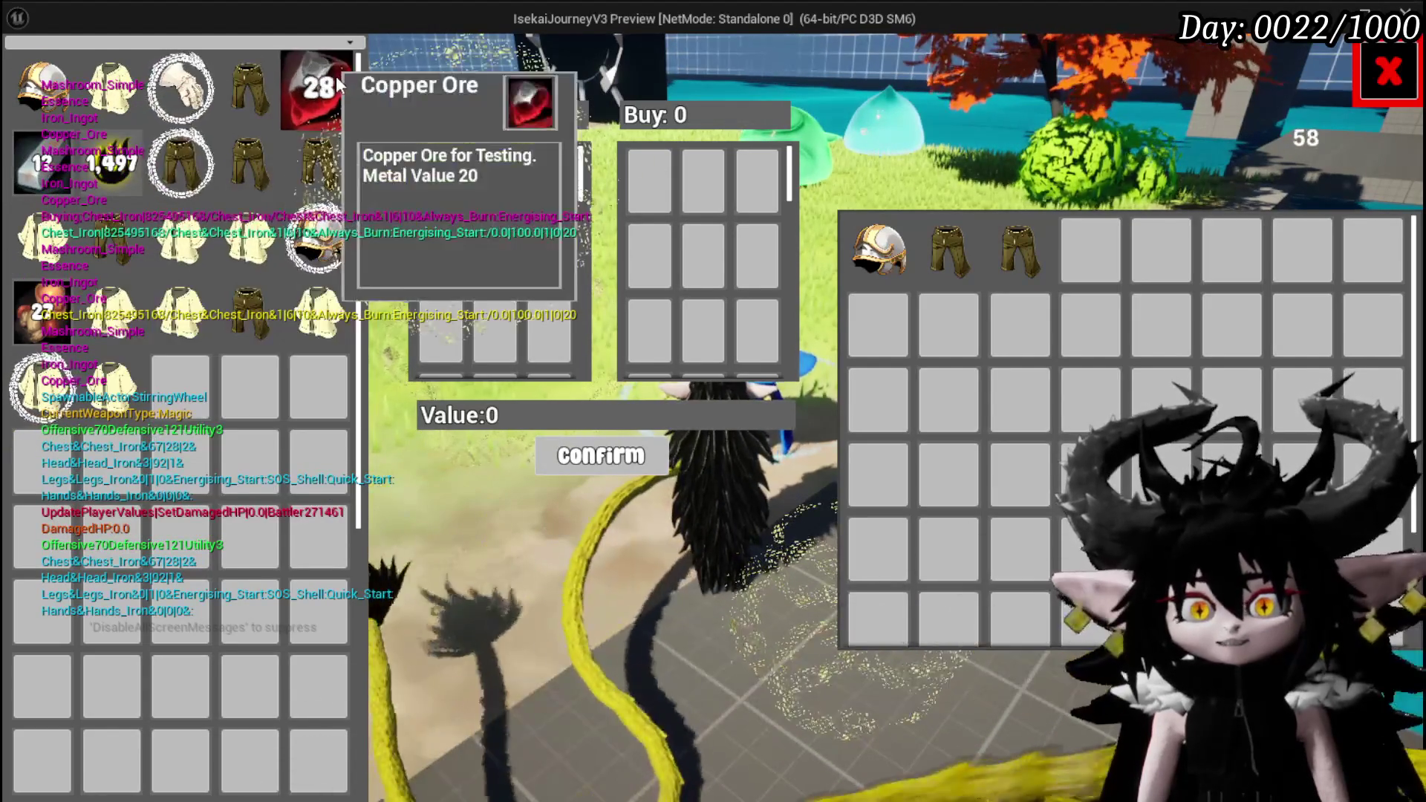
- Sell 20 Copper Ore from the stack to the merchant
drag(320, 88, 559, 170)
key(BackSpace)
text(0)
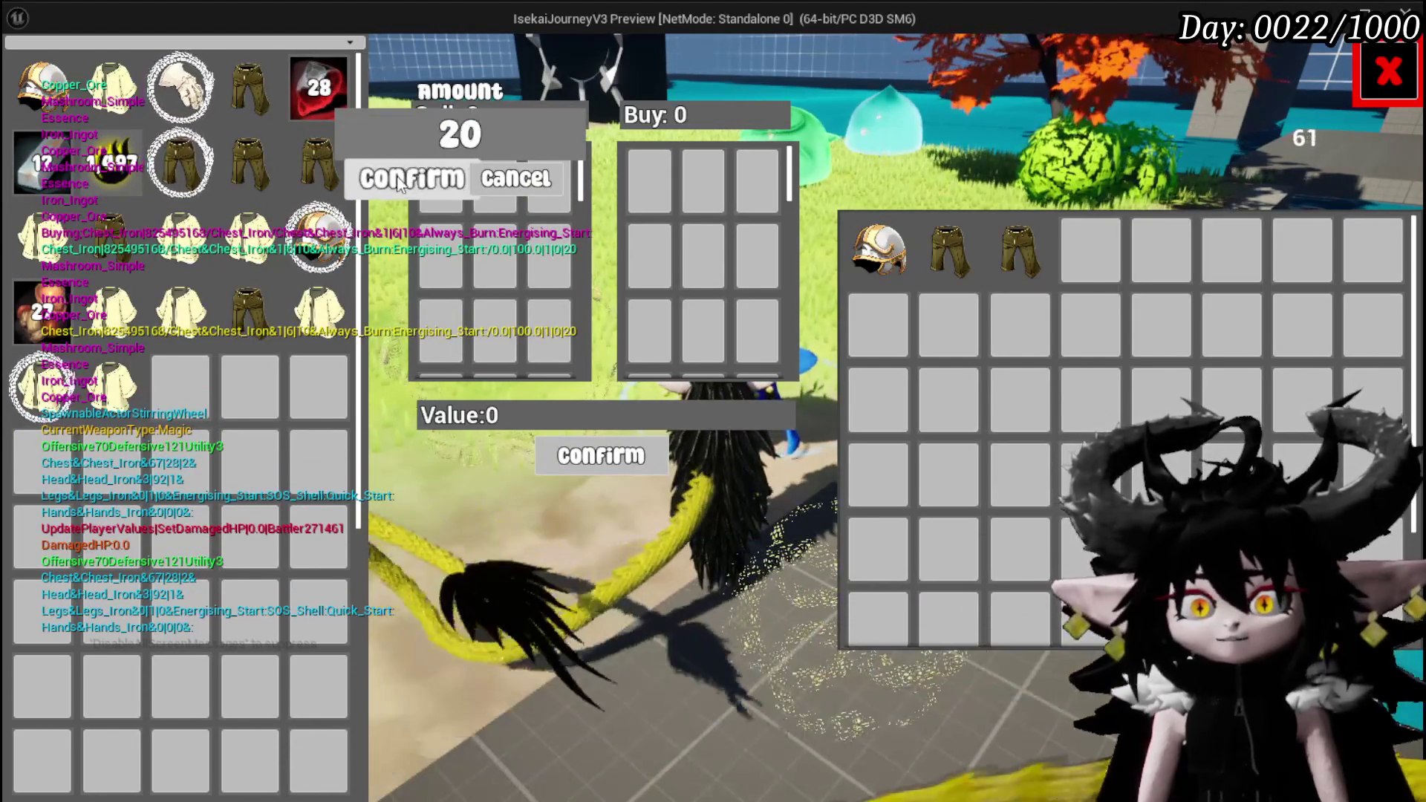
click(411, 178)
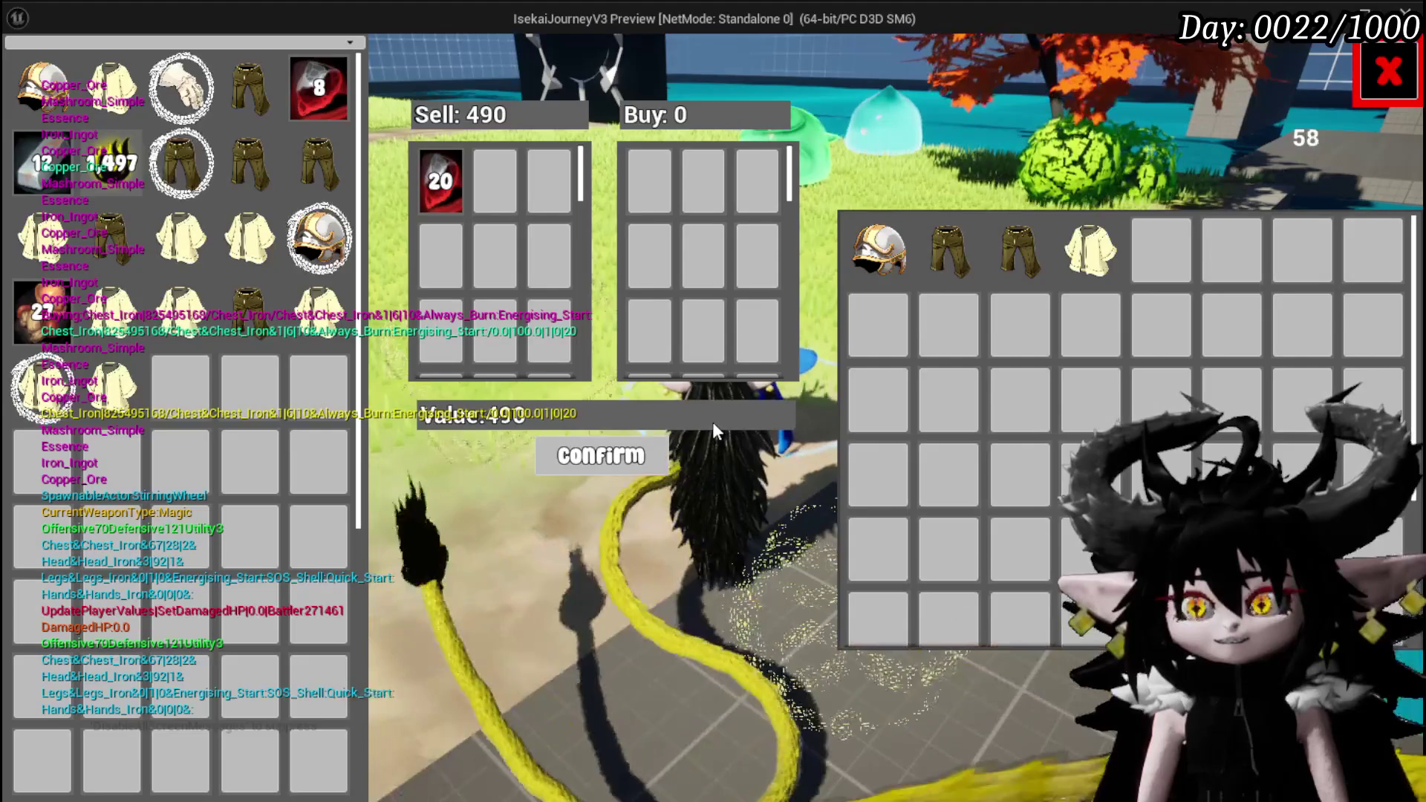
click(591, 455)
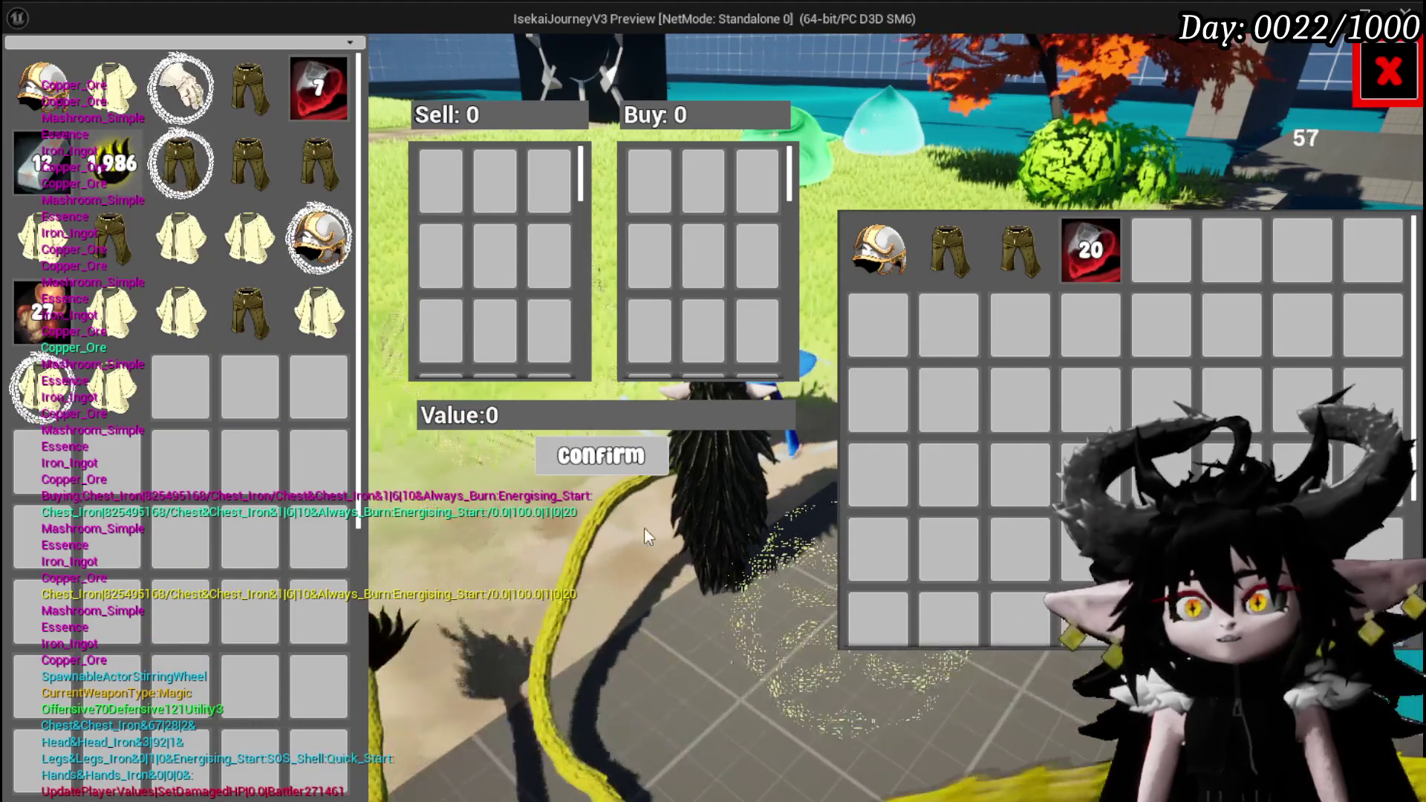
mouse_move(1086, 252)
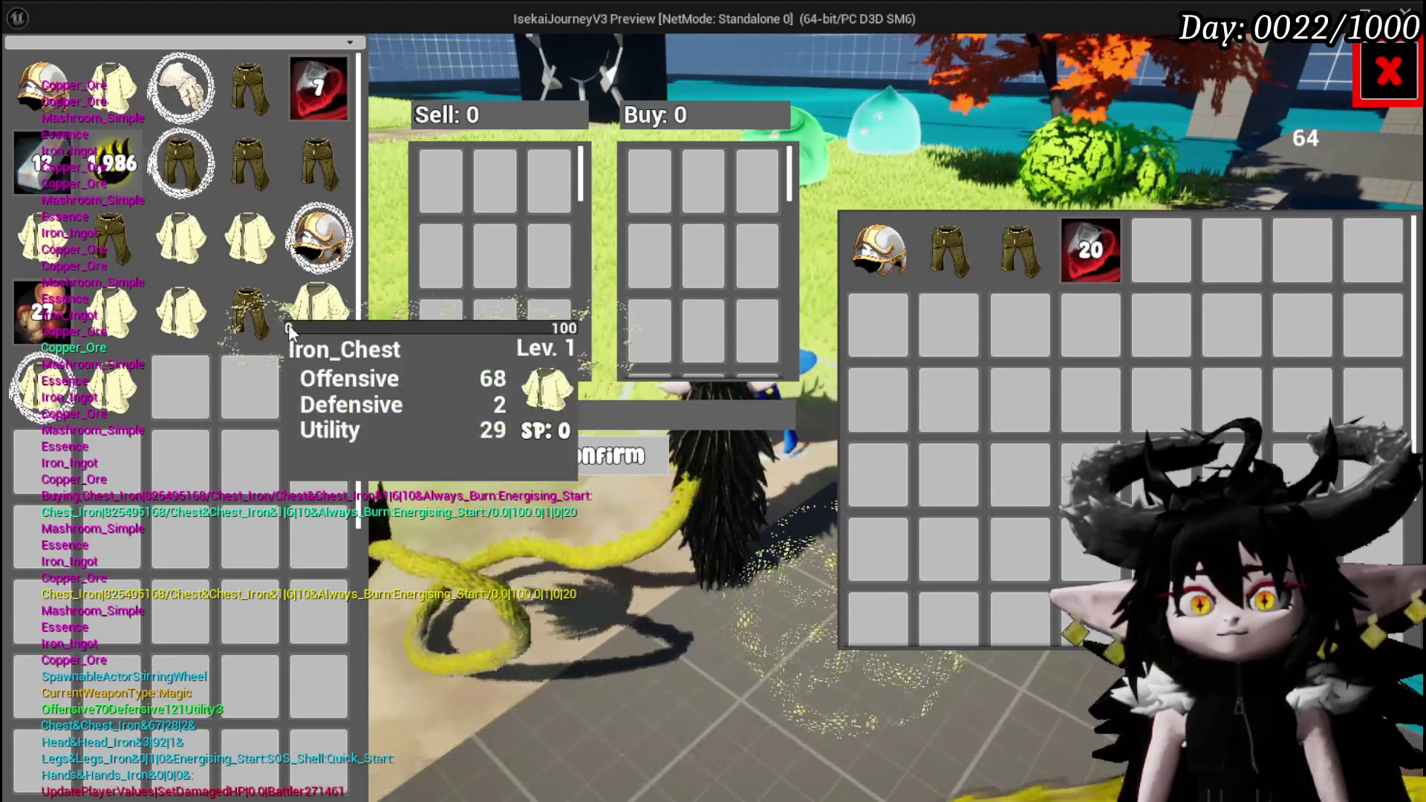
- Put an Iron_Chest in the sell list, take it back out, and add Iron_Legs to the buy list
click(115, 407)
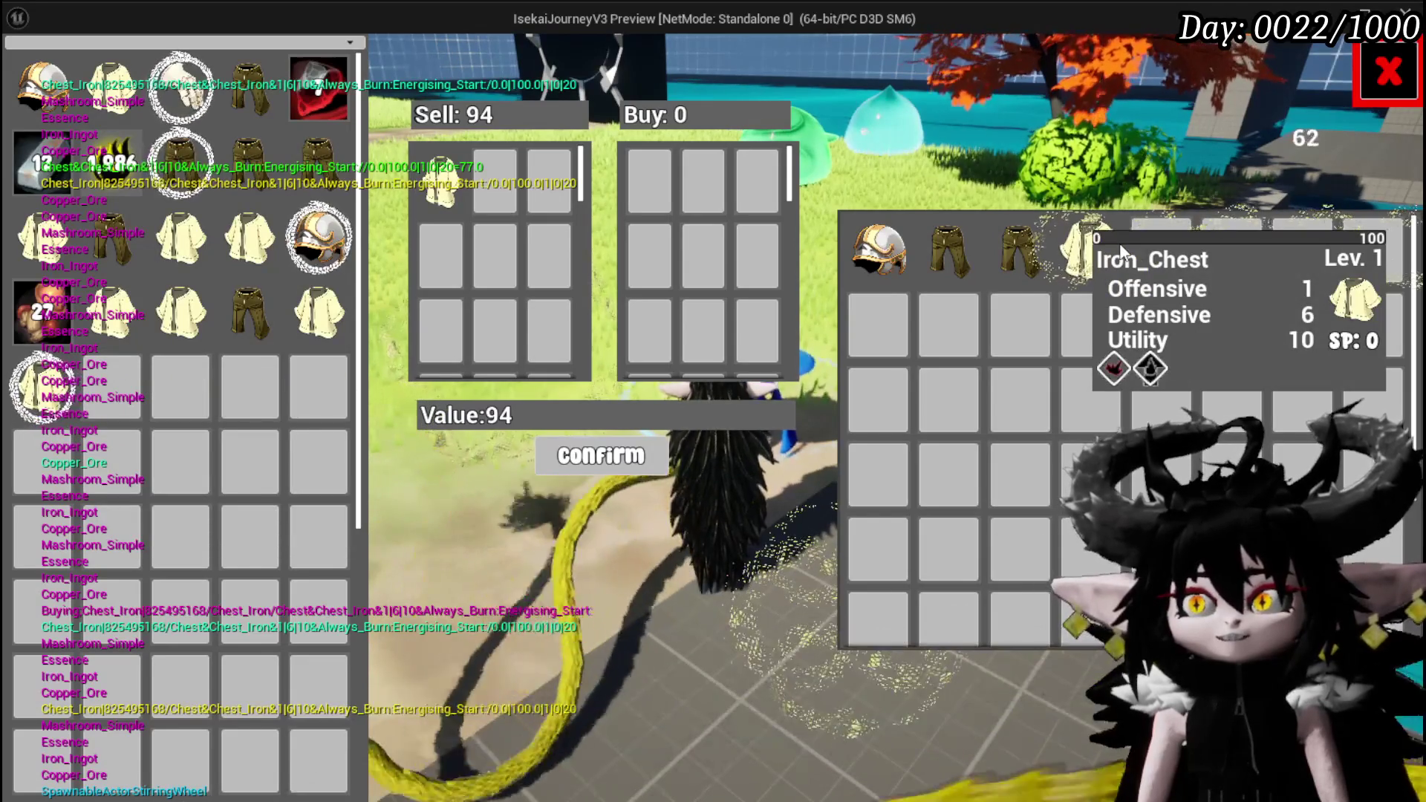
click(442, 182)
mouse_move(202, 302)
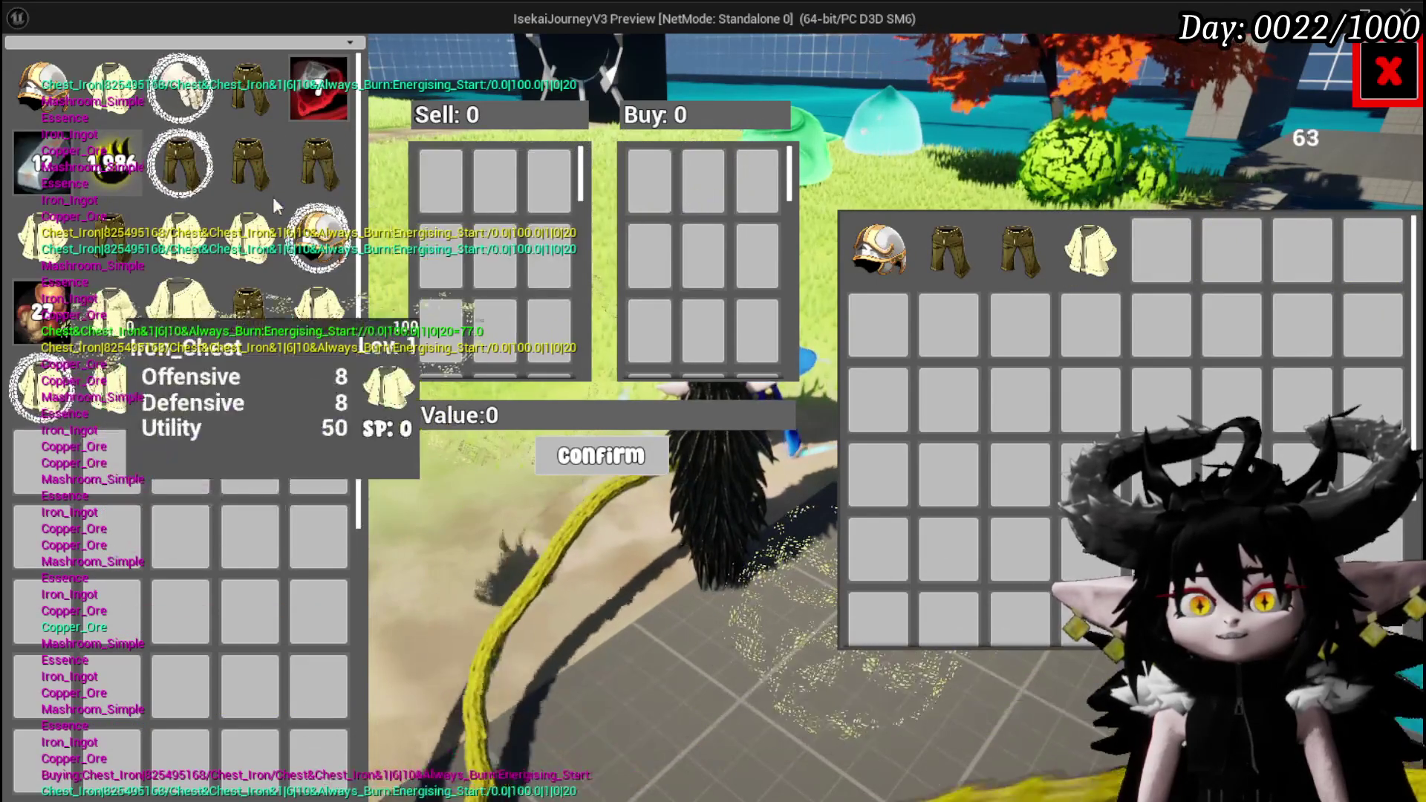
mouse_move(321, 97)
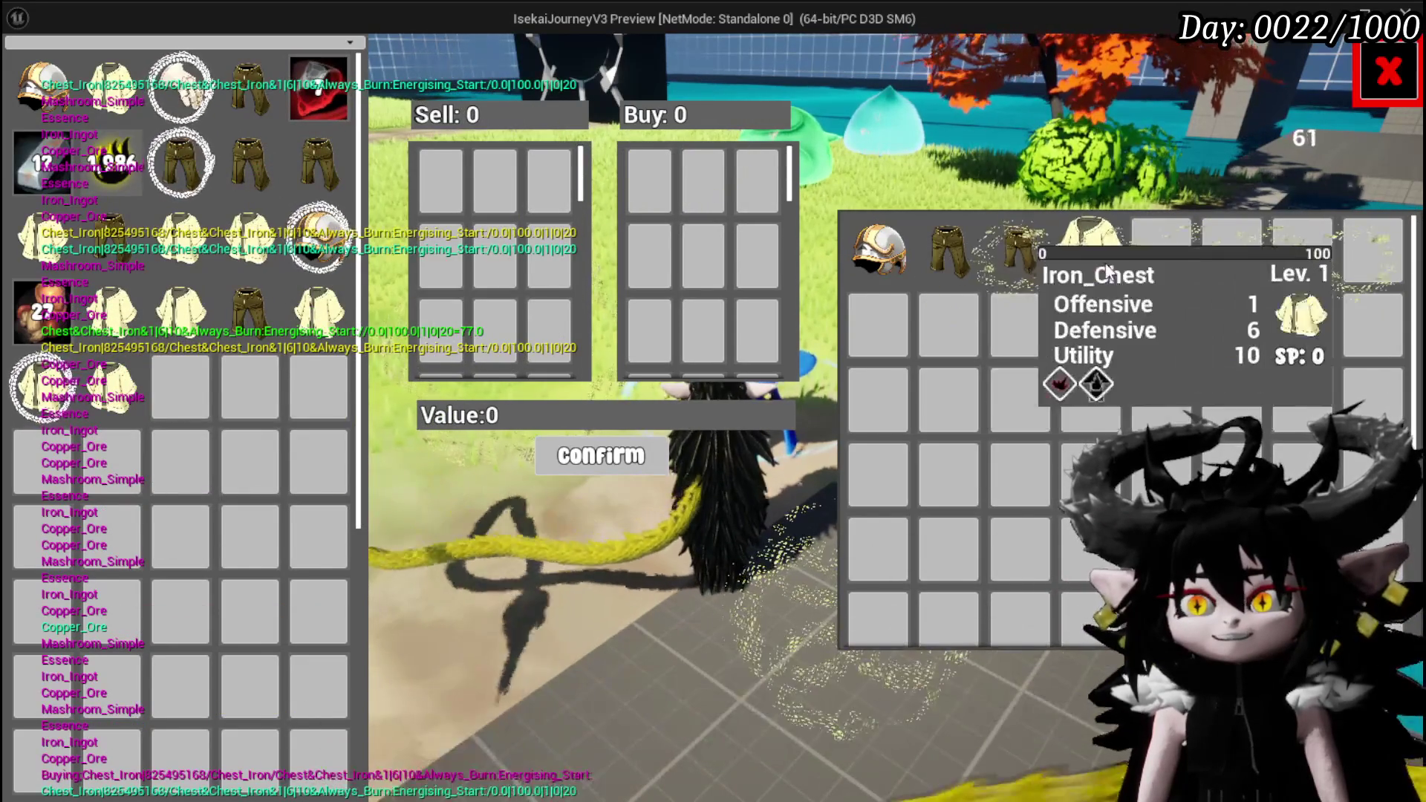
click(1032, 253)
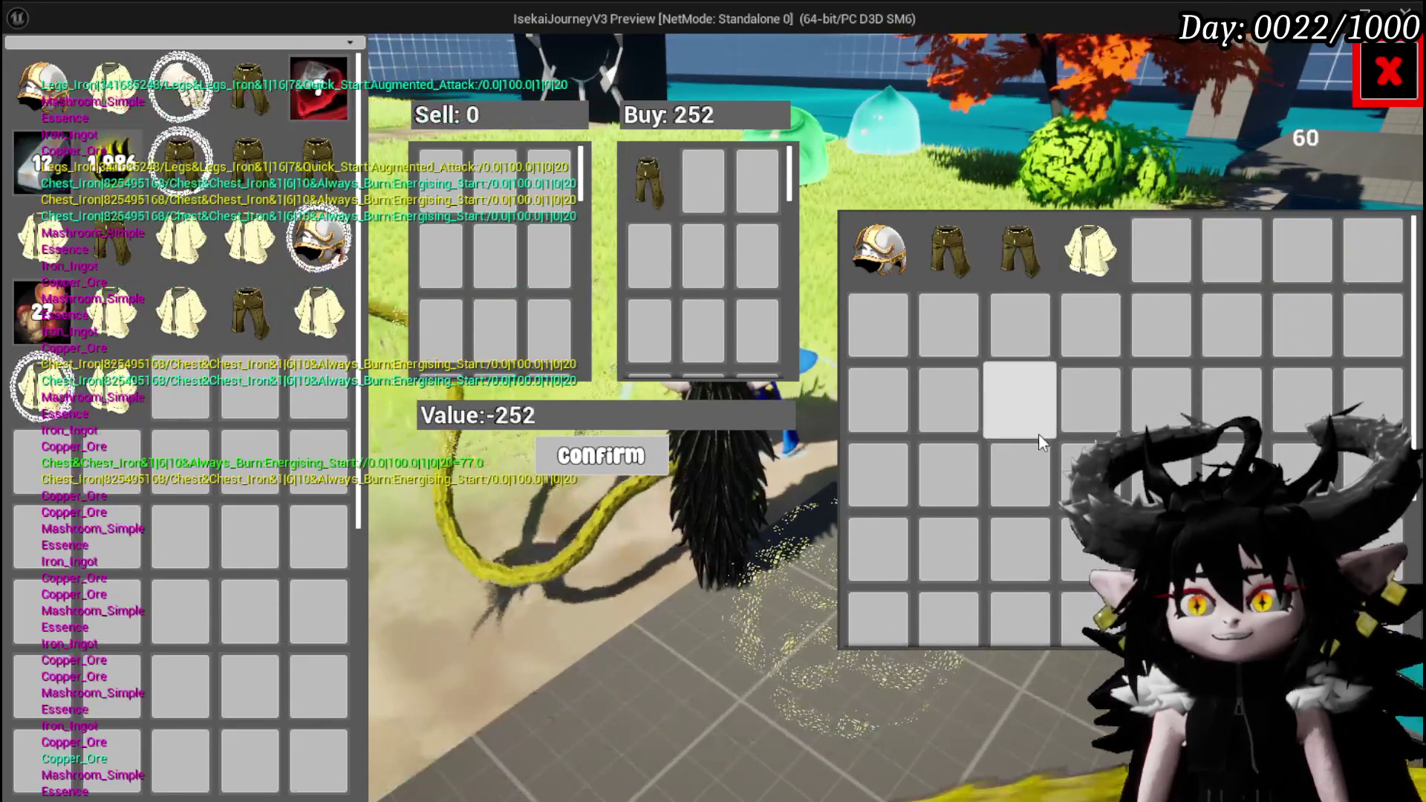
- Complete the trade of Iron_Legs for 5 Copper Ore, then exit Play-In-Editor
mouse_move(1094, 261)
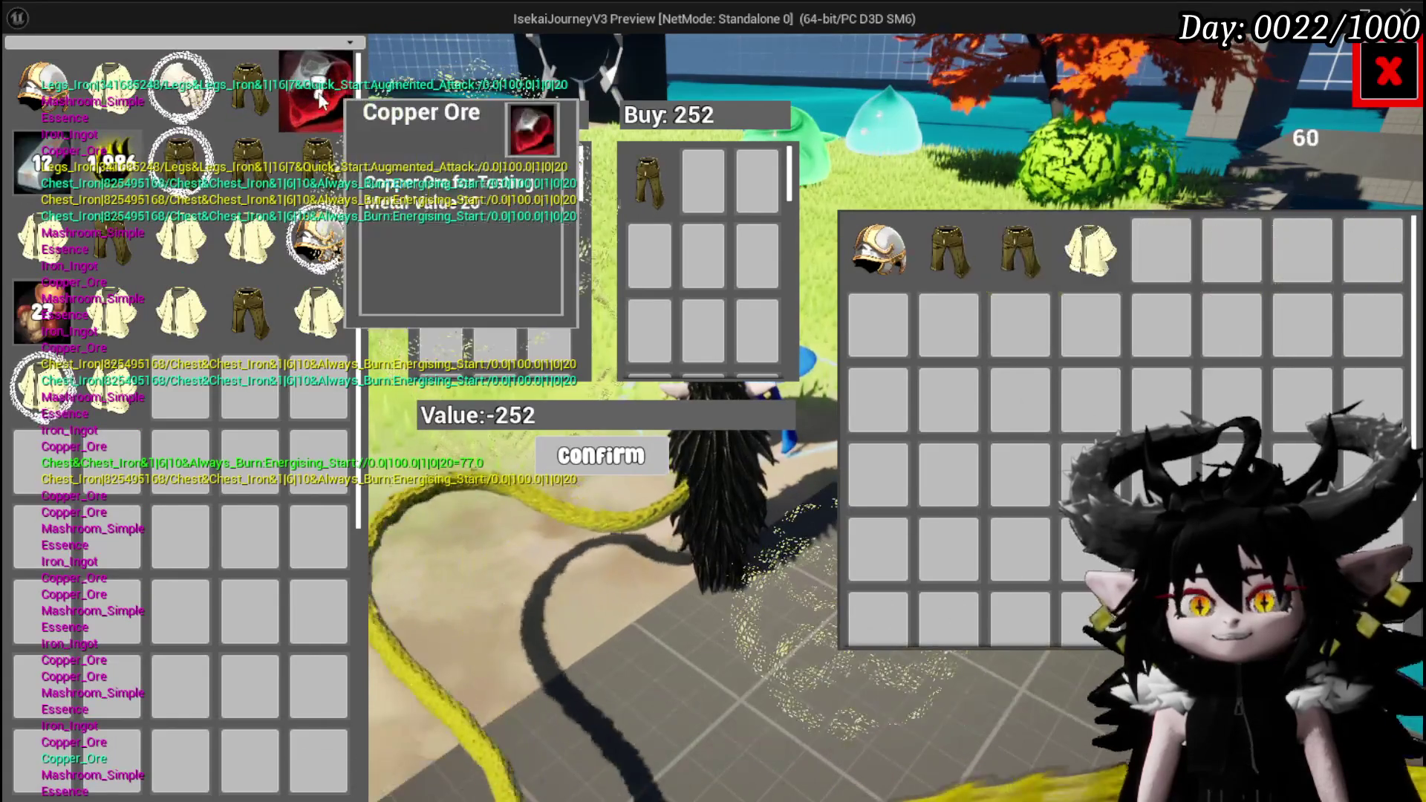
click(330, 95)
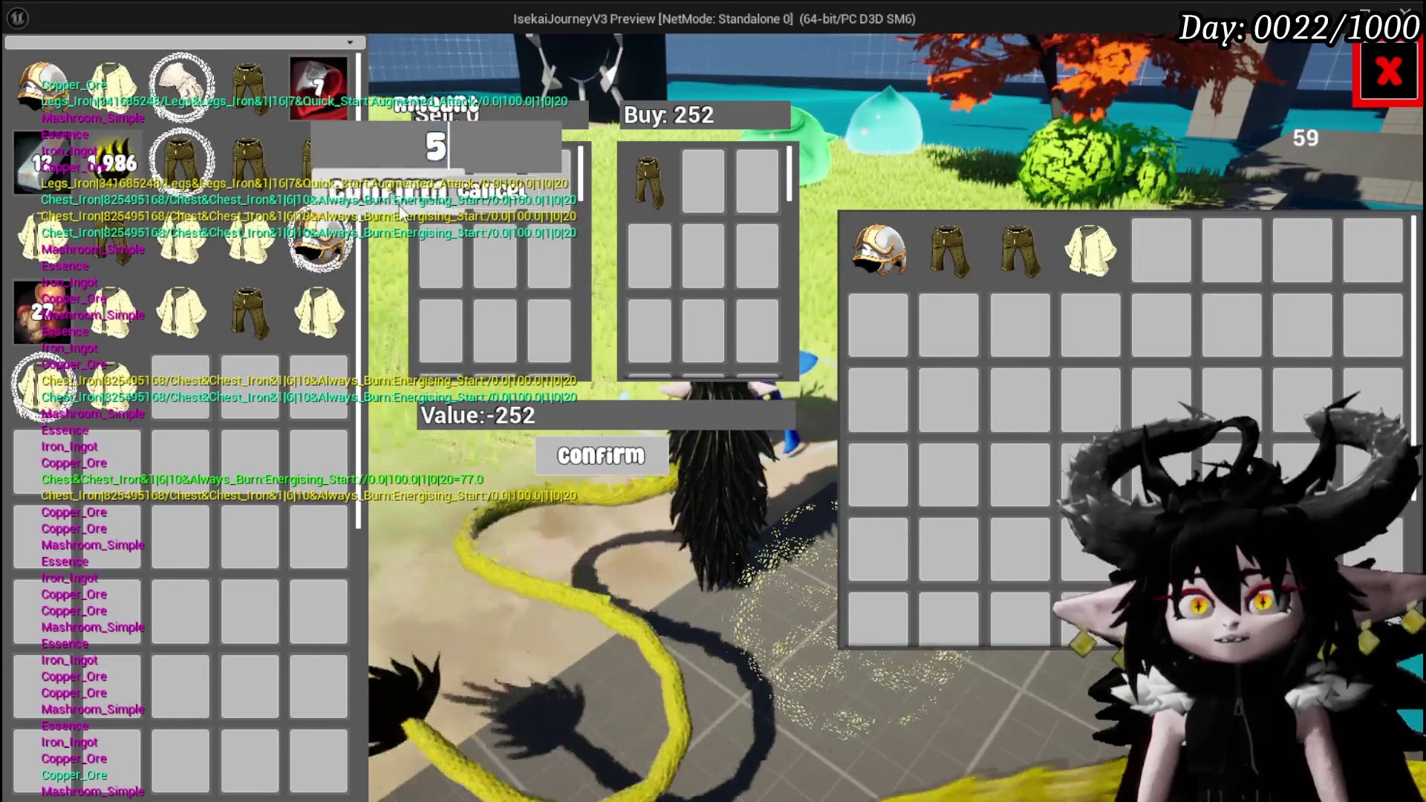
click(401, 213)
click(610, 457)
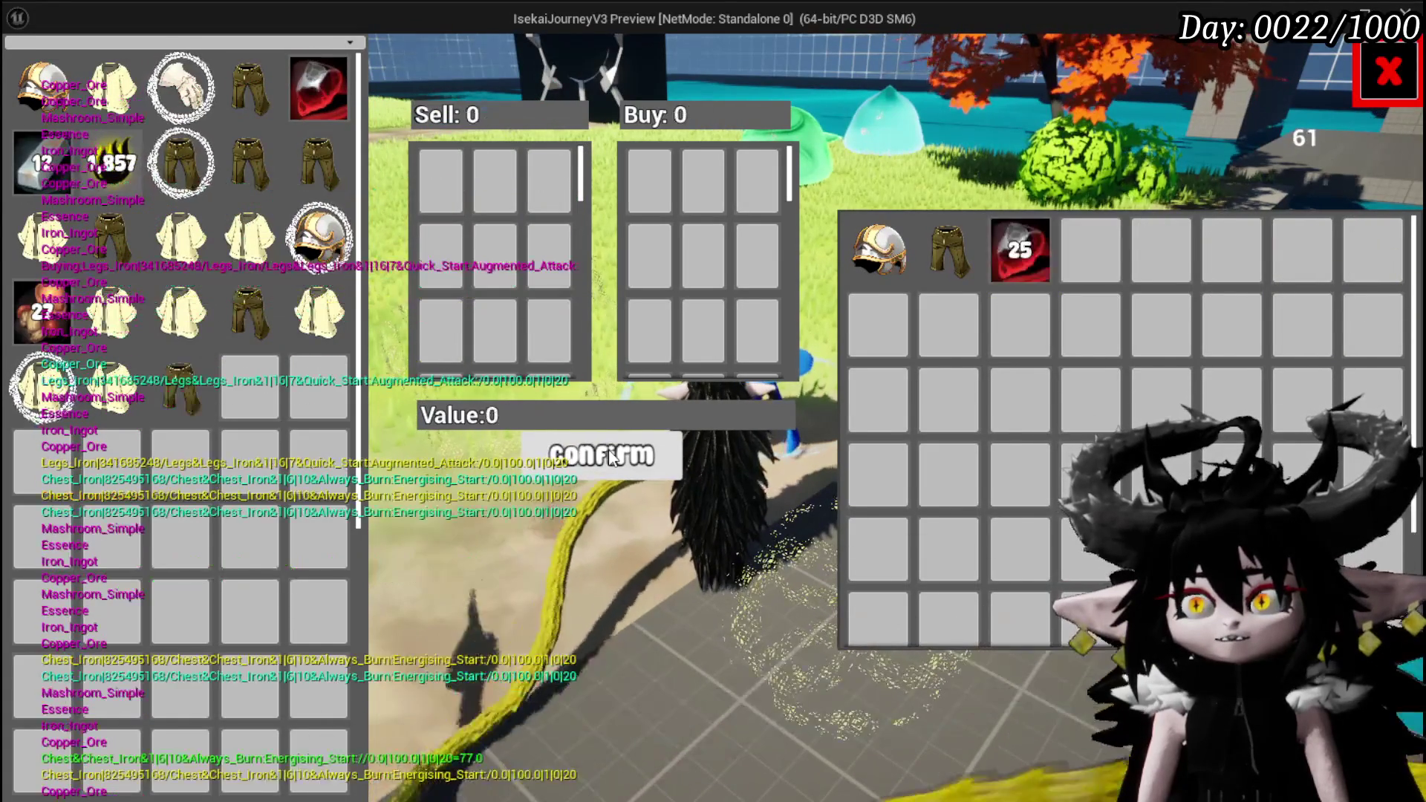
mouse_move(1040, 268)
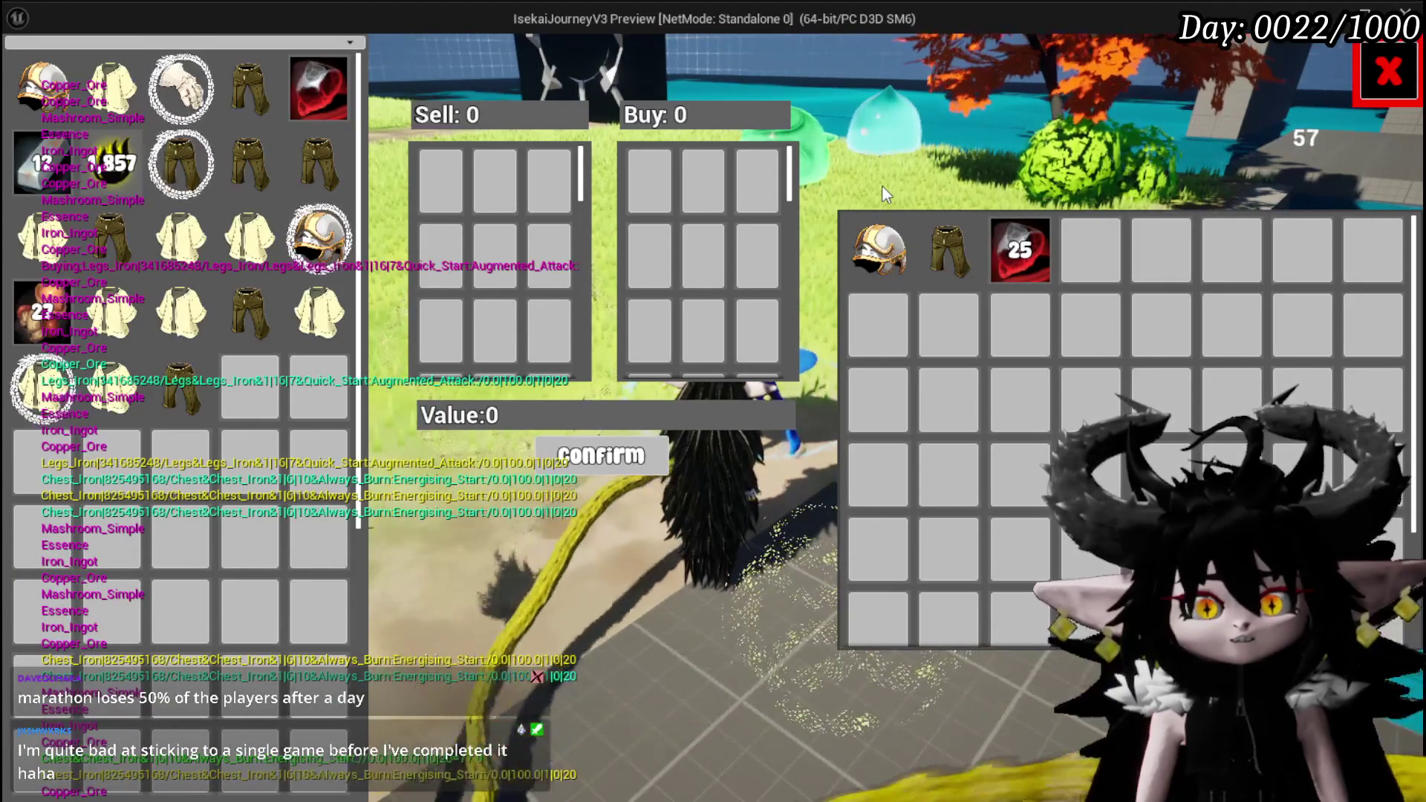
key(Escape)
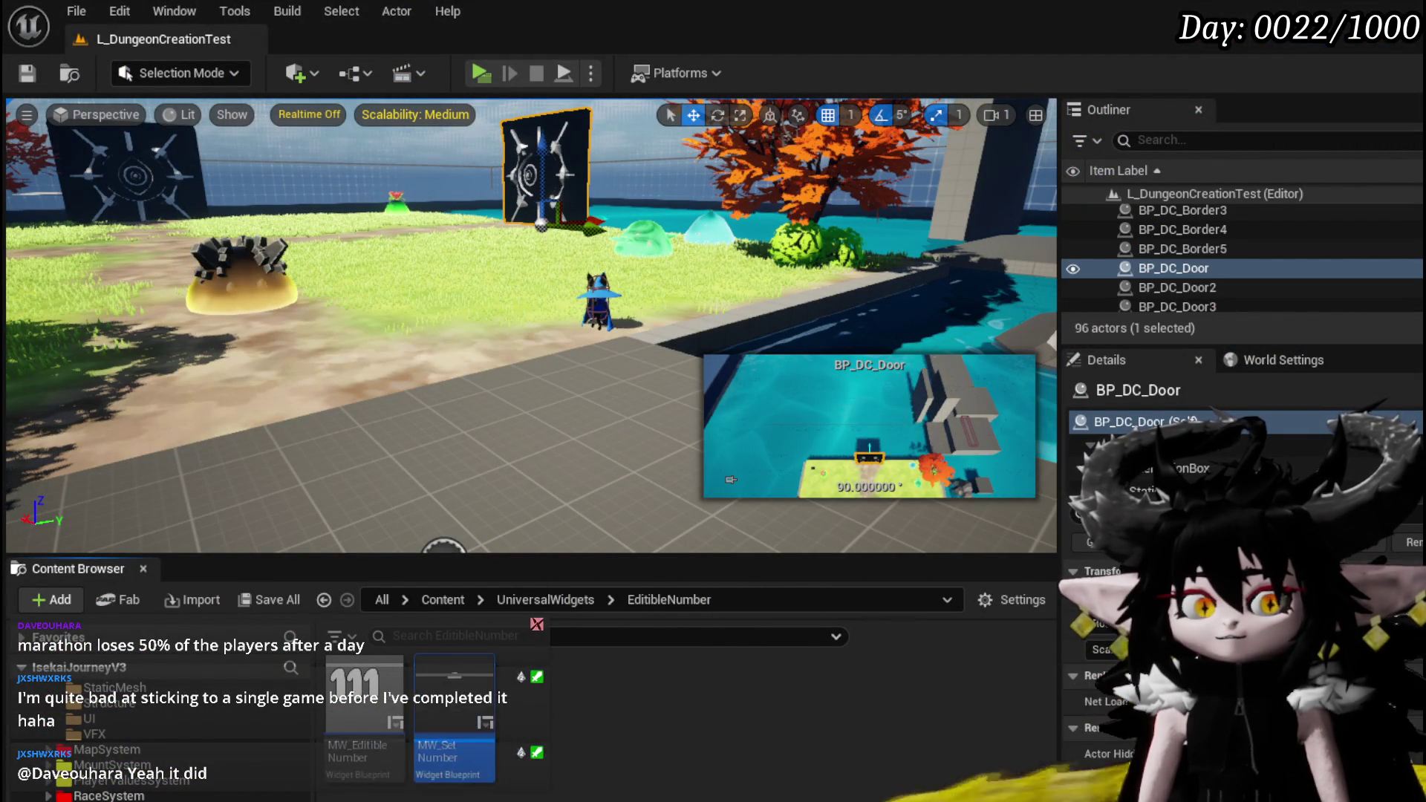
- Return to WP_MerchantHUD's DeselectMerchantItem graph and pan to the ADD, REMOVE and Hide Tool Tip nodes
key(alt+Tab)
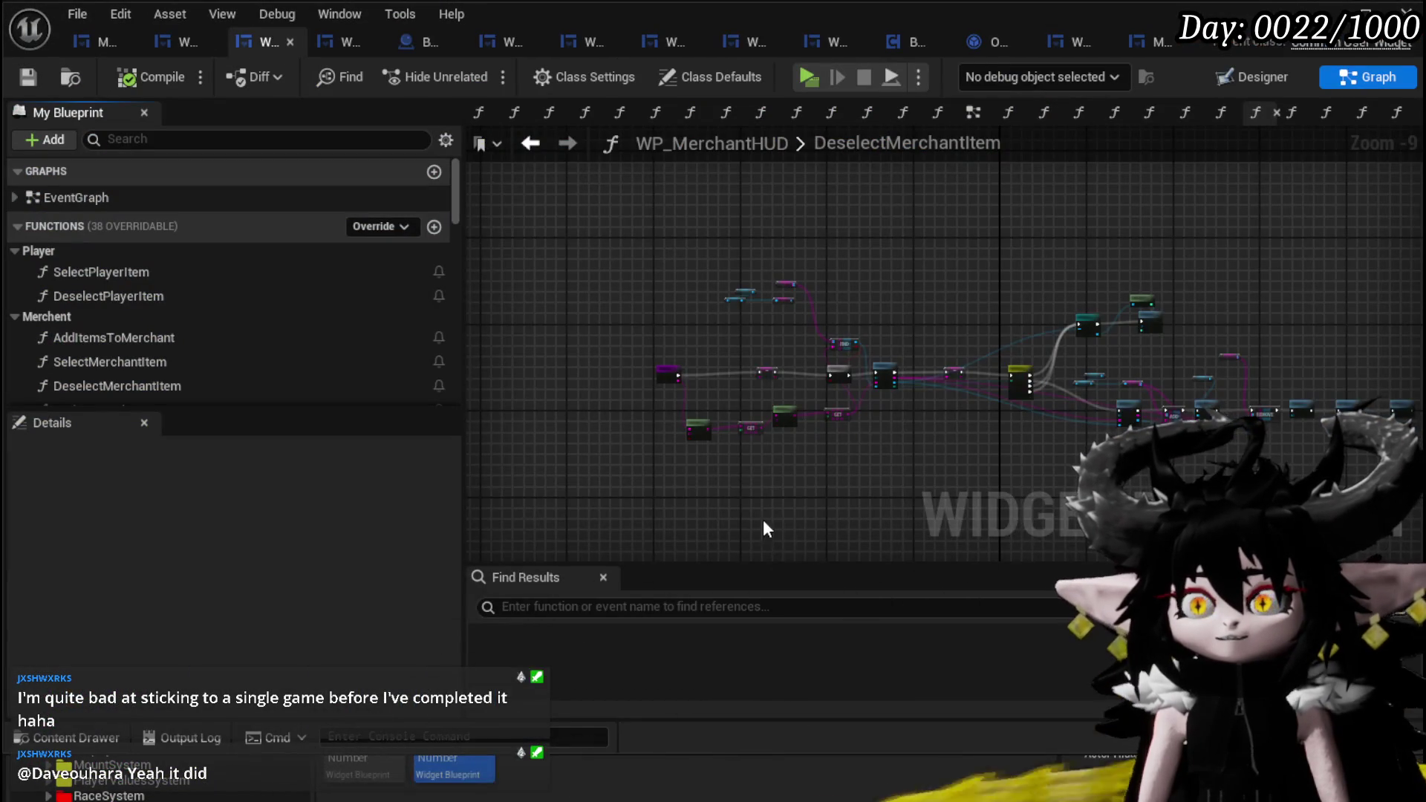
scroll(643, 319, up, 5)
click(650, 301)
mouse_move(741, 408)
mouse_down()
mouse_move(913, 457)
mouse_move(620, 441)
mouse_up()
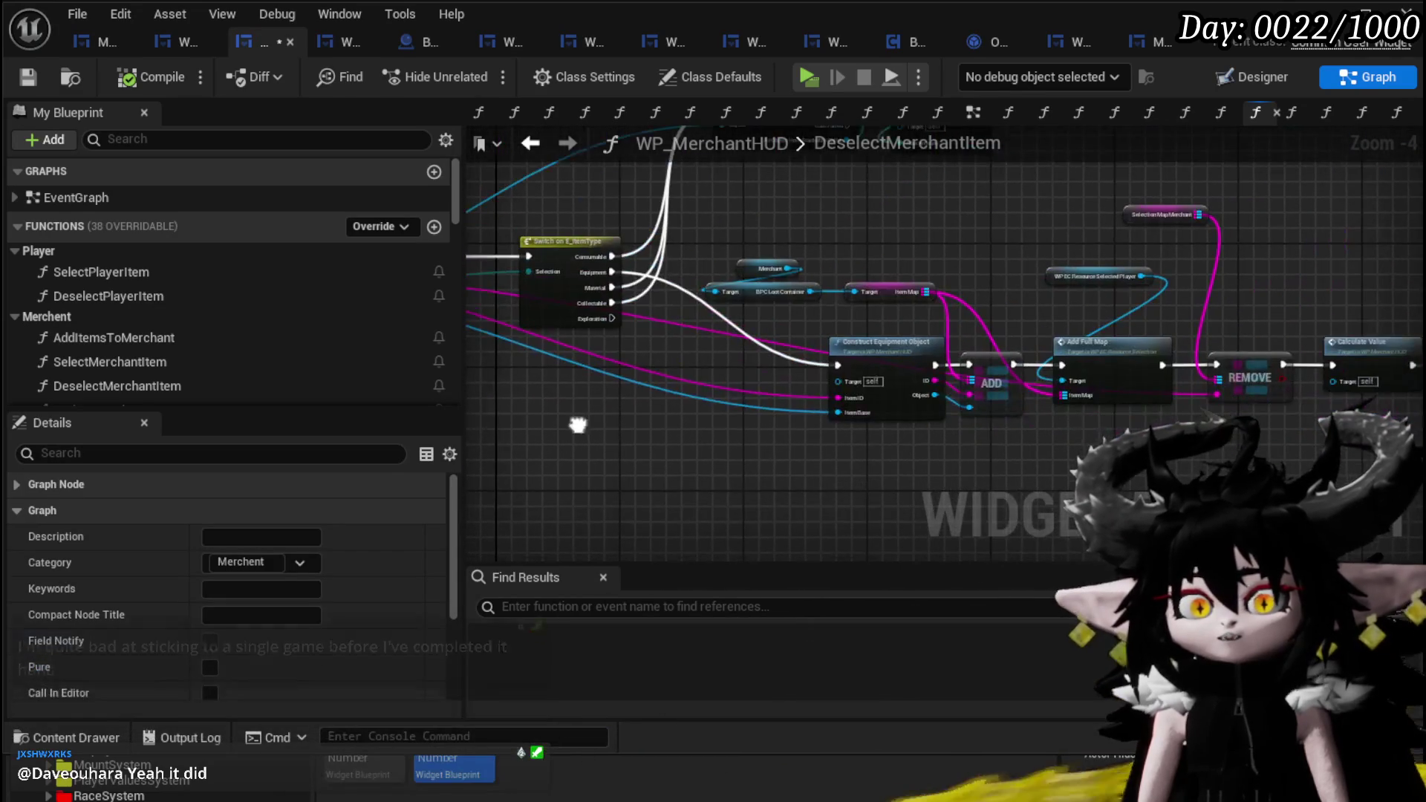
drag(958, 356, 532, 327)
scroll(1008, 460, up, 3)
drag(1007, 460, 796, 444)
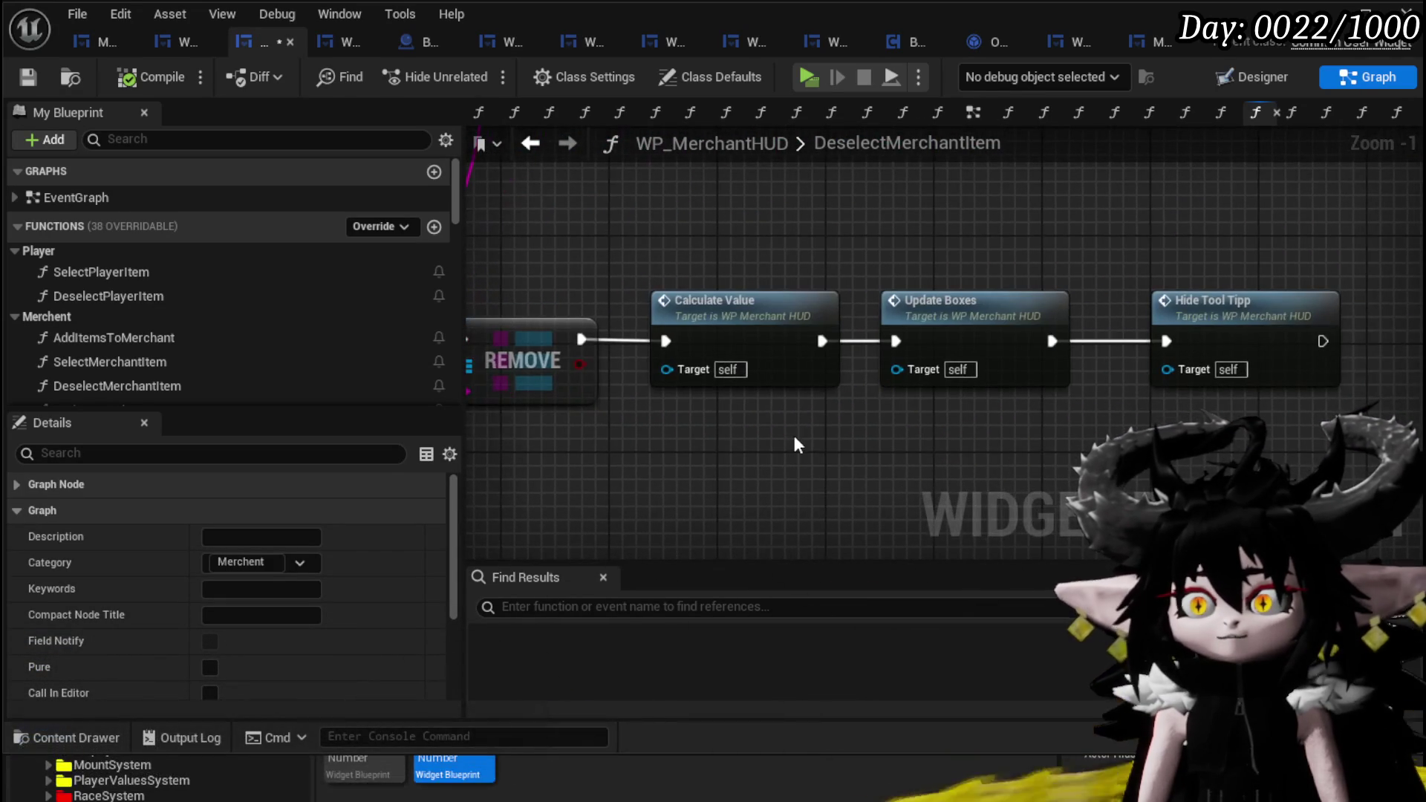
scroll(794, 444, down, 3)
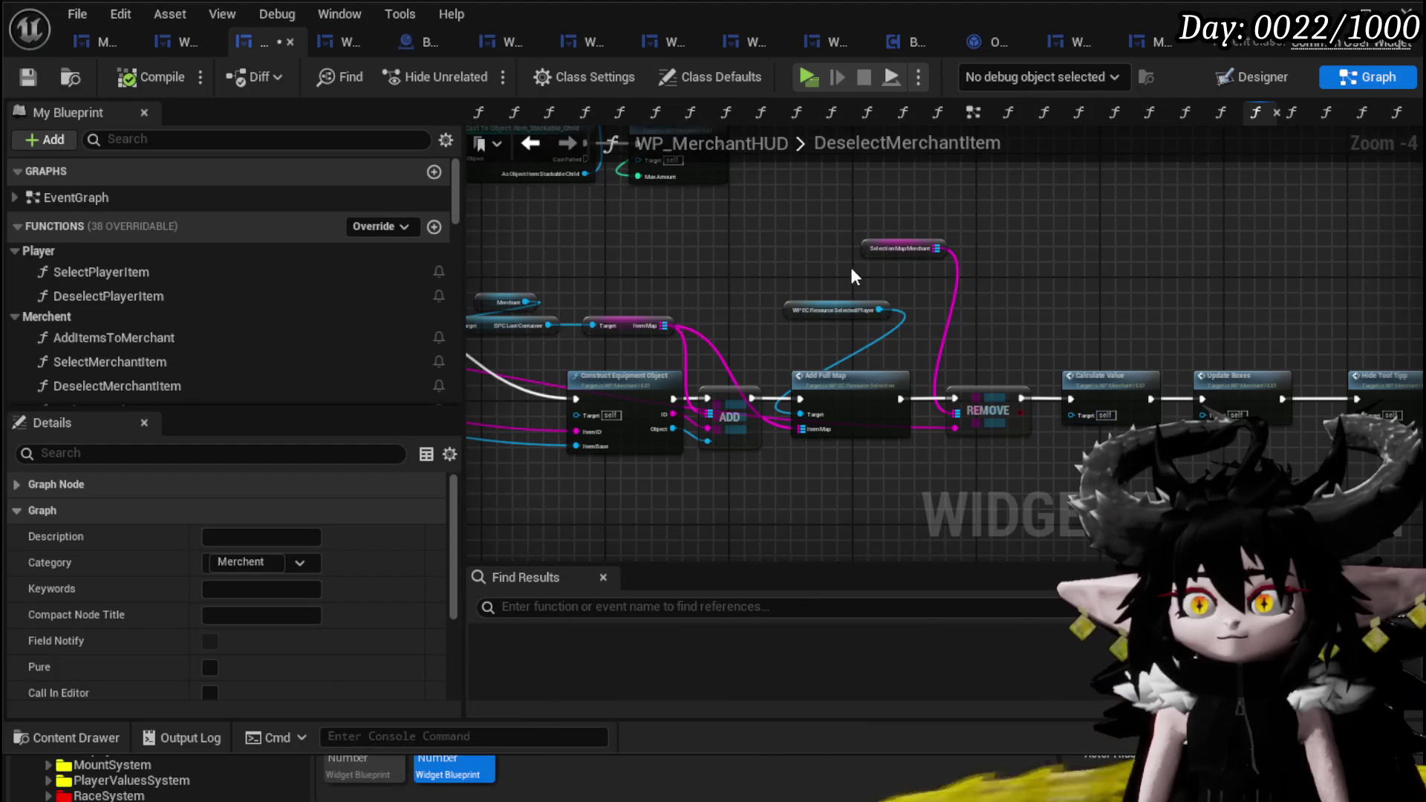
- Lower the WP_EC_Resource_Selected_Player node and relocate the Merchant, loot container and Item Map getters
click(938, 333)
mouse_move(810, 320)
mouse_down()
mouse_move(804, 346)
mouse_move(963, 424)
mouse_move(822, 397)
mouse_up()
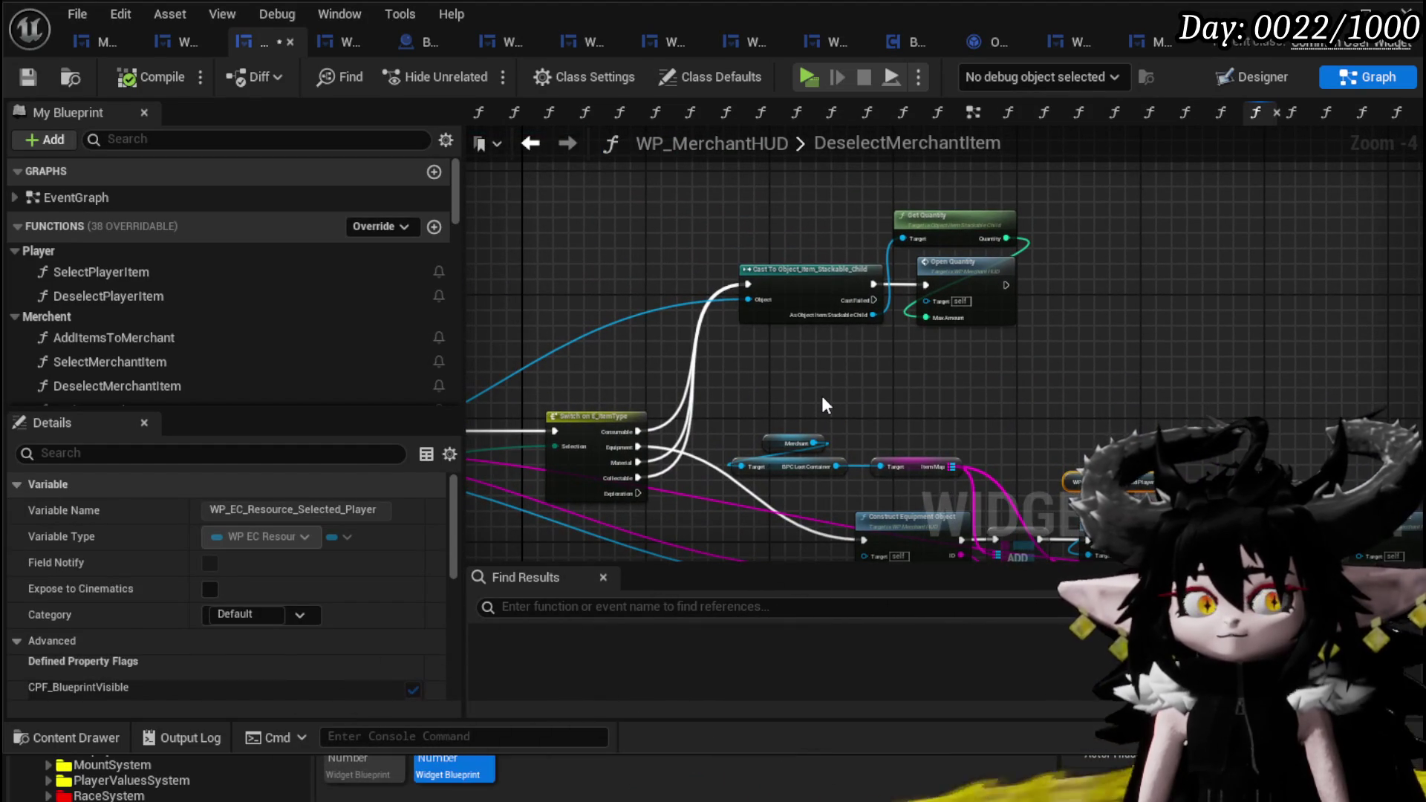
scroll(823, 401, up, 1)
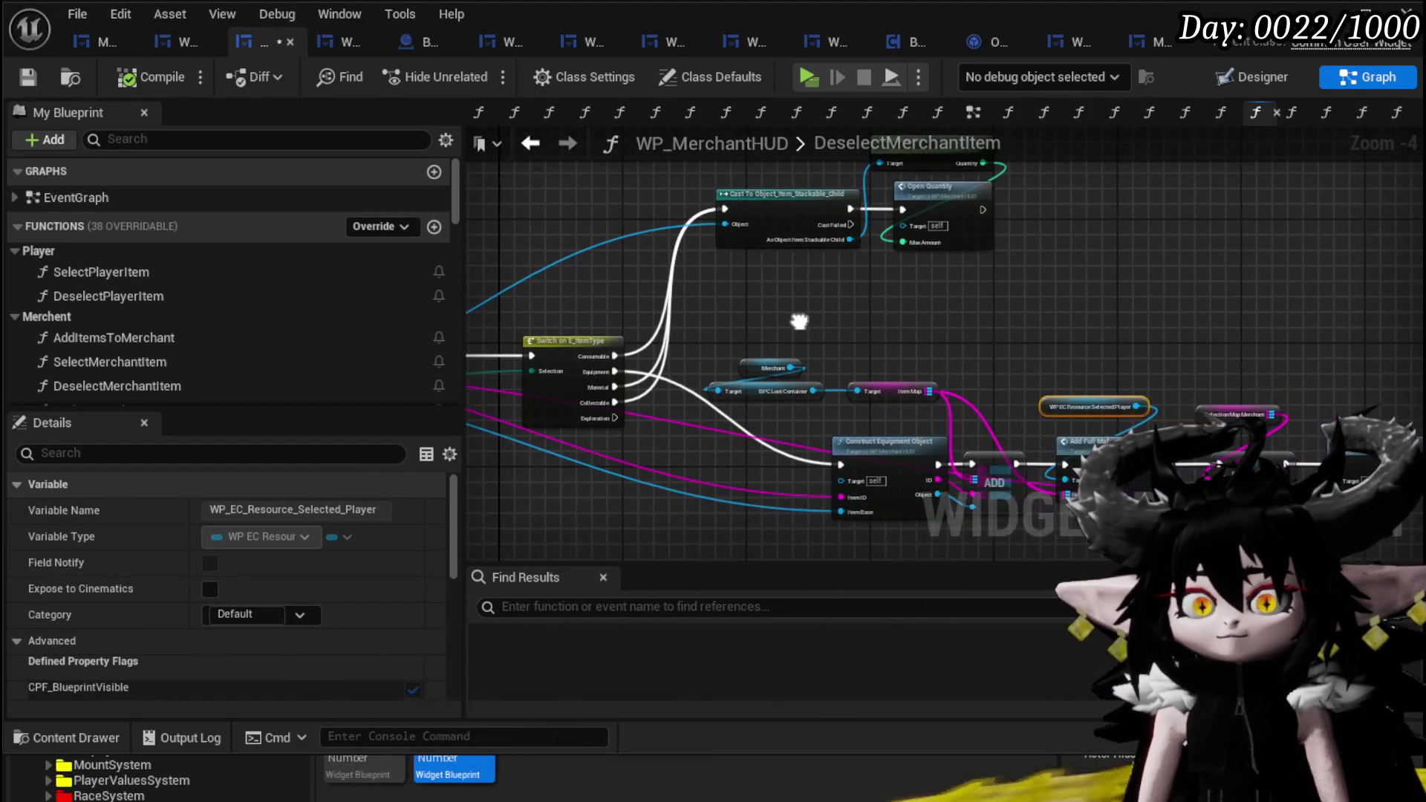
drag(799, 321, 732, 304)
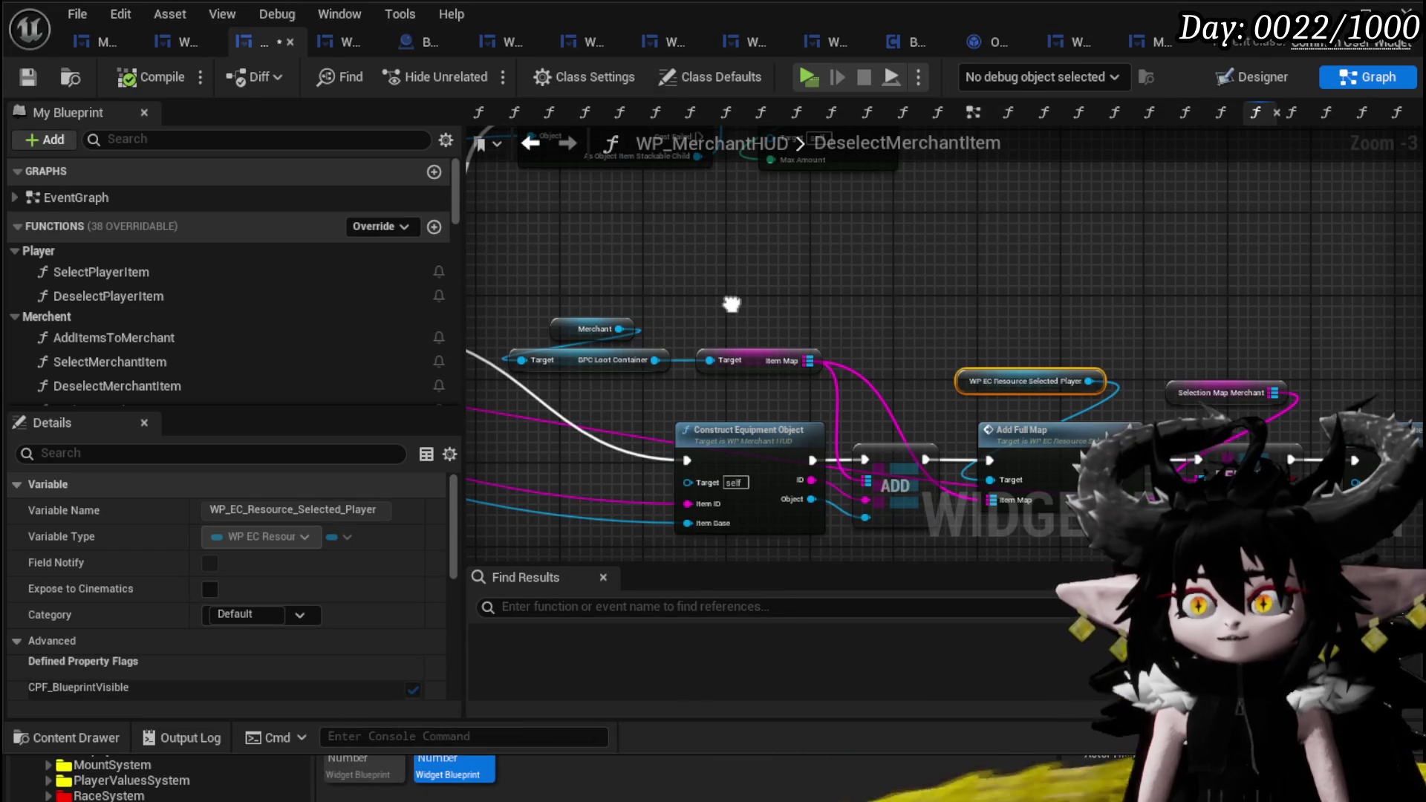
mouse_move(731, 304)
mouse_down()
mouse_move(725, 322)
mouse_move(858, 417)
mouse_move(874, 382)
mouse_up()
mouse_move(670, 307)
mouse_down()
mouse_move(922, 426)
mouse_move(905, 392)
mouse_up()
click(921, 378)
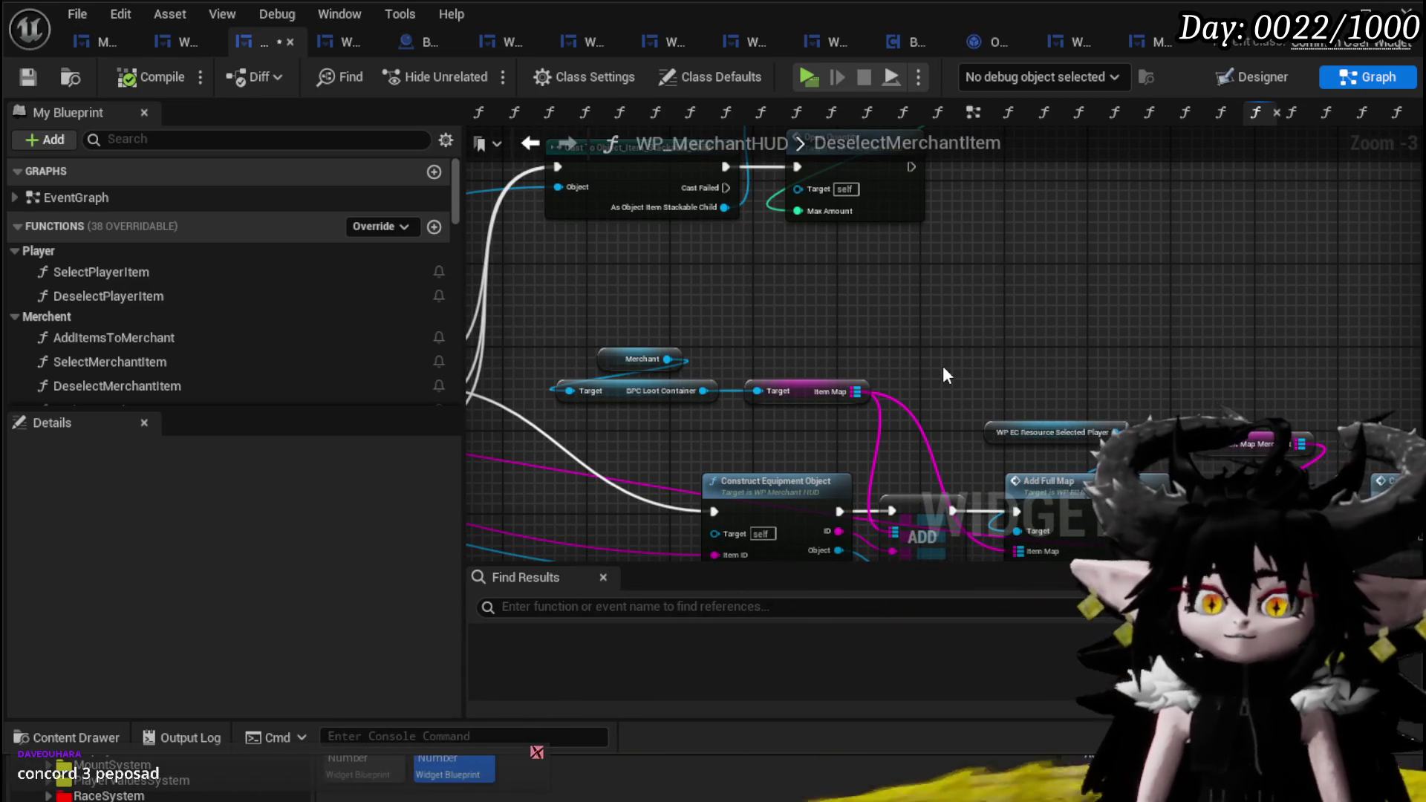
- Fine-tune the Merchant, loot container and Item Map getter positions near Construct Equipment Object
mouse_move(955, 305)
mouse_down()
mouse_move(671, 299)
mouse_move(963, 341)
mouse_up()
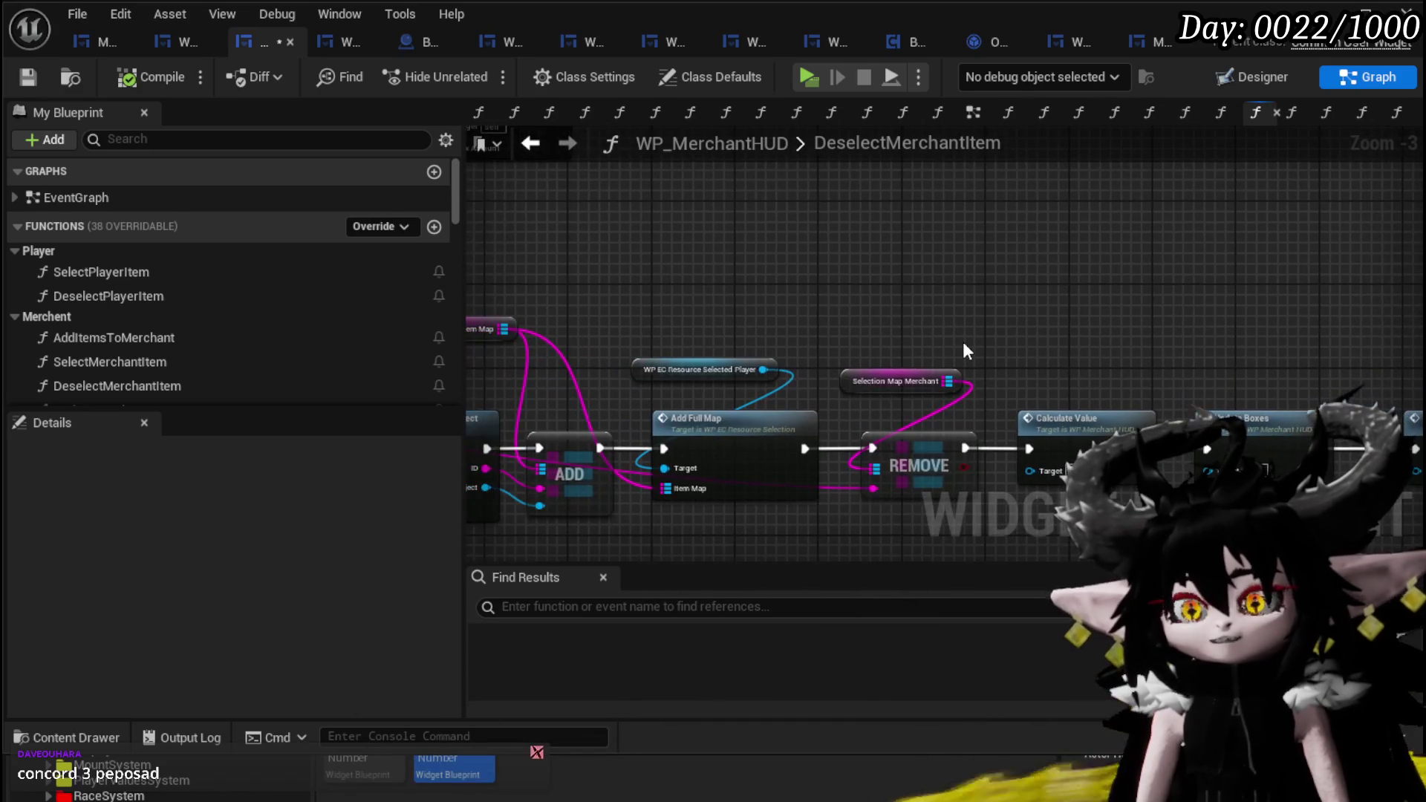
drag(591, 309, 1084, 356)
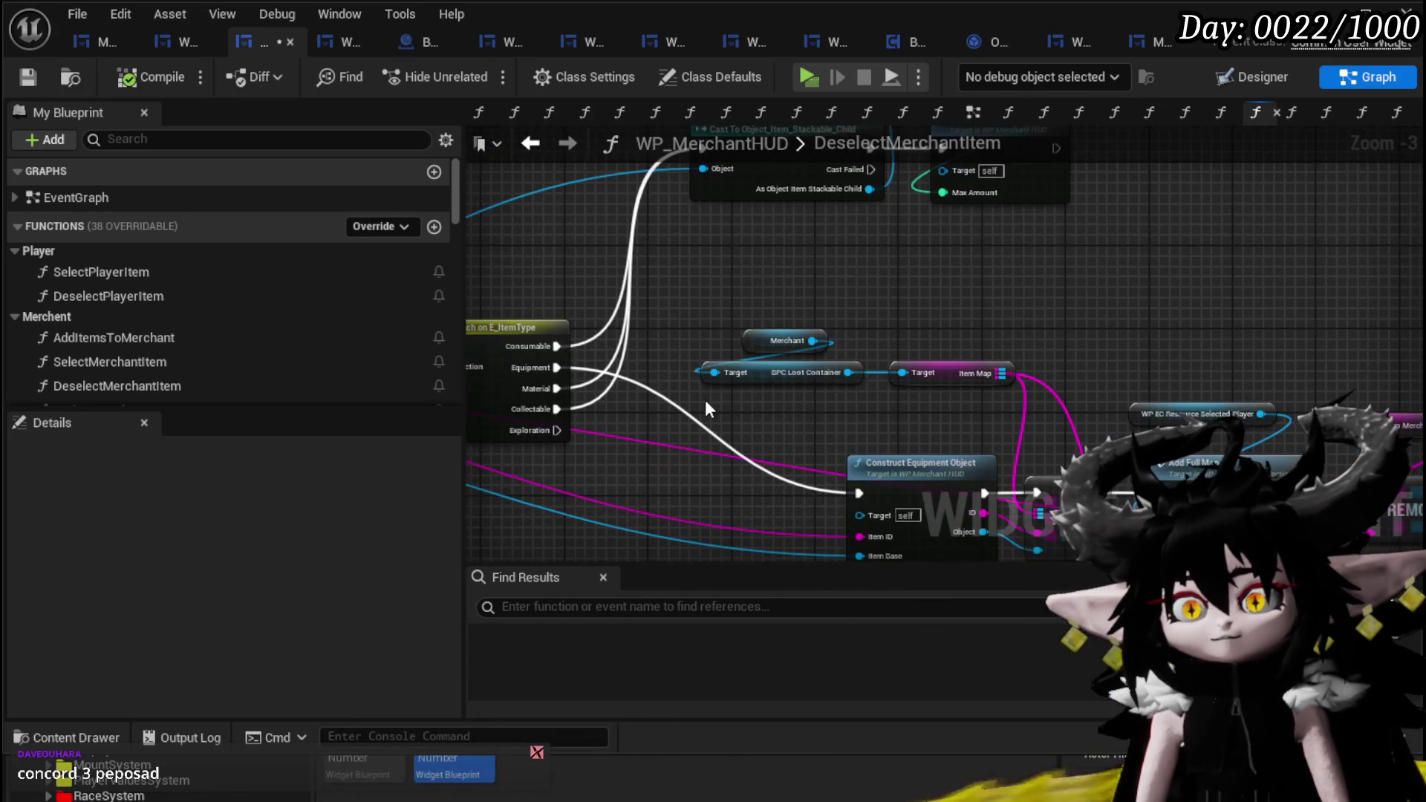
drag(707, 399, 817, 327)
mouse_move(768, 375)
mouse_down()
mouse_move(903, 304)
mouse_move(879, 339)
mouse_up()
drag(966, 314, 780, 390)
drag(954, 372, 902, 423)
click(982, 405)
mouse_move(787, 310)
mouse_down()
mouse_move(664, 305)
mouse_move(749, 388)
mouse_up()
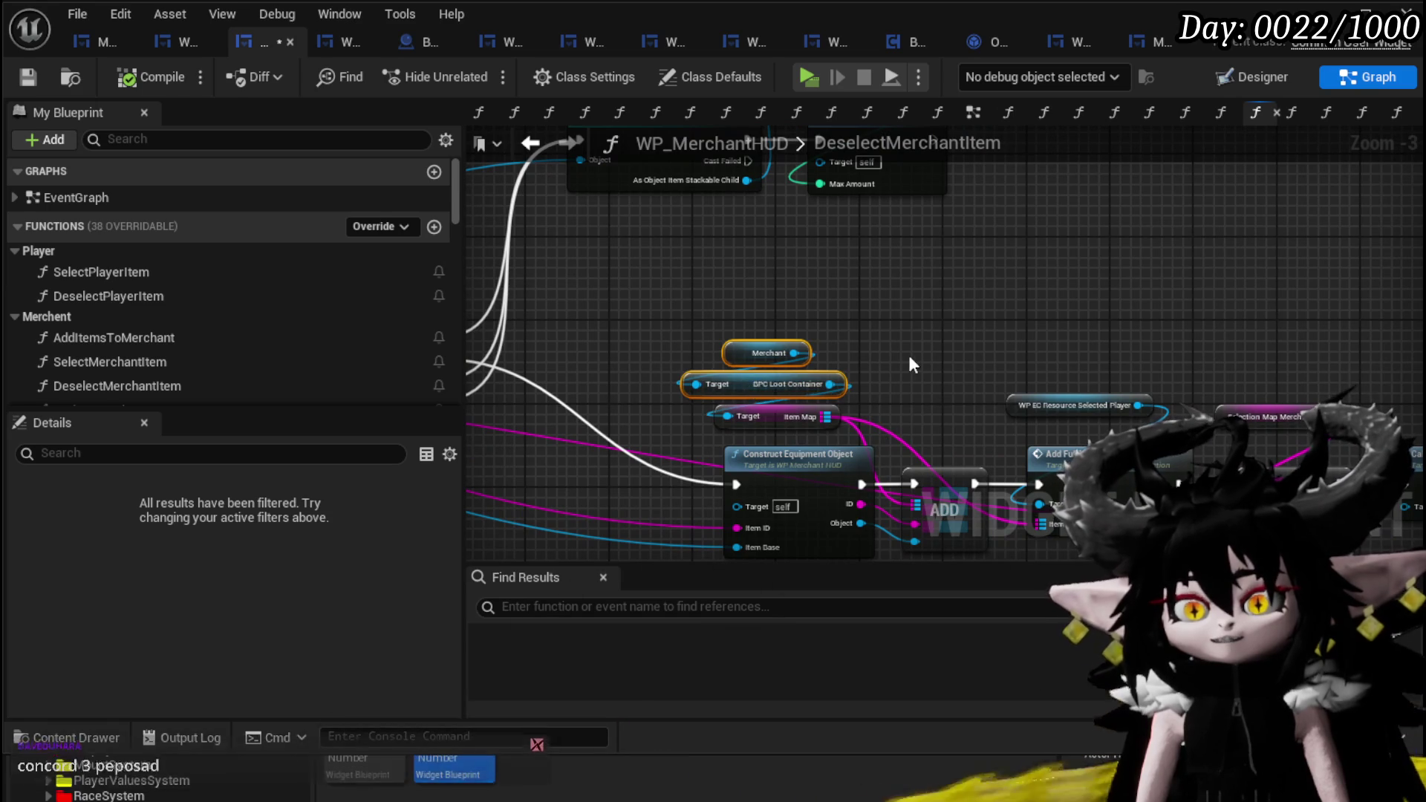
click(720, 322)
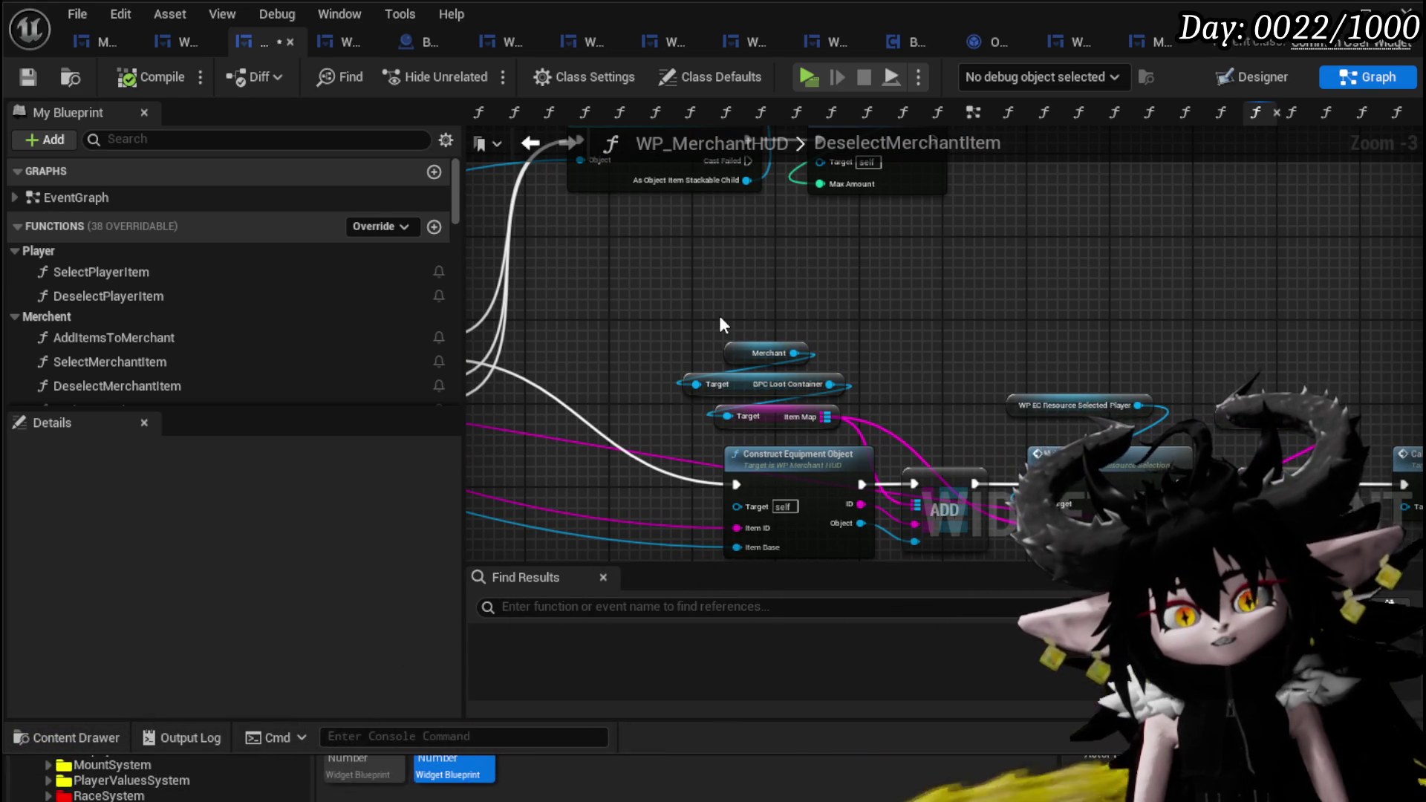
scroll(720, 322, down, 2)
drag(720, 322, 1008, 340)
- Delete the three unused Merchant, BPC Loot Container and Item Map getters sitting above FIND
scroll(1031, 327, up, 3)
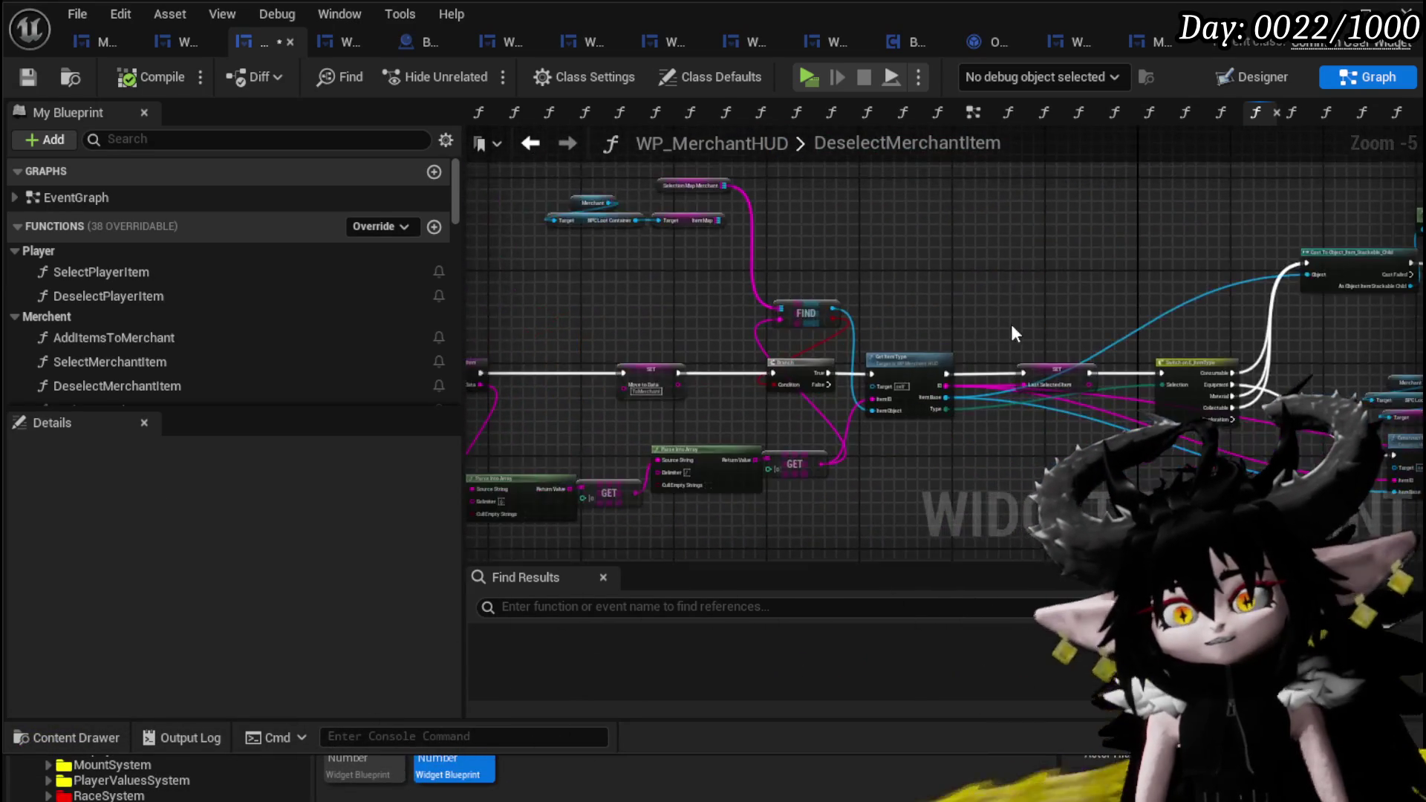
drag(795, 339, 967, 323)
scroll(924, 331, down, 2)
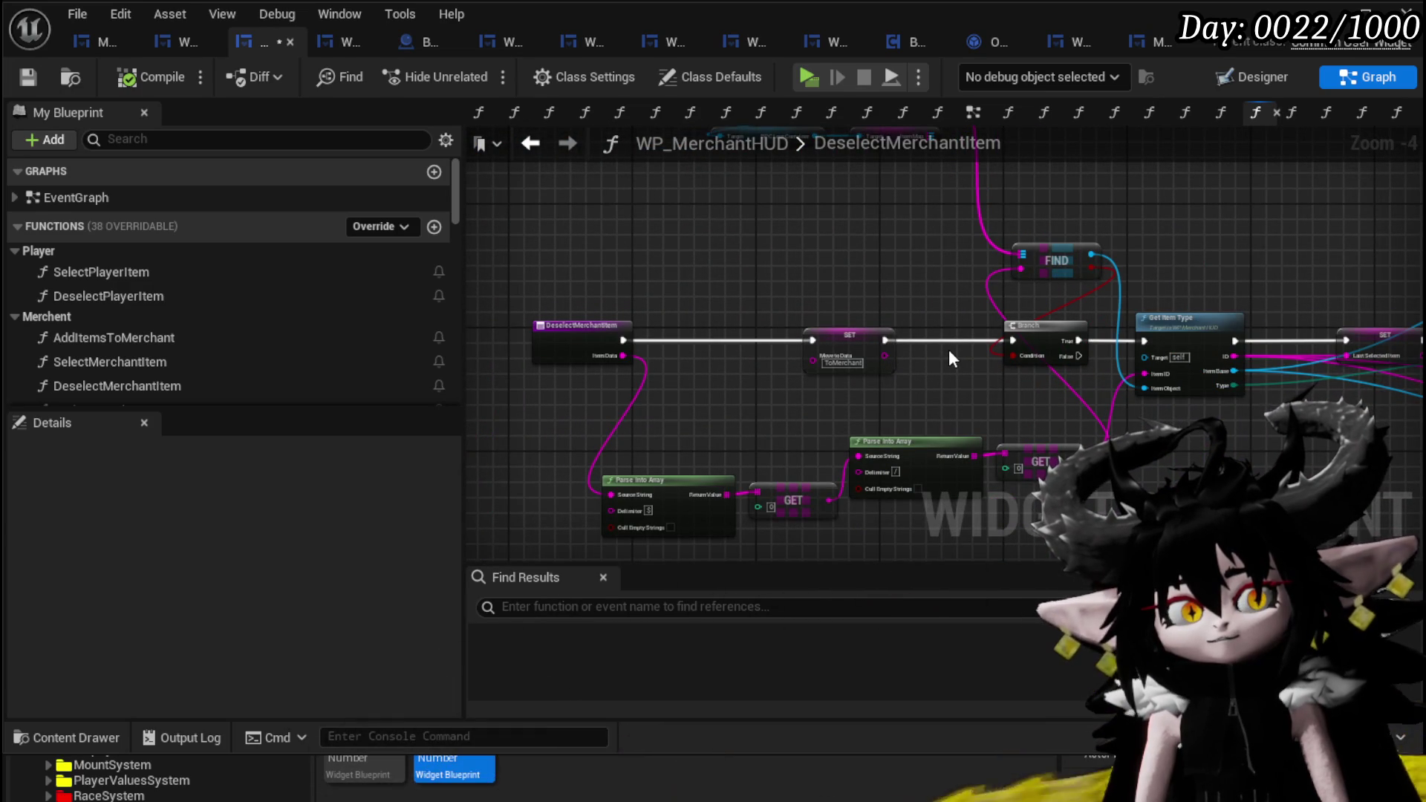
mouse_move(948, 349)
mouse_down()
mouse_move(951, 401)
mouse_move(894, 377)
mouse_up()
scroll(882, 364, up, 2)
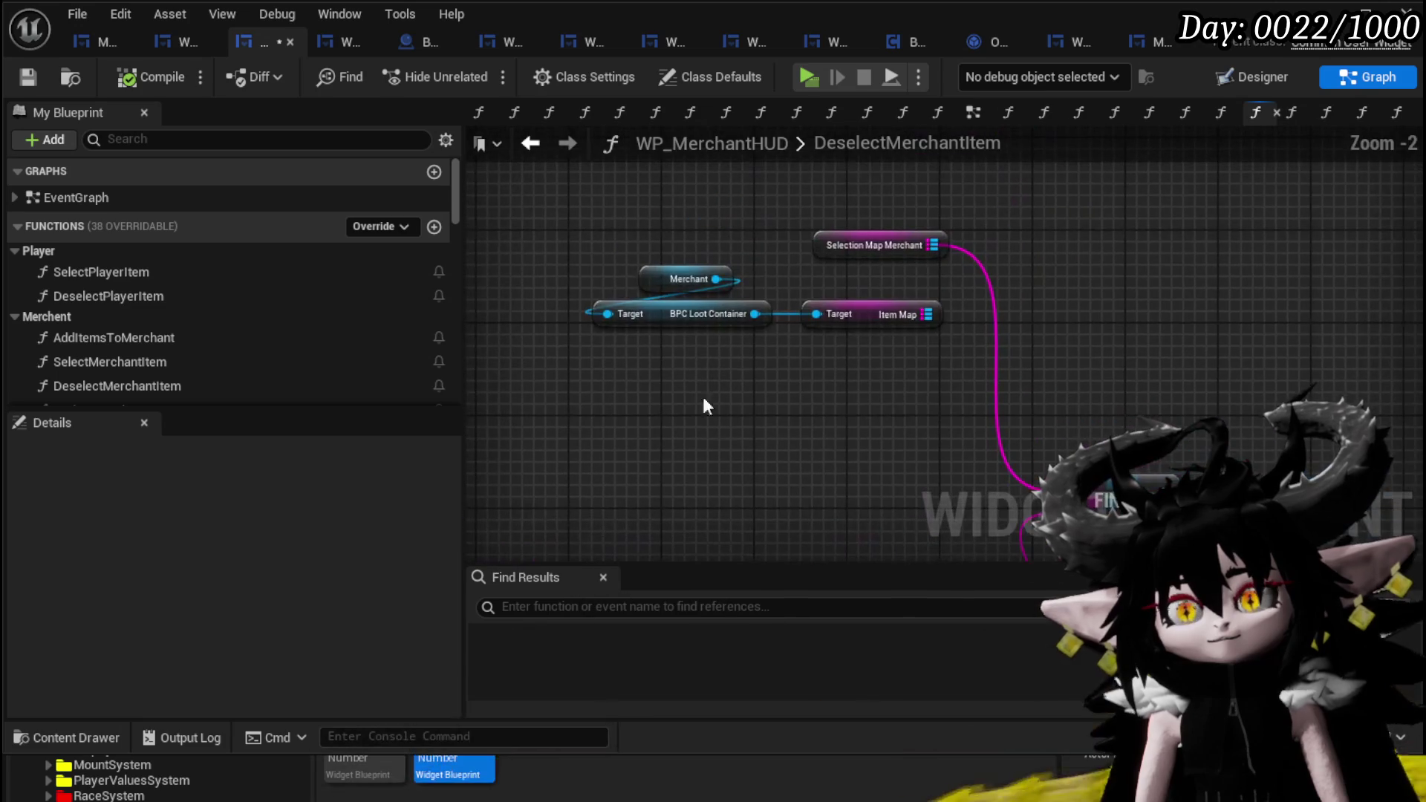
drag(850, 309, 889, 279)
key(Delete)
mouse_move(1075, 361)
mouse_down()
mouse_move(712, 314)
mouse_move(630, 244)
mouse_move(707, 456)
mouse_move(764, 309)
mouse_move(939, 333)
mouse_move(823, 375)
mouse_up()
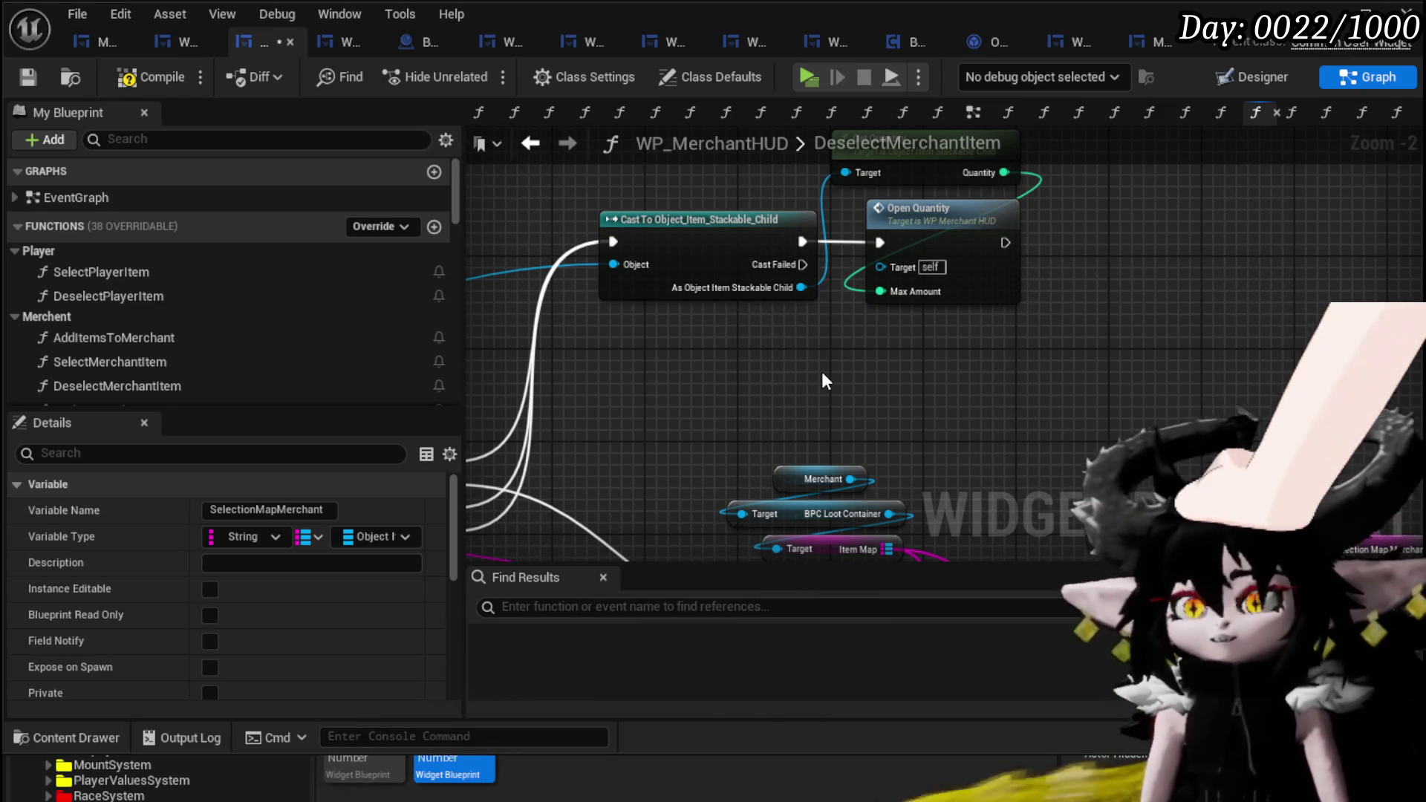
scroll(830, 363, down, 2)
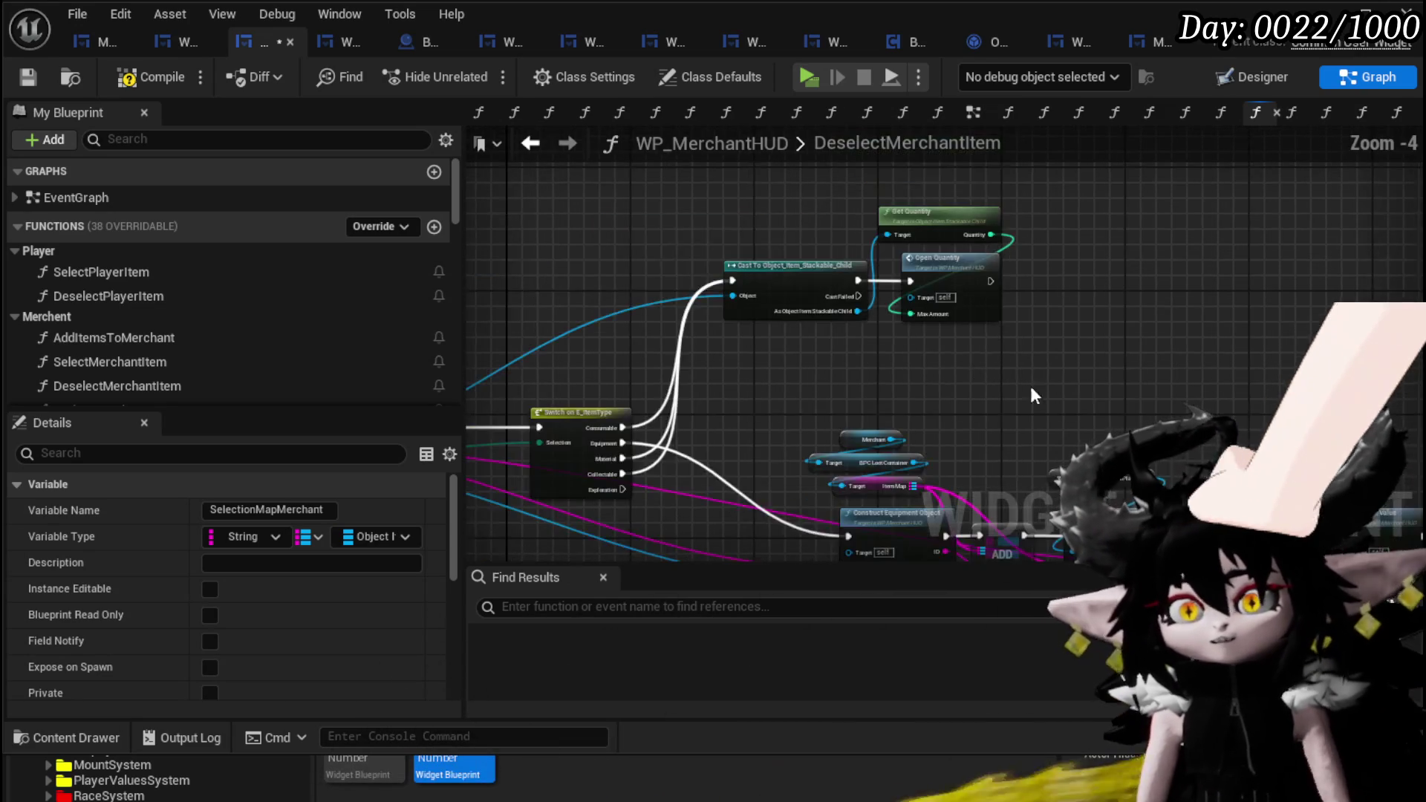
scroll(1103, 364, up, 3)
scroll(1104, 373, down, 3)
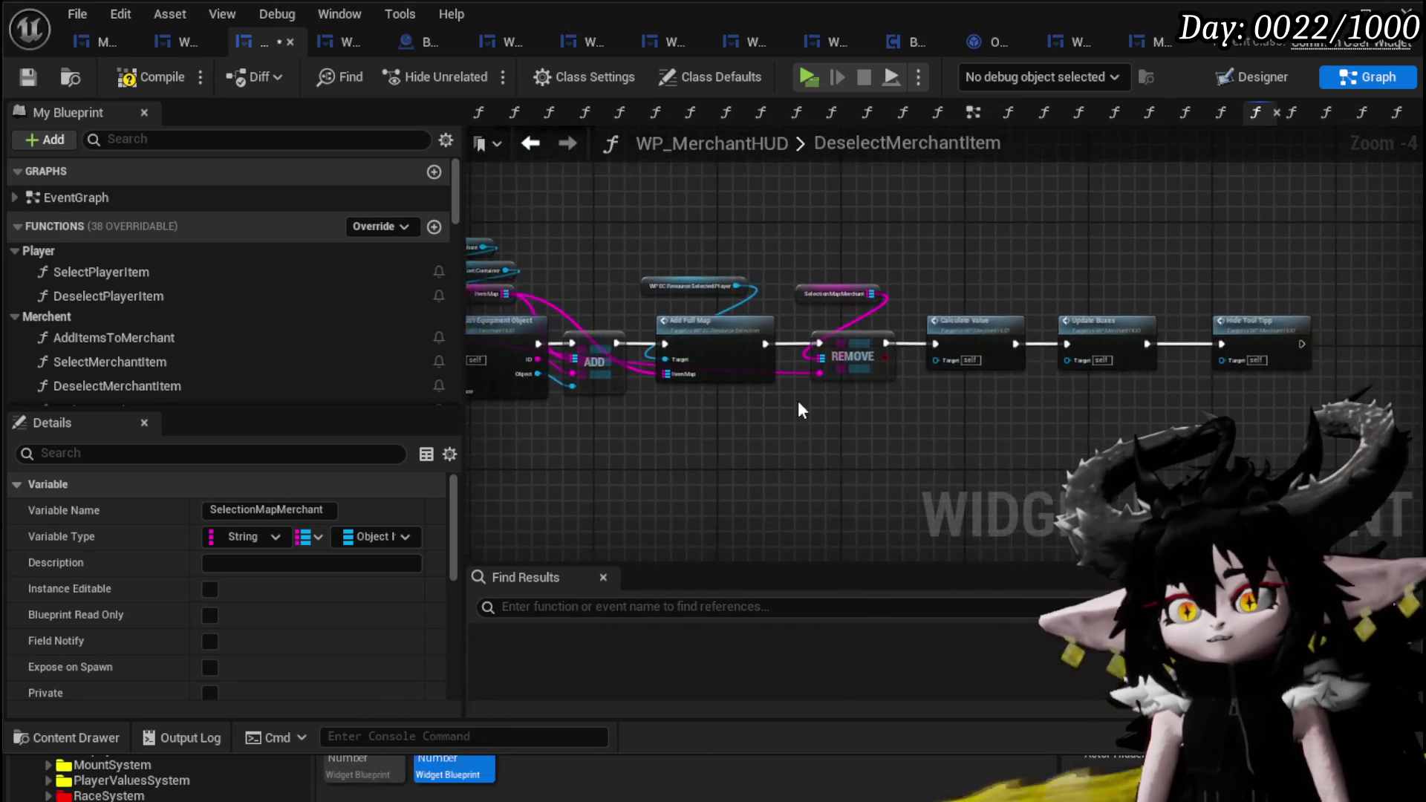
scroll(788, 401, up, 2)
scroll(773, 393, down, 3)
mouse_move(773, 394)
mouse_down()
mouse_move(1035, 433)
mouse_move(1019, 398)
mouse_move(622, 422)
mouse_move(976, 441)
mouse_up()
scroll(862, 408, up, 2)
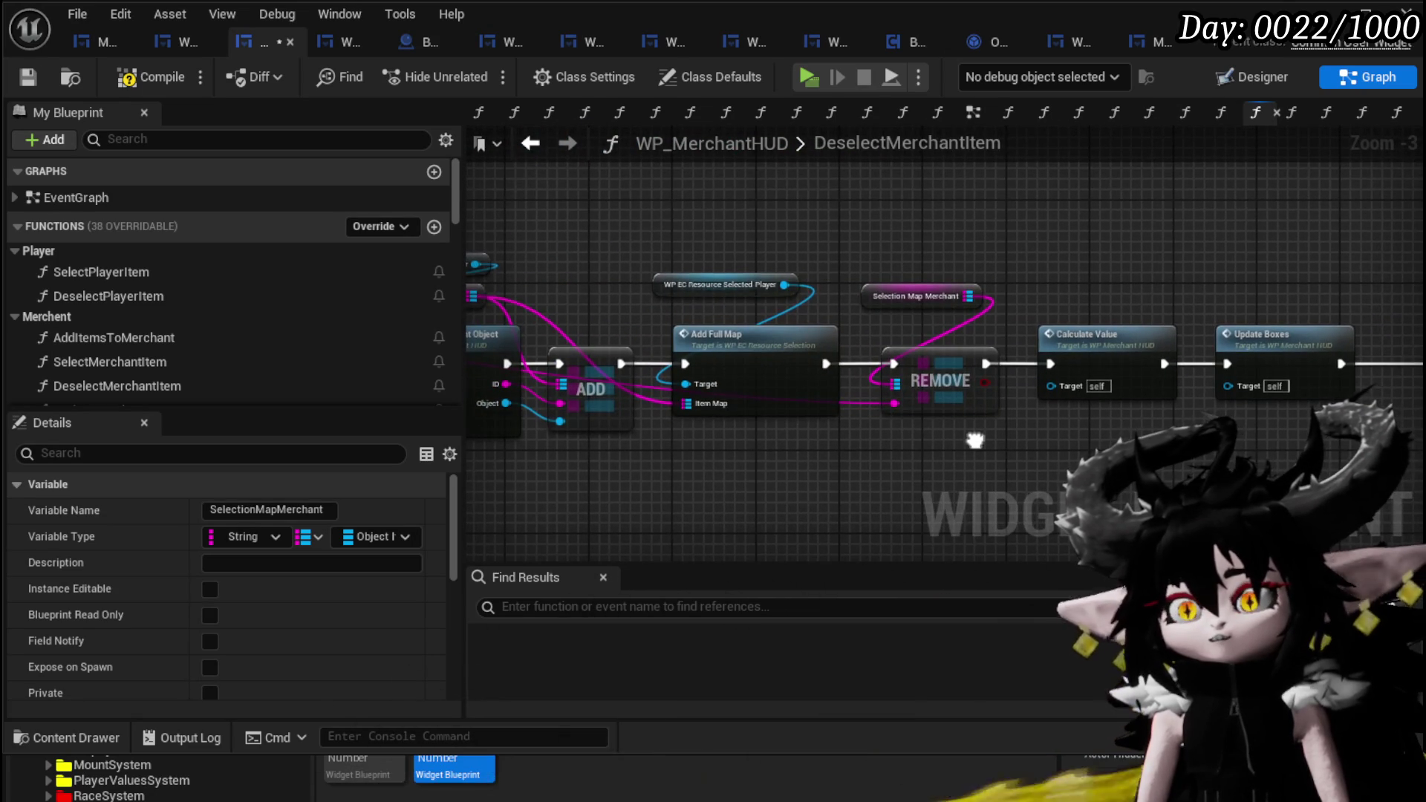
scroll(659, 227, down, 2)
drag(490, 324, 632, 327)
scroll(595, 327, up, 2)
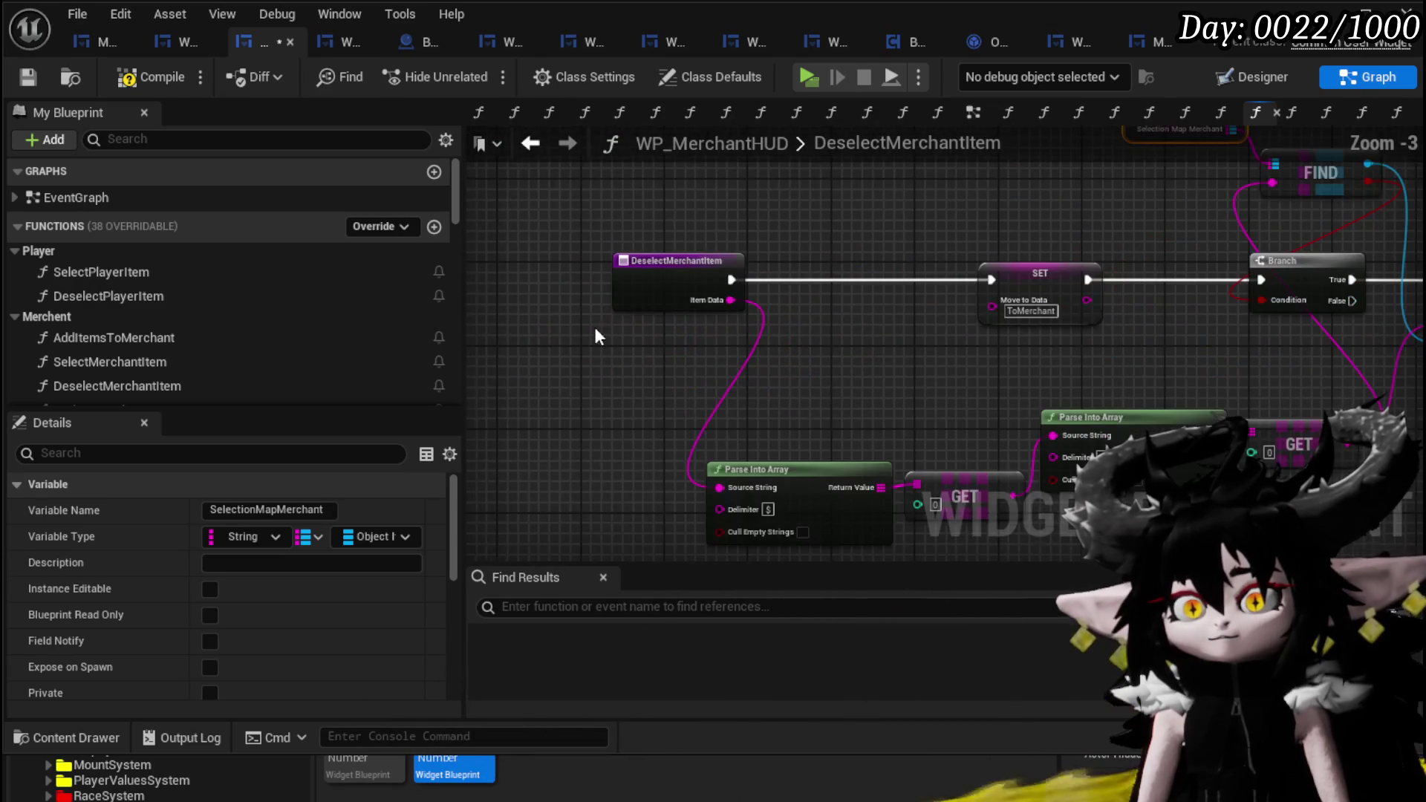
mouse_move(630, 330)
mouse_down()
mouse_move(612, 373)
mouse_move(13, 325)
mouse_up()
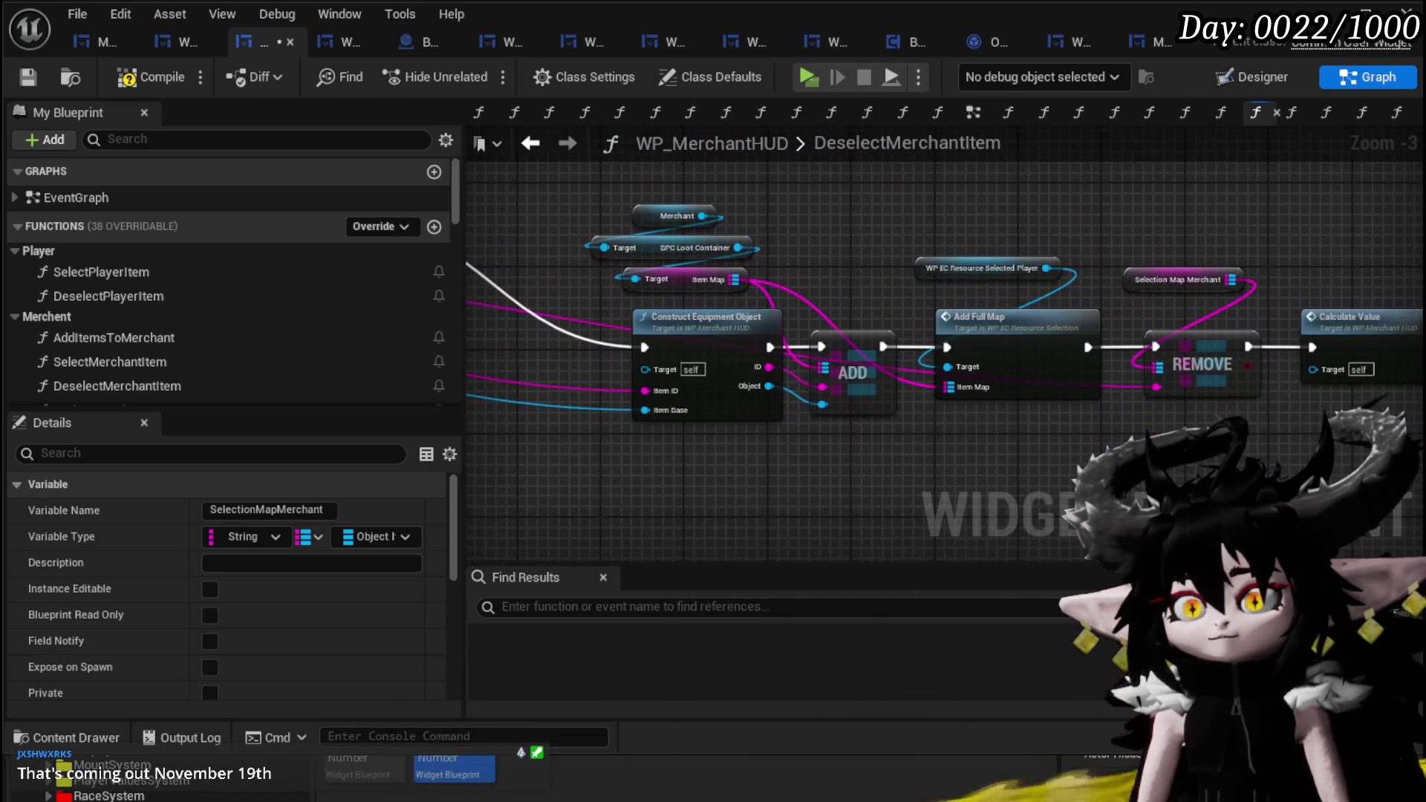
mouse_move(1036, 230)
mouse_down()
mouse_move(519, 251)
mouse_move(755, 267)
mouse_move(787, 394)
mouse_up()
mouse_move(1243, 326)
mouse_down()
mouse_move(937, 307)
mouse_move(1228, 340)
mouse_up()
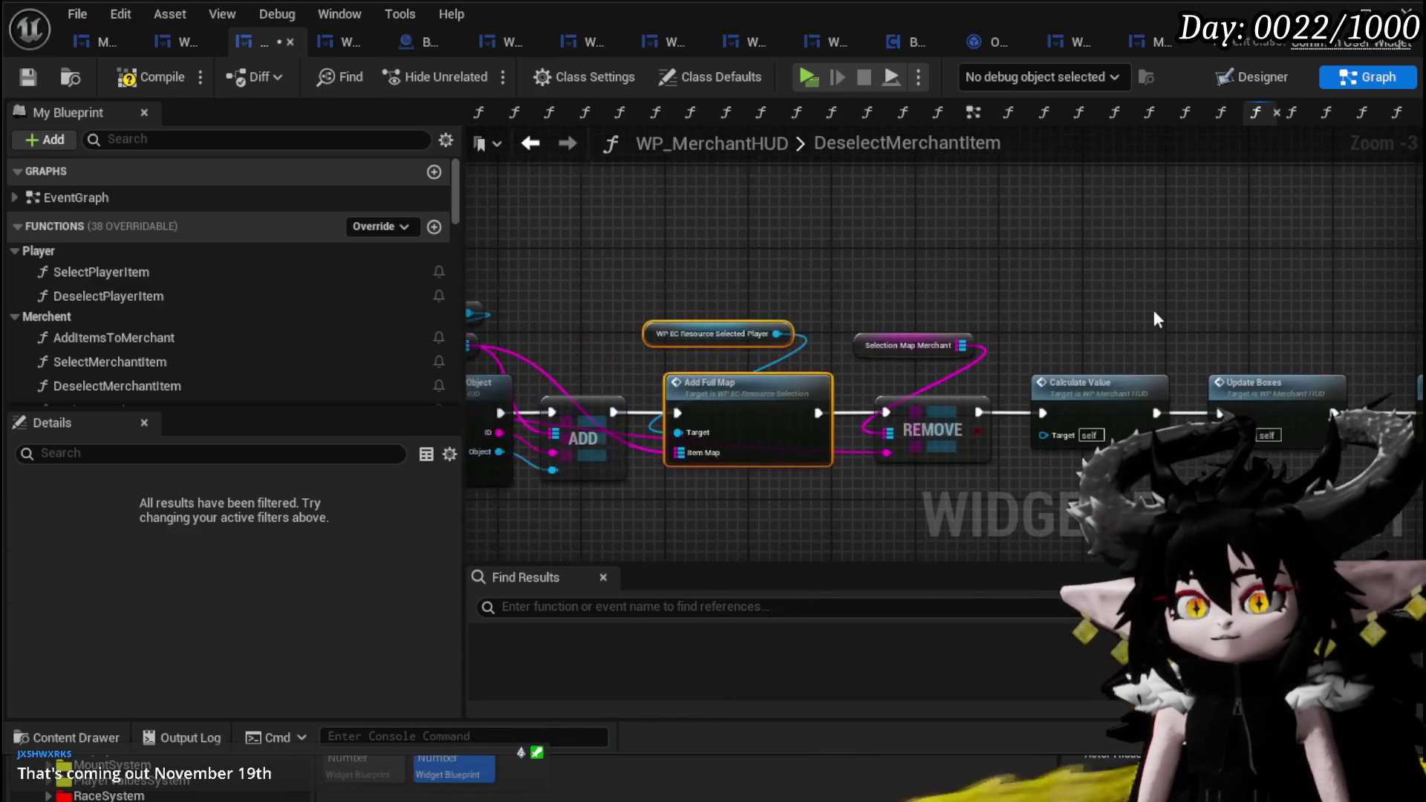
scroll(703, 250, down, 2)
mouse_move(906, 227)
mouse_down()
mouse_move(1048, 327)
mouse_move(1275, 320)
mouse_up()
scroll(811, 421, up, 2)
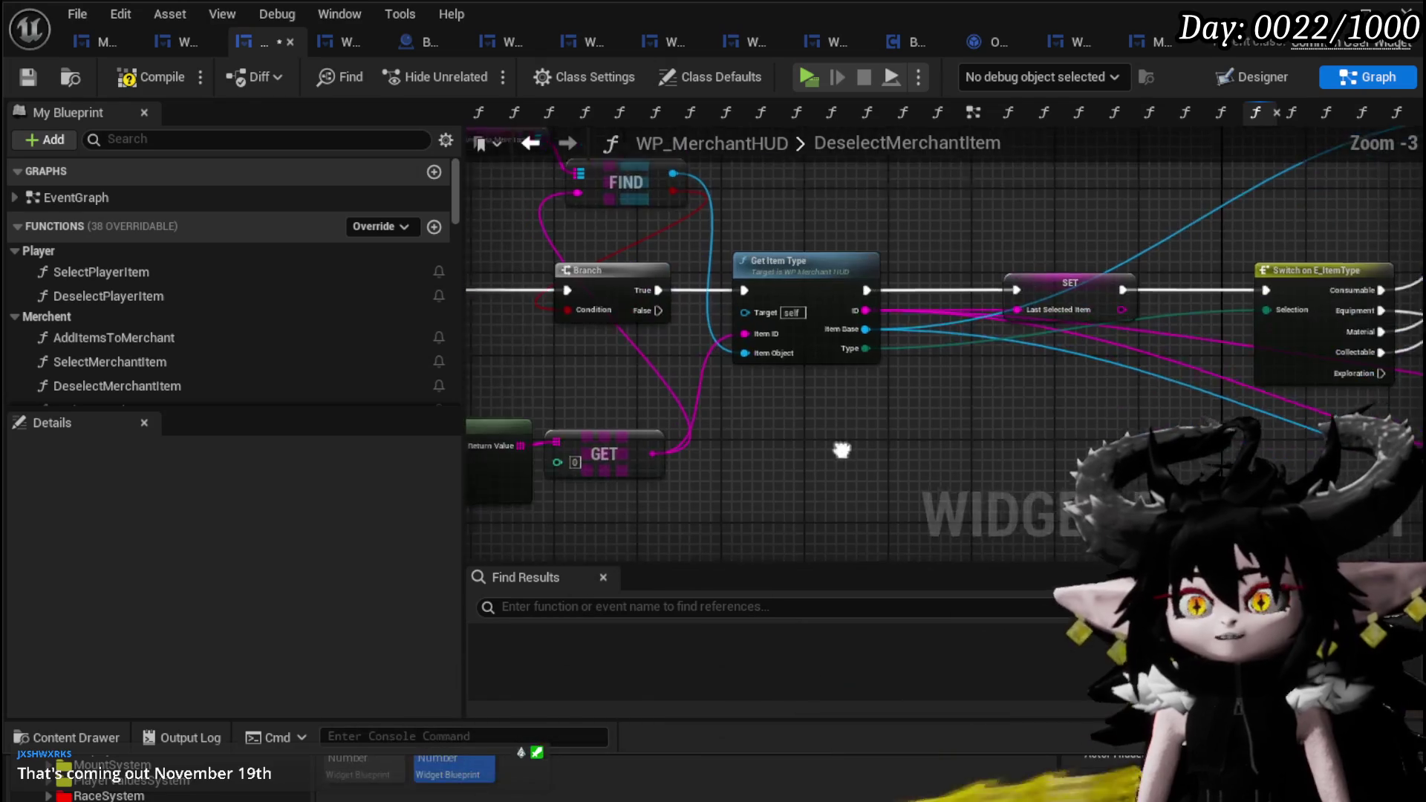
drag(831, 448, 1046, 457)
scroll(211, 320, down, 2)
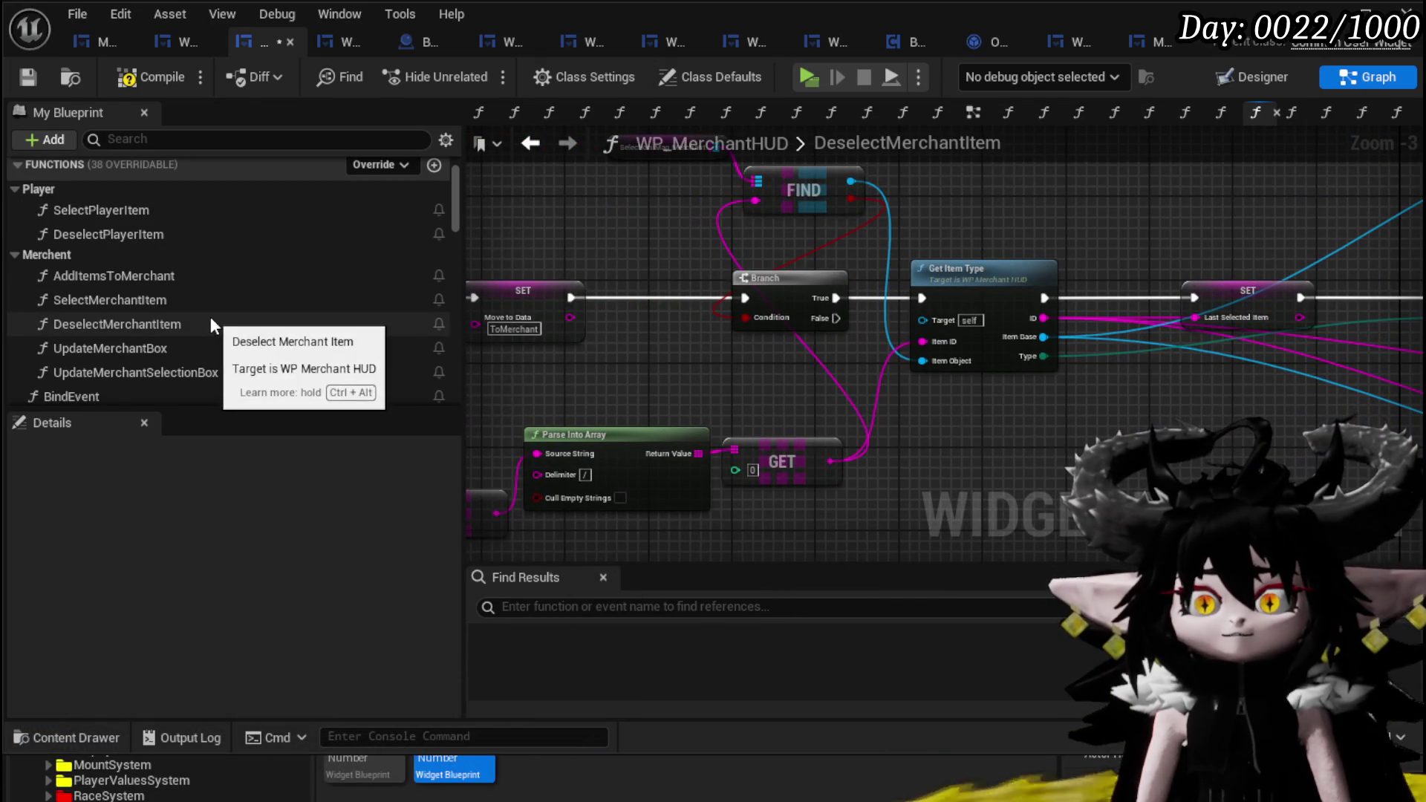
- Select UpdateBoxes in My Blueprint and pan the graph across ADD to Construct Equipment Object
scroll(156, 294, down, 4)
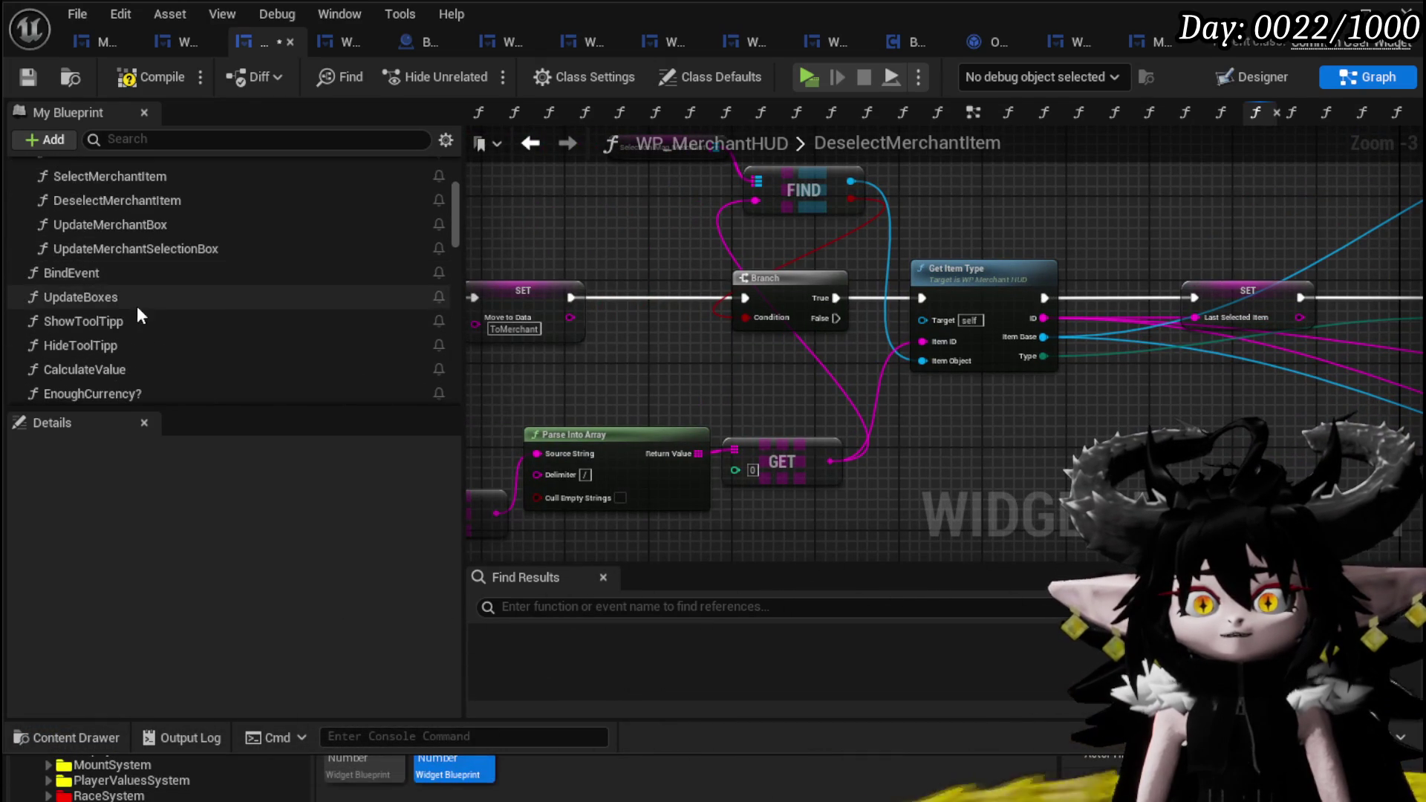
click(112, 297)
drag(1072, 431, 545, 390)
mouse_move(1040, 416)
mouse_down()
mouse_move(691, 379)
mouse_move(739, 412)
mouse_up()
mouse_move(1158, 427)
mouse_down()
mouse_move(901, 417)
mouse_move(1152, 428)
mouse_up()
scroll(271, 327, down, 2)
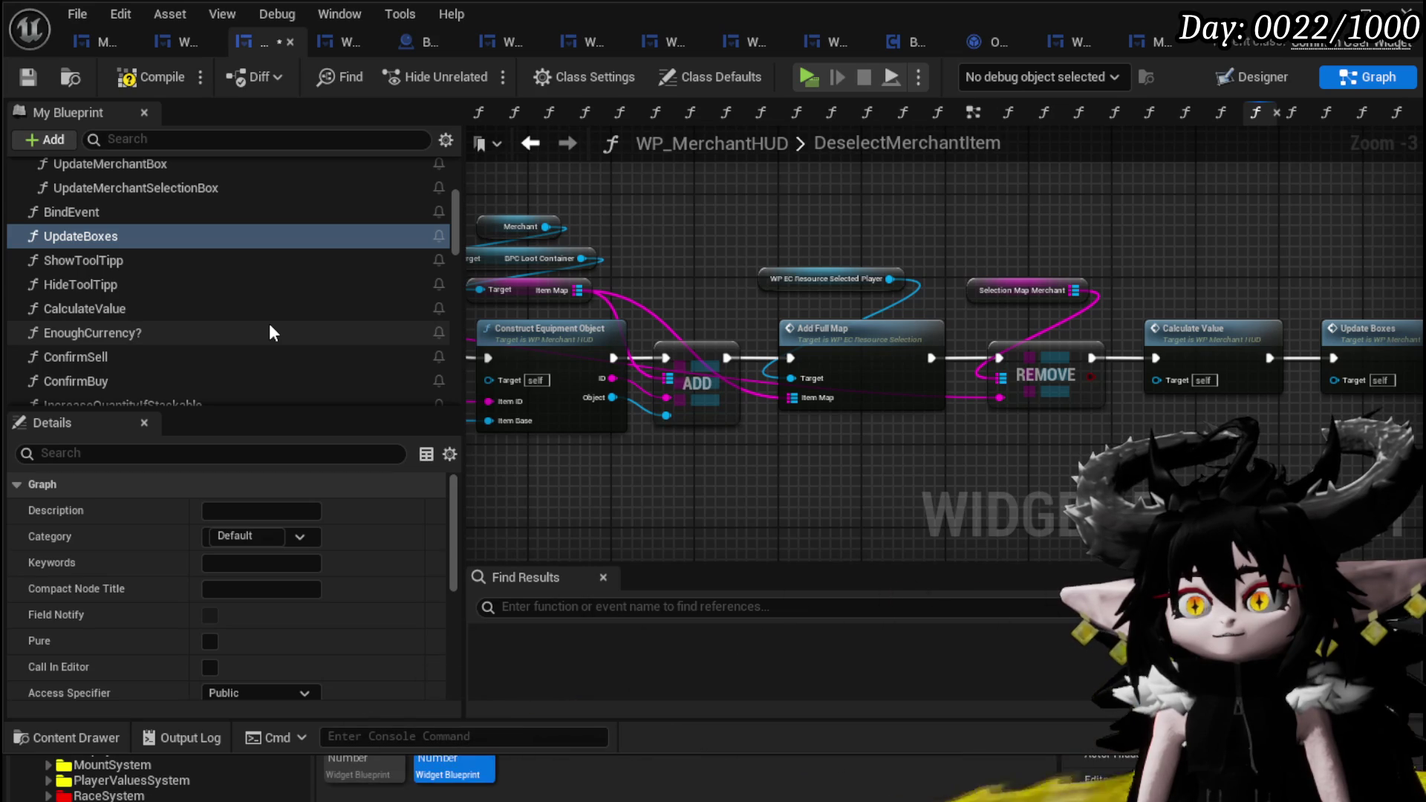
drag(940, 292, 1122, 339)
scroll(409, 273, down, 10)
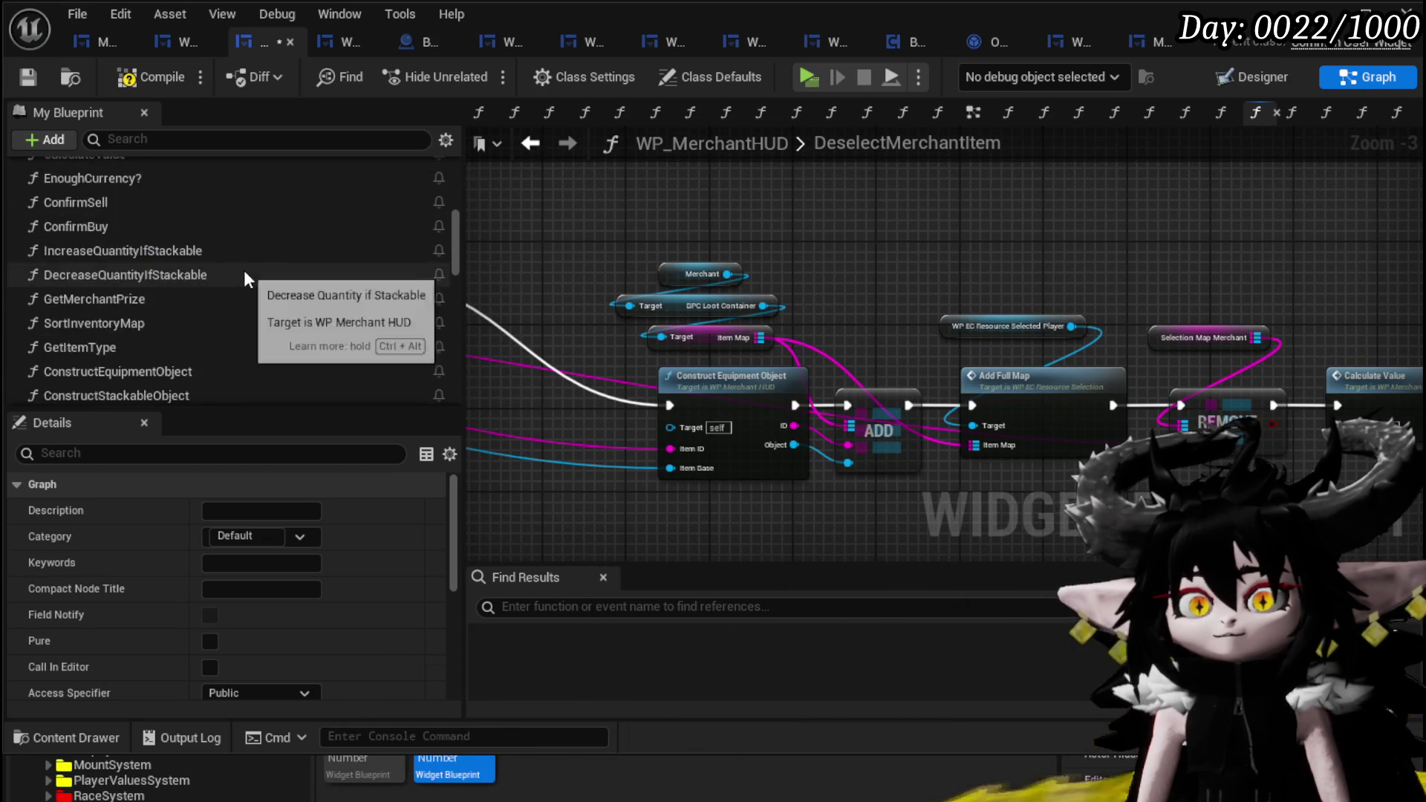
scroll(317, 280, down, 3)
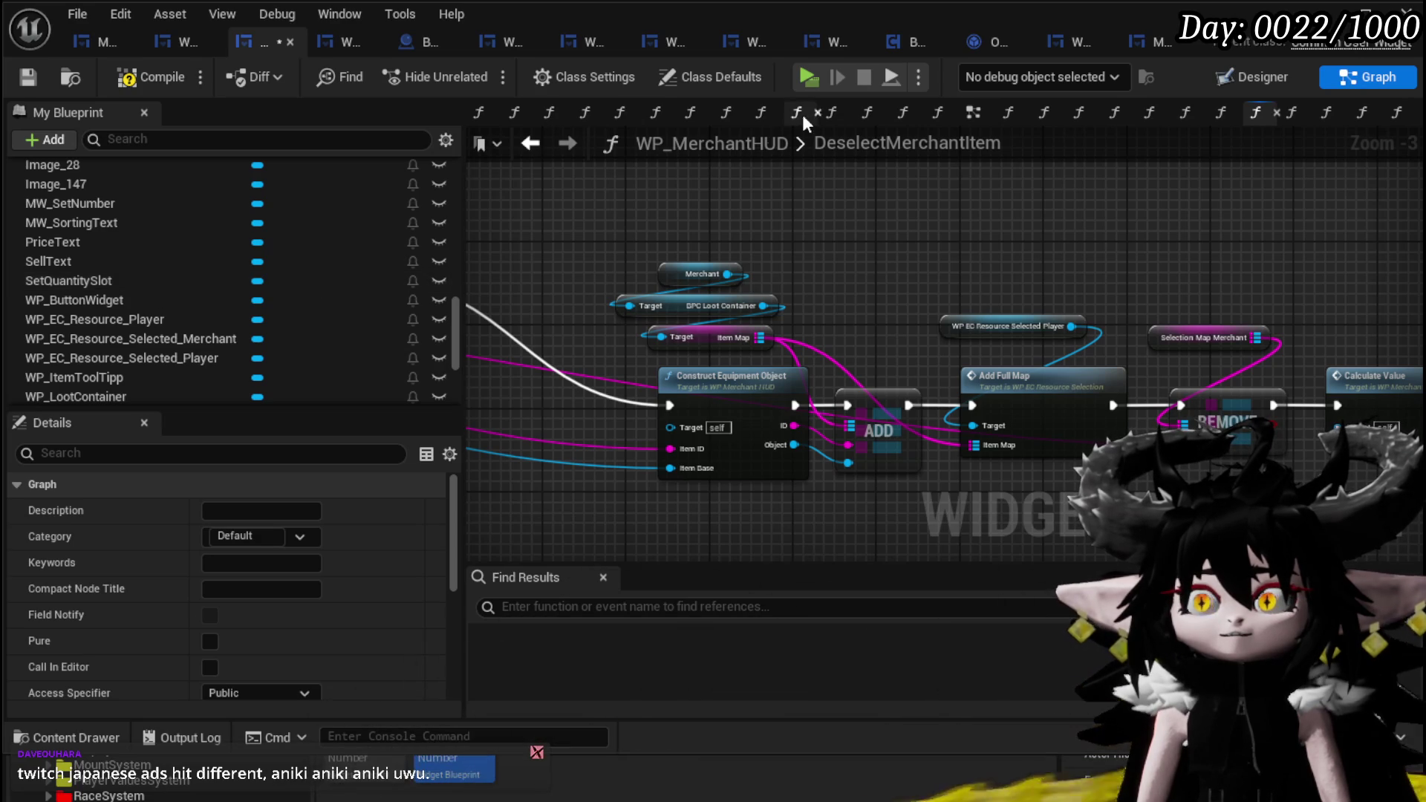
scroll(352, 213, down, 2)
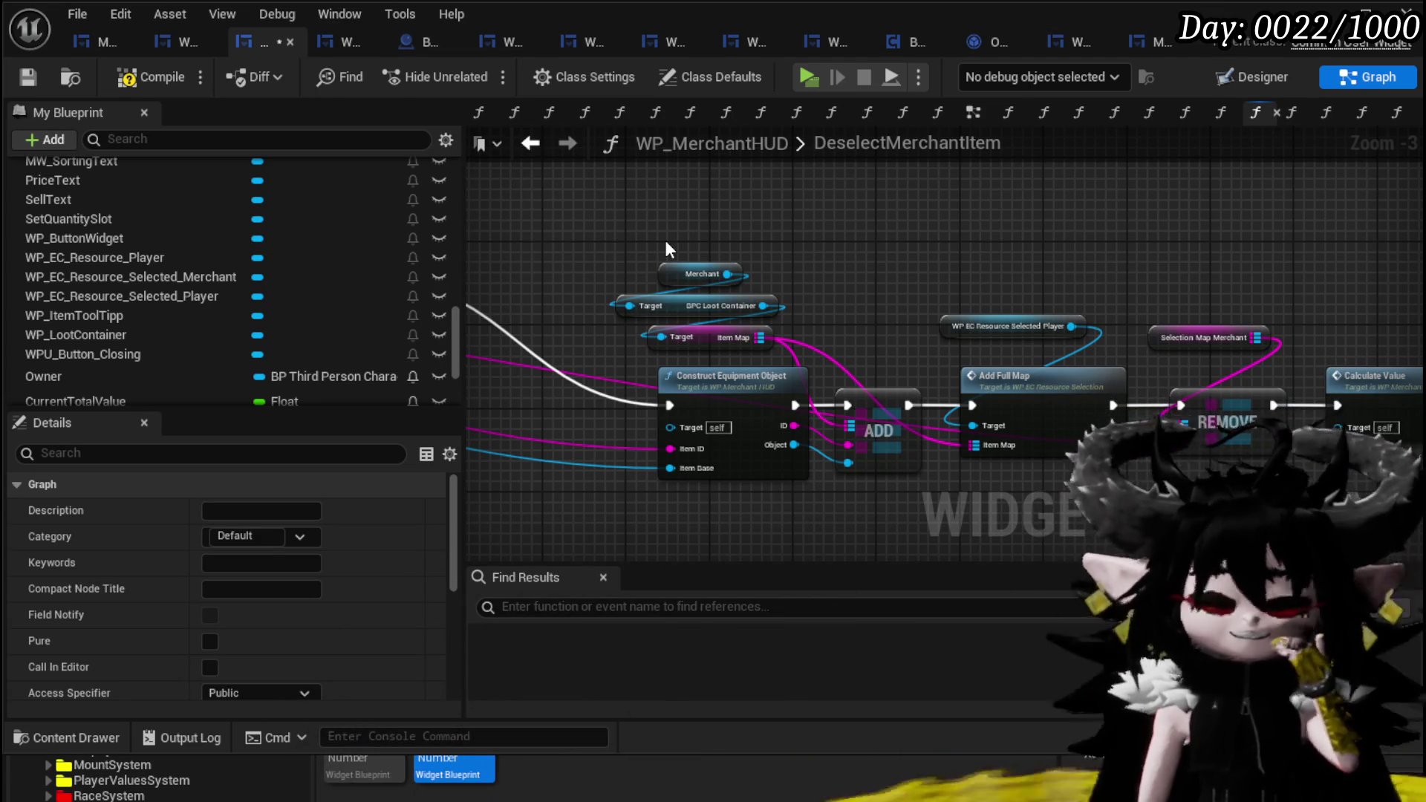
- Compile WP_MerchantHUD, then open UpdateBoxes from its Update Boxes call node
click(134, 78)
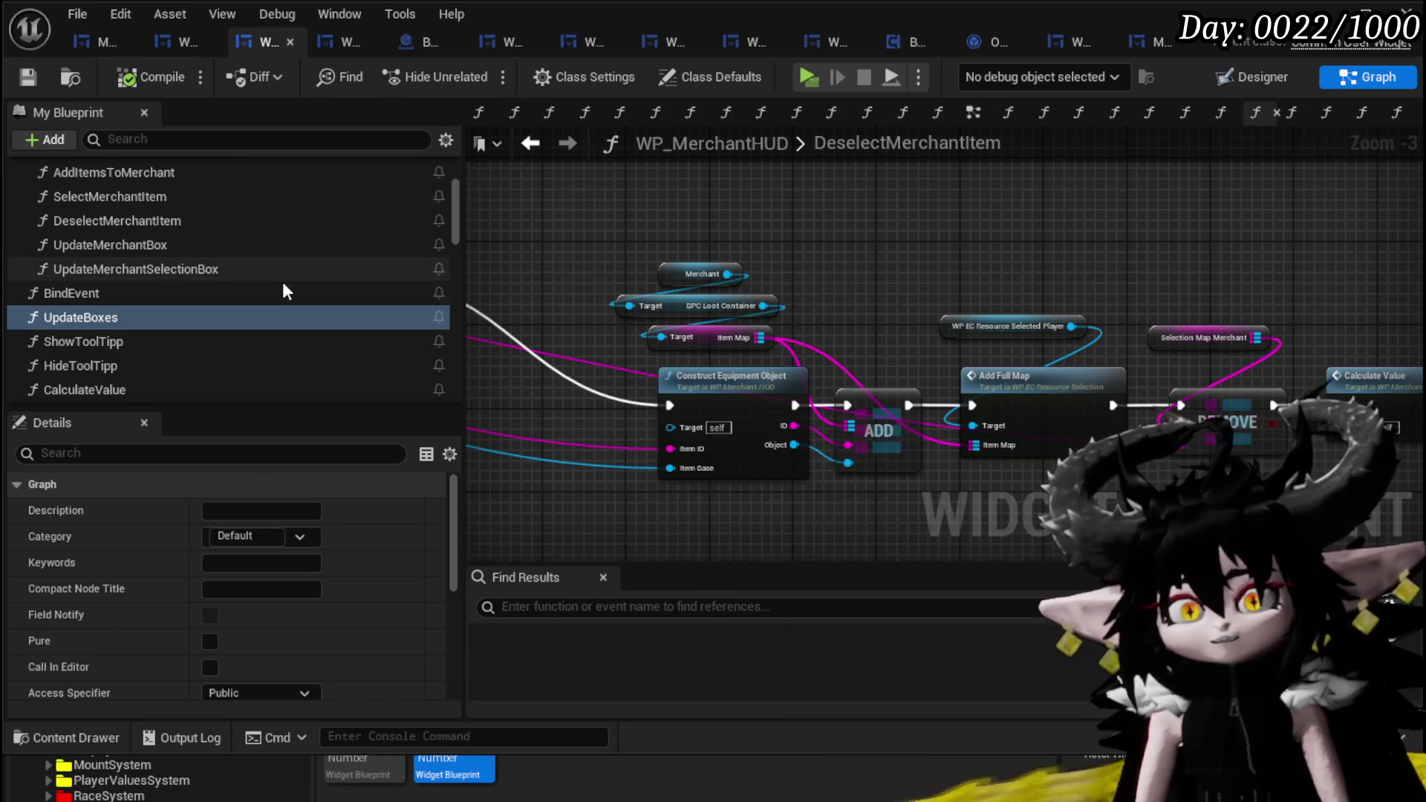
scroll(287, 269, down, 2)
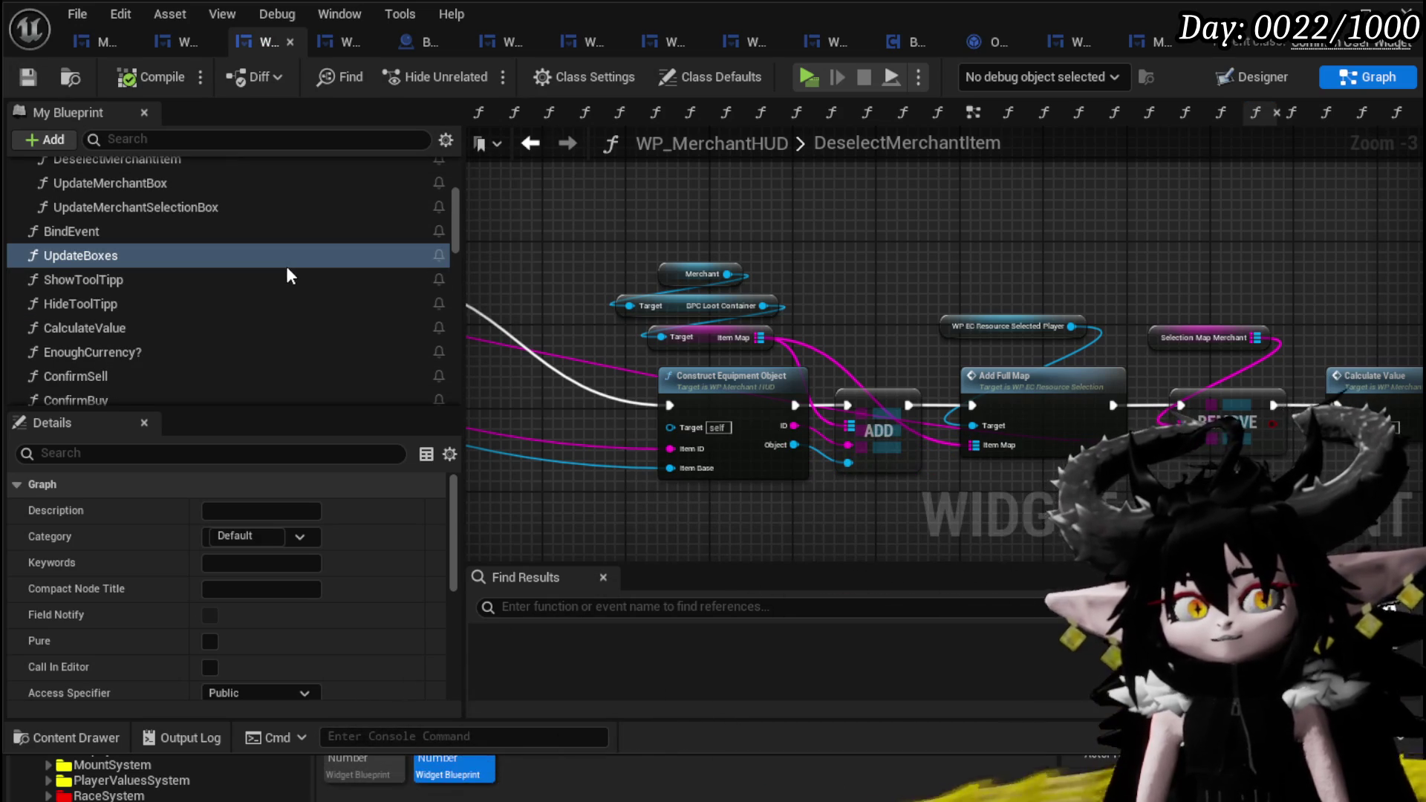
scroll(204, 312, down, 2)
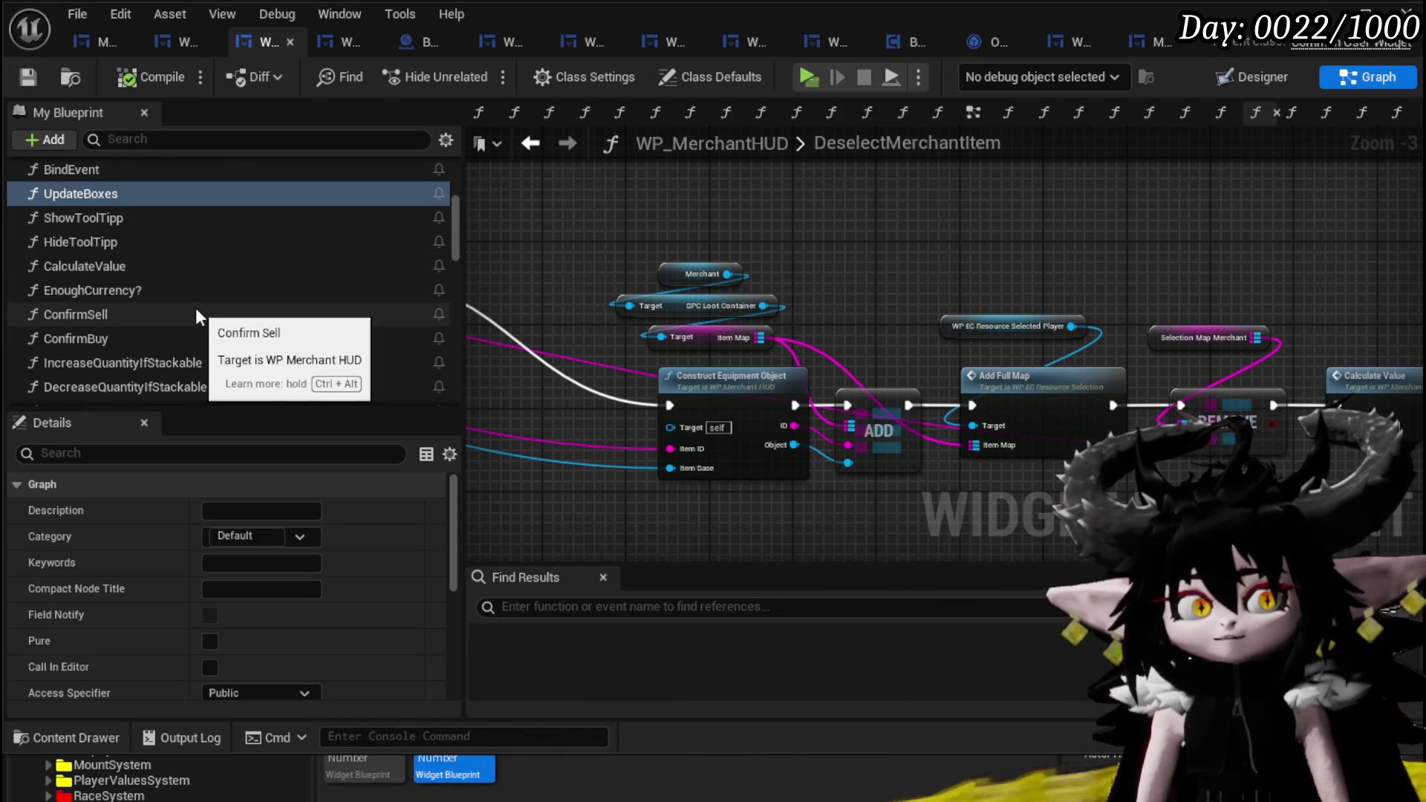
scroll(197, 316, down, 2)
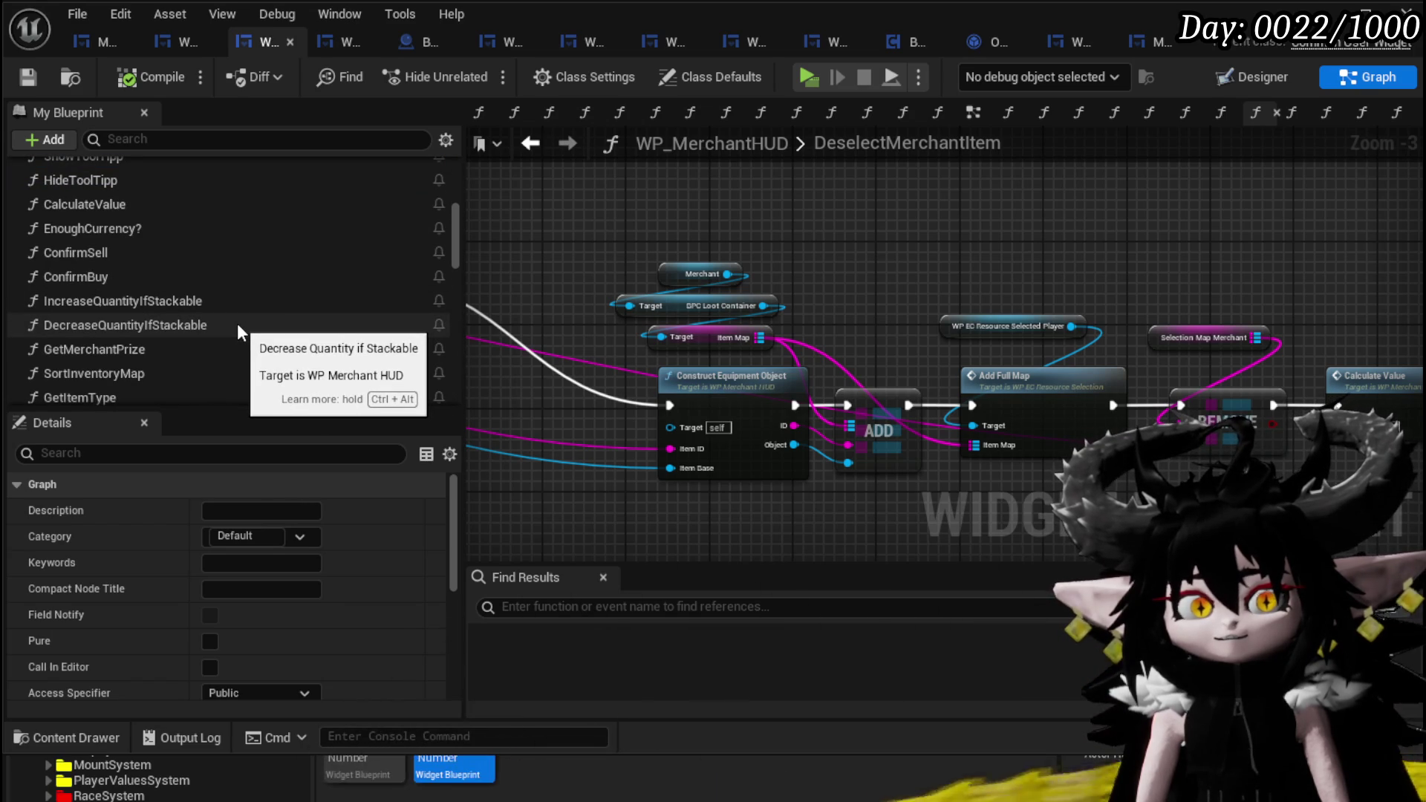
scroll(238, 324, down, 1)
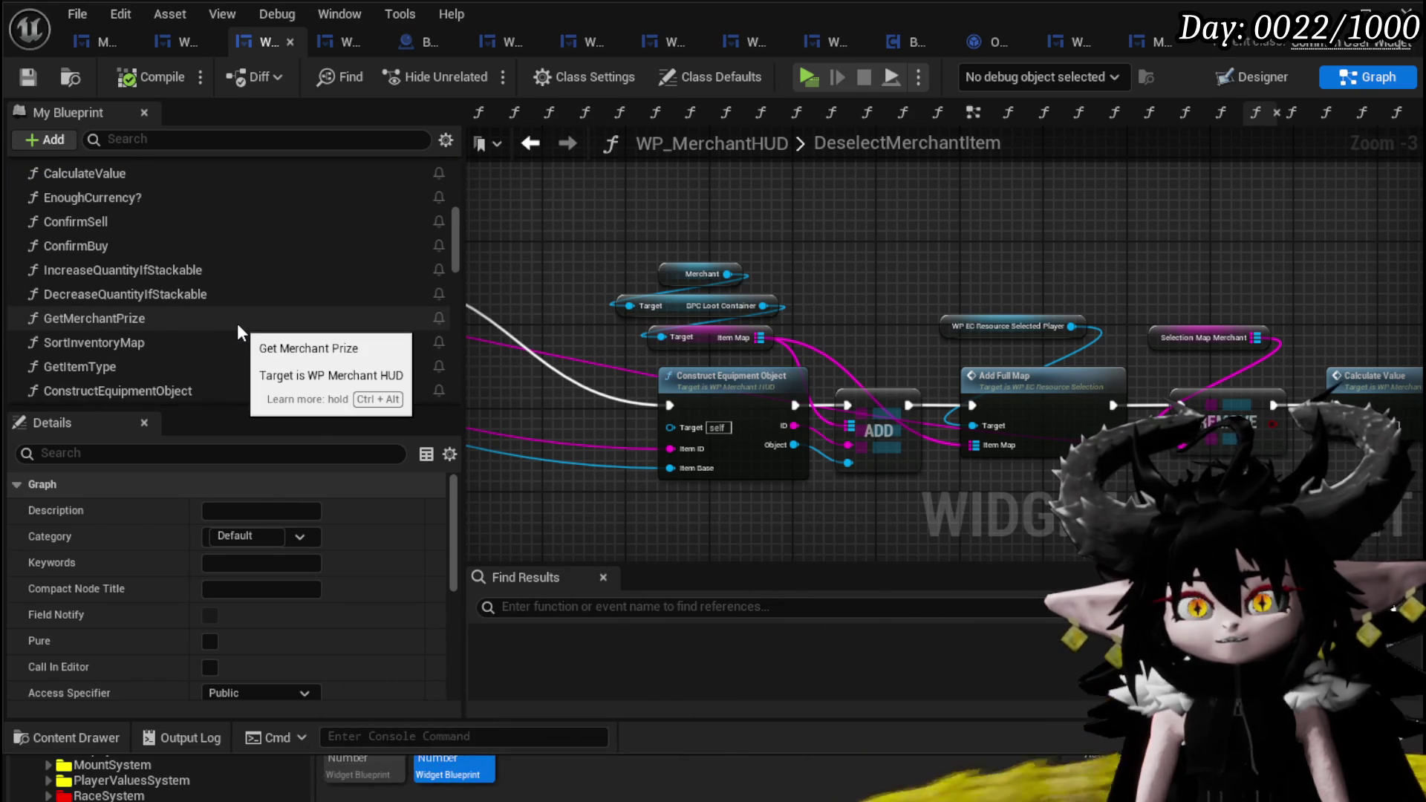
scroll(237, 323, down, 3)
scroll(238, 325, down, 1)
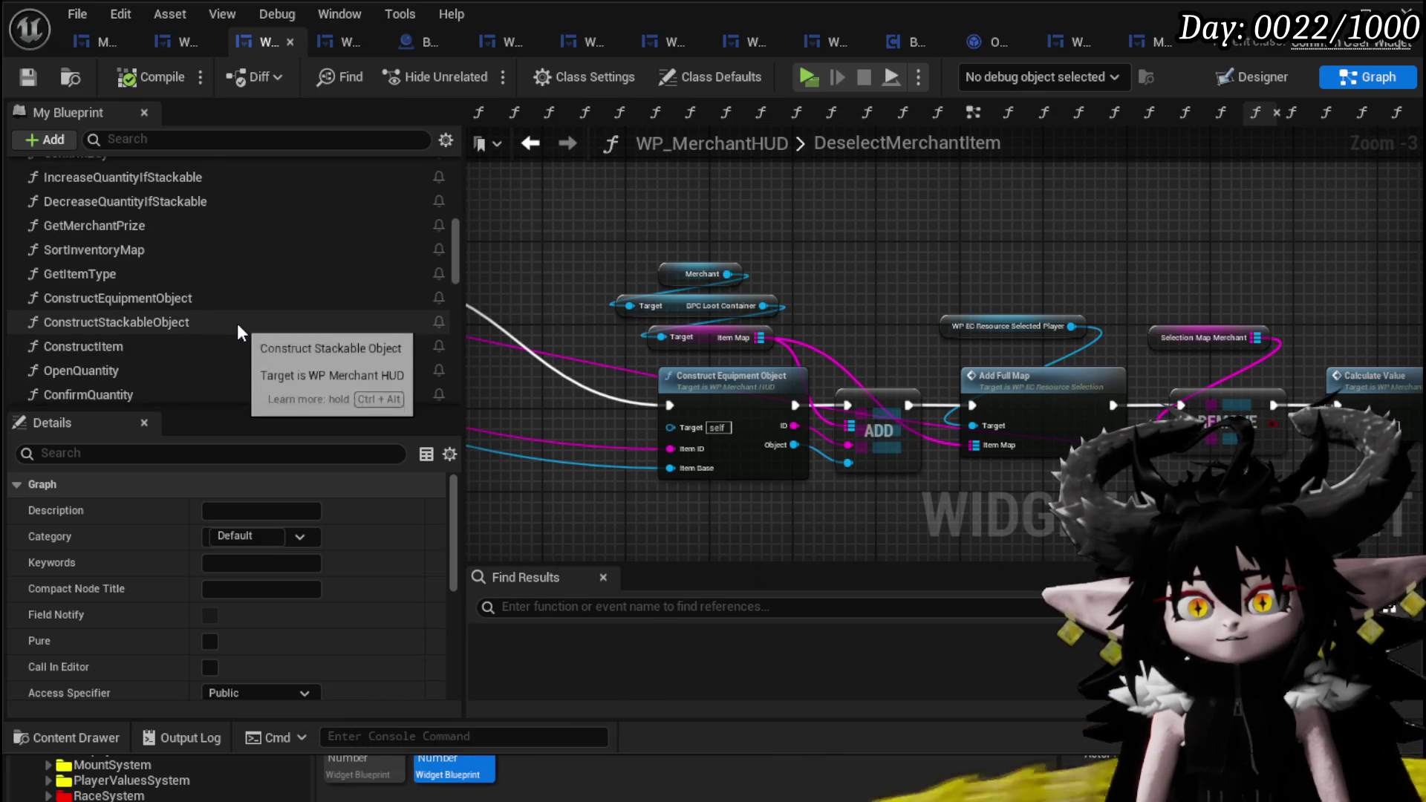
scroll(237, 323, up, 4)
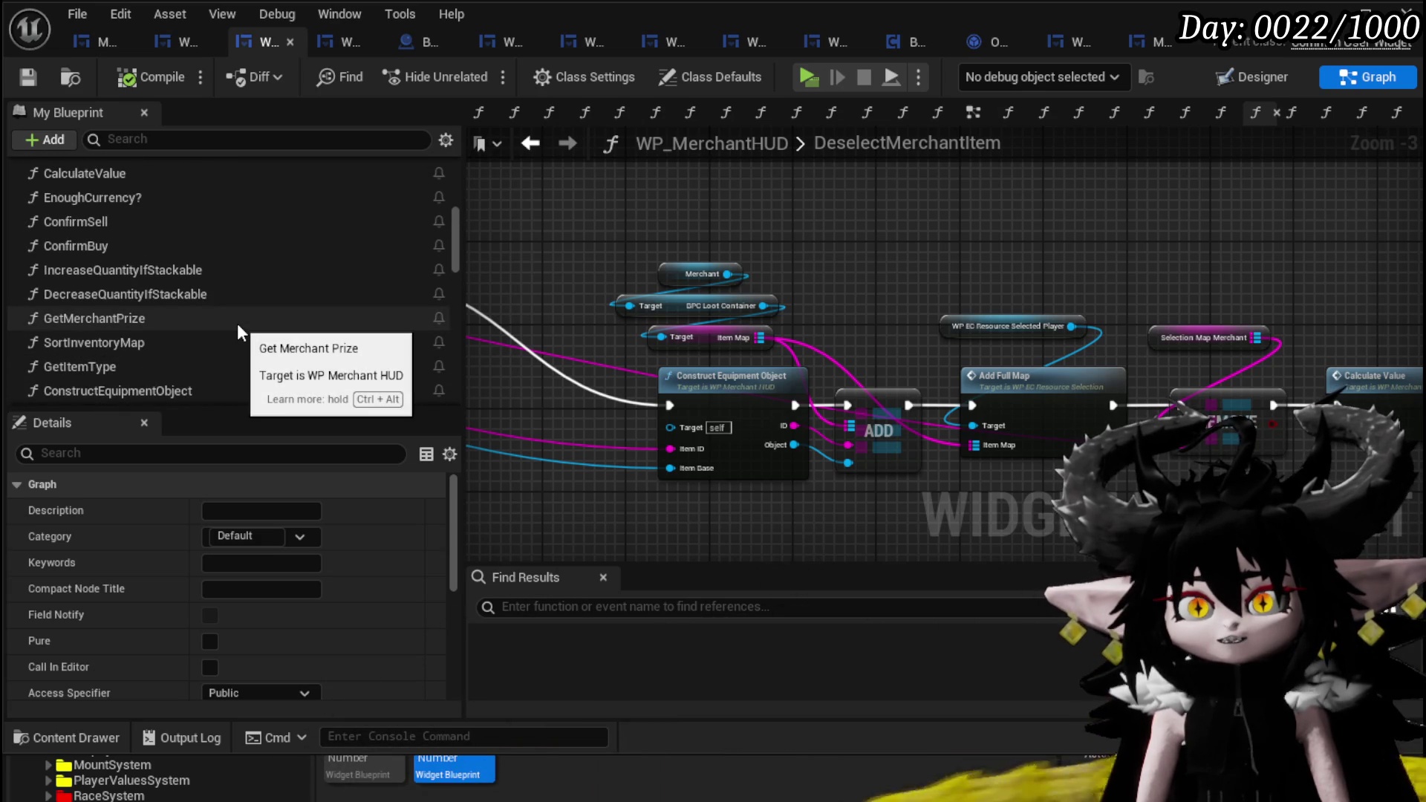
scroll(237, 323, up, 3)
scroll(237, 323, up, 2)
scroll(238, 323, up, 3)
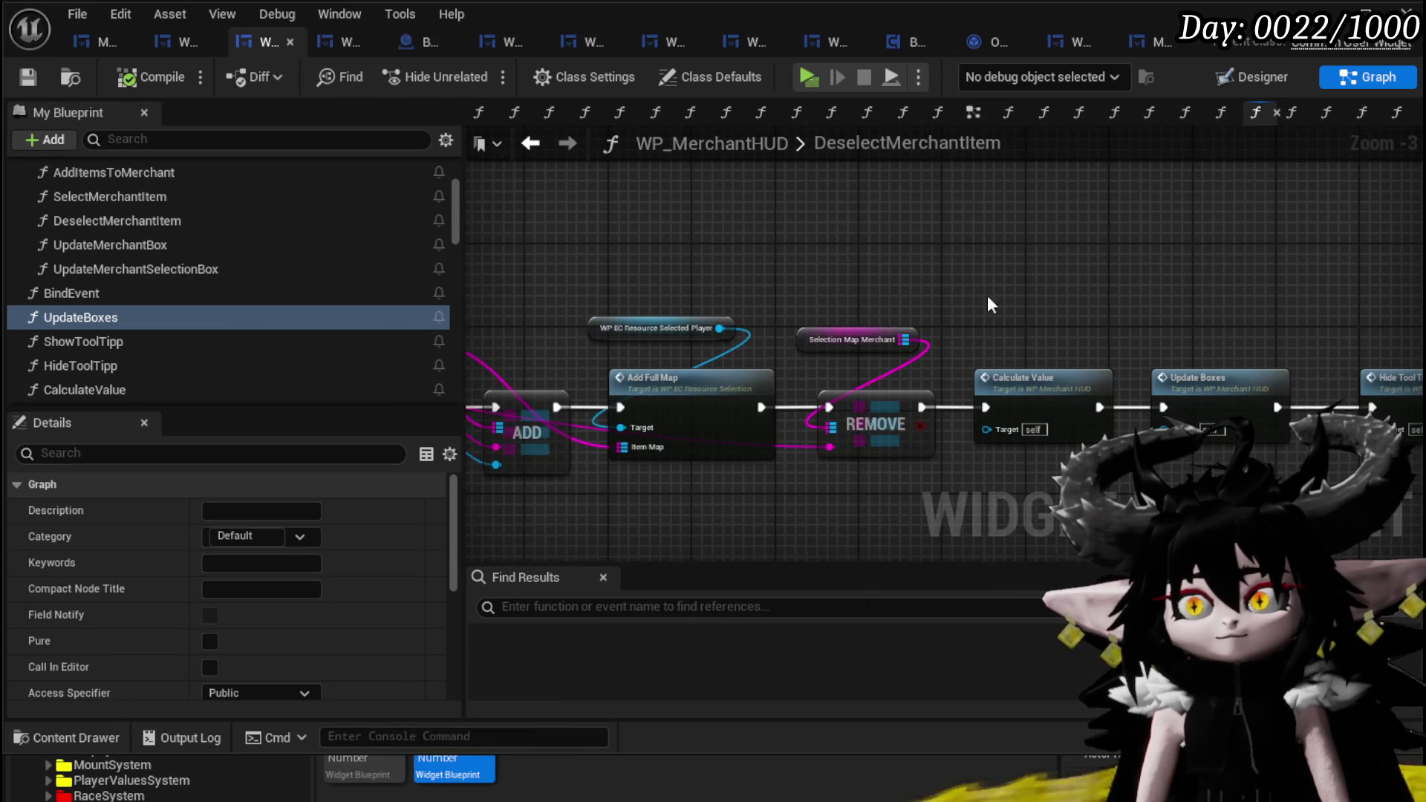
drag(863, 295, 713, 284)
double_click(915, 364)
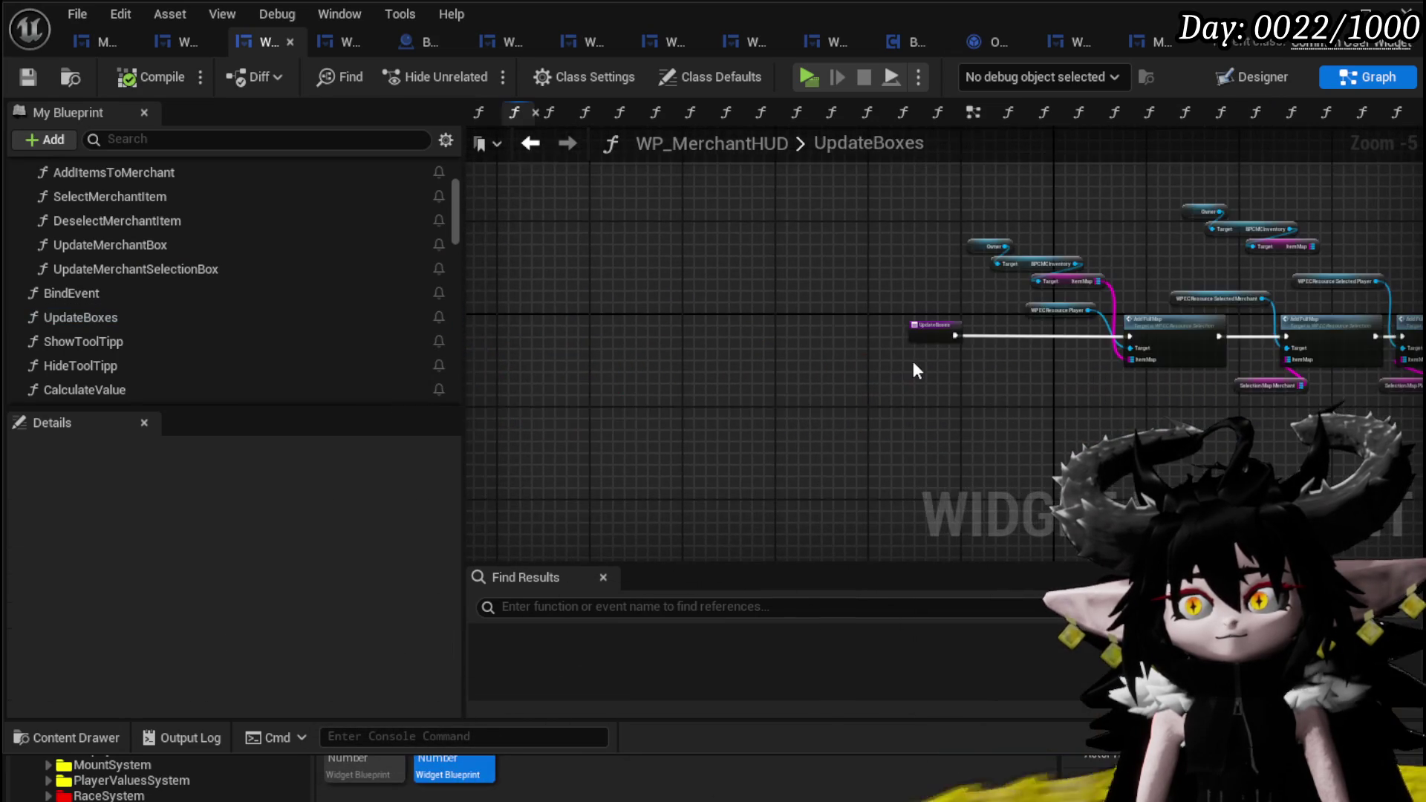
- Shift the Loot Box and Item Map getter nodes further left in UpdateBoxes
scroll(1025, 317, up, 3)
mouse_move(1193, 319)
mouse_down()
mouse_move(1345, 321)
mouse_move(620, 325)
mouse_up()
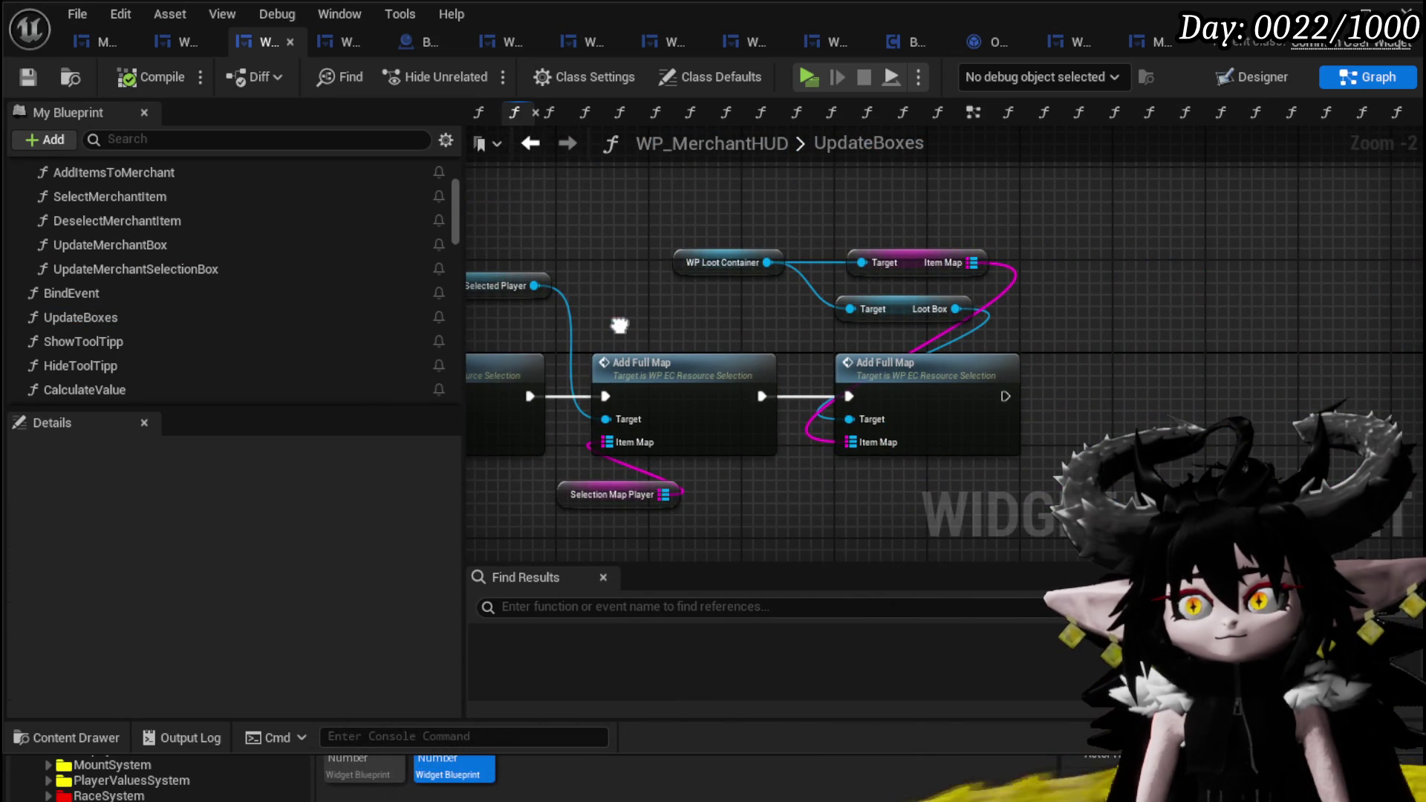
drag(911, 314, 805, 319)
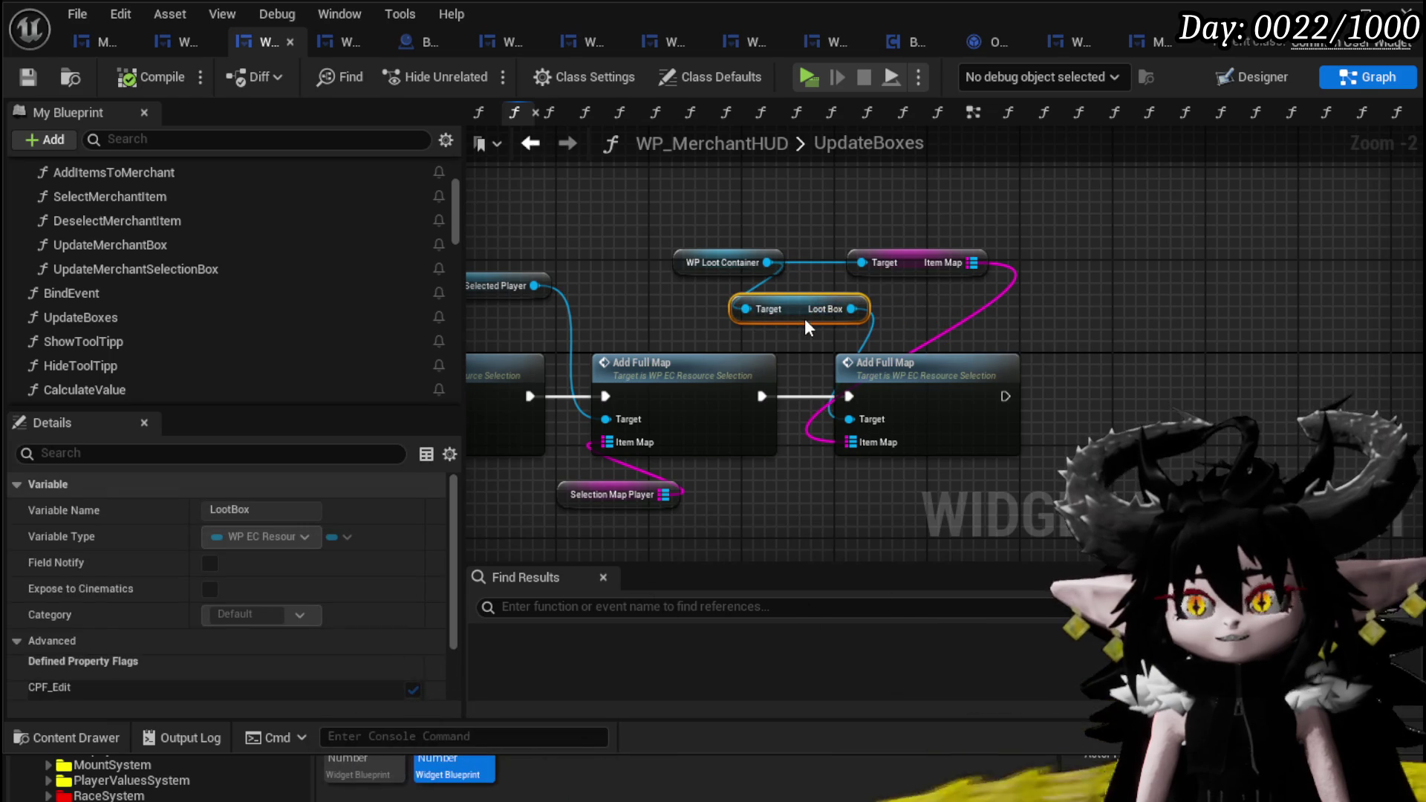
drag(918, 267, 881, 278)
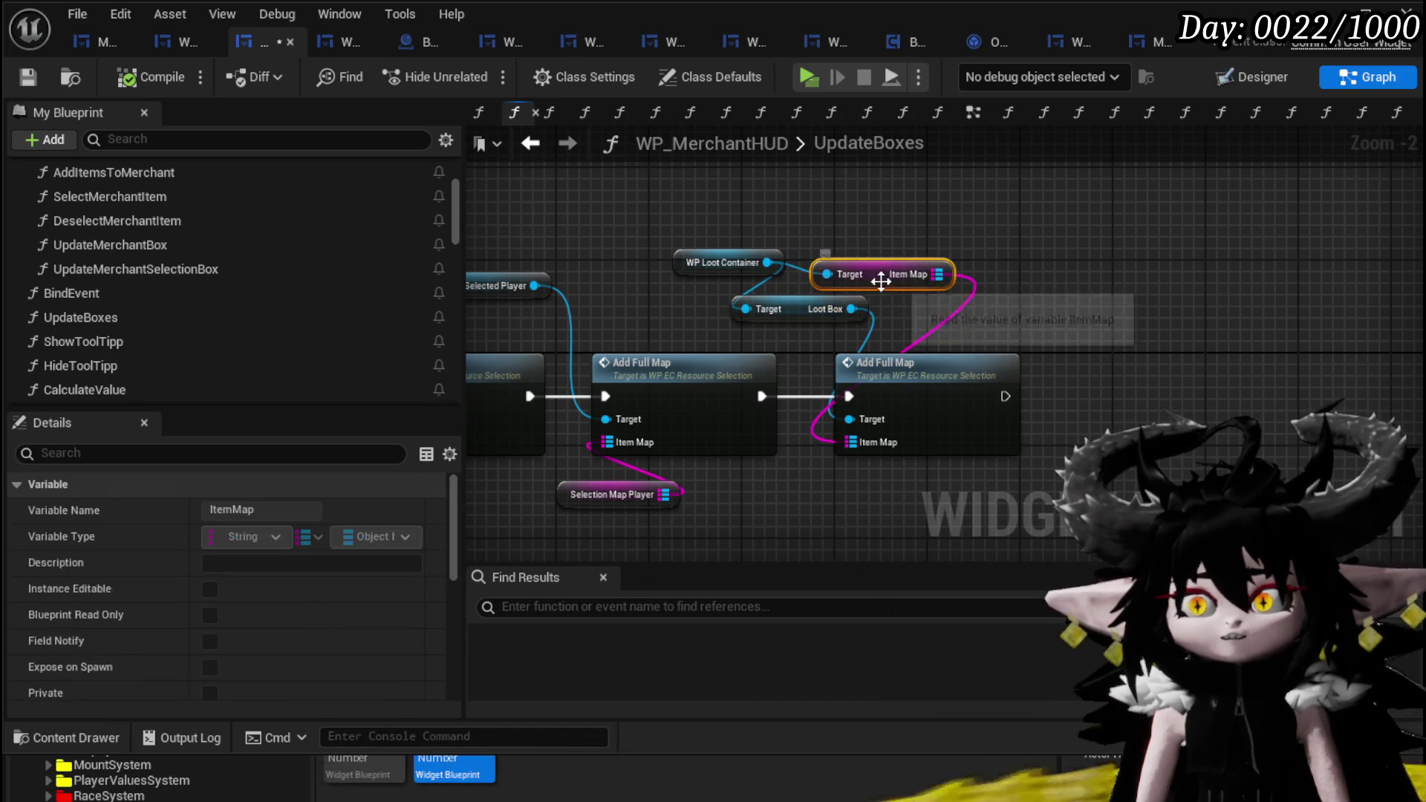
click(817, 217)
- Save the WP_MerchantHUD blueprint
scroll(310, 292, down, 10)
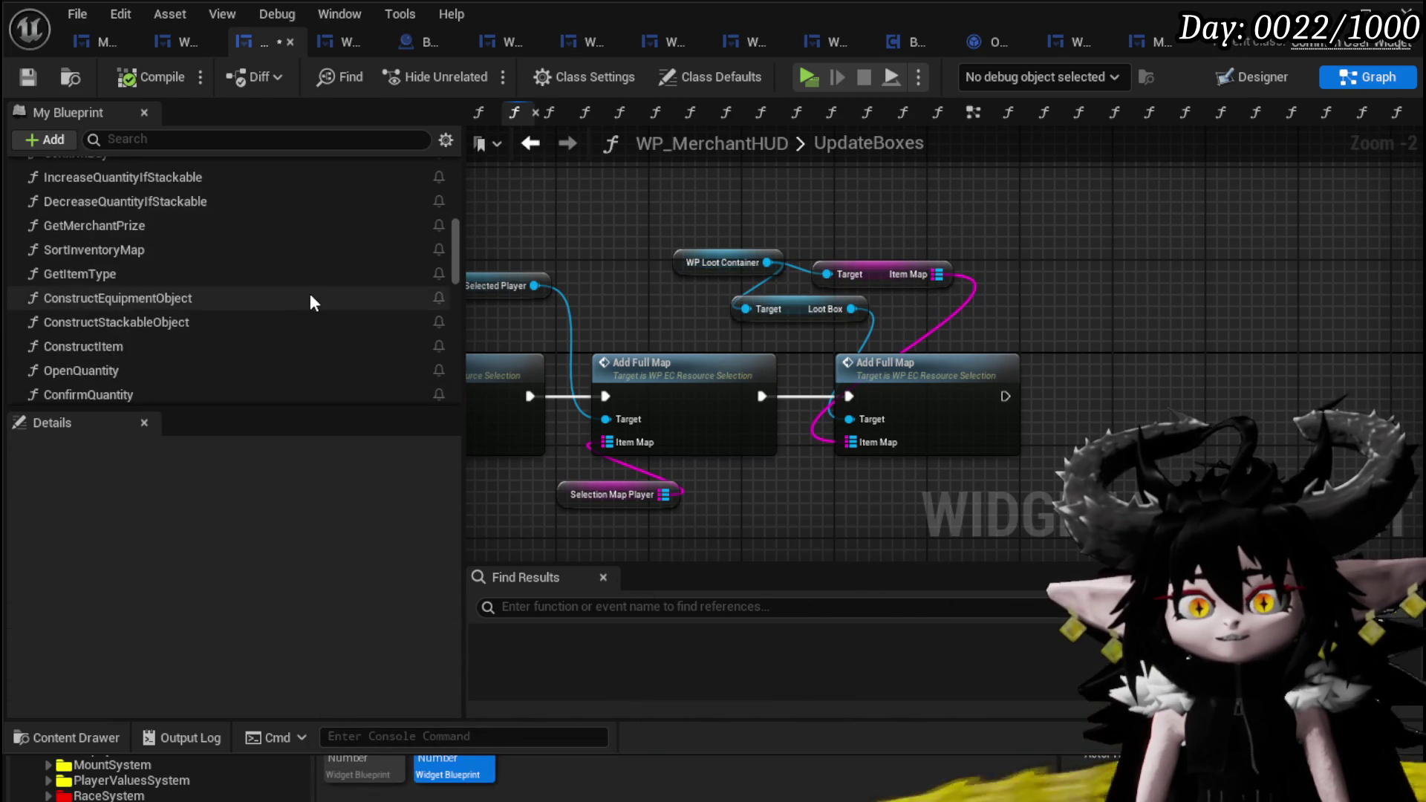
scroll(312, 293, down, 15)
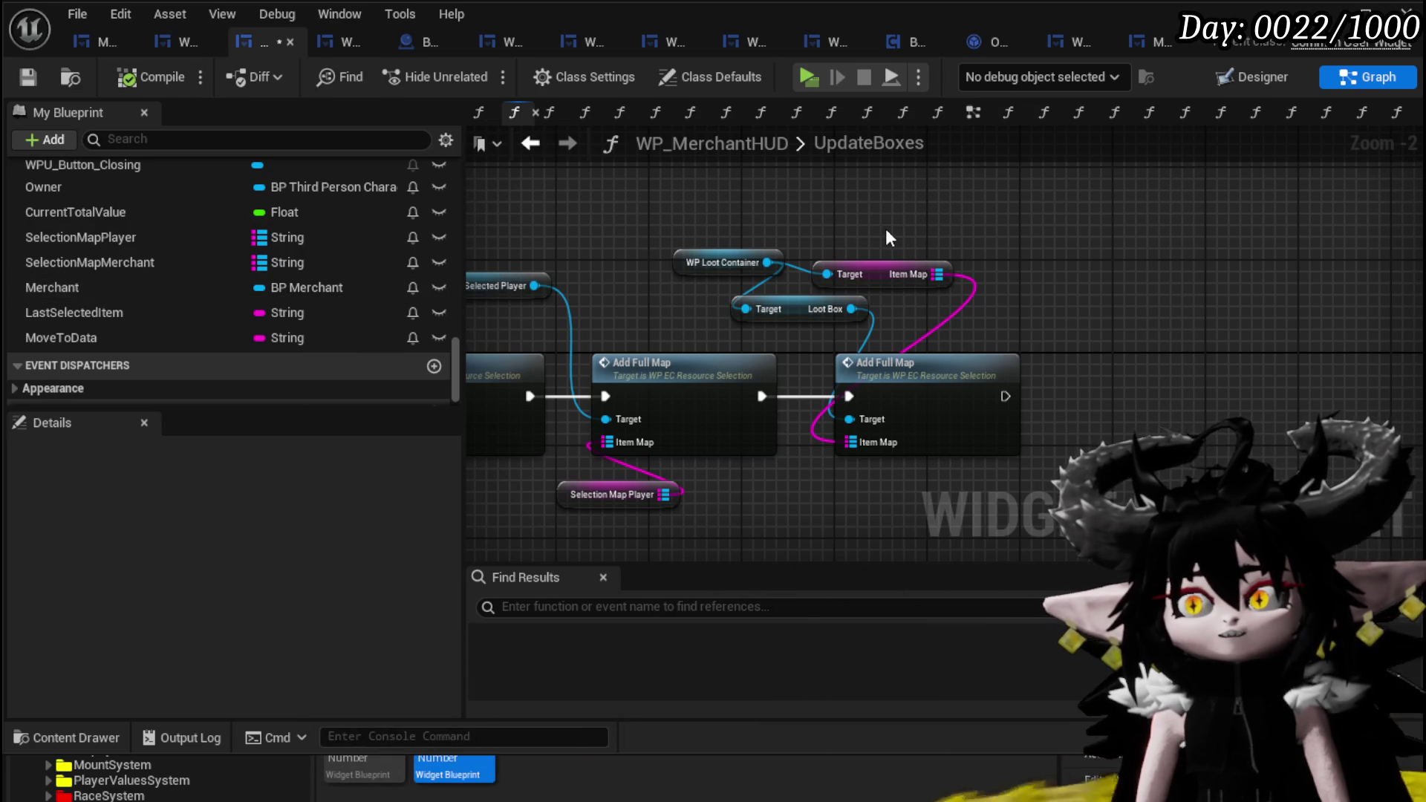
scroll(848, 238, up, 1)
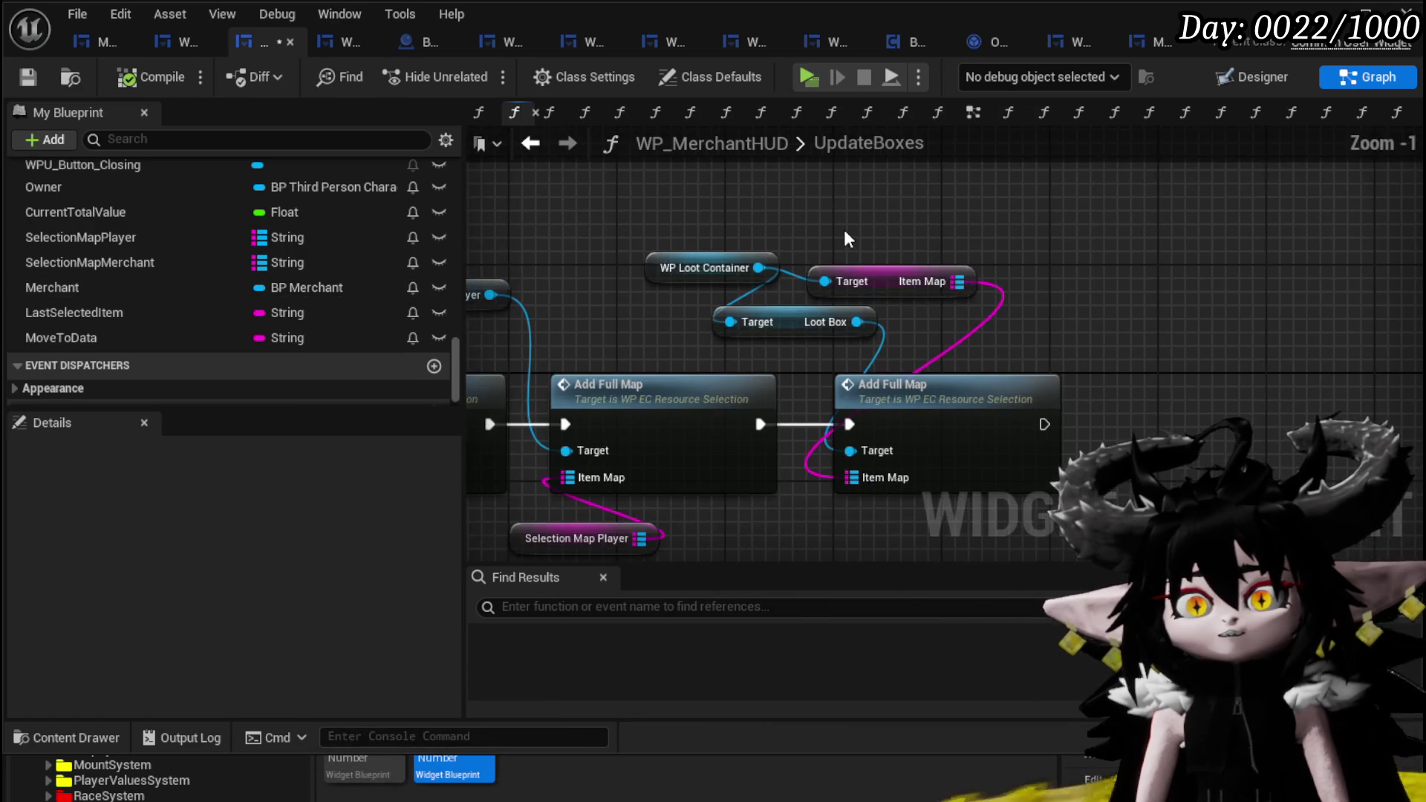
scroll(224, 217, up, 10)
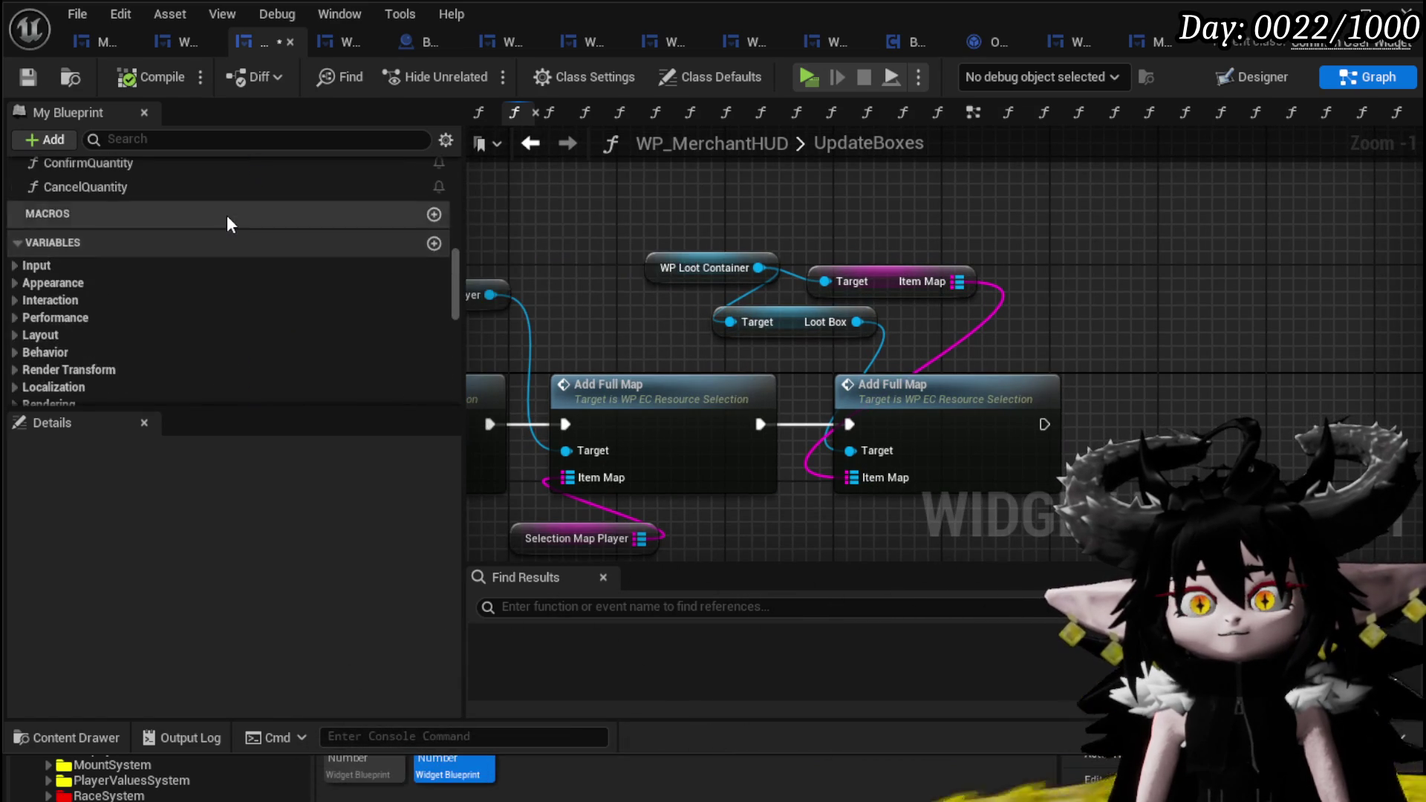
scroll(226, 216, up, 10)
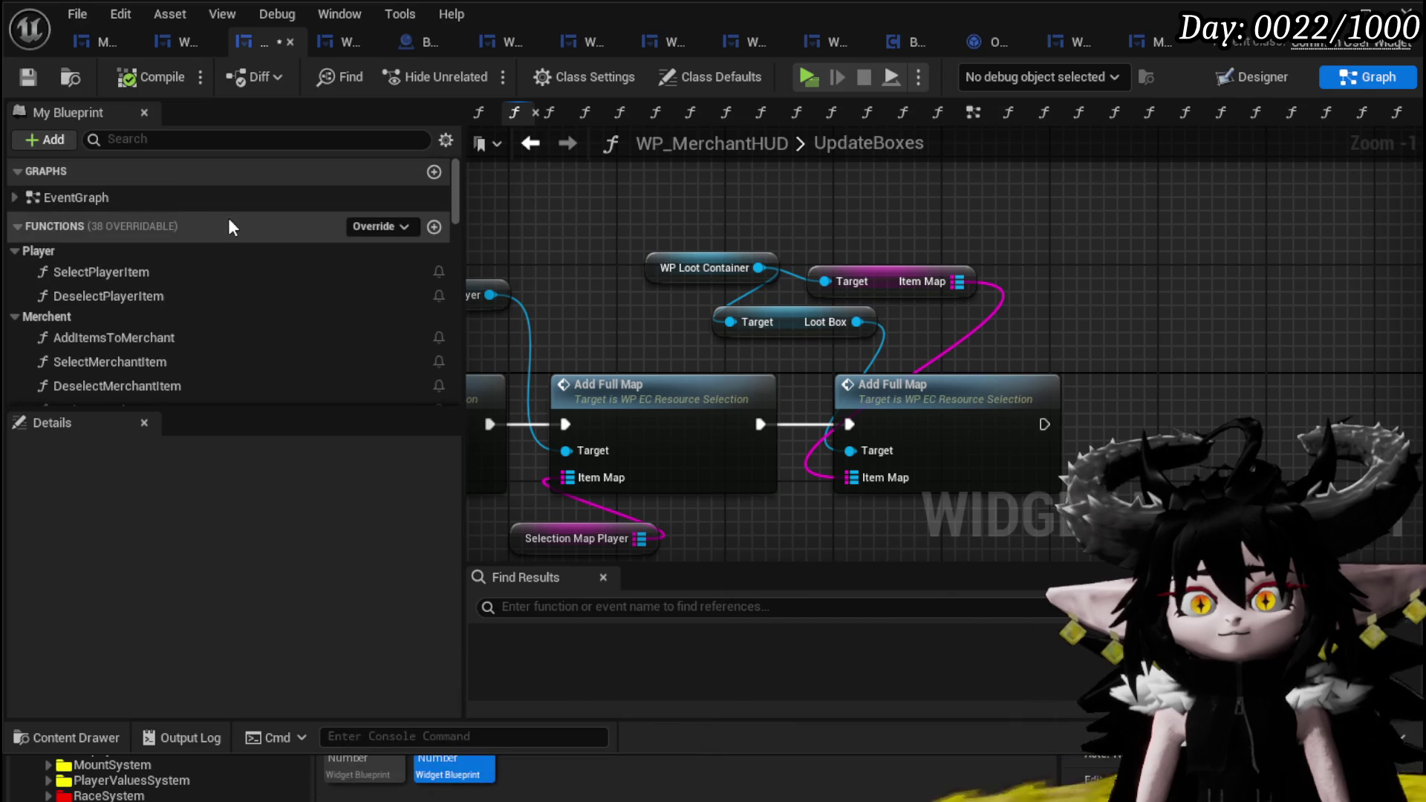
click(28, 77)
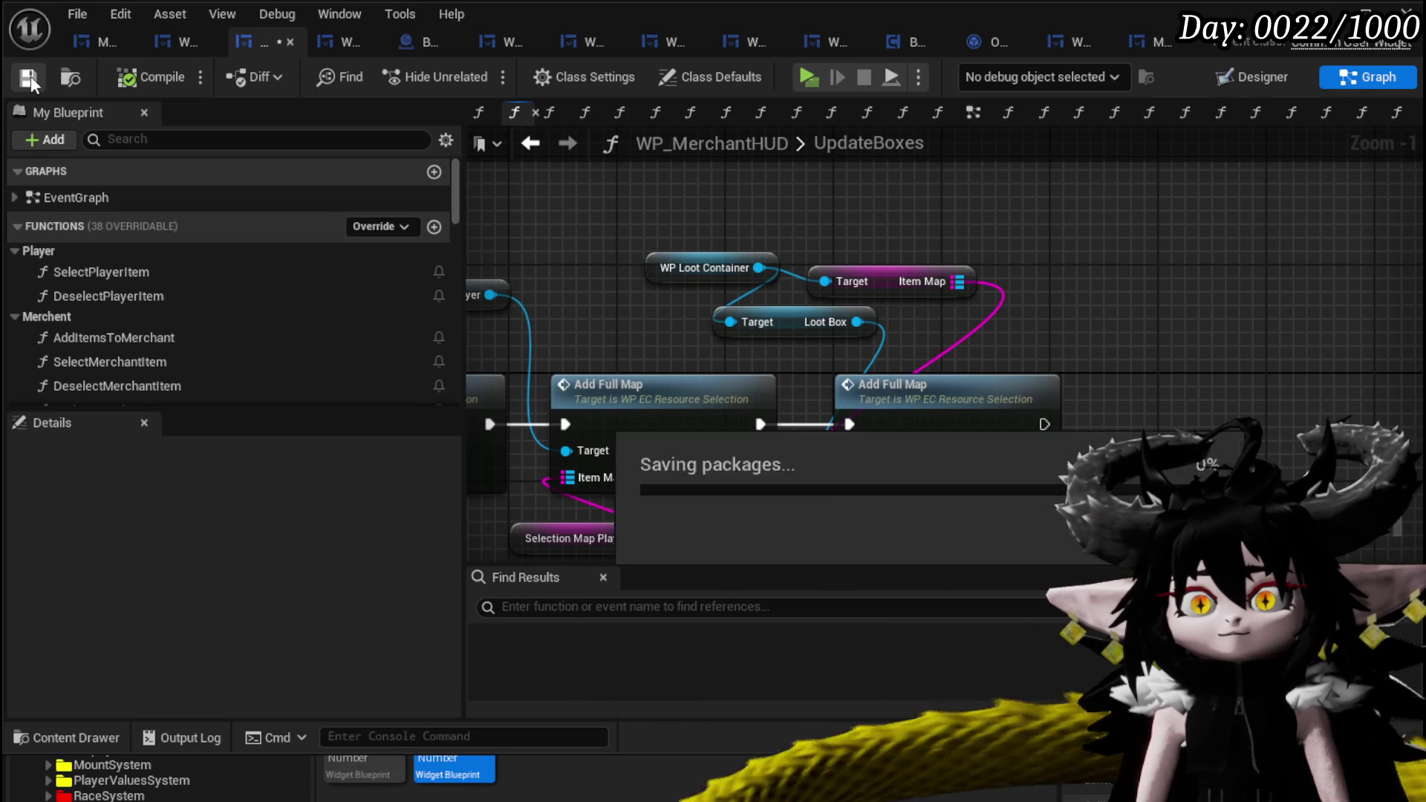
scroll(160, 271, down, 1)
double_click(144, 274)
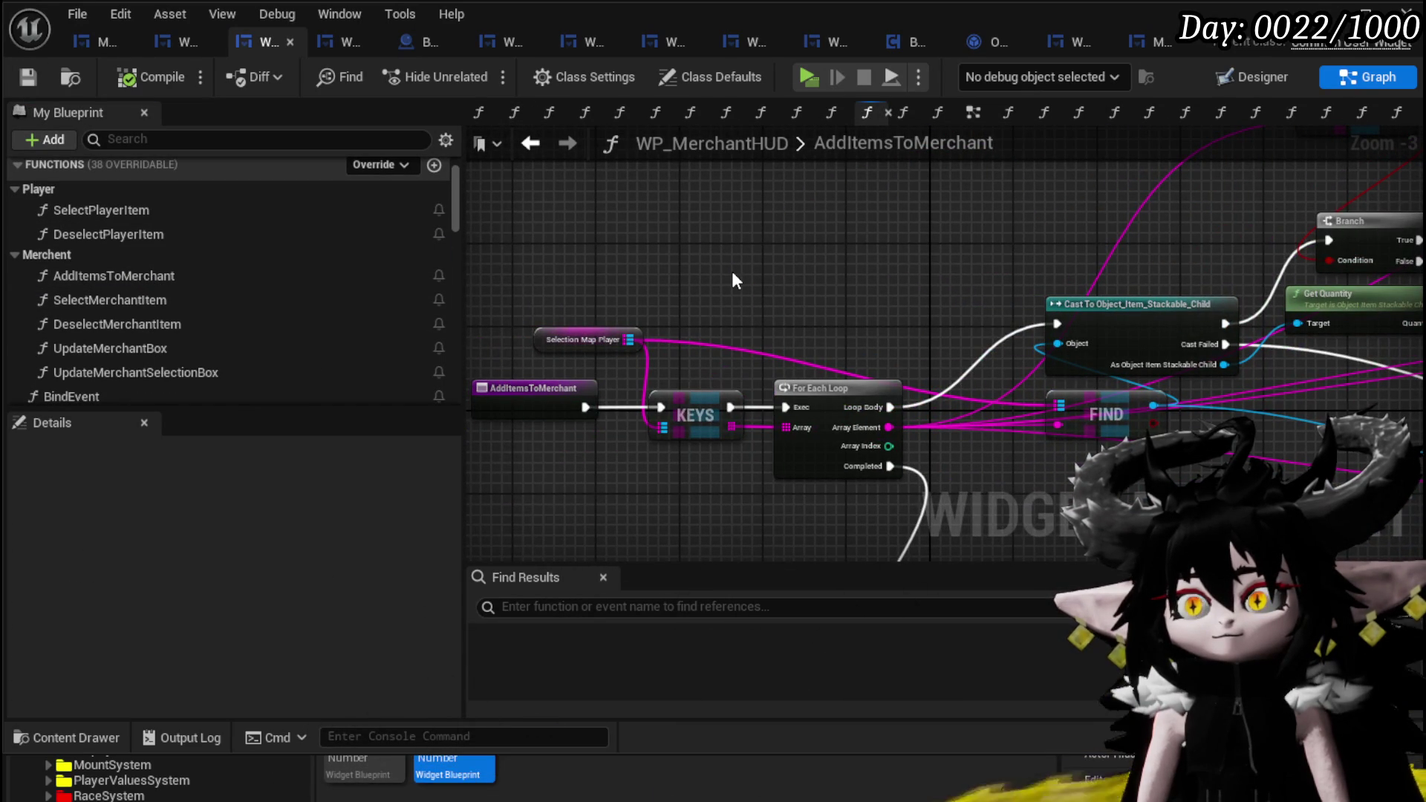
- In AddItemsToMerchant, pan to the loop's end and select the Merchant, Item Map and Update Box nodes
scroll(732, 280, down, 2)
scroll(842, 293, up, 3)
scroll(842, 292, up, 1)
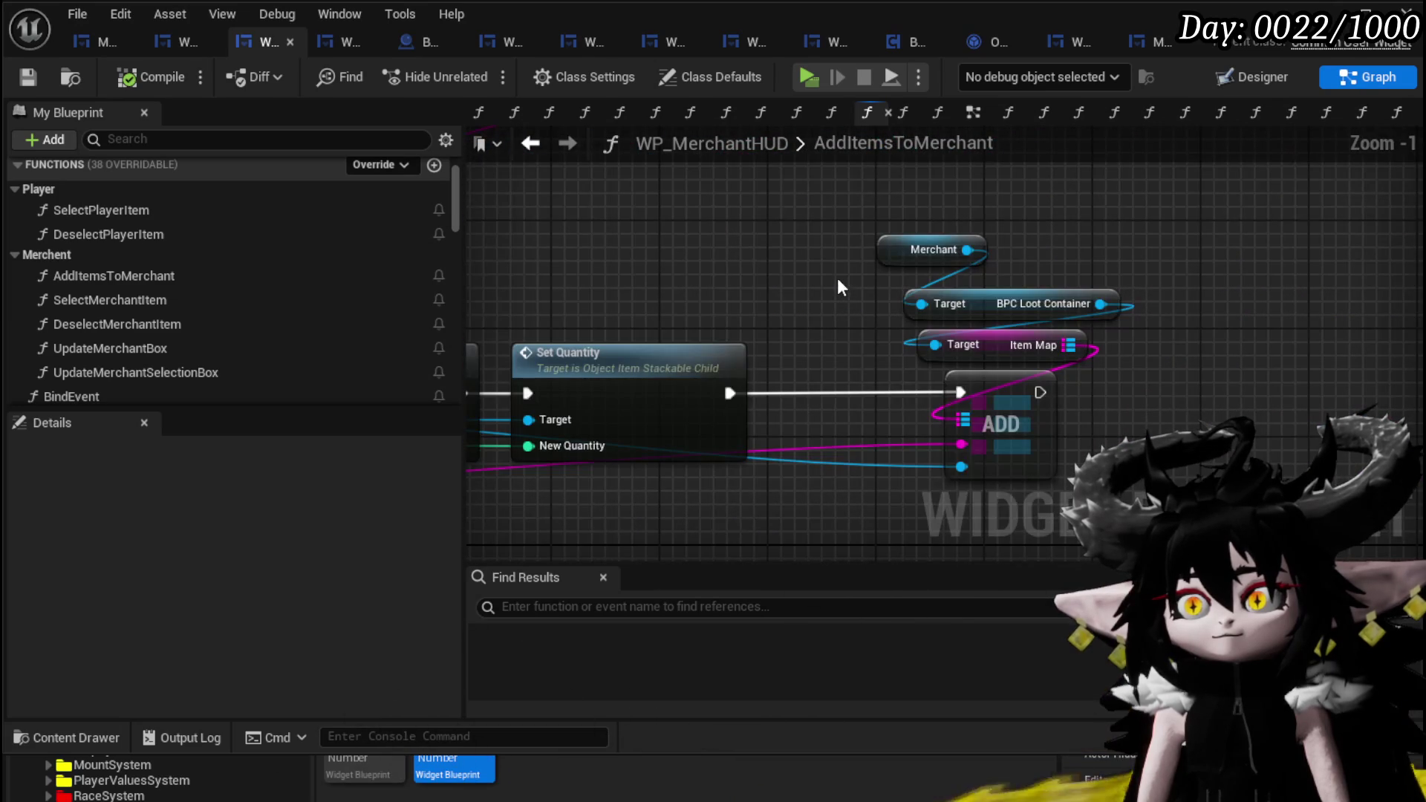
scroll(836, 286, down, 2)
mouse_move(862, 216)
mouse_down()
mouse_move(1013, 313)
mouse_move(680, 416)
mouse_up()
scroll(888, 330, down, 3)
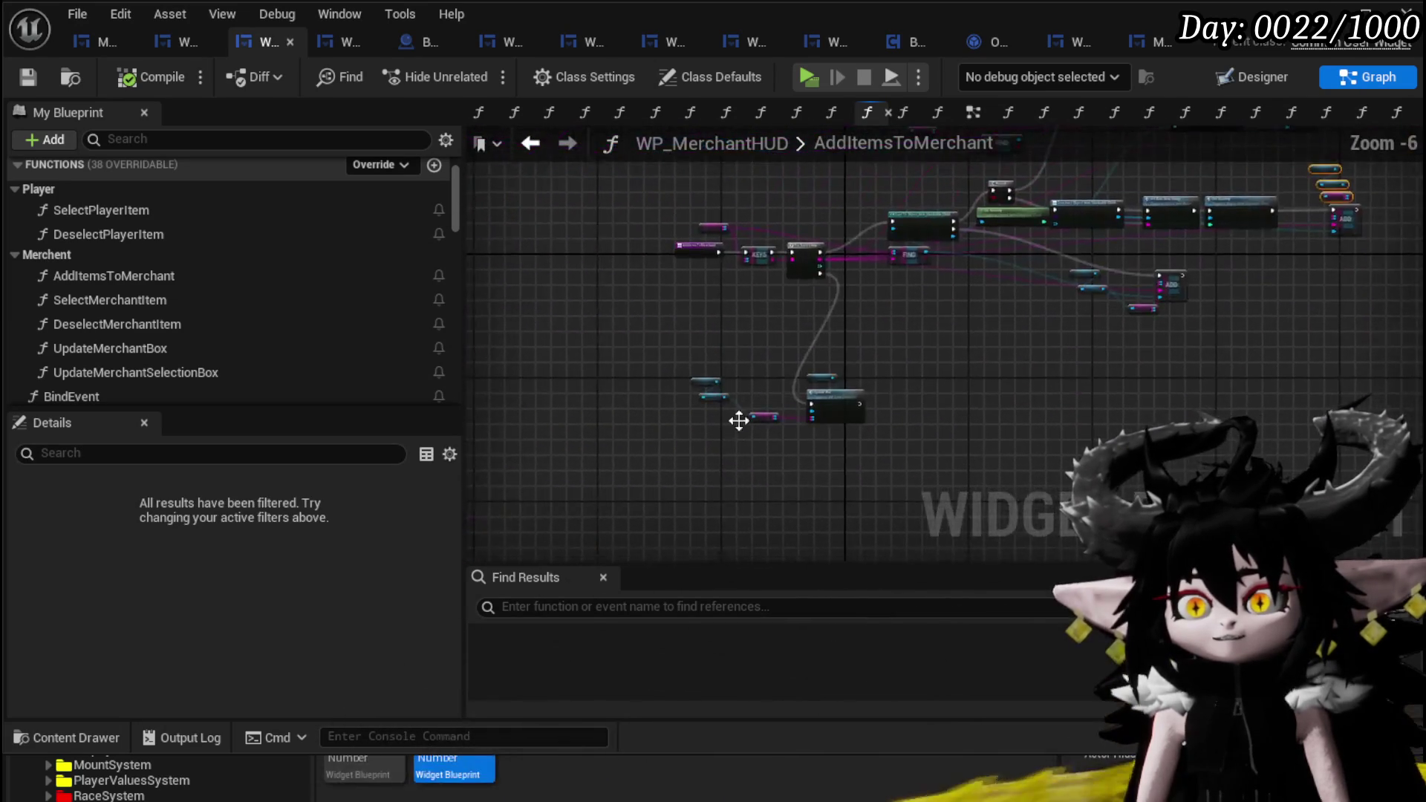
scroll(646, 427, up, 4)
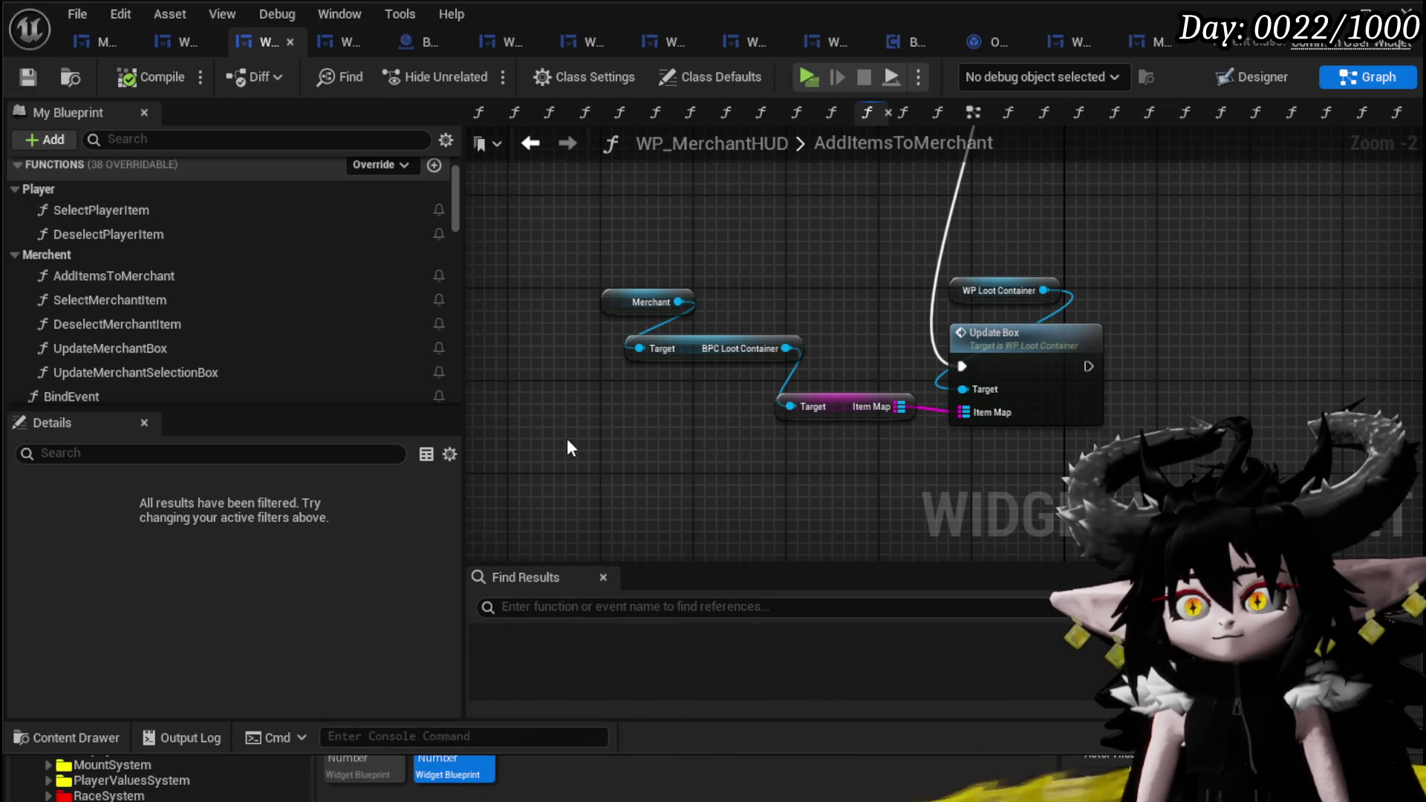
scroll(568, 436, down, 2)
drag(799, 314, 1188, 256)
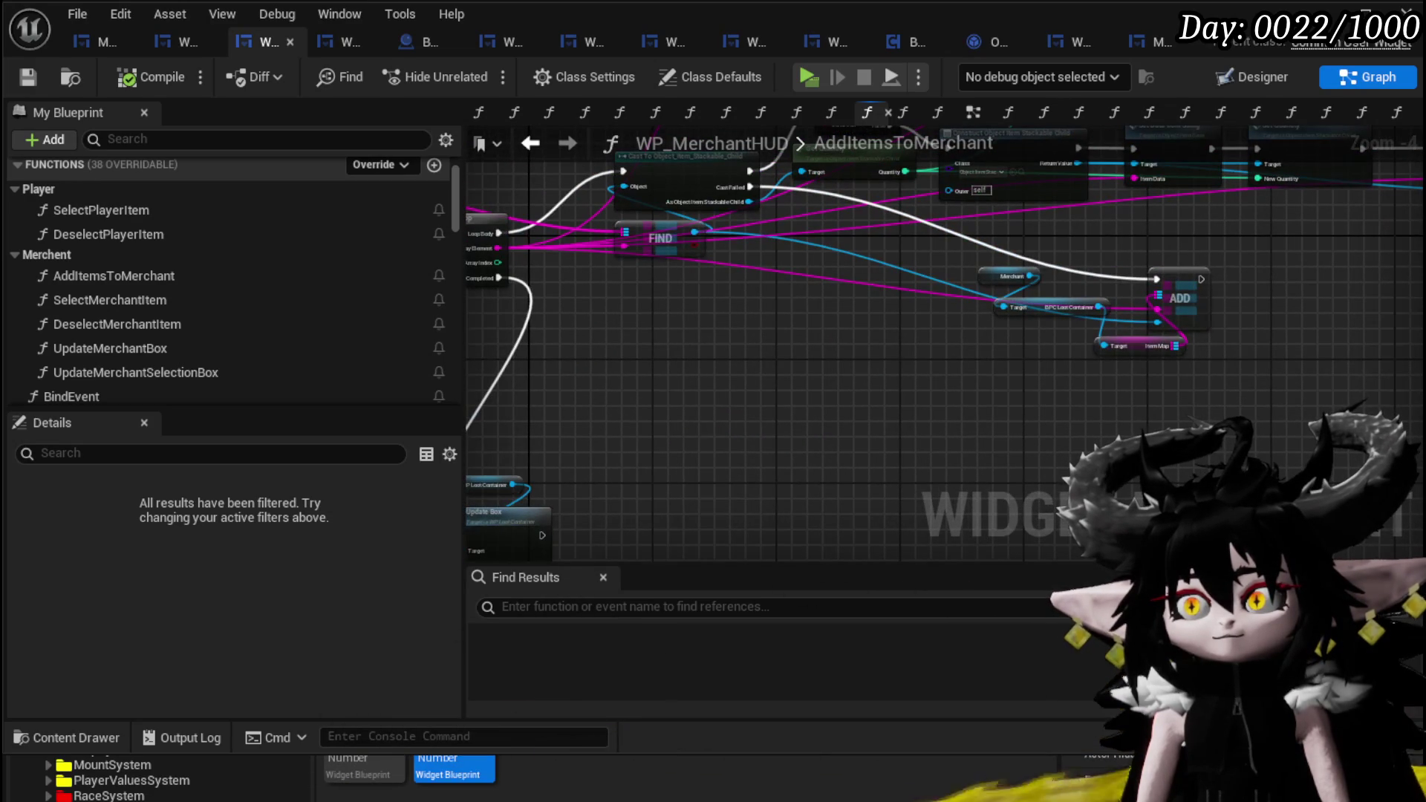
drag(1093, 295, 709, 397)
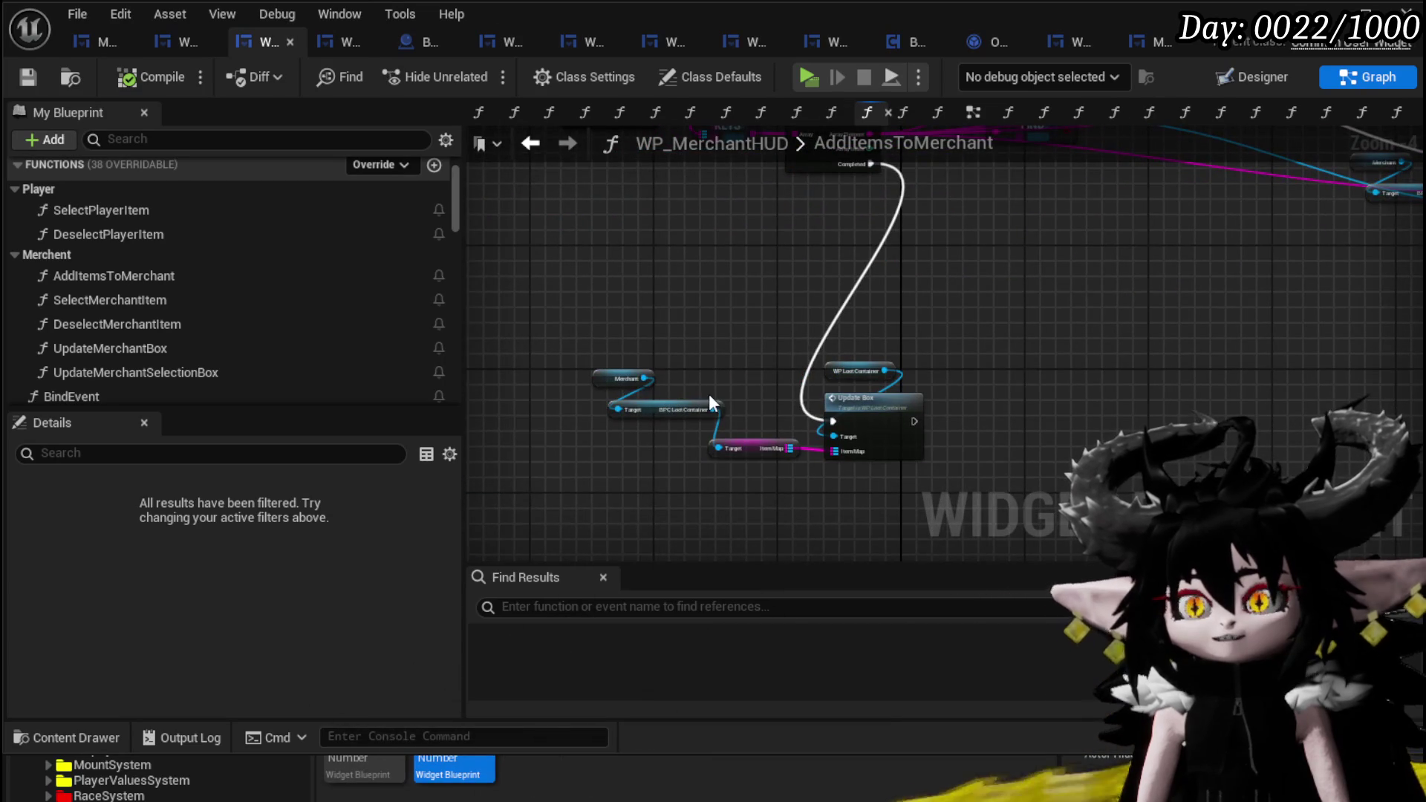
drag(594, 366, 912, 485)
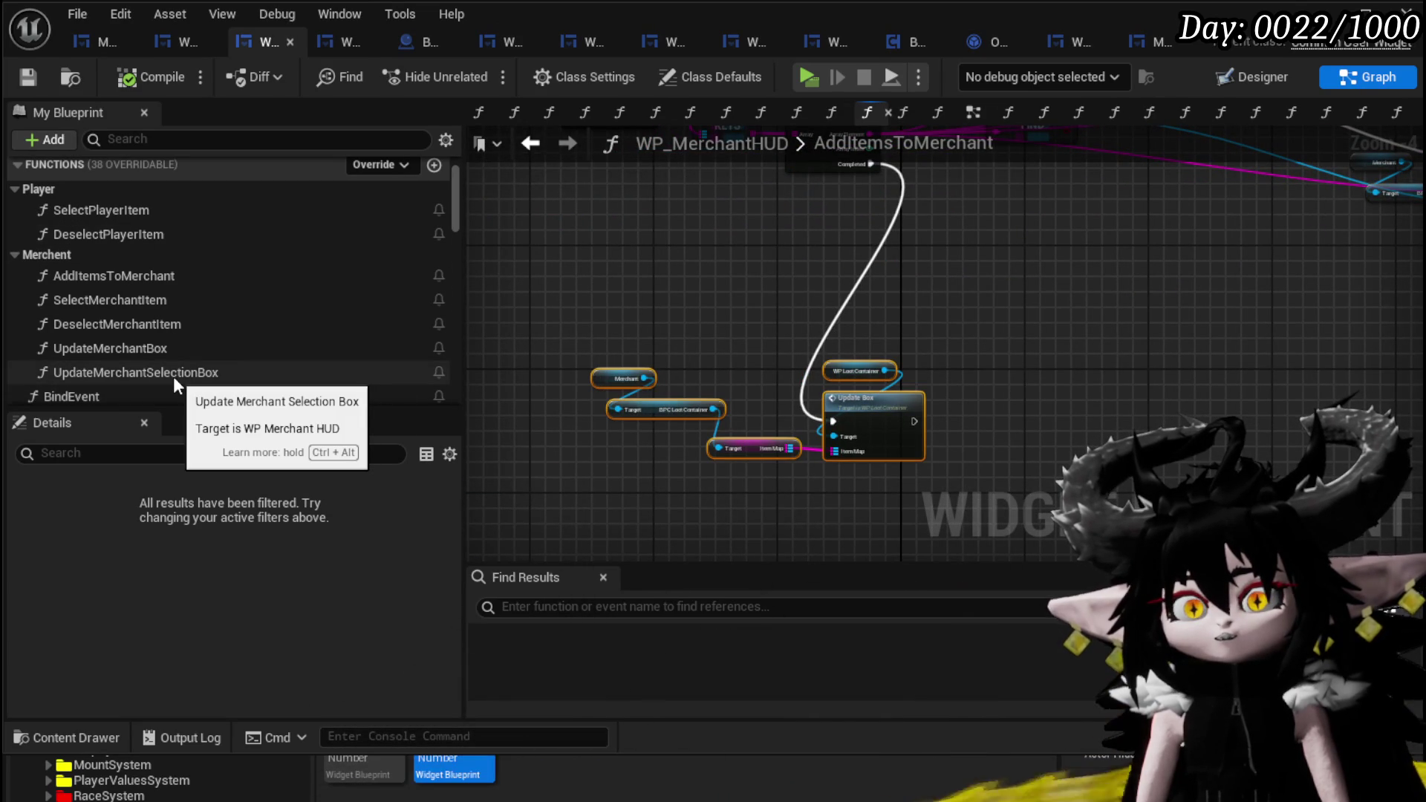
scroll(153, 339, down, 3)
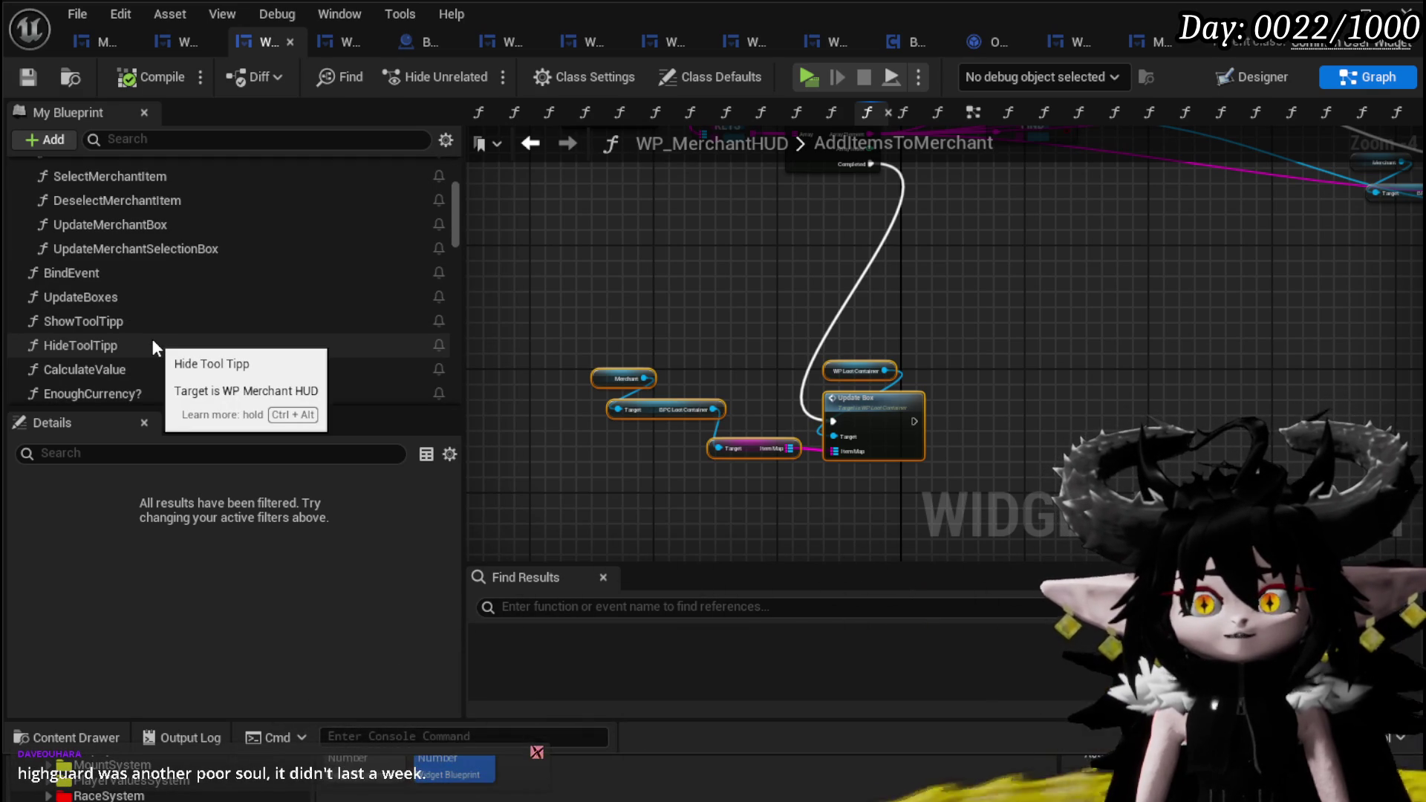
- Review the BindEvent graph's On Press and On Hover Item bindings using DeselectMerchantItem
double_click(111, 279)
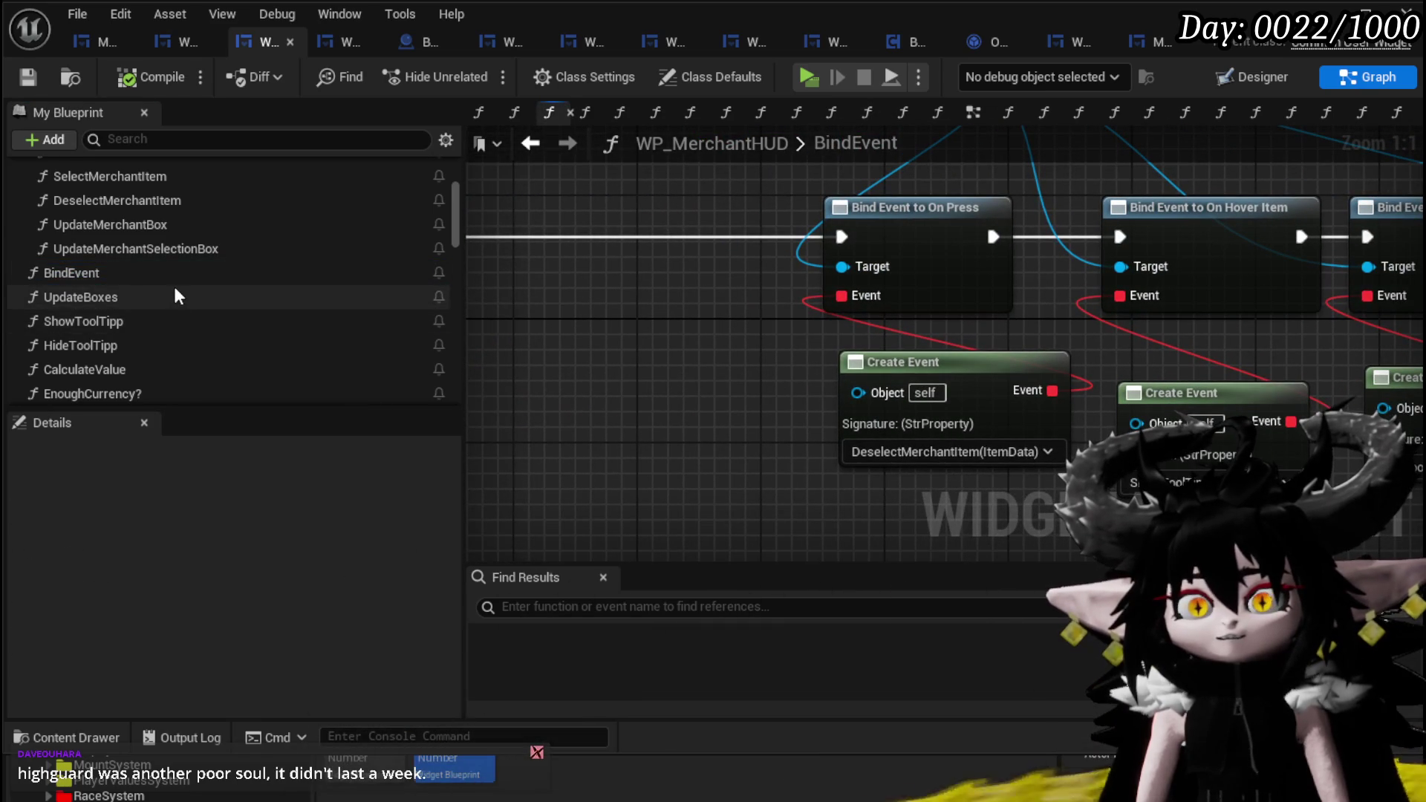
scroll(174, 286, down, 2)
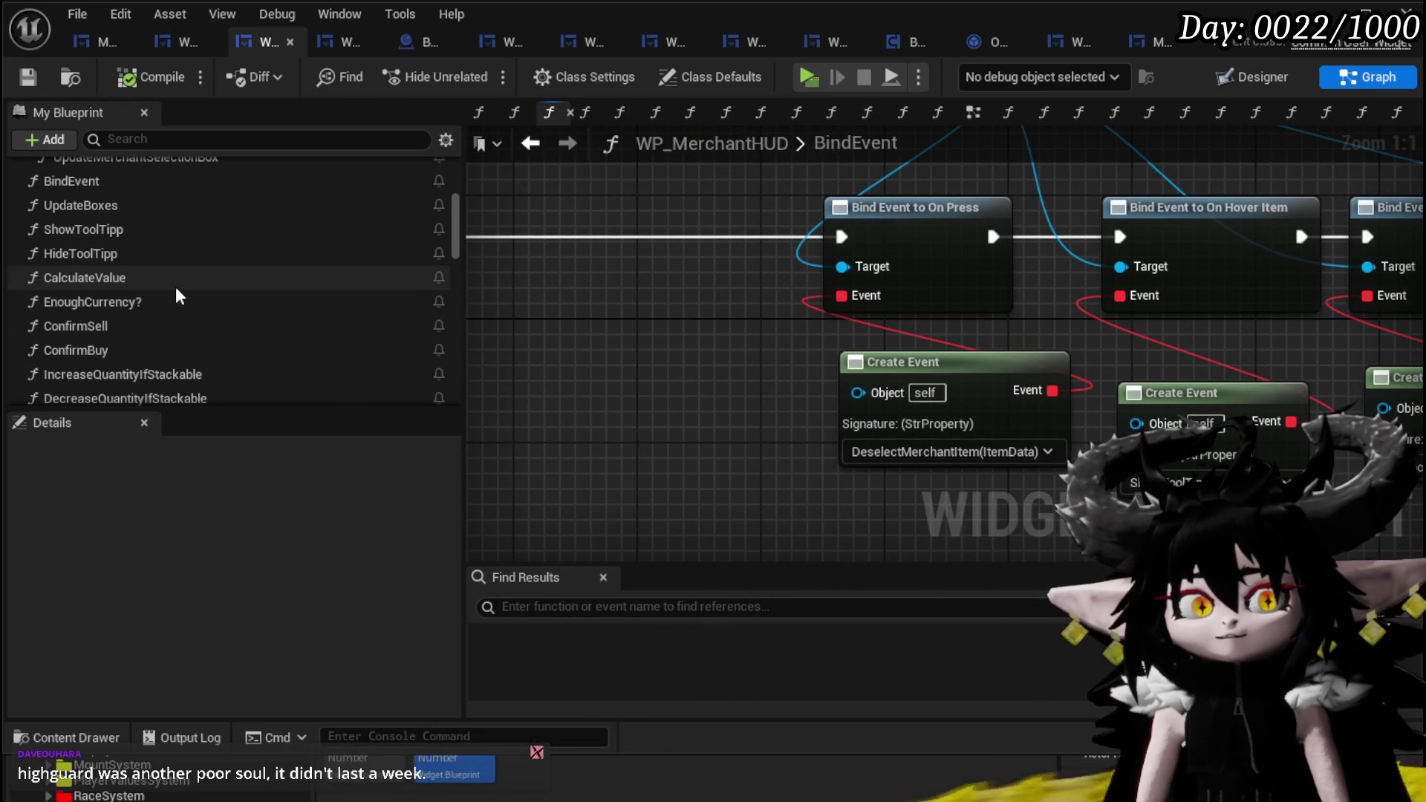
scroll(176, 287, up, 4)
scroll(177, 289, up, 2)
scroll(177, 289, down, 2)
scroll(183, 290, down, 1)
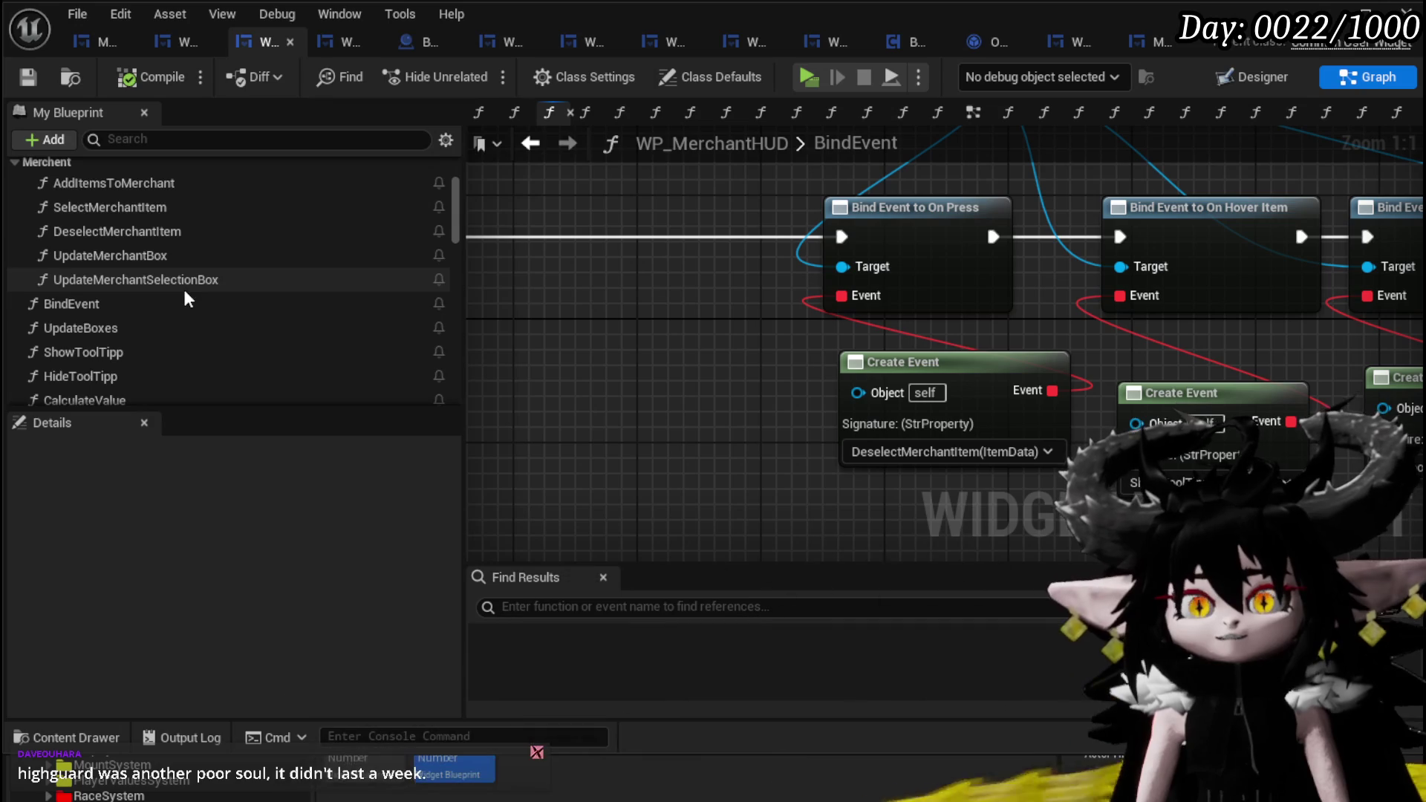
scroll(184, 290, up, 1)
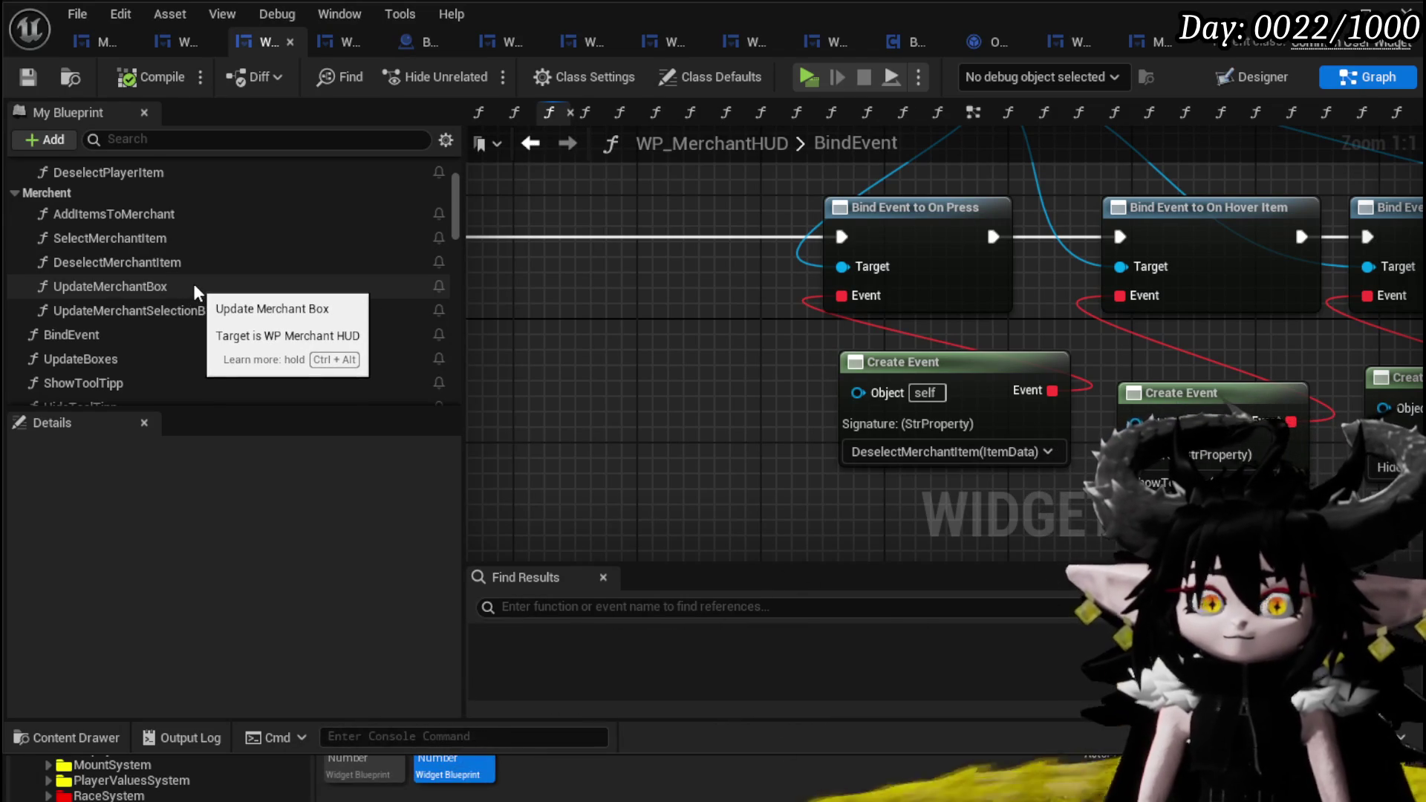
scroll(199, 284, up, 3)
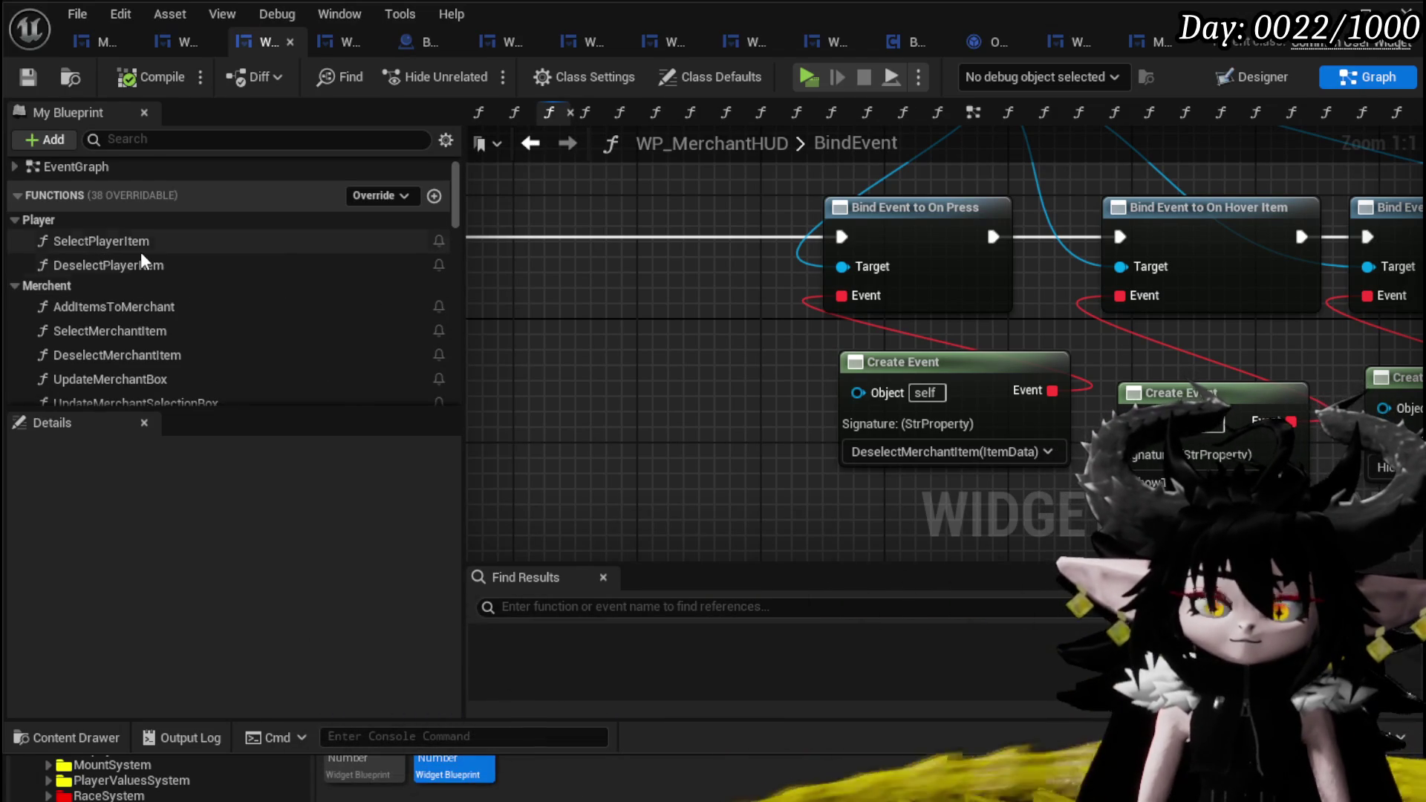
scroll(222, 266, down, 3)
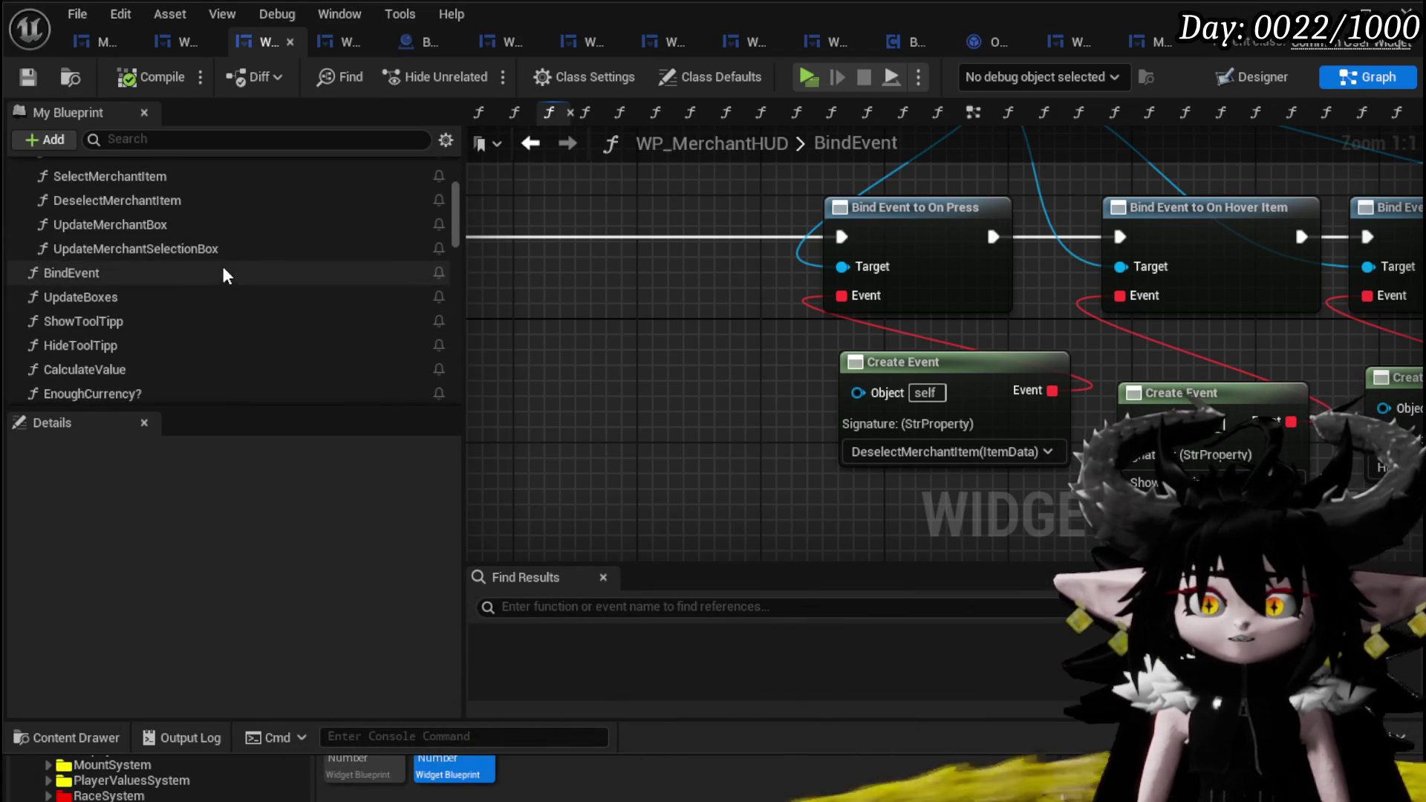
- Paste the Merchant loot-container Item Map getters into UpdateBoxes, wire into Add Full Map, drop the duplicate
double_click(106, 298)
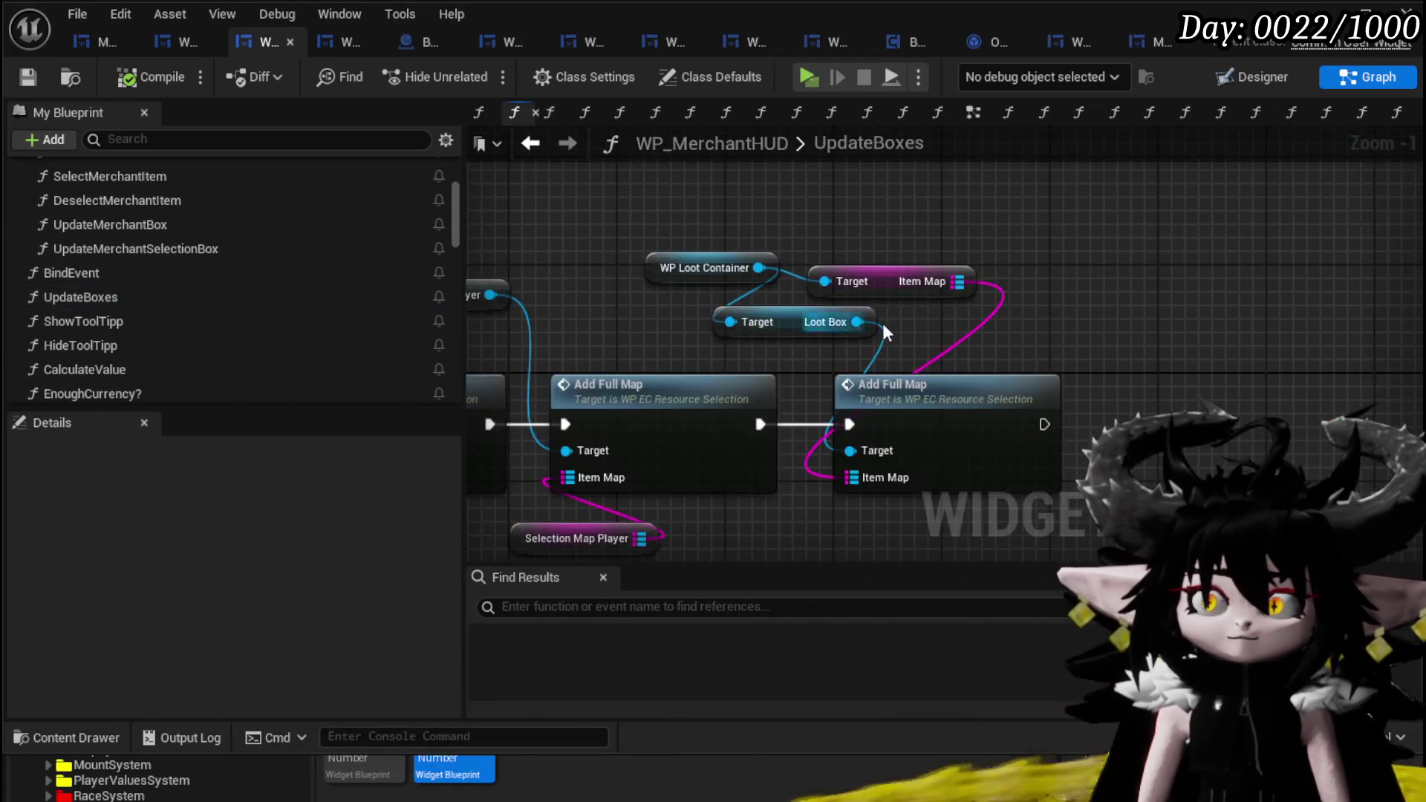
drag(743, 302, 975, 311)
key(ctrl+v)
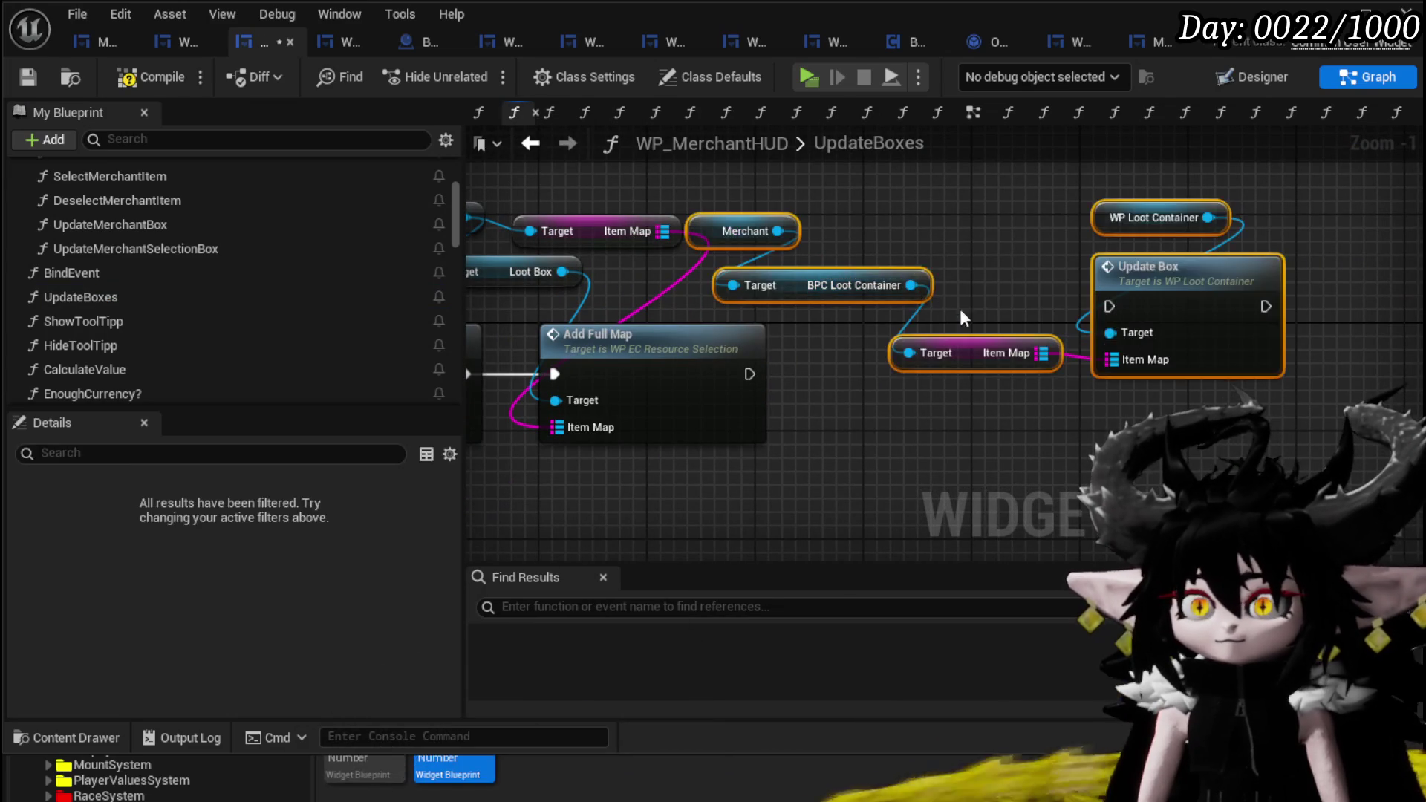
mouse_move(877, 380)
mouse_down()
mouse_move(1037, 364)
mouse_move(900, 407)
mouse_move(1016, 225)
mouse_move(1050, 202)
mouse_up()
drag(828, 195, 933, 308)
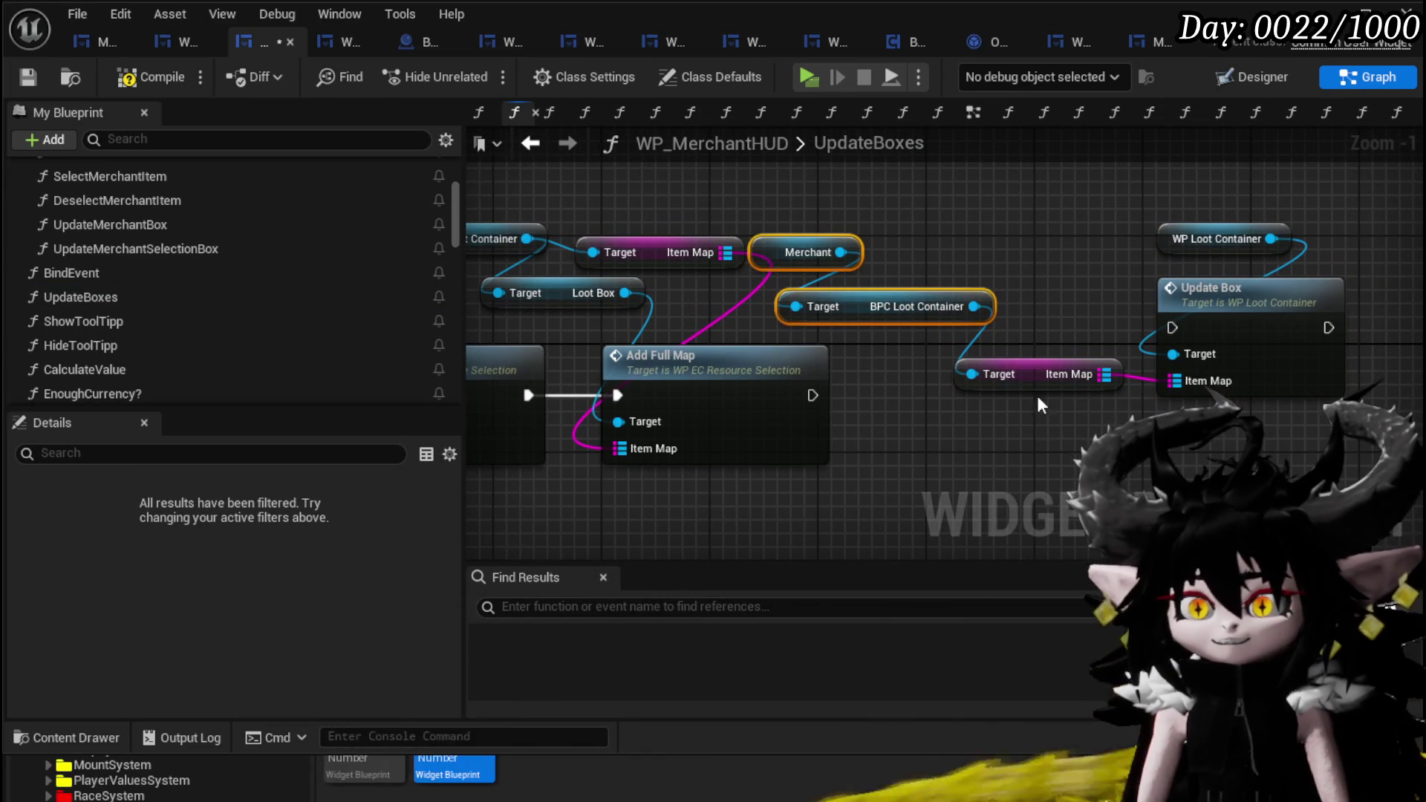
mouse_move(1053, 377)
mouse_down()
mouse_move(836, 188)
mouse_move(674, 202)
mouse_move(592, 389)
mouse_move(624, 449)
mouse_up()
click(694, 257)
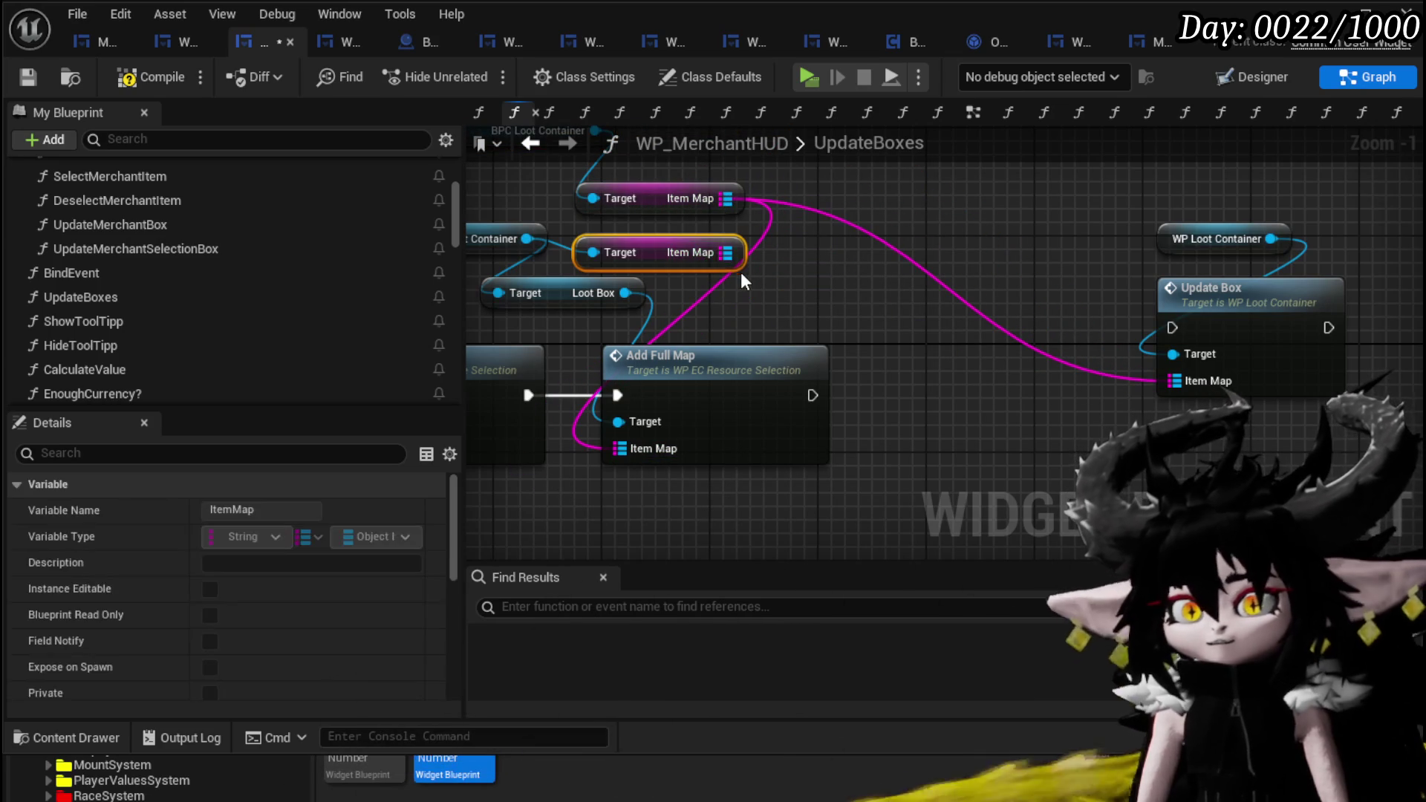
key(Delete)
mouse_move(1099, 178)
mouse_down()
mouse_move(1173, 297)
mouse_move(1095, 222)
mouse_up()
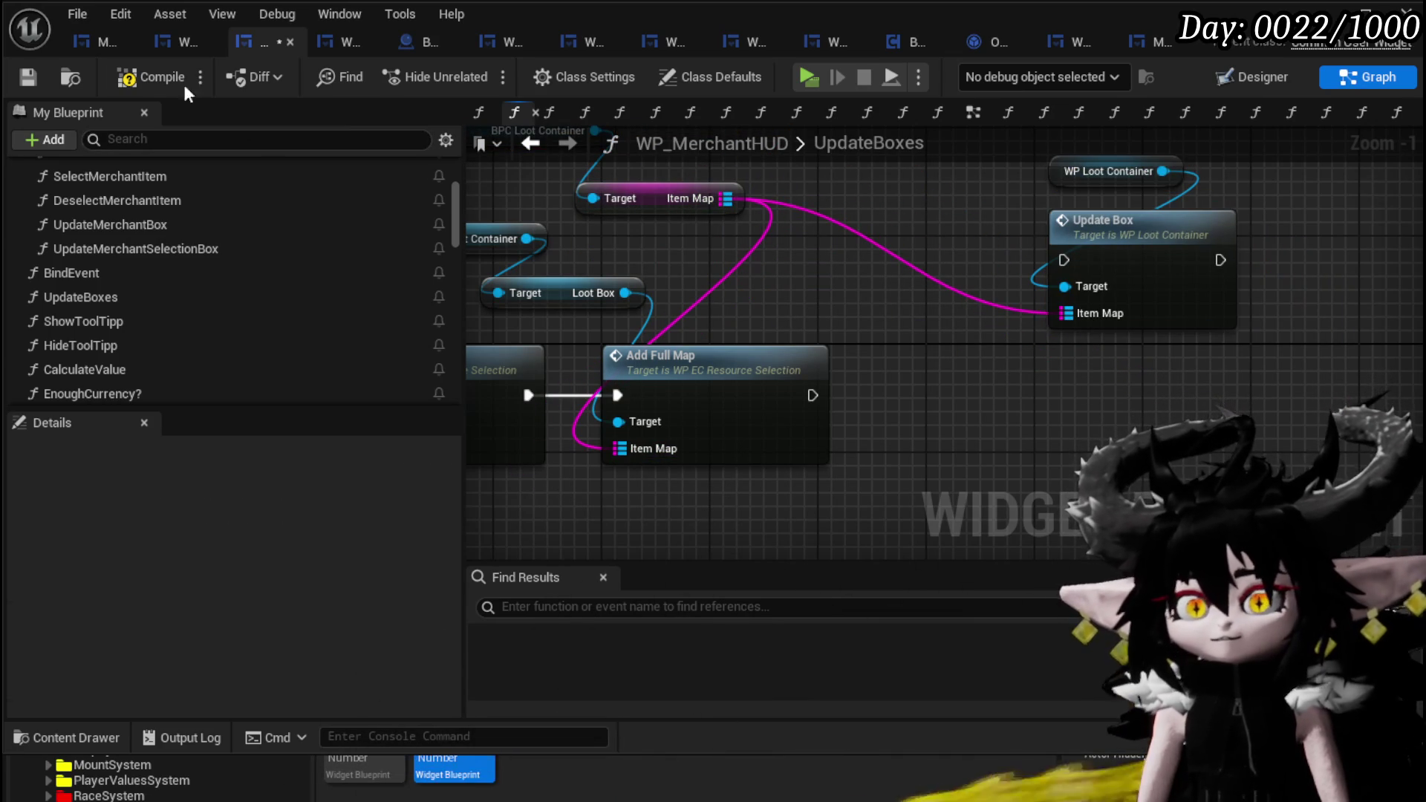
- Compile and save WP_MerchantHUD, then review the full UpdateBoxes node chain
click(142, 81)
click(28, 74)
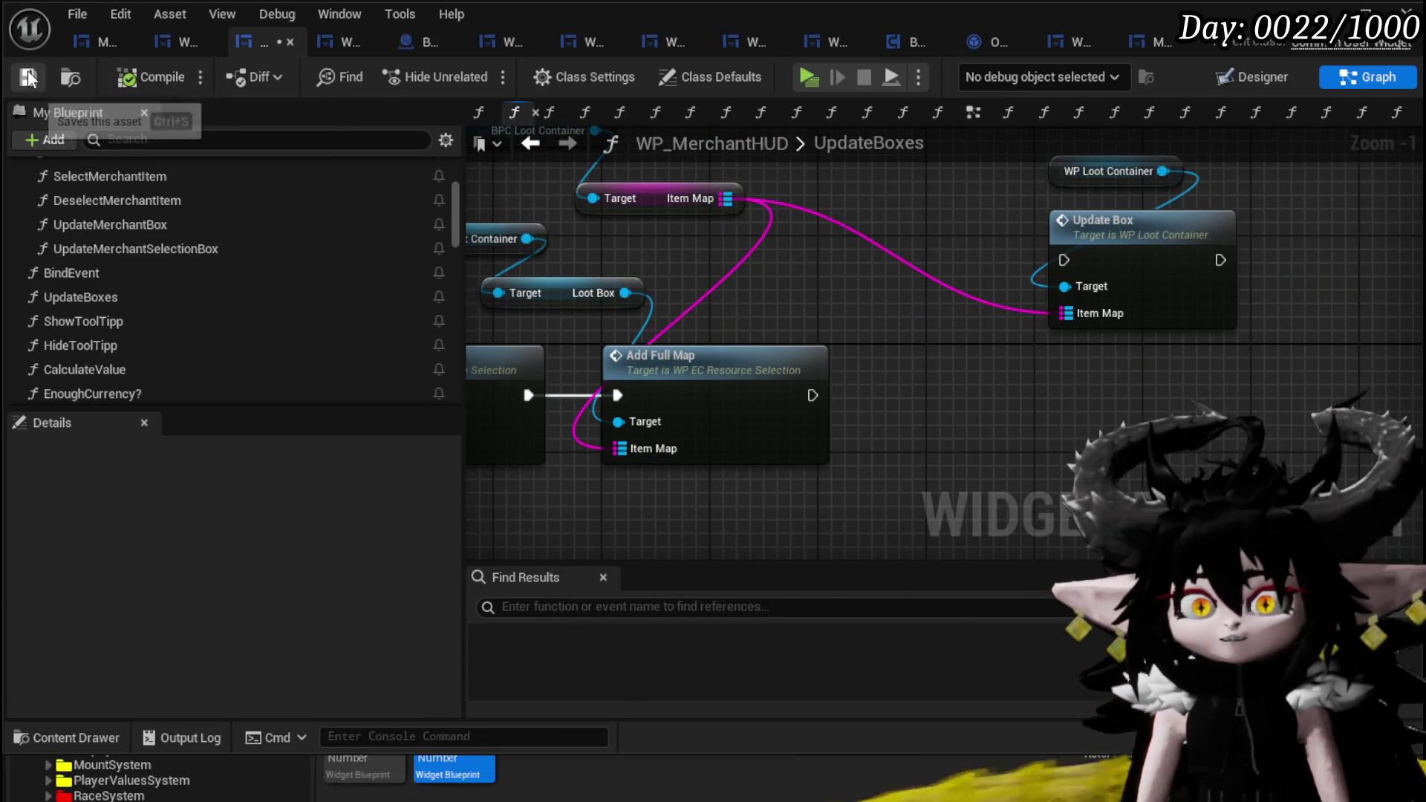
scroll(711, 267, down, 3)
mouse_move(711, 268)
mouse_down()
mouse_move(1114, 305)
mouse_move(1077, 304)
mouse_up()
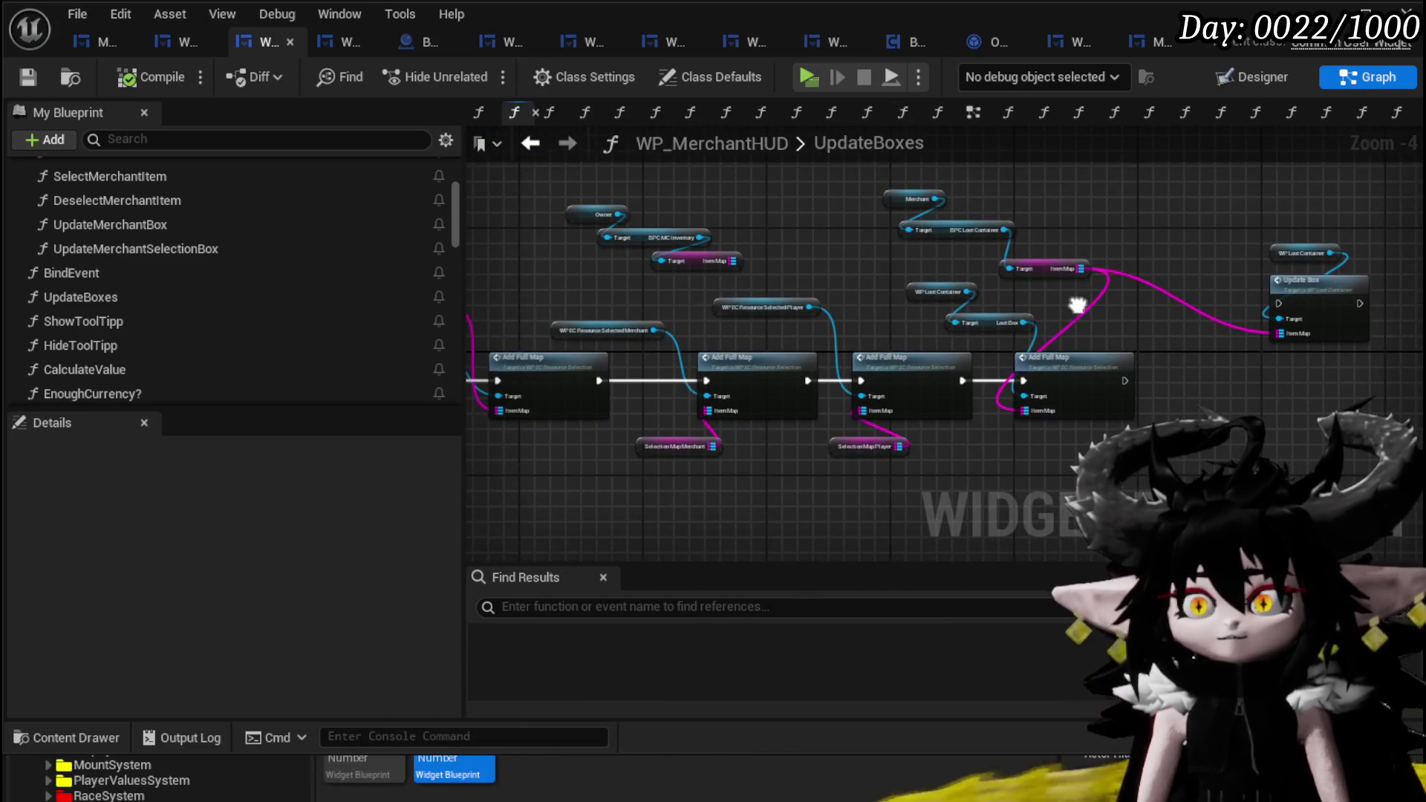
drag(1248, 264, 1419, 283)
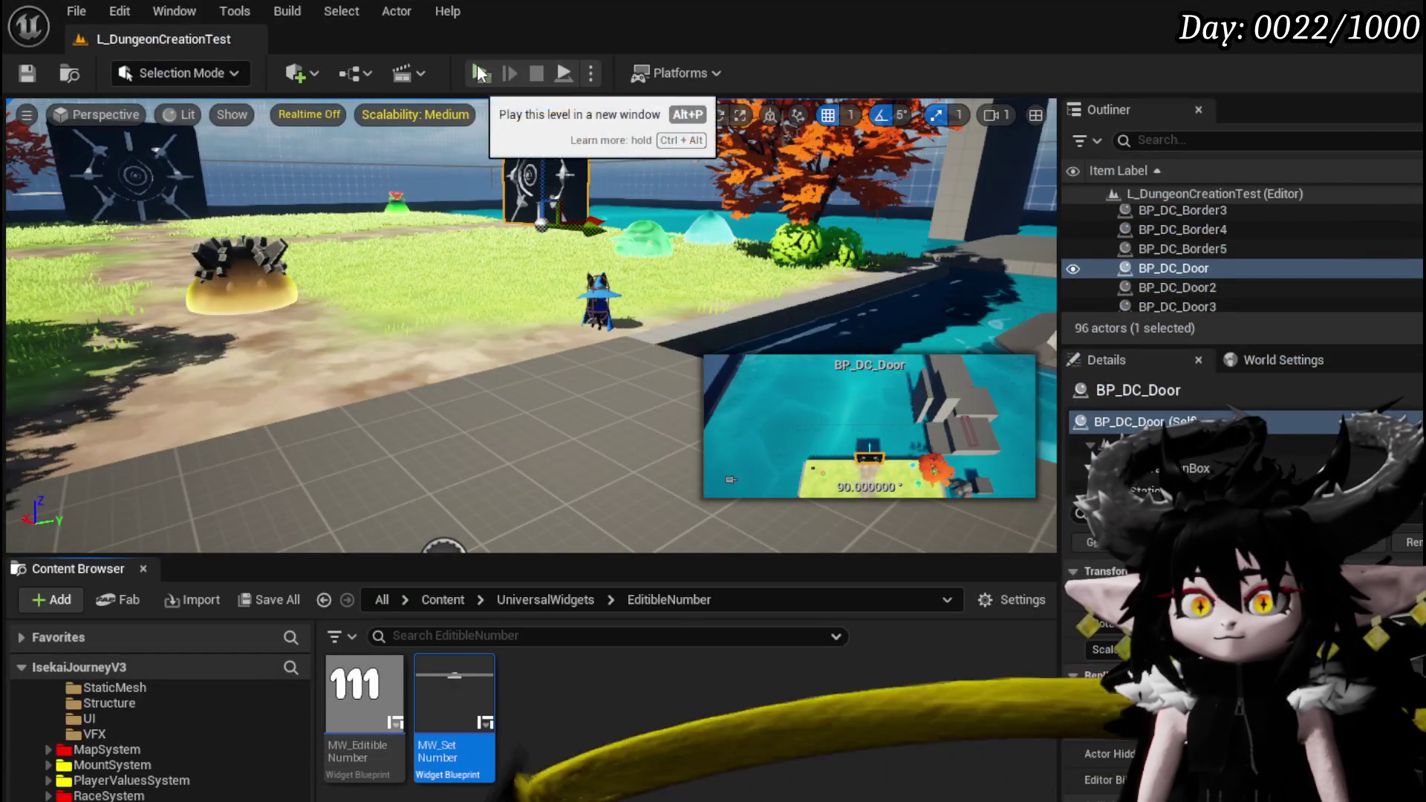
click(500, 75)
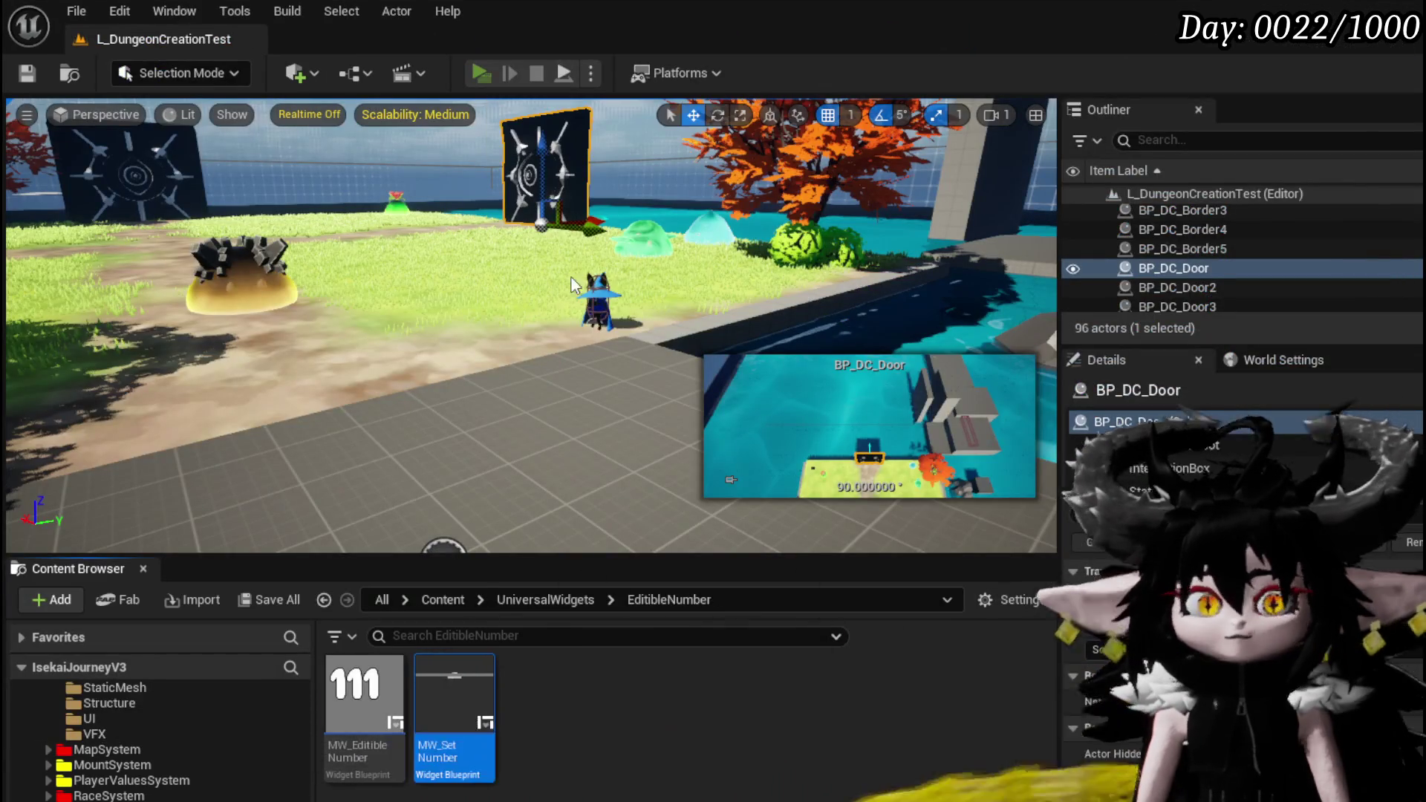
- Walk to the merchant, open trading, and try selling 12 Copper Ore before withdrawing it
key(w)
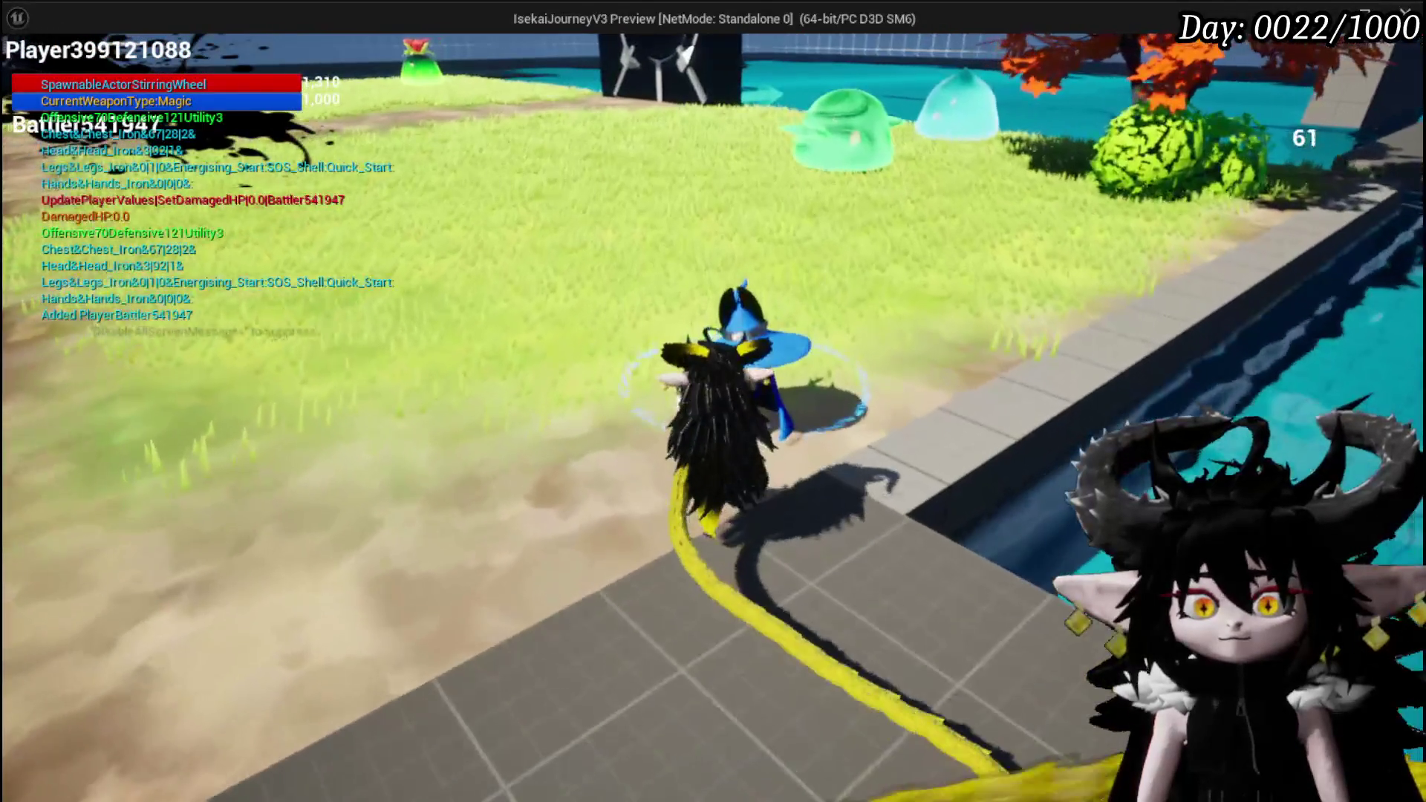
key(e)
click(1007, 630)
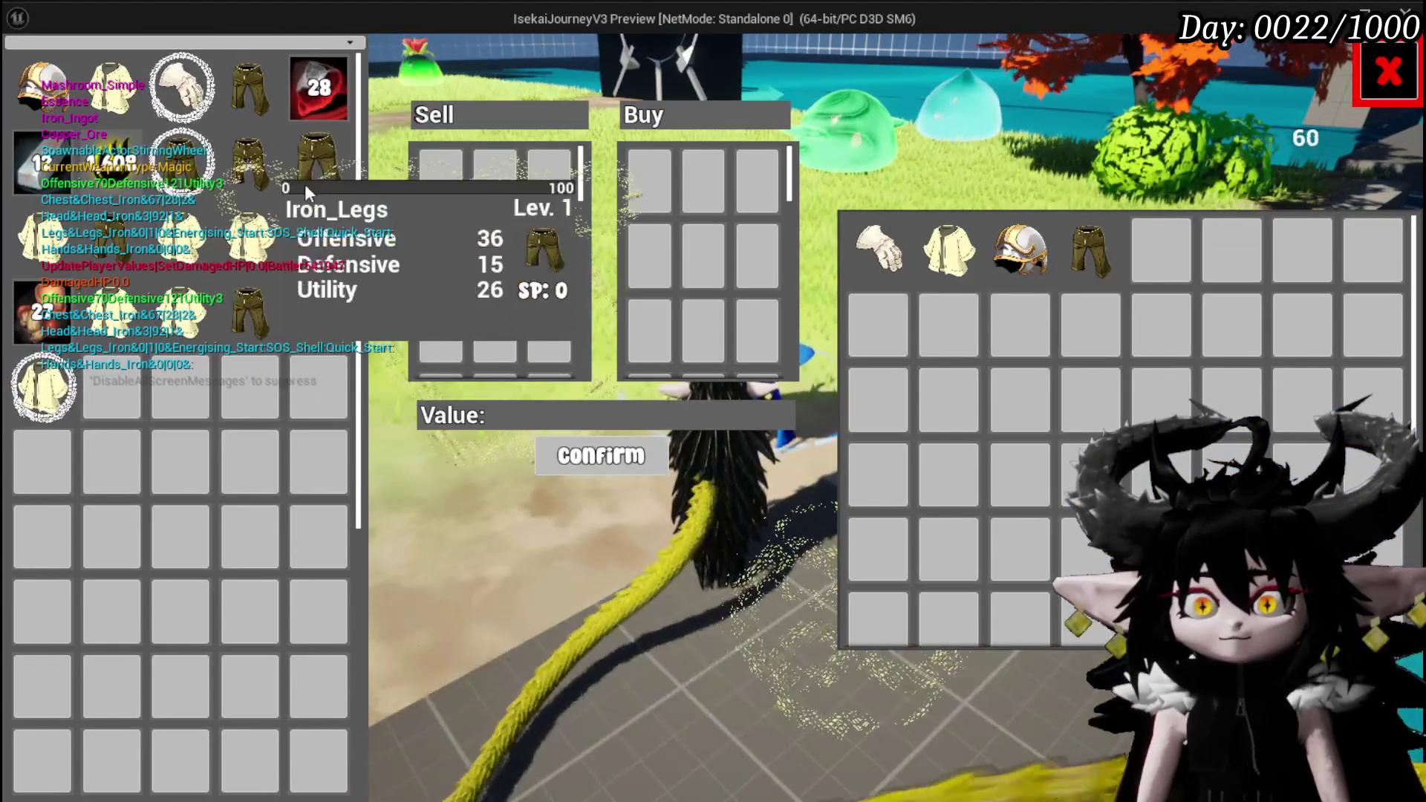
click(305, 108)
text(12)
click(396, 202)
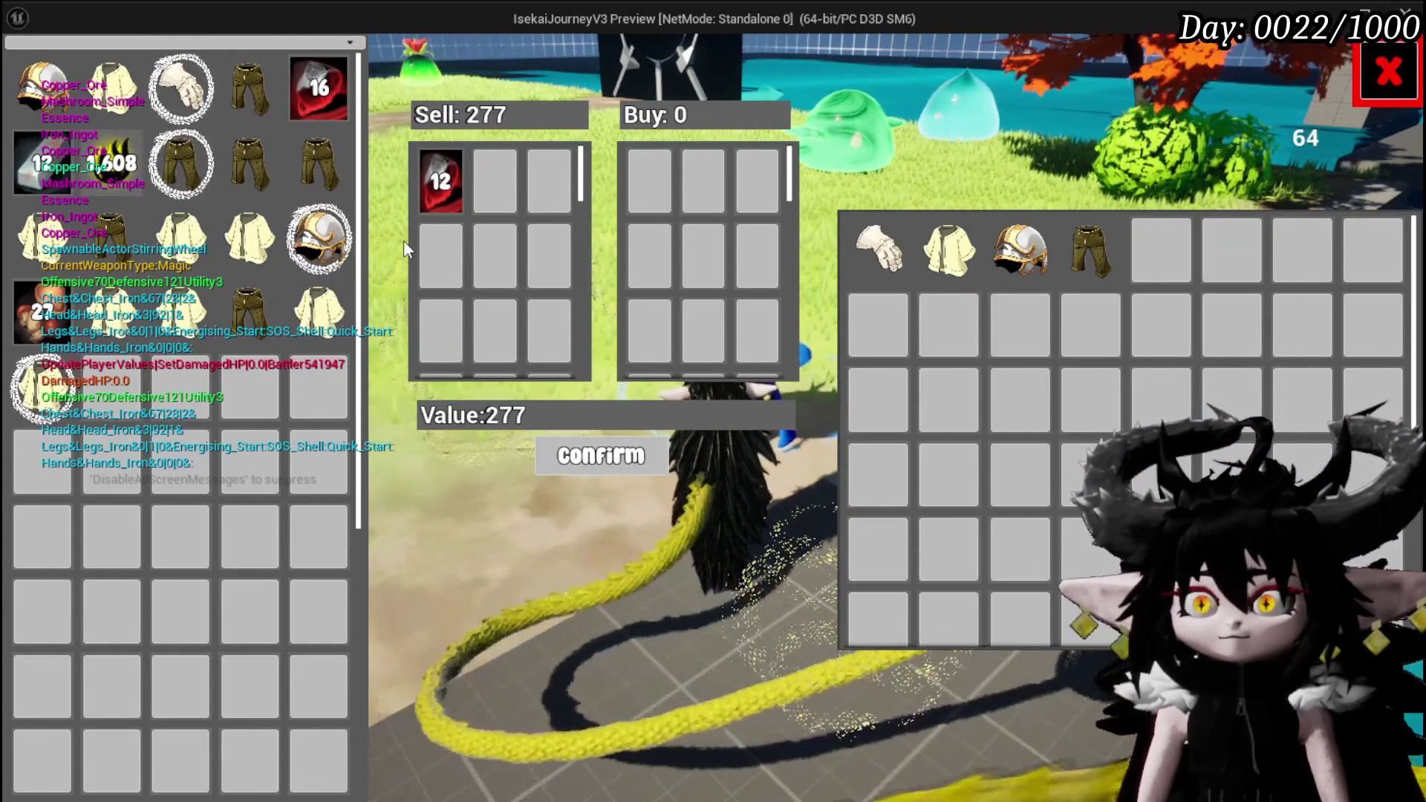
click(452, 174)
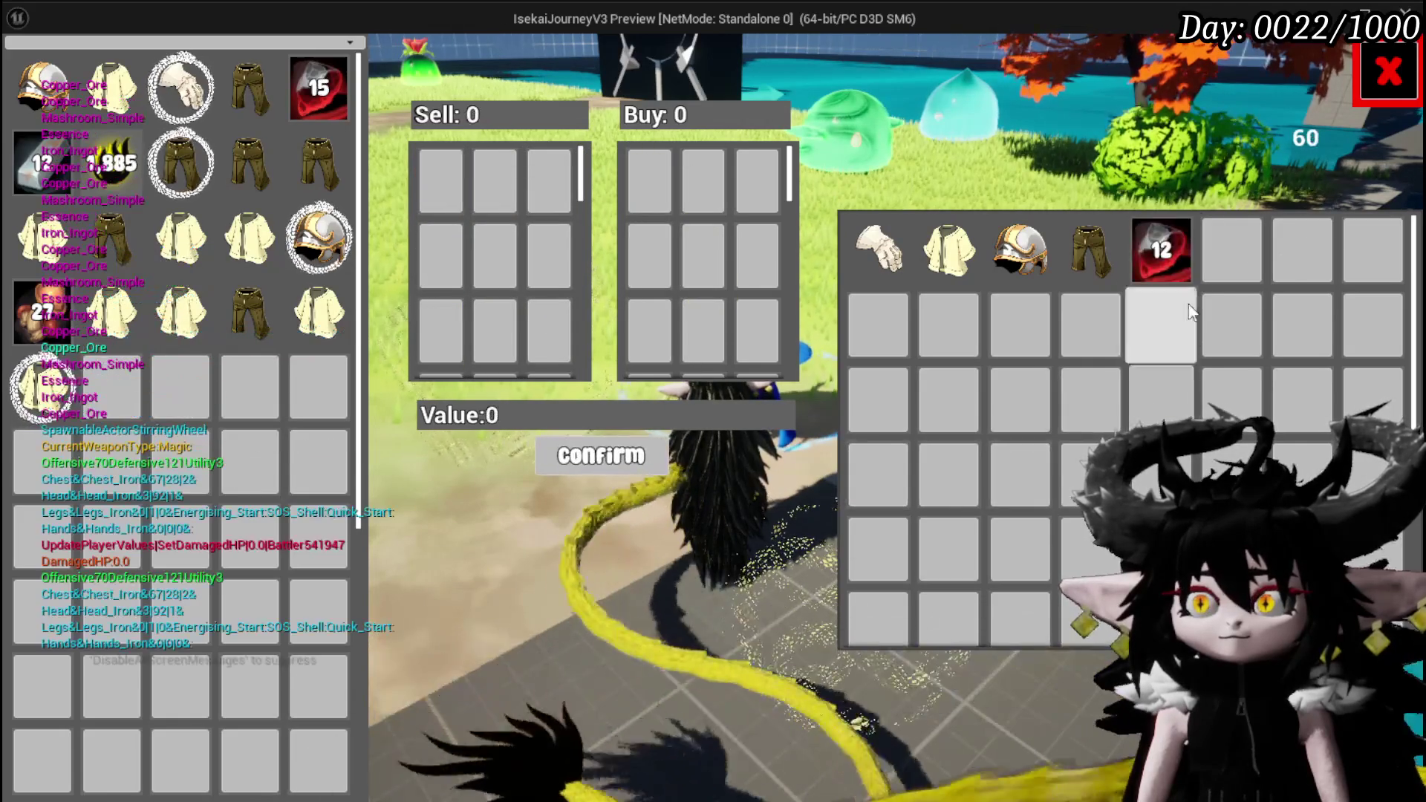
- Add 4, then 5 of the merchant's Copper Ore to the purchase, briefly trying the iron chest
click(1163, 256)
text(4)
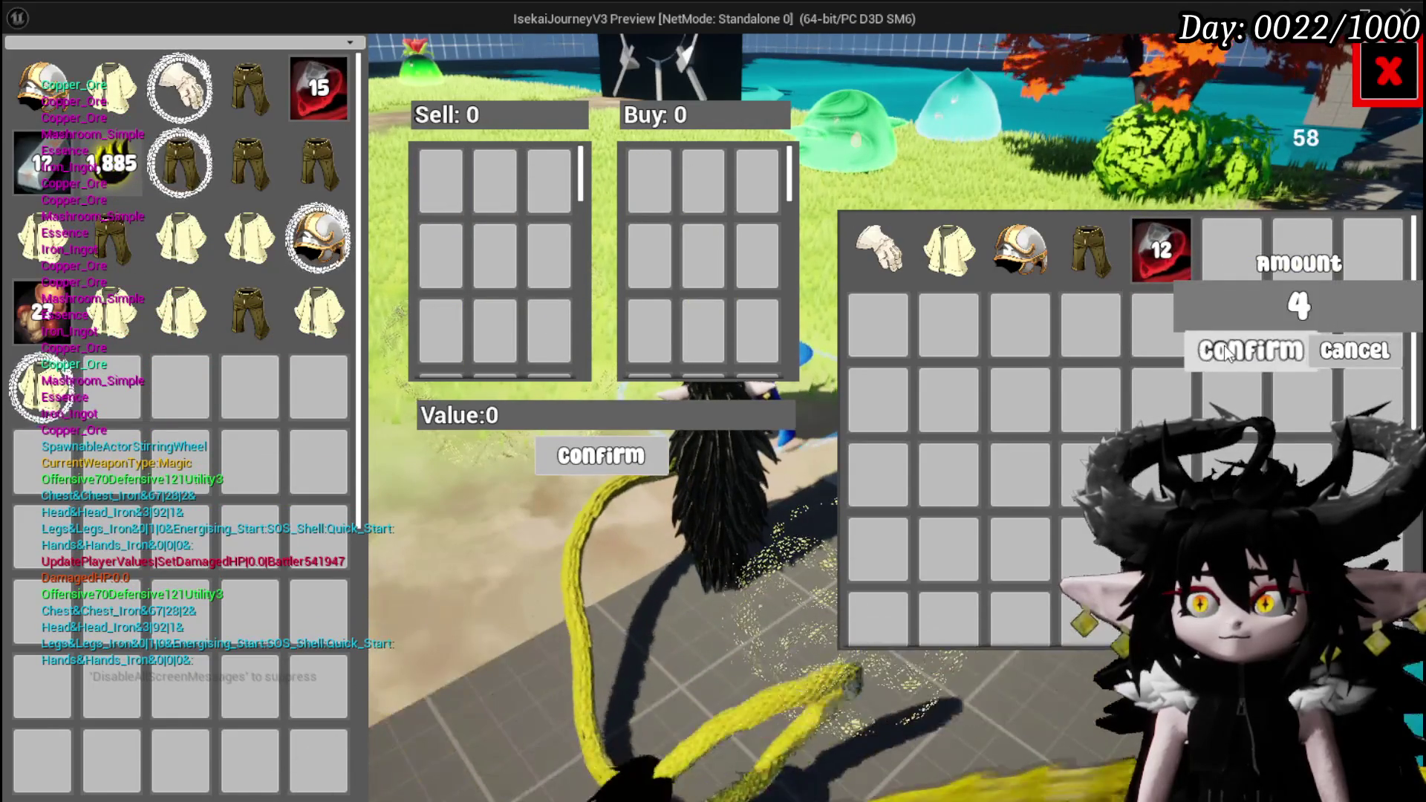
click(1223, 346)
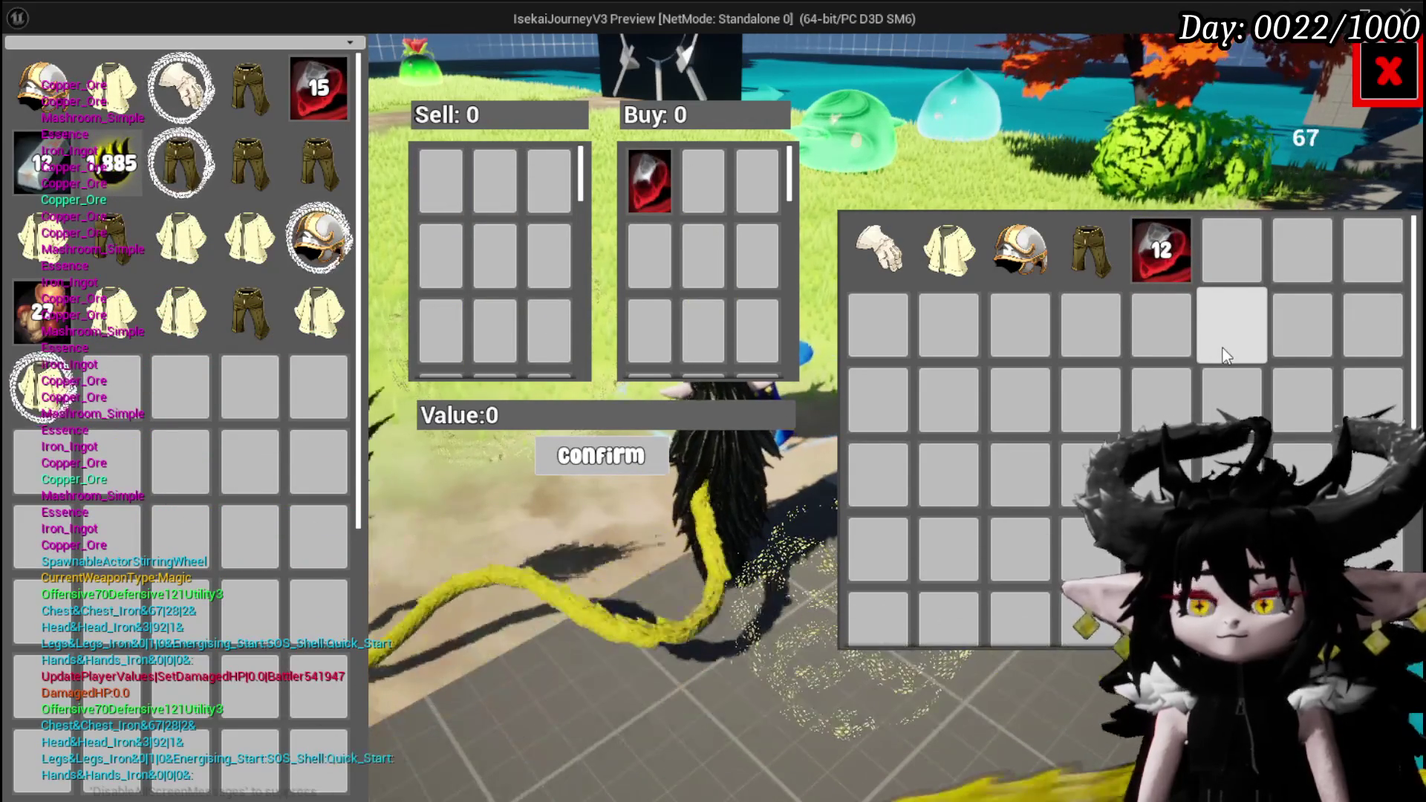
mouse_move(1114, 269)
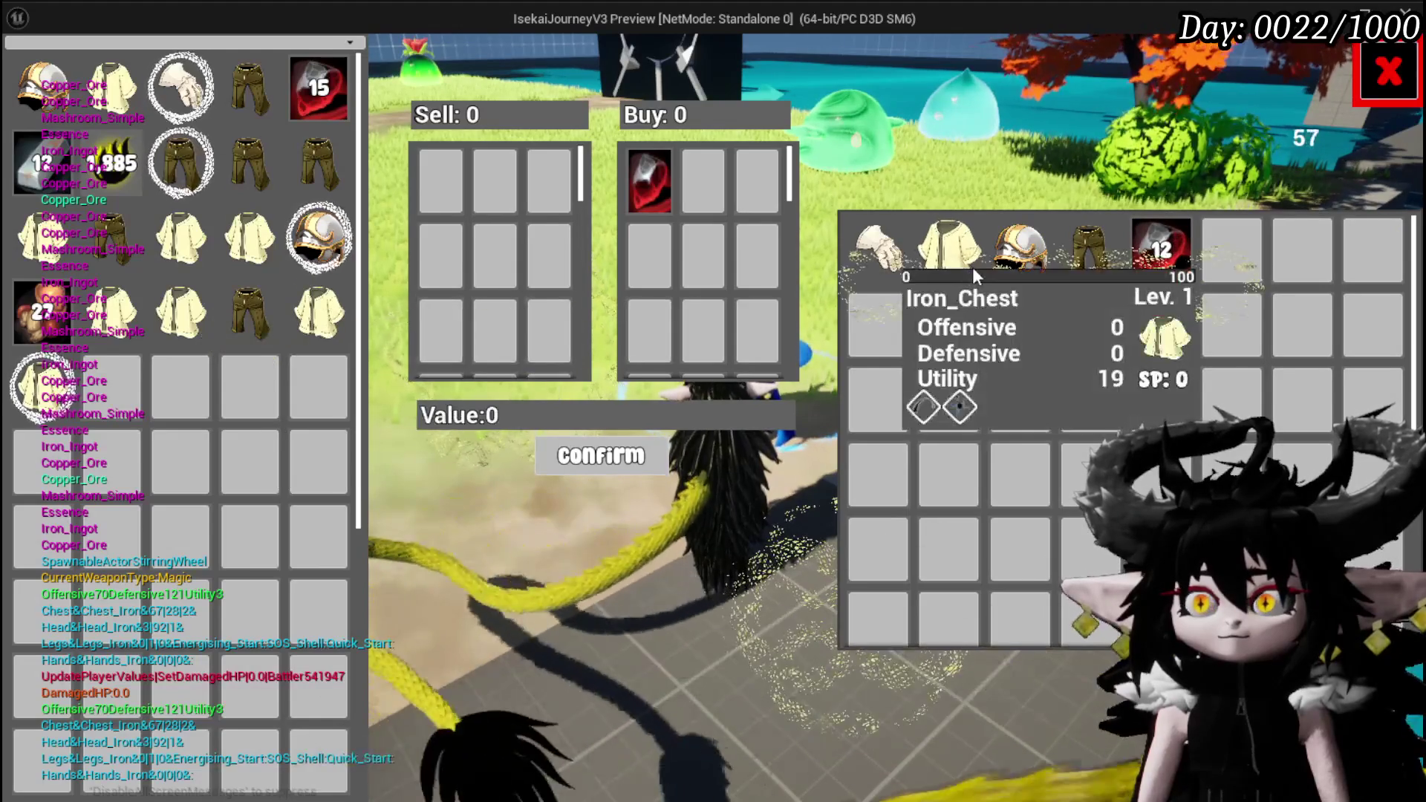
click(973, 266)
click(704, 182)
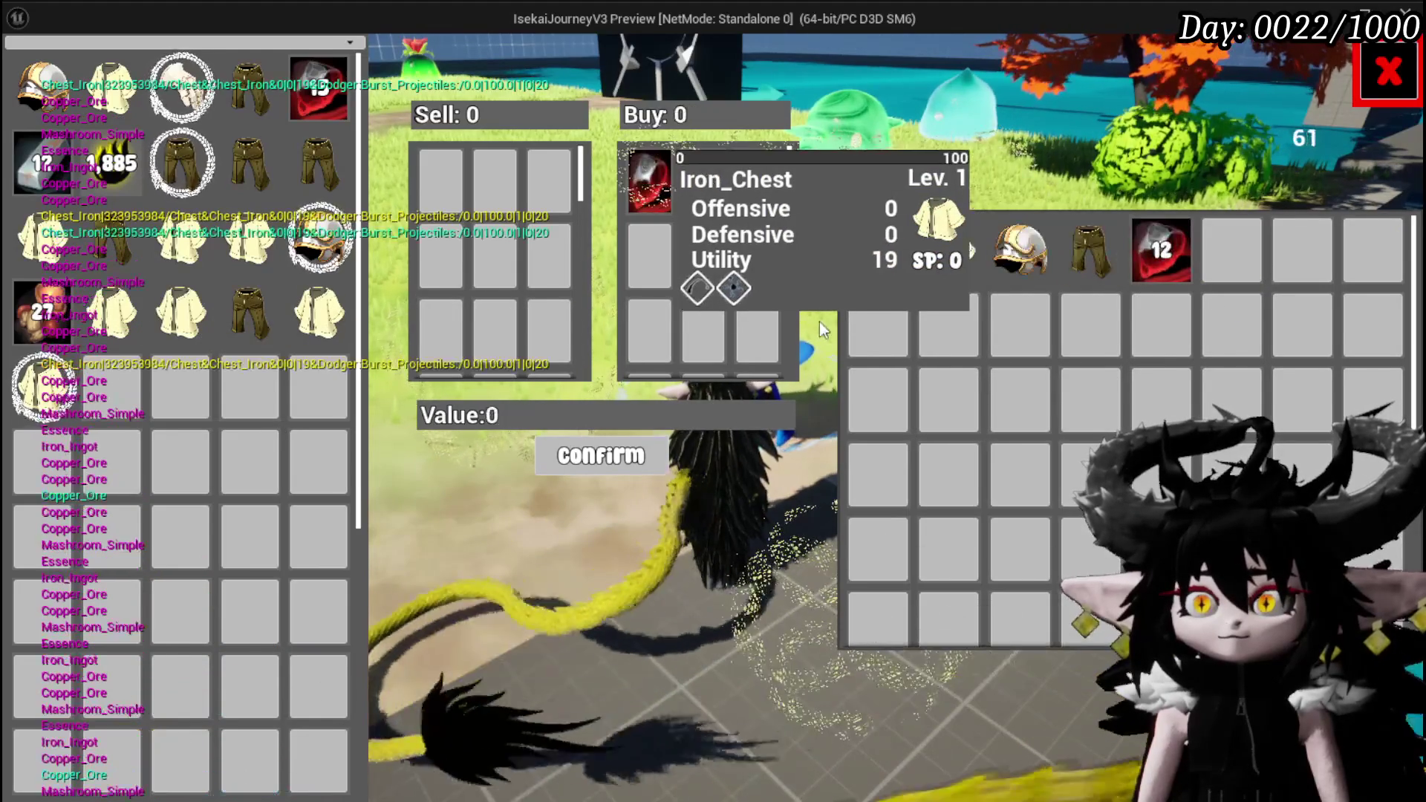
click(1177, 267)
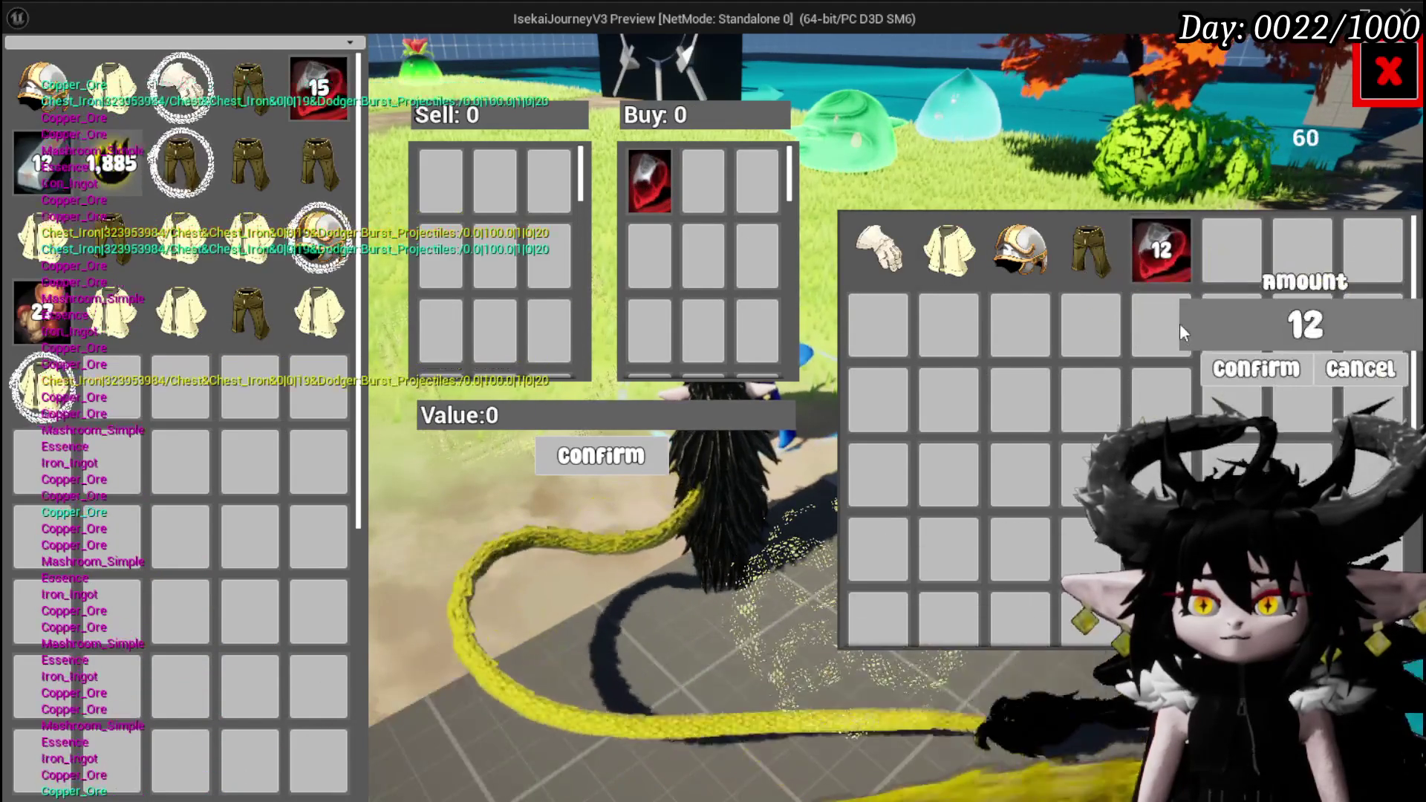
click(1294, 371)
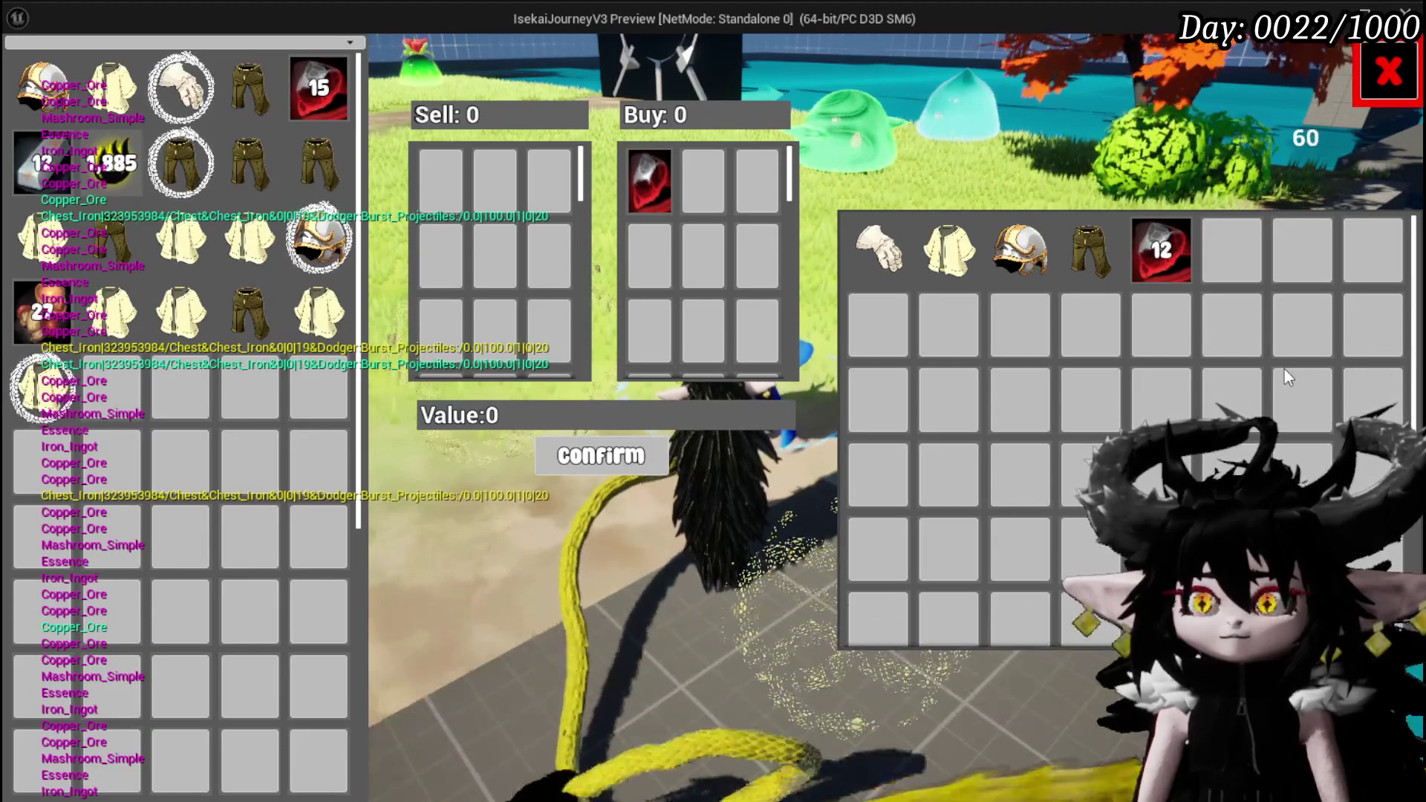
- Sell the iron legs for 94, confirm the trade, queue 5 more Copper Ore, then stop play
click(252, 320)
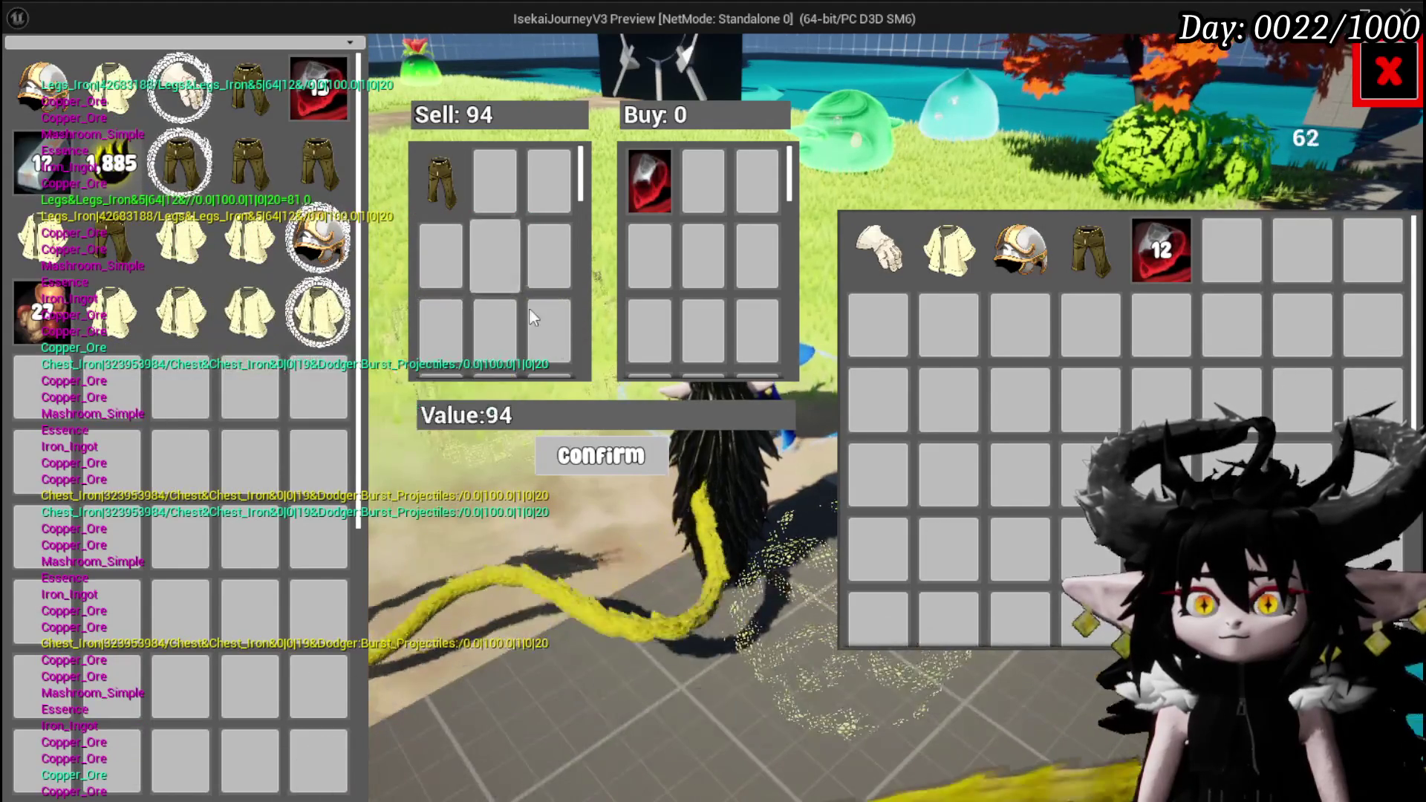
click(564, 448)
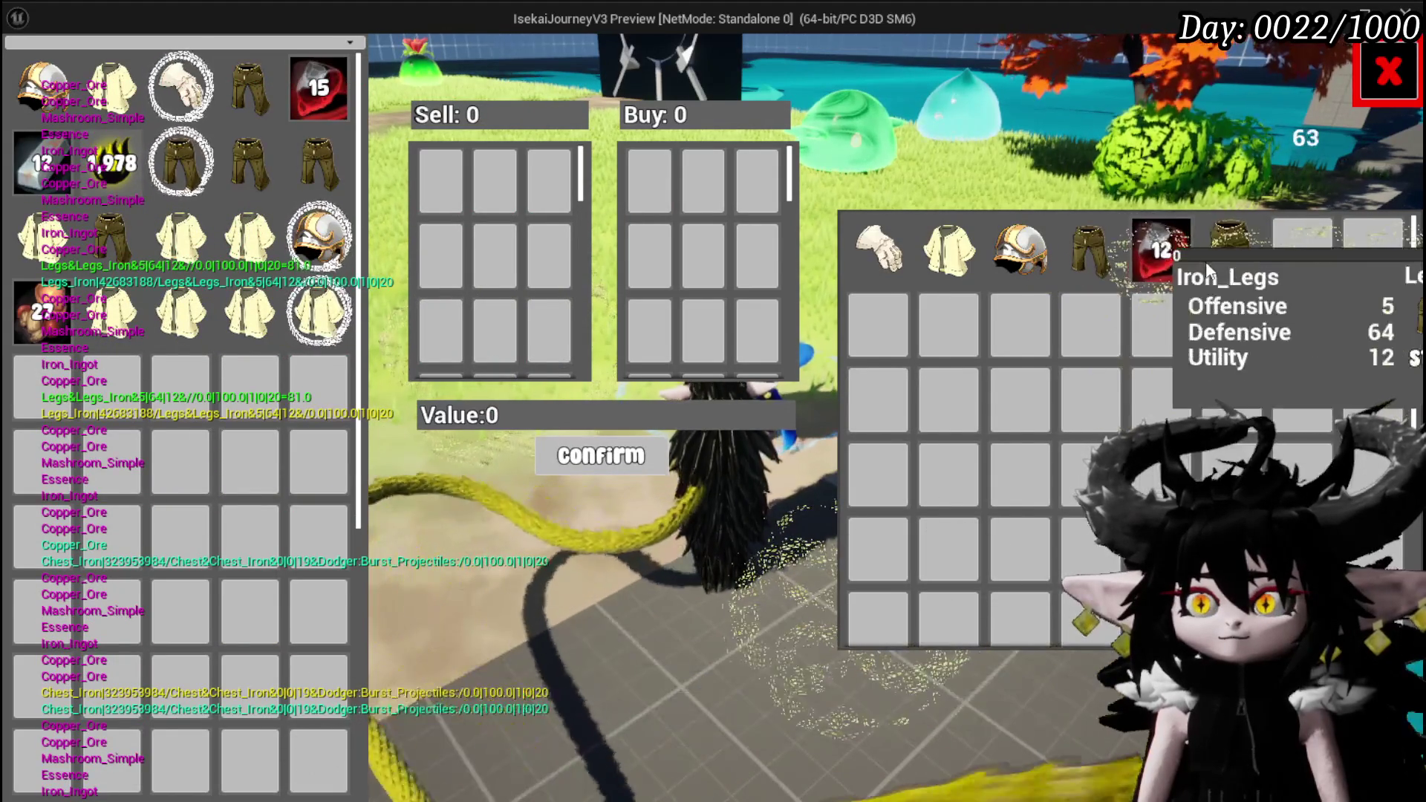
click(1161, 260)
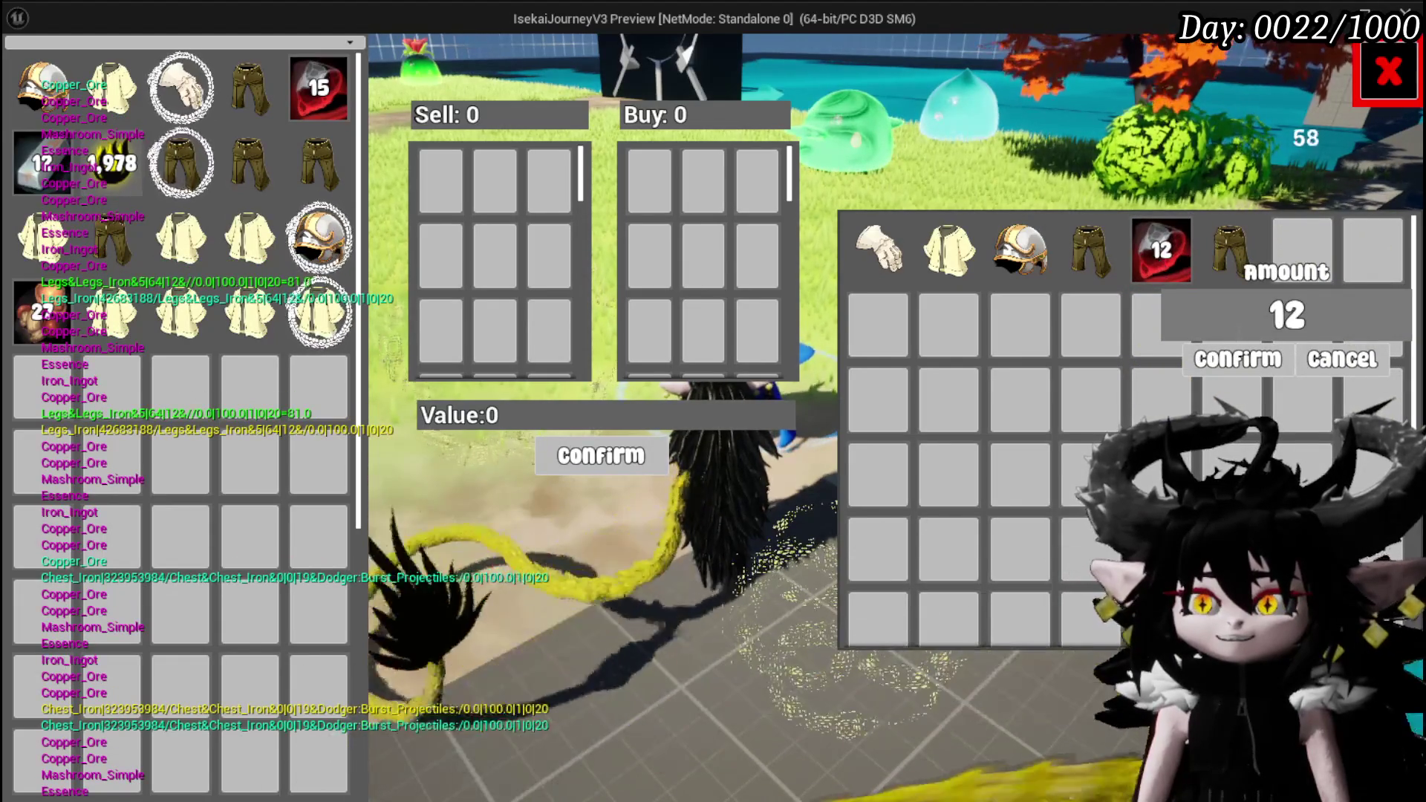
text(5)
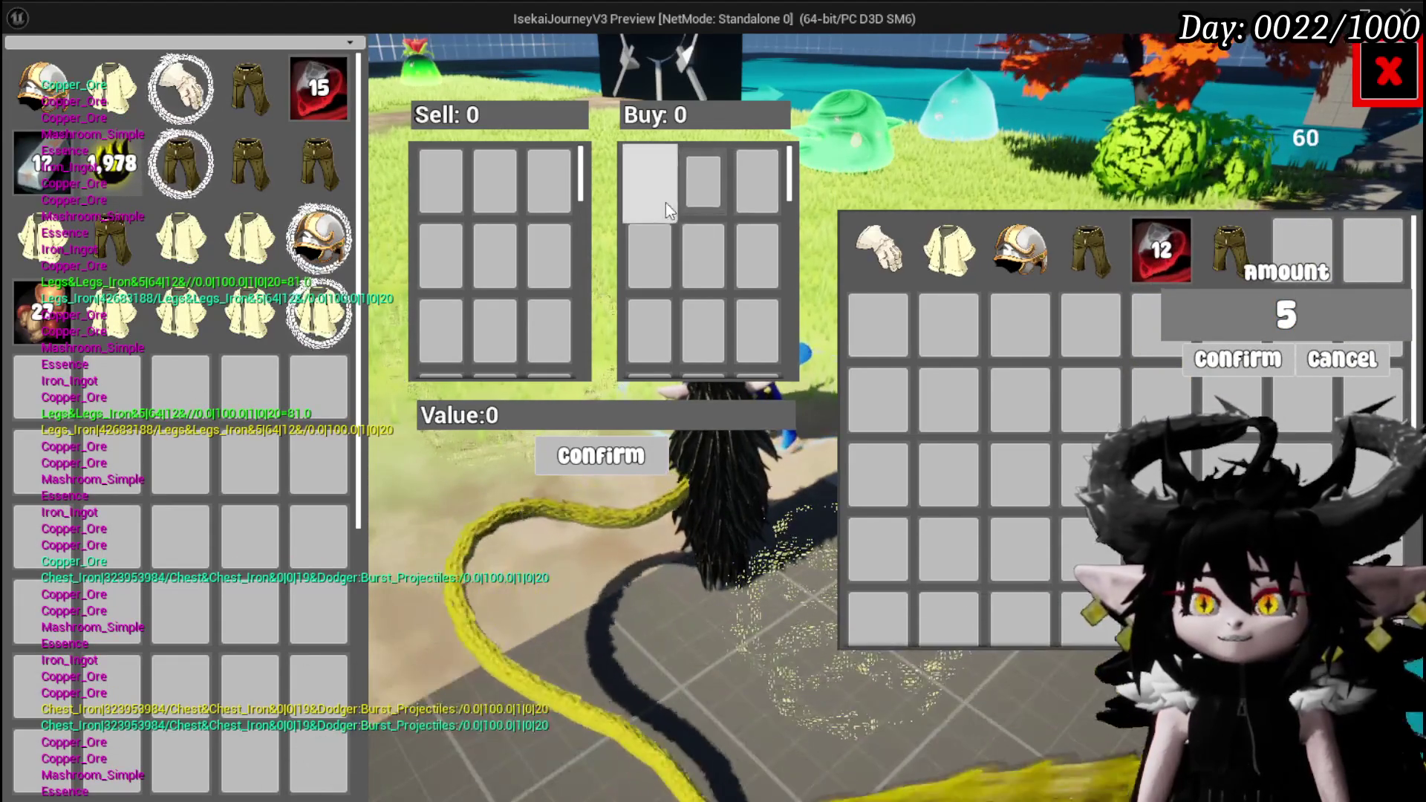
click(1238, 371)
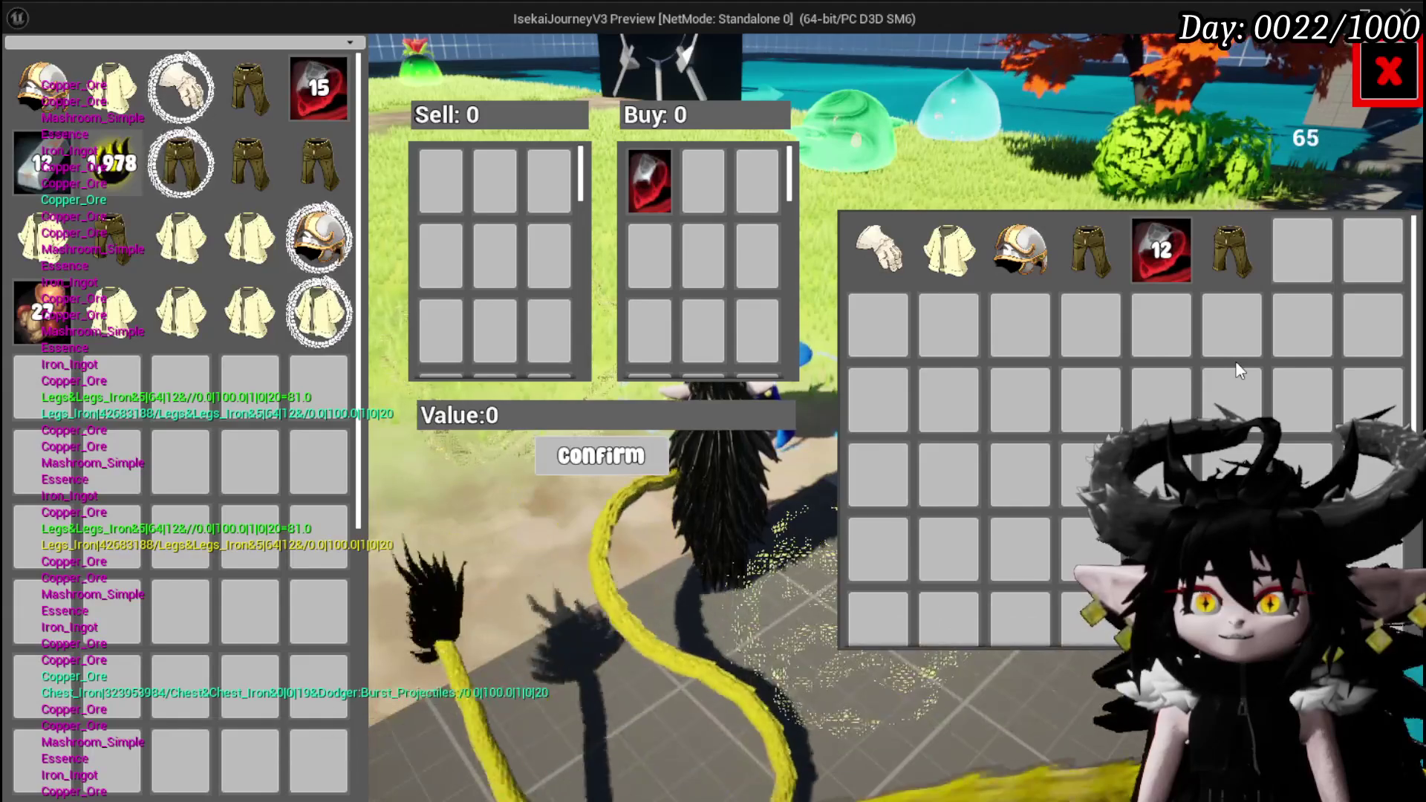
key(Escape)
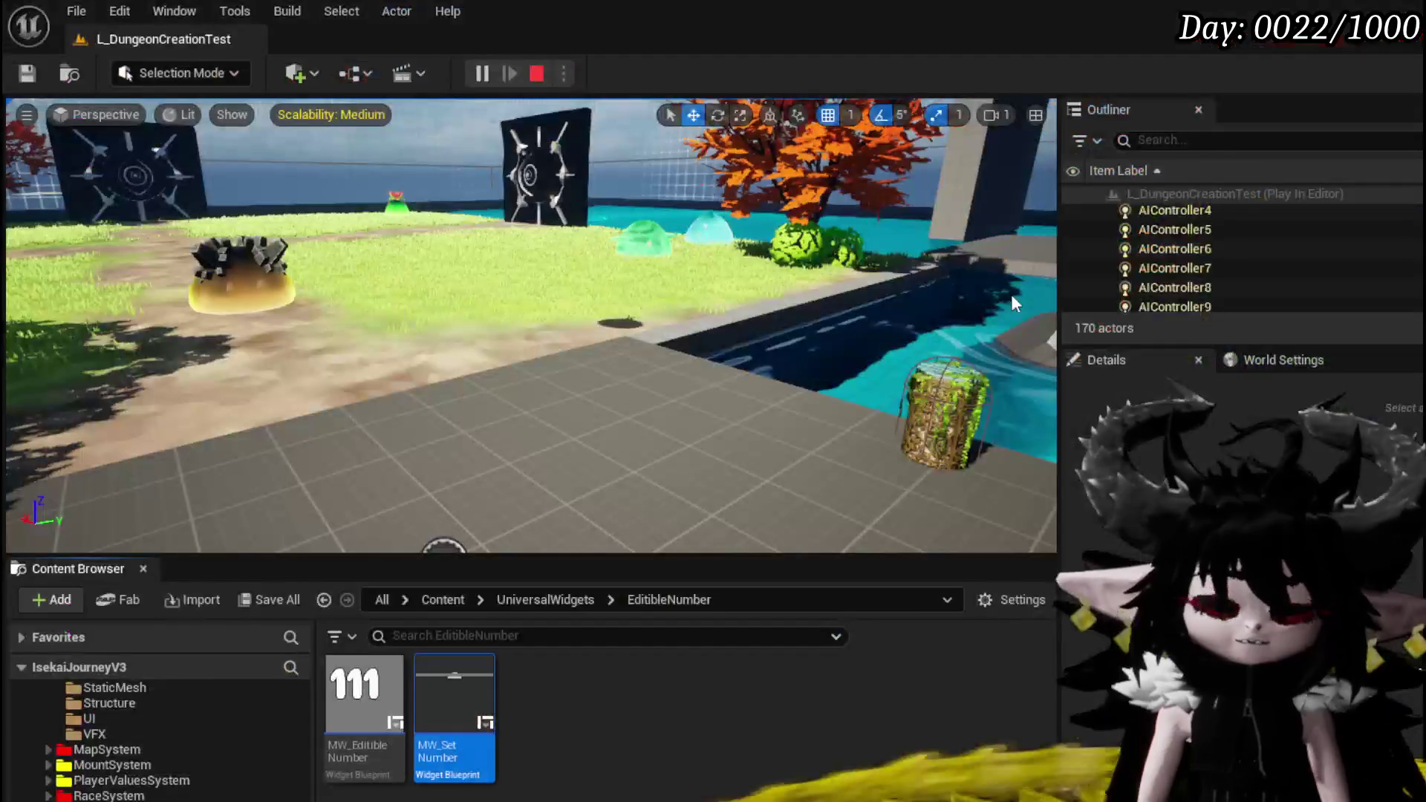
- Save all, then delete the WP Loot Container and Update Box nodes from UpdateBoxes and save
key(ctrl+s)
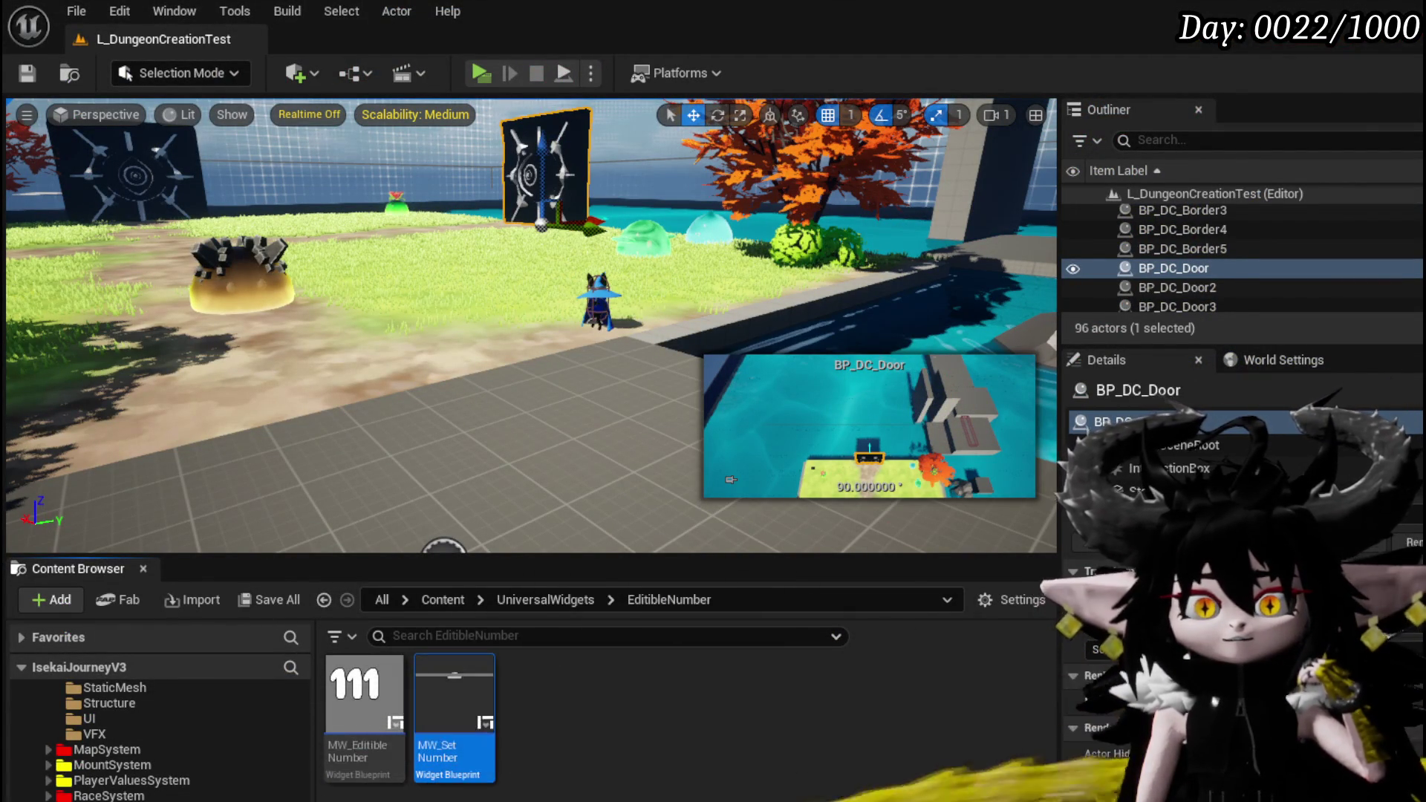
key(alt+Tab)
mouse_move(642, 520)
mouse_down()
mouse_move(806, 461)
mouse_move(519, 424)
mouse_move(964, 363)
mouse_move(1157, 239)
mouse_move(1189, 240)
mouse_up()
key(Delete)
drag(1123, 316, 1293, 321)
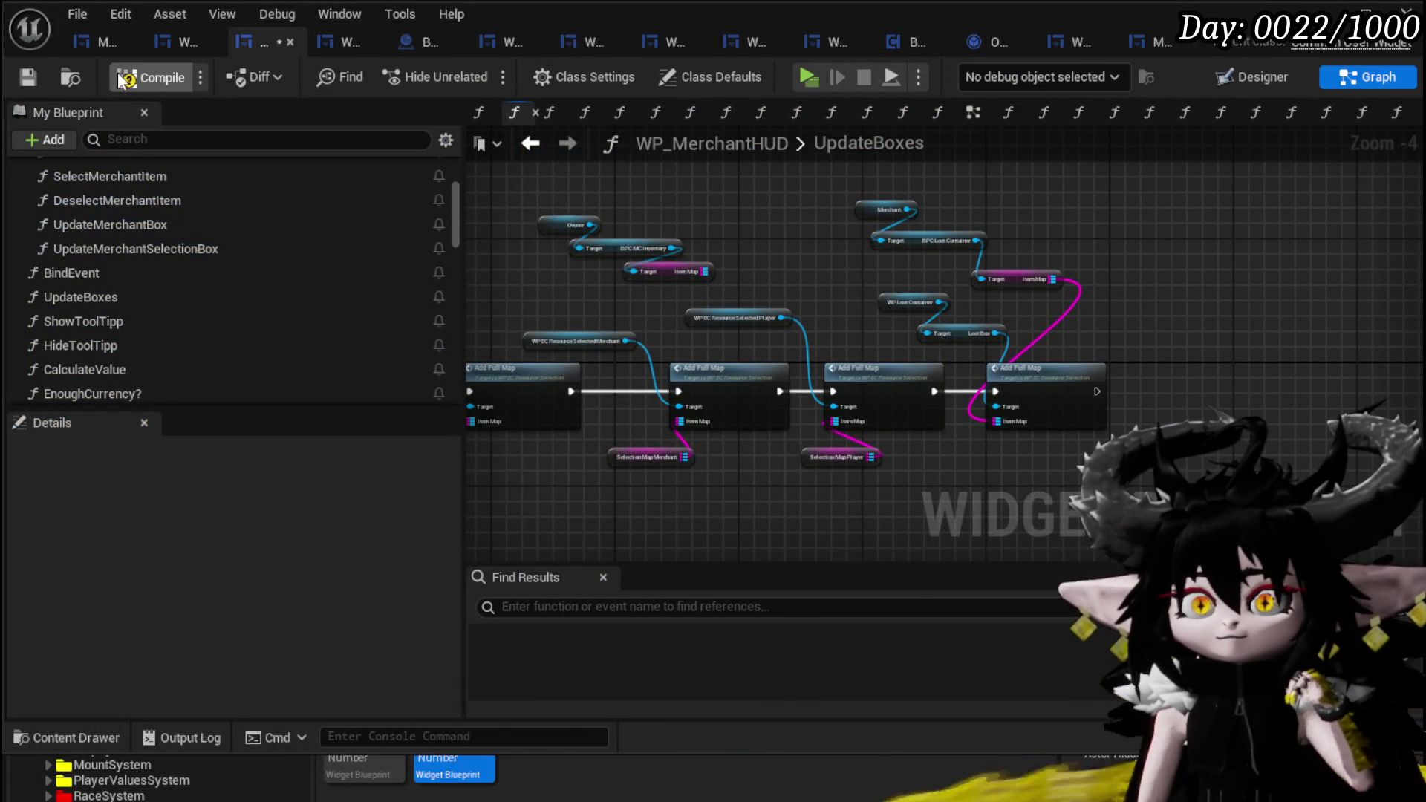
click(19, 86)
- Shift the Add Full Map chain left and place its first four nodes beside the entry node
mouse_move(1138, 335)
mouse_down()
mouse_move(1075, 286)
mouse_move(1161, 298)
mouse_move(1274, 279)
mouse_up()
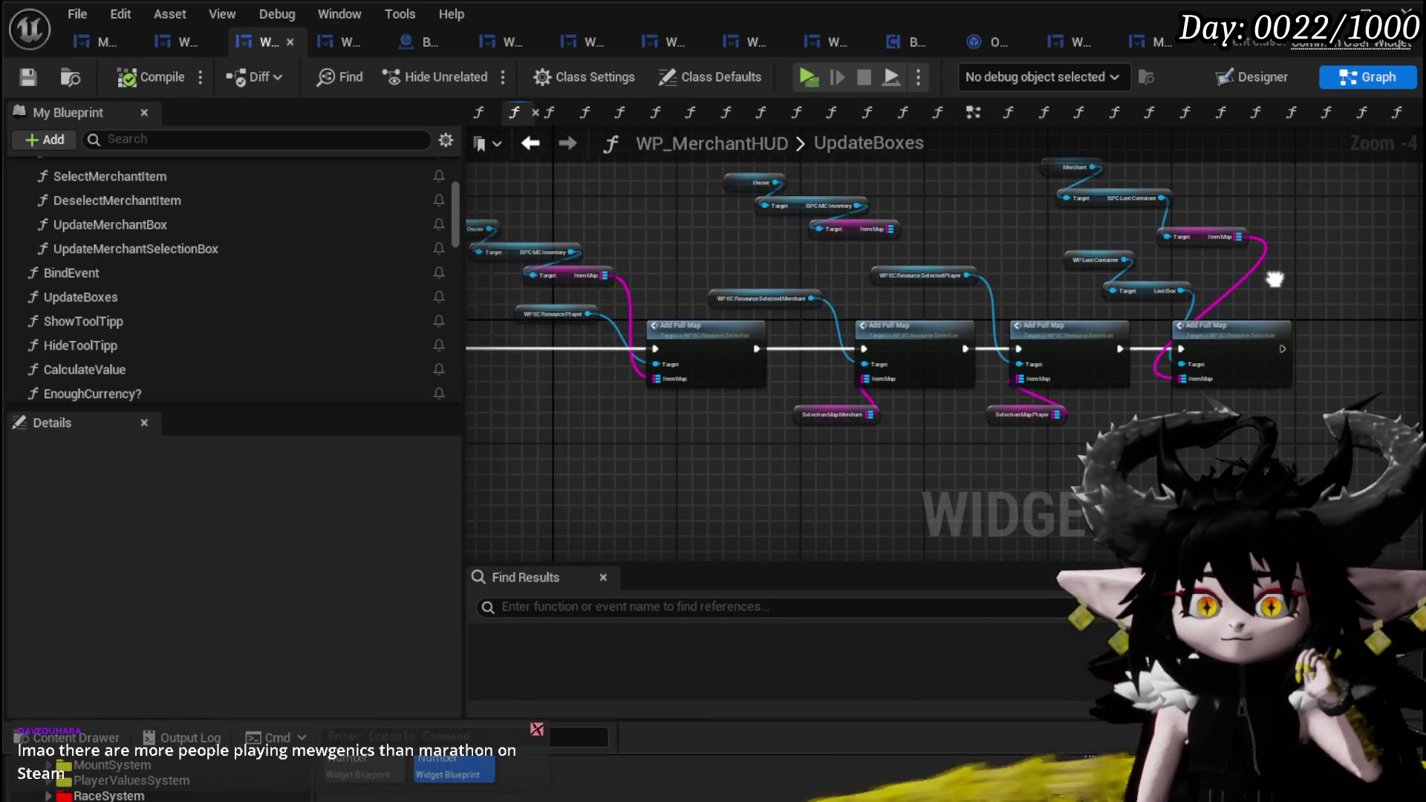
scroll(645, 391, down, 2)
drag(679, 467, 1117, 243)
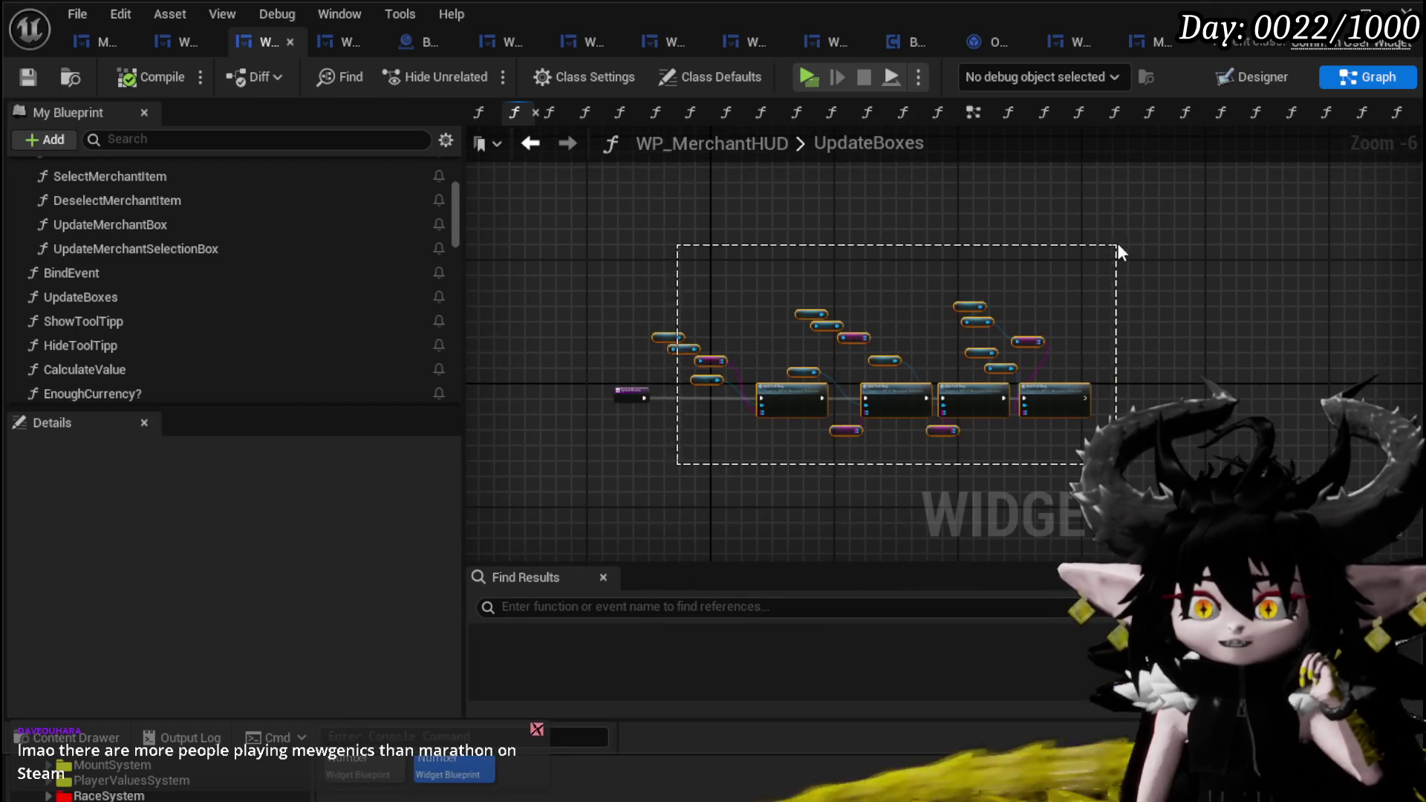
drag(759, 401, 676, 400)
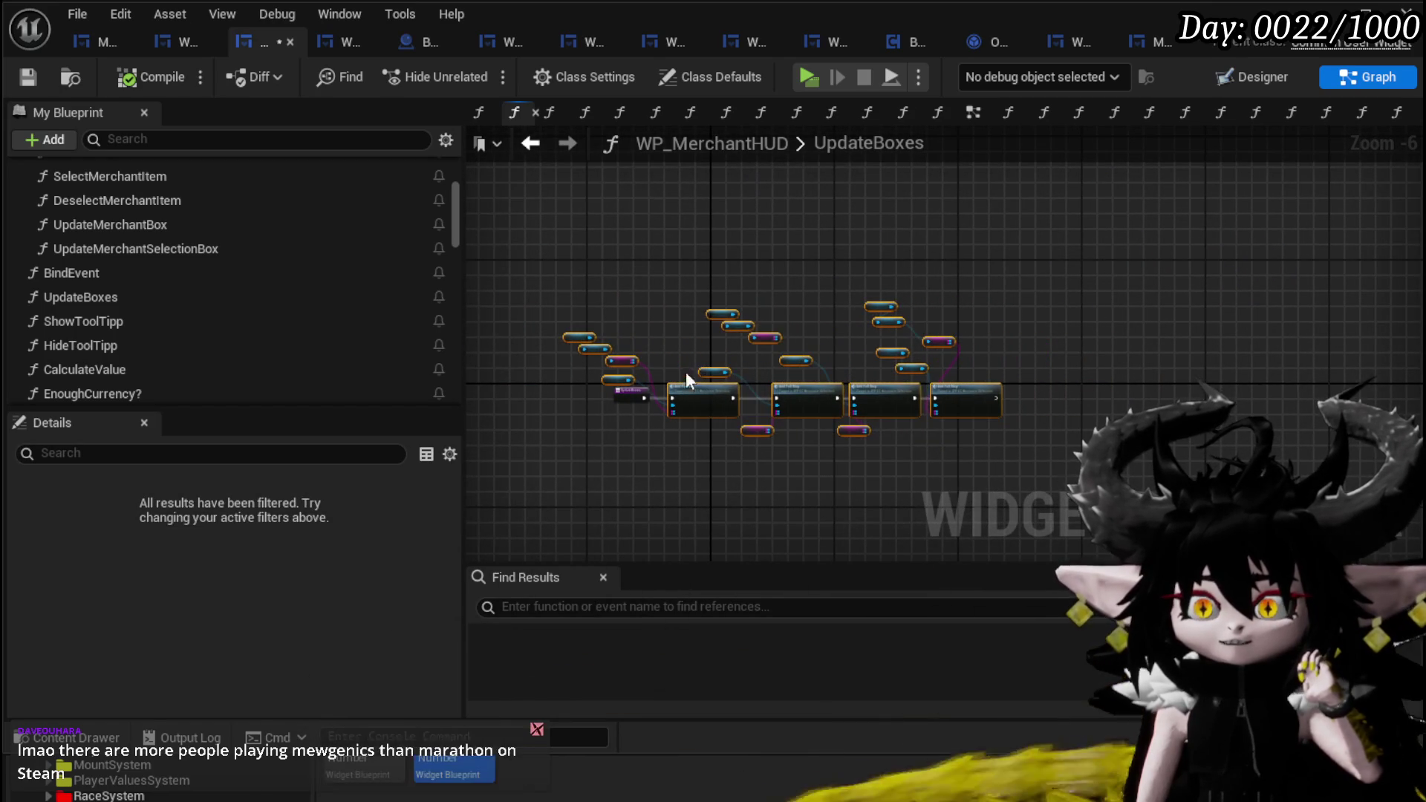
scroll(724, 323, up, 3)
drag(728, 334, 816, 413)
drag(520, 454, 764, 267)
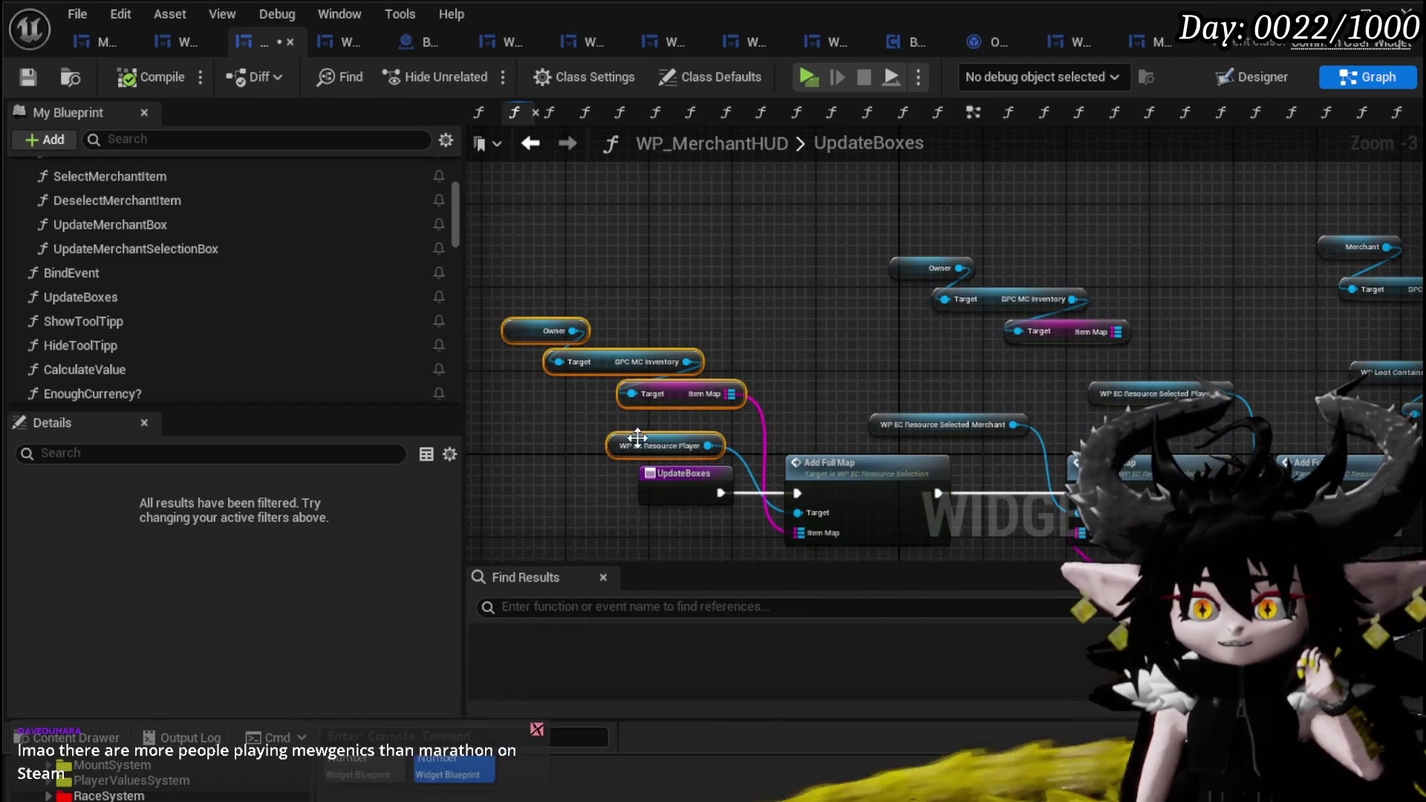
drag(617, 444, 676, 412)
click(870, 352)
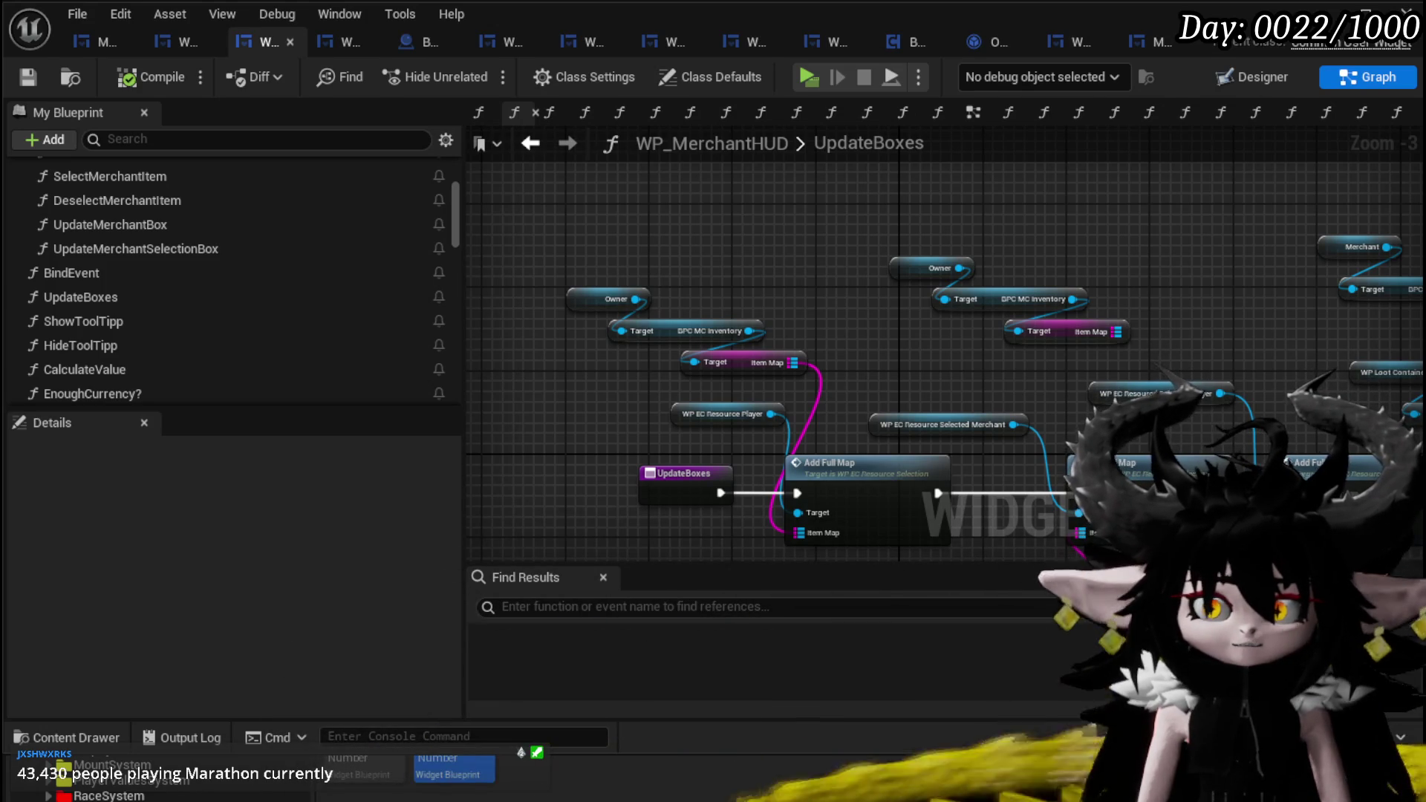
- Pan across the UpdateBoxes graph to review the Loot Container and Add Full Map nodes
mouse_move(1019, 407)
mouse_down()
mouse_move(863, 390)
mouse_move(832, 340)
mouse_move(663, 301)
mouse_up()
mouse_move(852, 301)
mouse_down()
mouse_move(854, 338)
mouse_move(916, 318)
mouse_up()
mouse_move(876, 441)
mouse_down()
mouse_move(702, 412)
mouse_move(780, 420)
mouse_up()
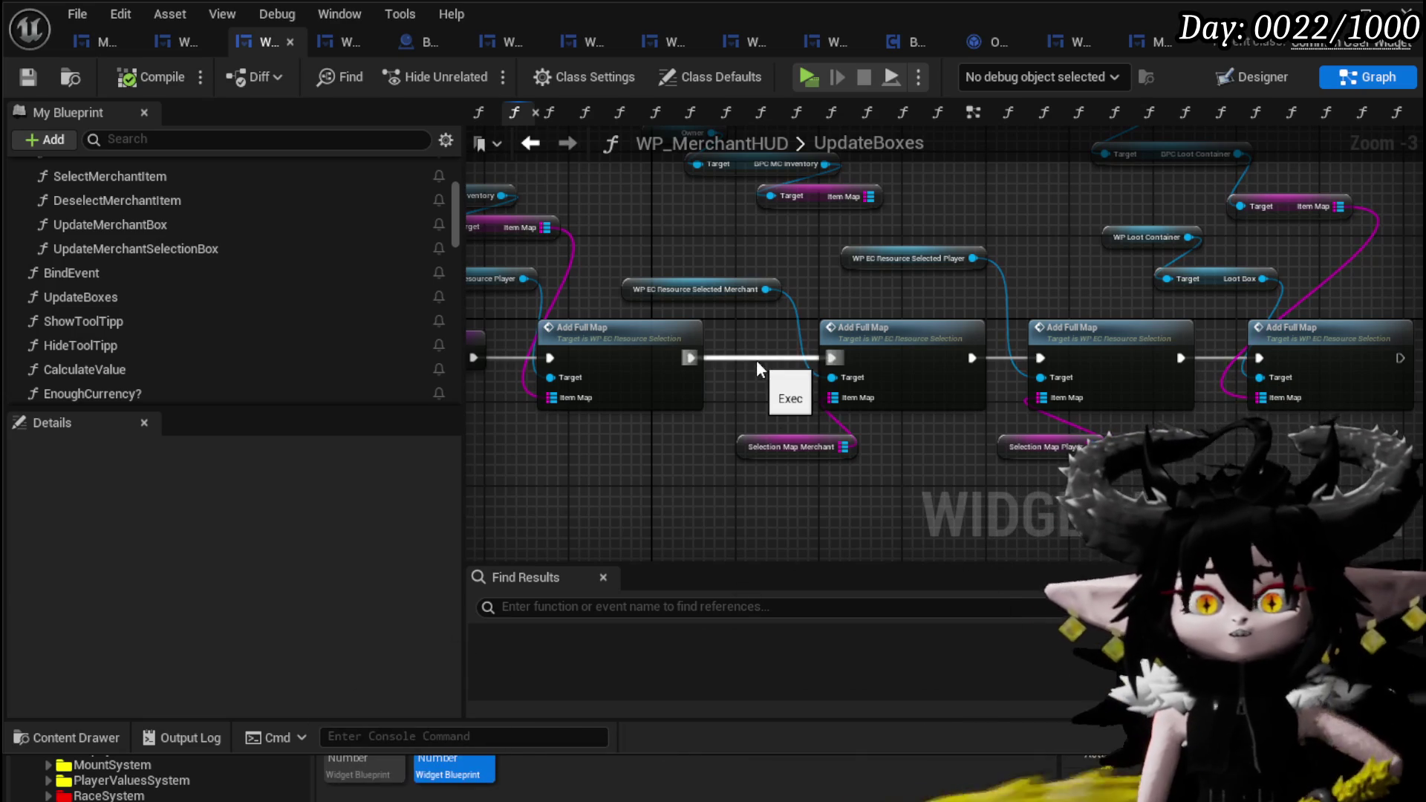
scroll(864, 300, down, 3)
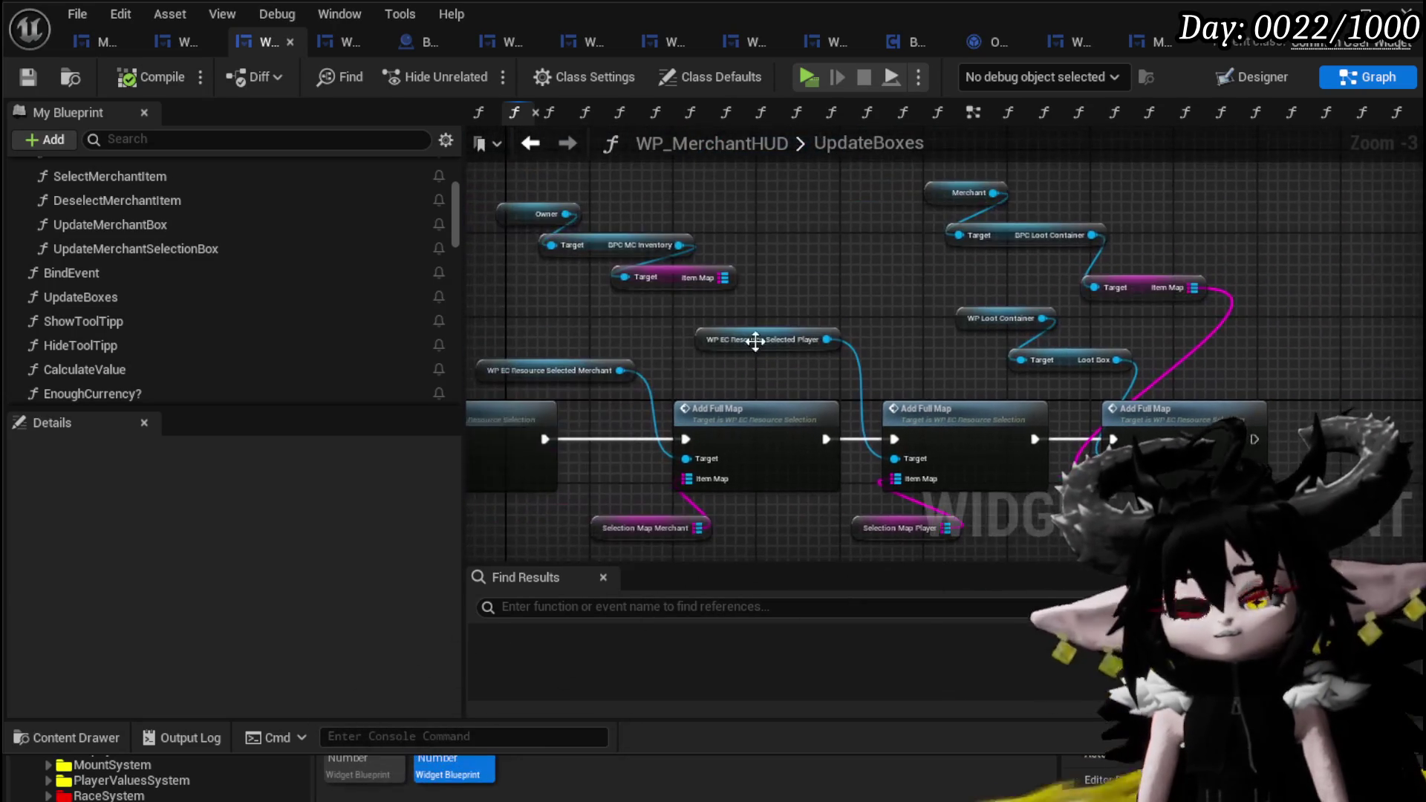
scroll(718, 361, up, 3)
drag(660, 318, 792, 309)
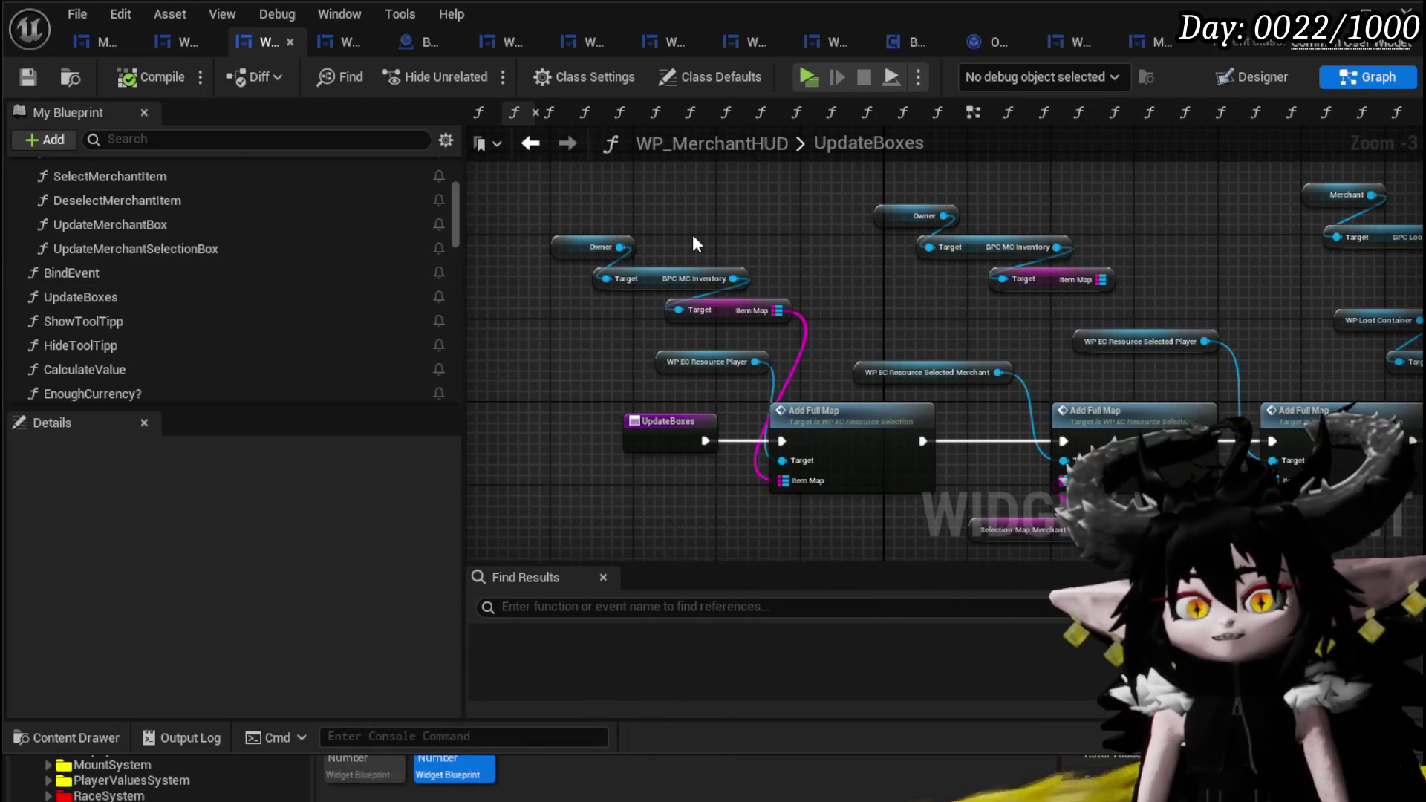
drag(729, 223, 327, 186)
drag(476, 312, 716, 338)
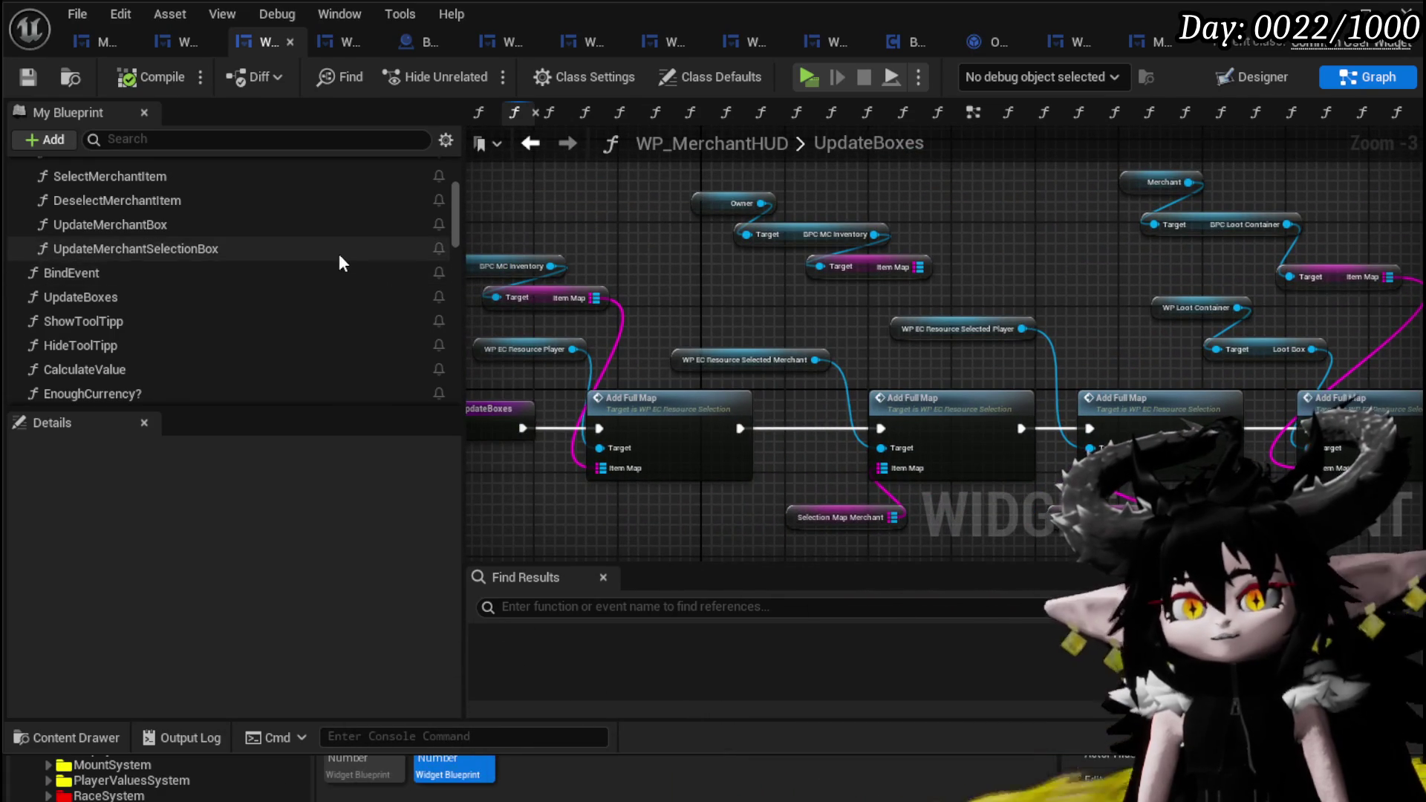
- Open the ConfirmQuantity function graph from the My Blueprint panel
scroll(333, 253, up, 2)
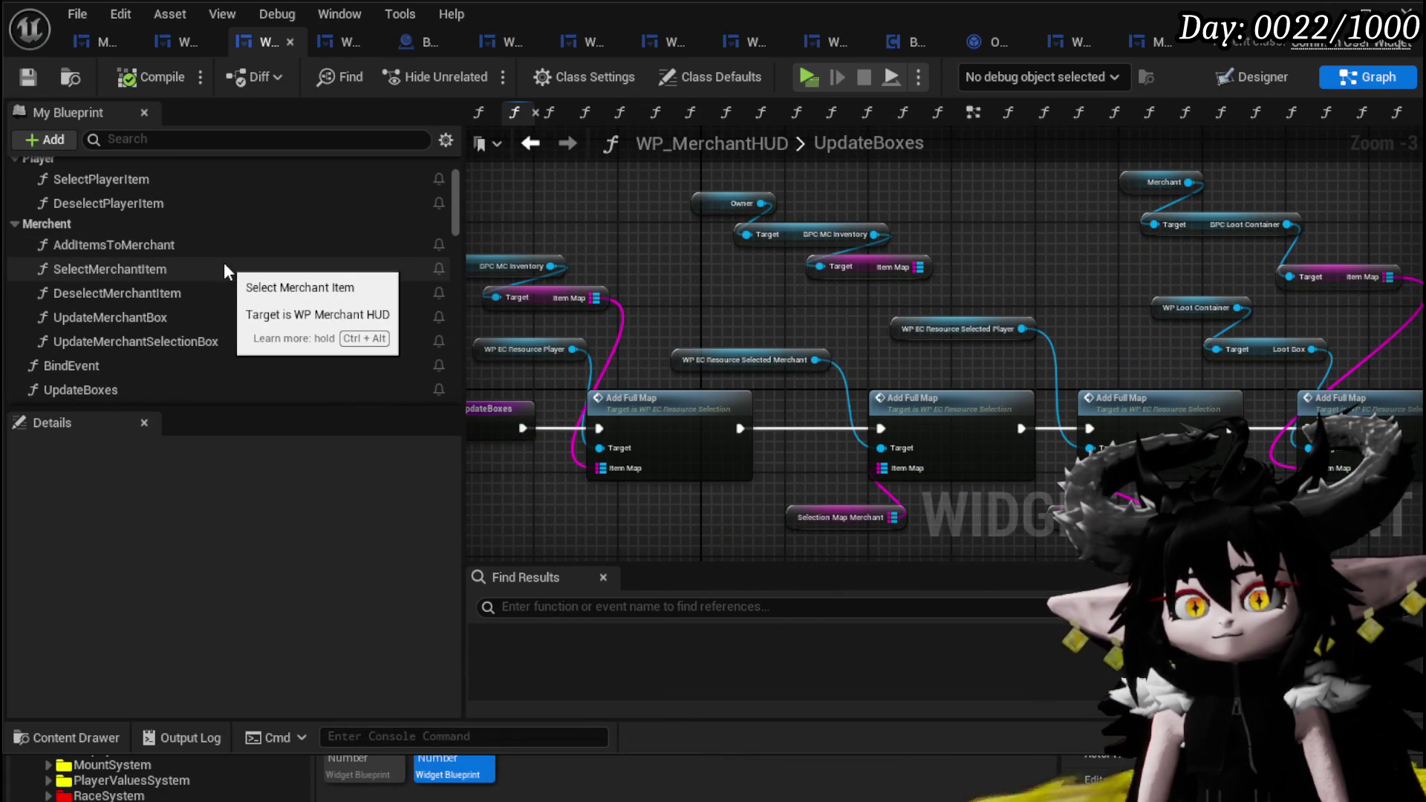
scroll(226, 268, up, 2)
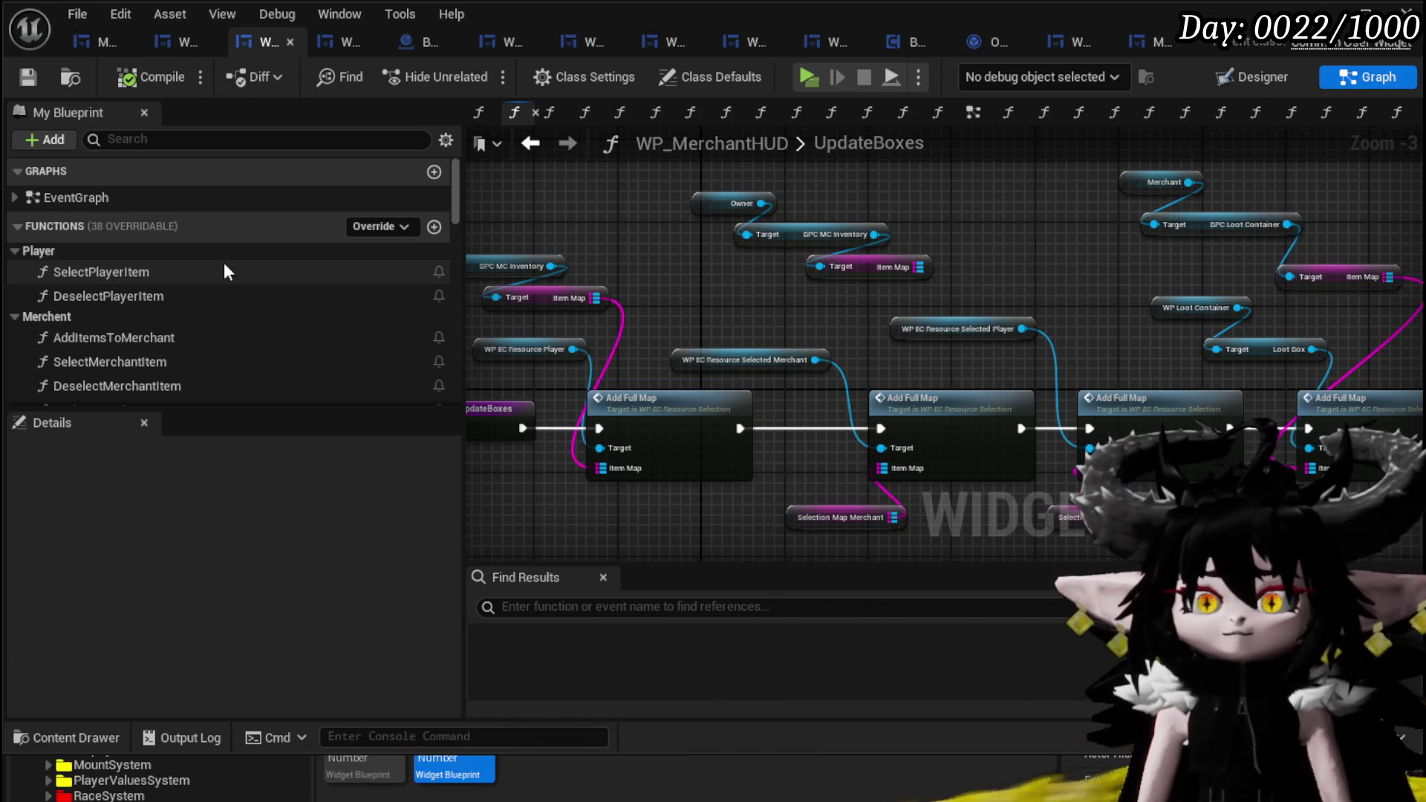
scroll(179, 284, down, 10)
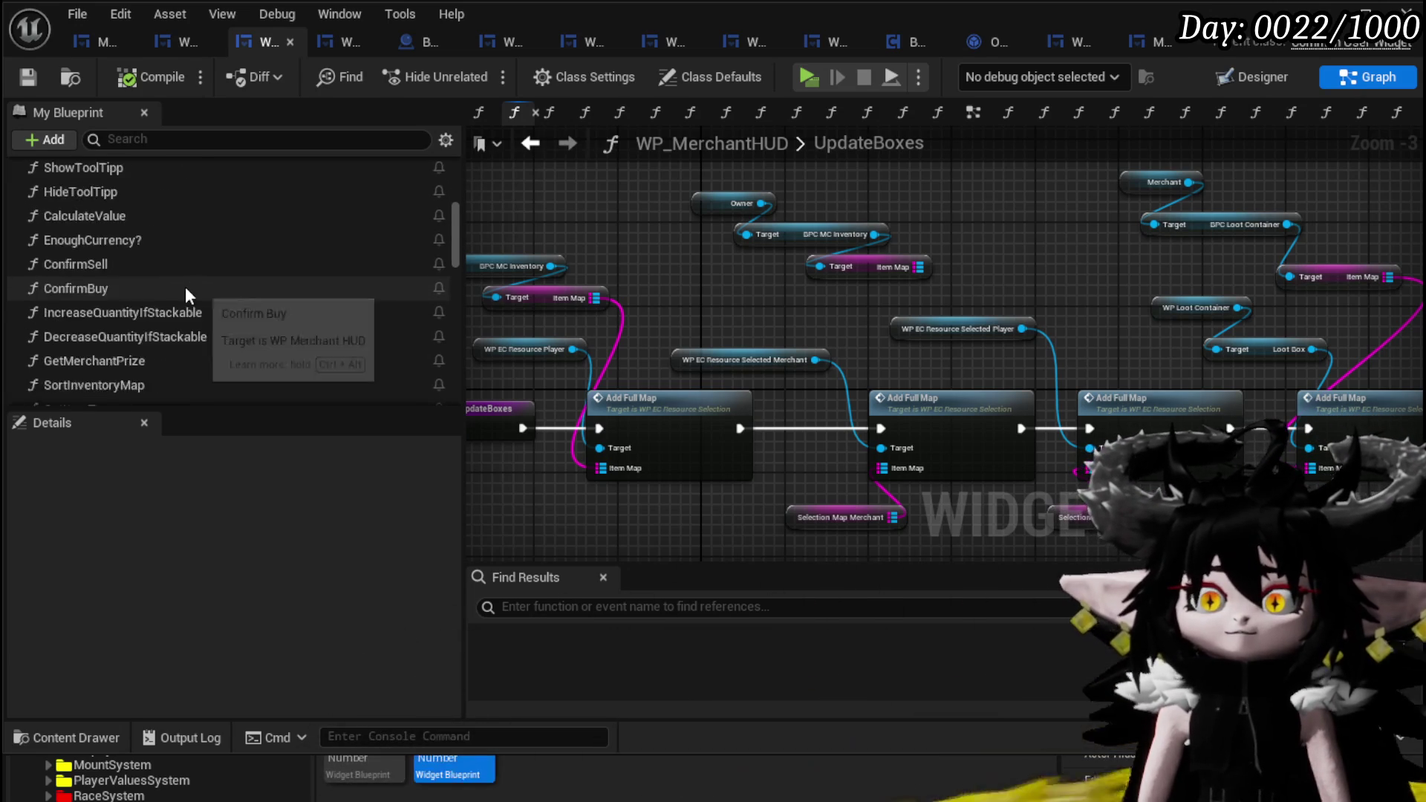
double_click(115, 223)
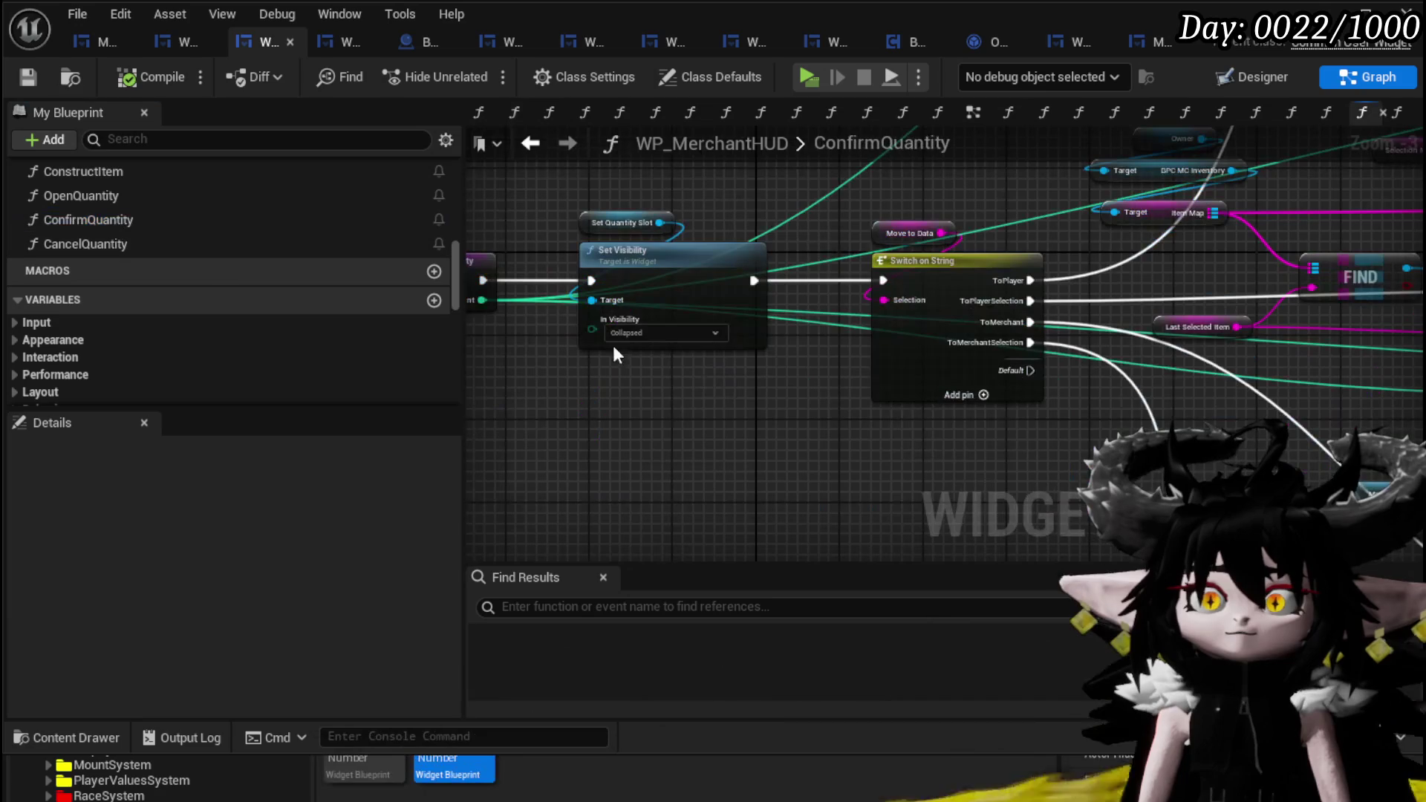
- Enable a breakpoint on the ConfirmQuantity entry node
mouse_move(652, 372)
mouse_down()
mouse_move(734, 428)
mouse_move(1091, 356)
mouse_move(824, 335)
mouse_move(840, 274)
mouse_up()
scroll(1023, 340, down, 1)
scroll(840, 274, up, 4)
scroll(627, 410, down, 2)
drag(462, 303, 653, 303)
right_click(659, 310)
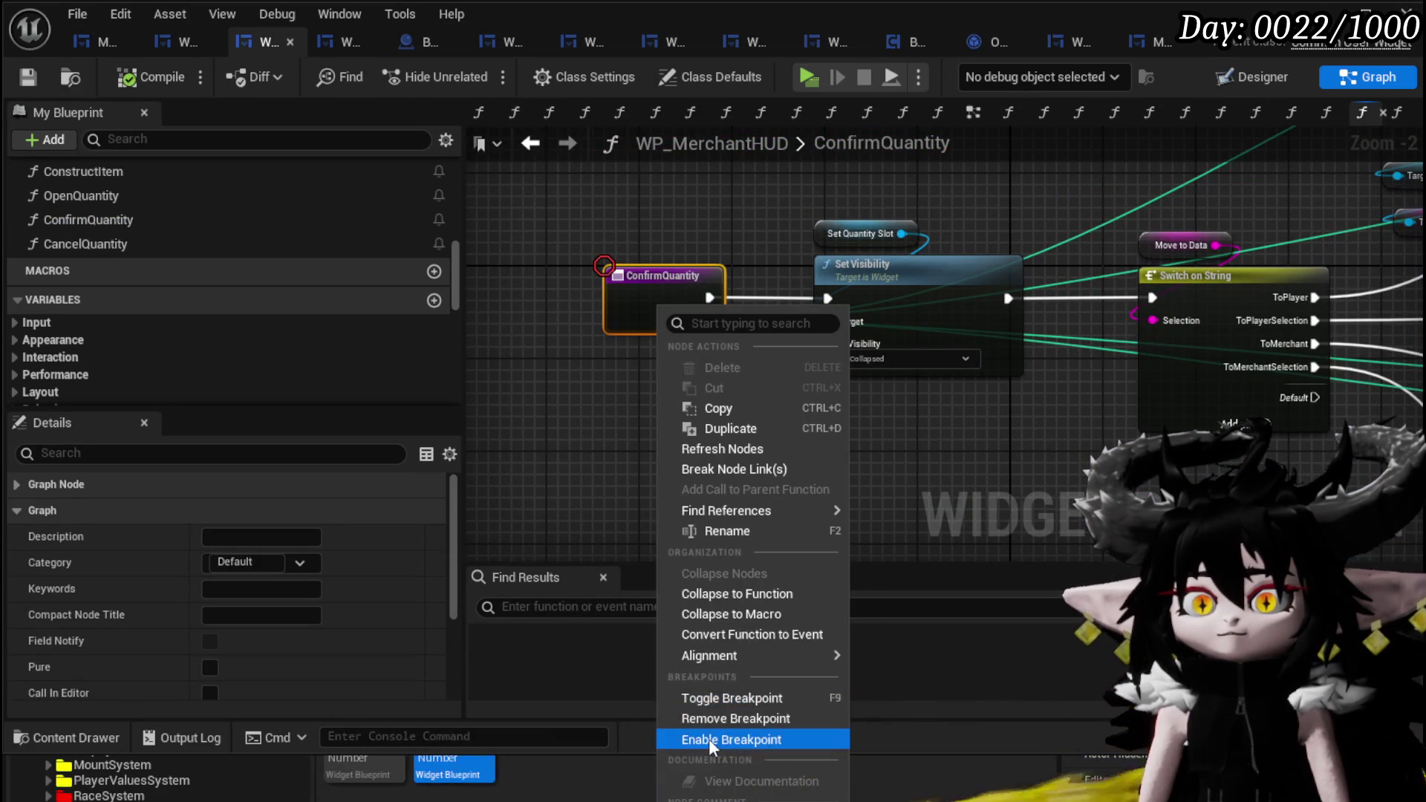
click(709, 738)
- Save WP_MerchantHUD and open the SelectMerchantItem function graph
click(28, 77)
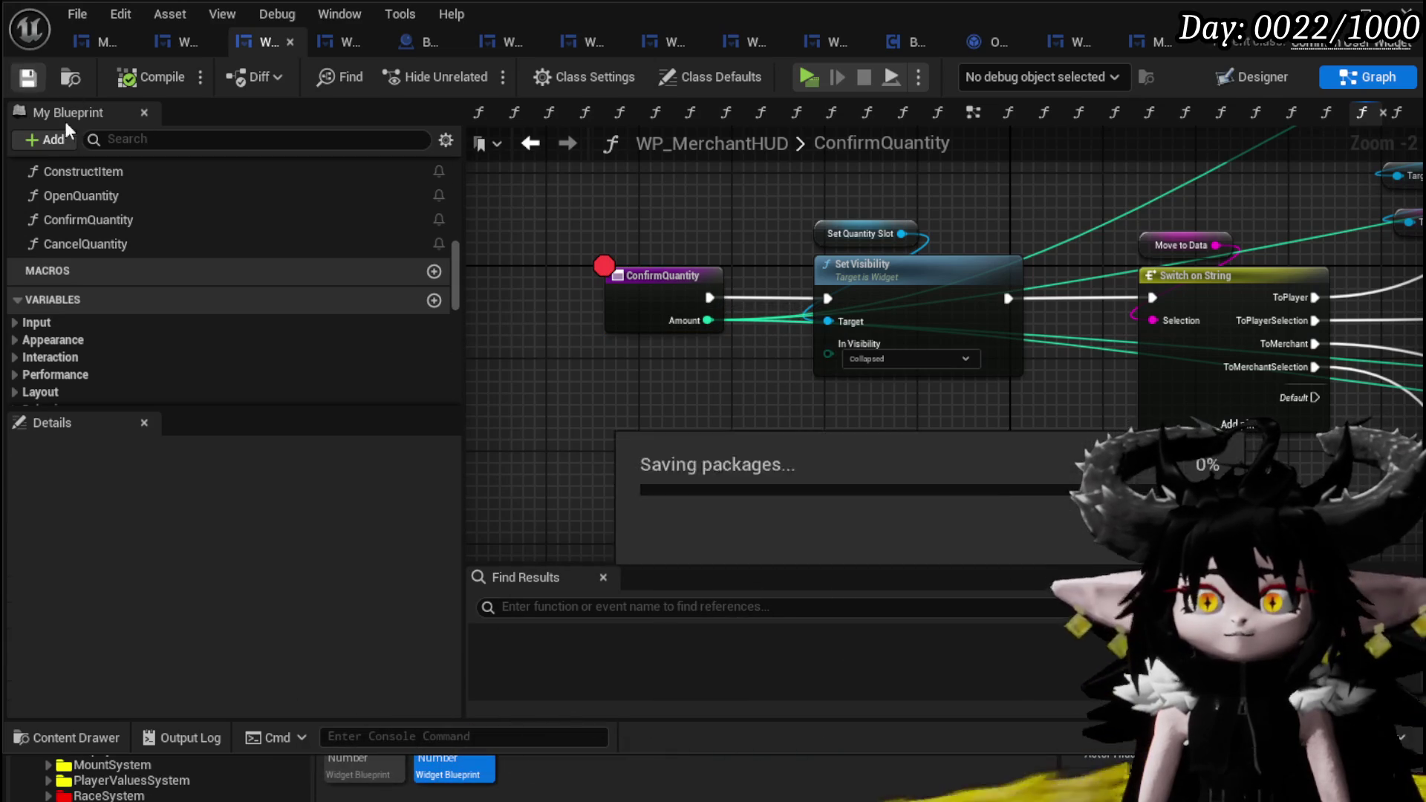
scroll(180, 256, down, 5)
scroll(180, 265, up, 5)
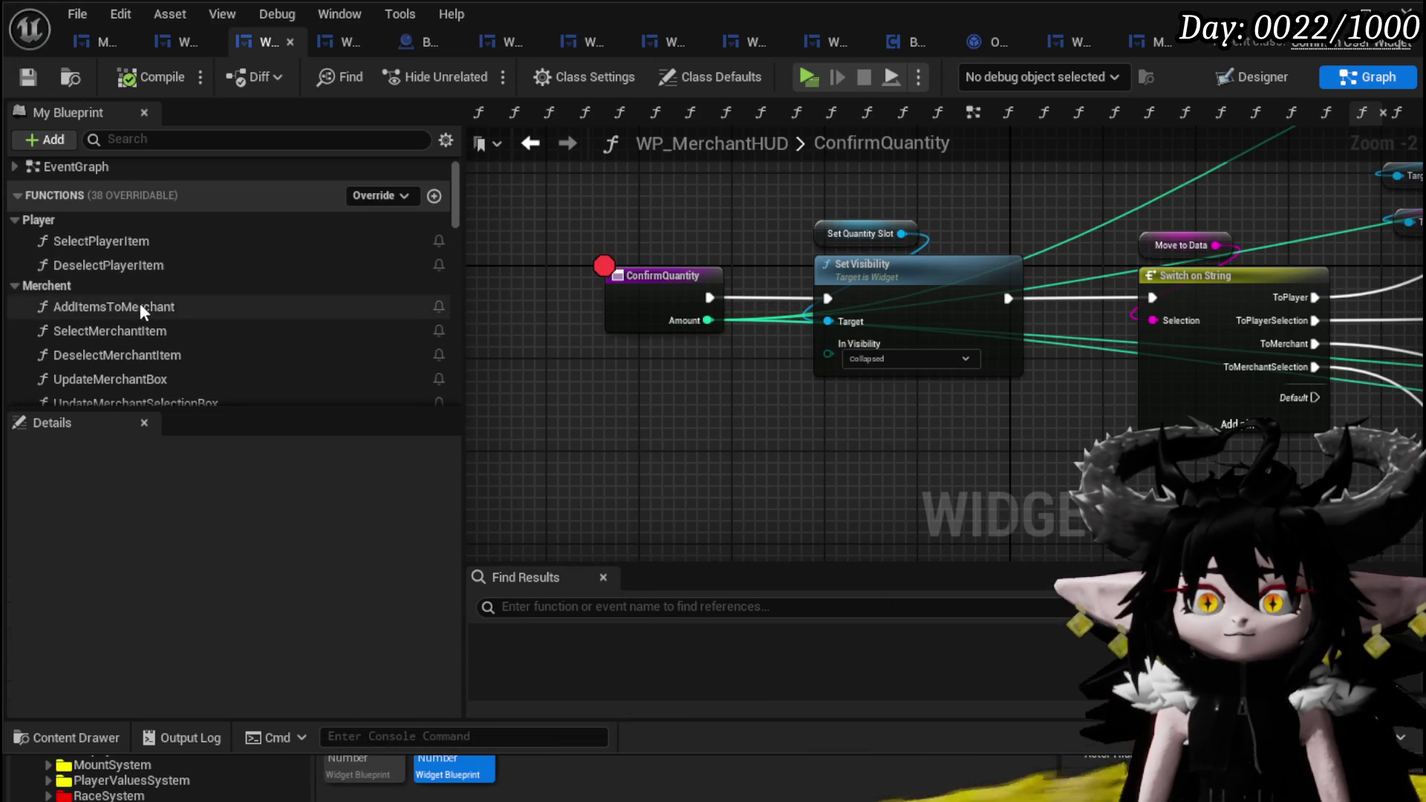
double_click(140, 306)
scroll(665, 333, up, 3)
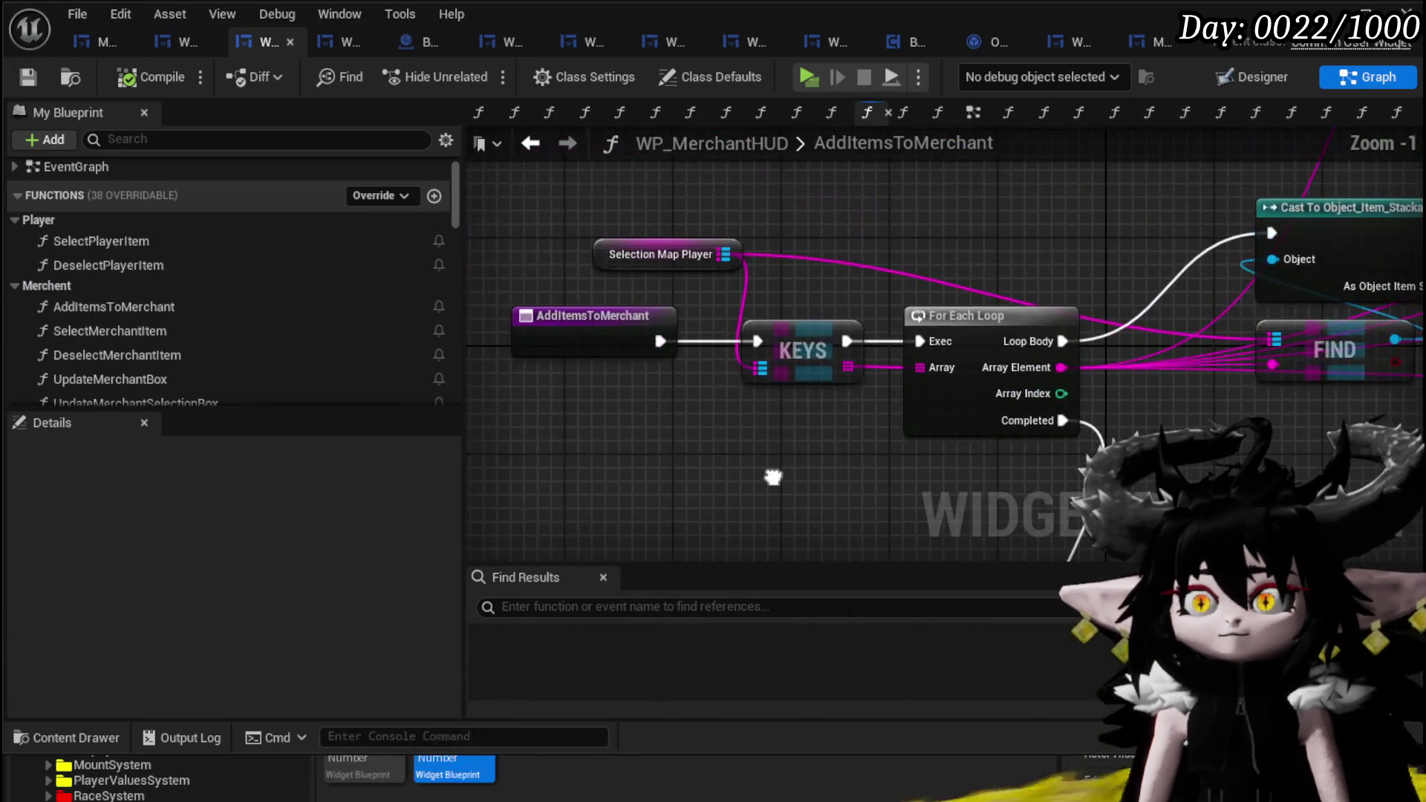
double_click(141, 331)
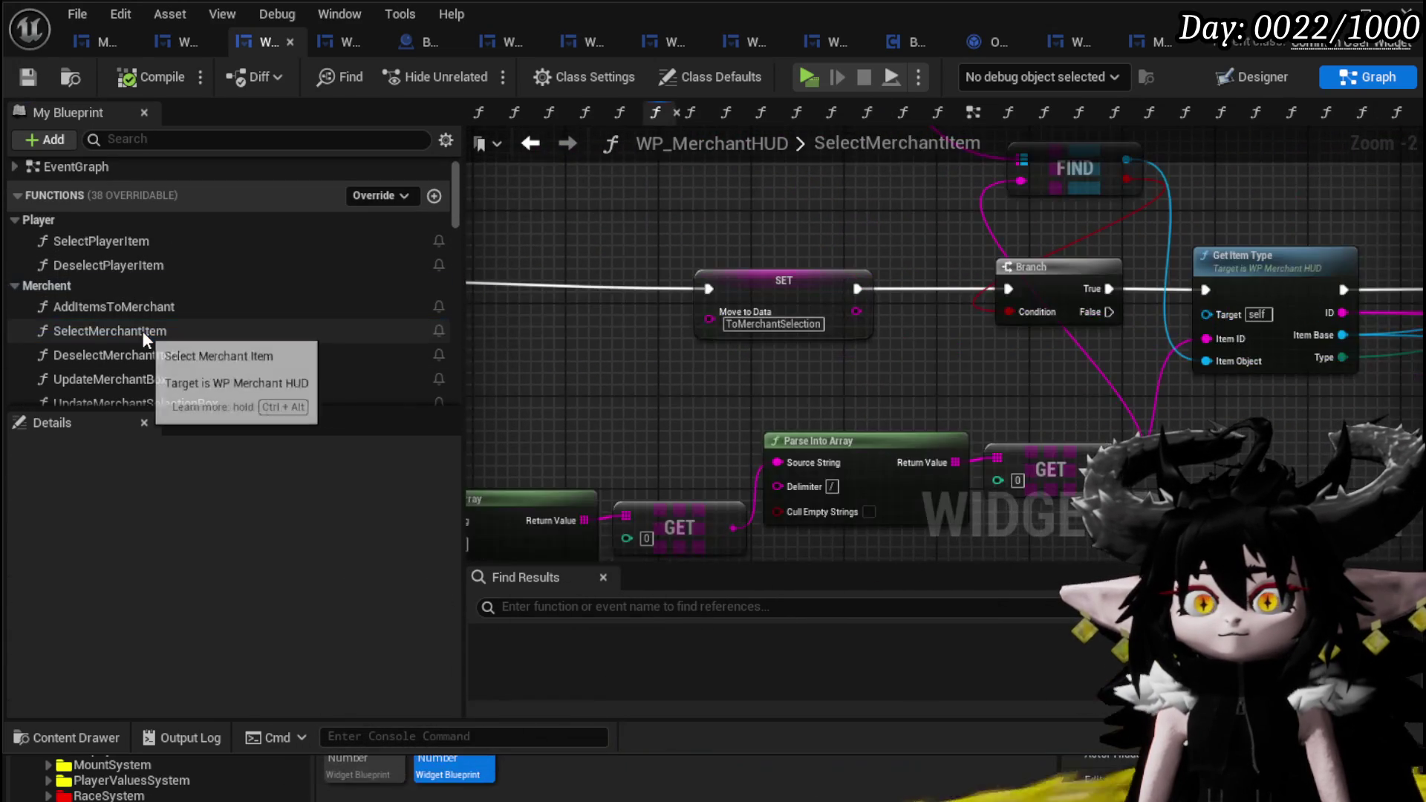
- Review SelectMerchantItem's nodes and move the Merchant, BPC Loot Container and Item Map nodes lower
drag(789, 339, 995, 351)
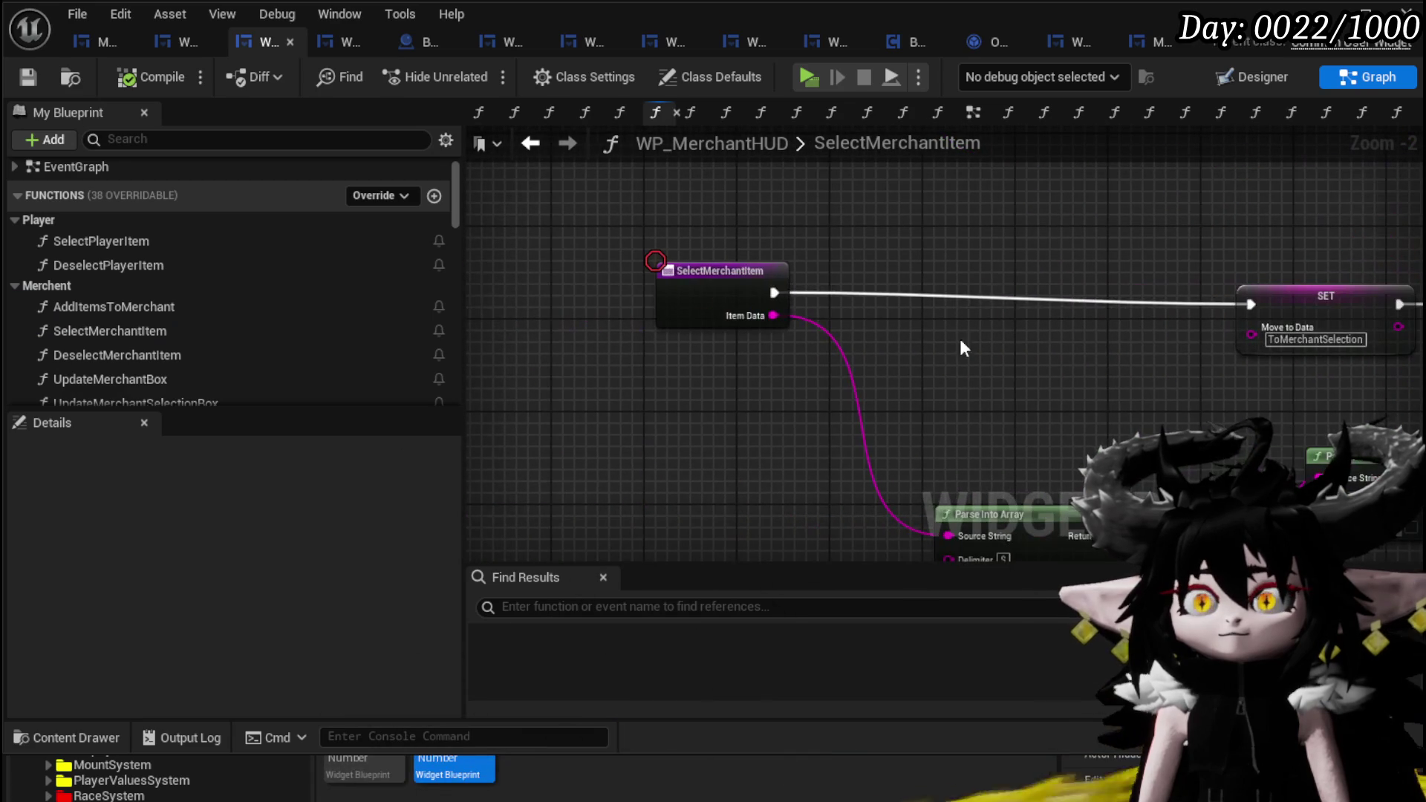
click(706, 293)
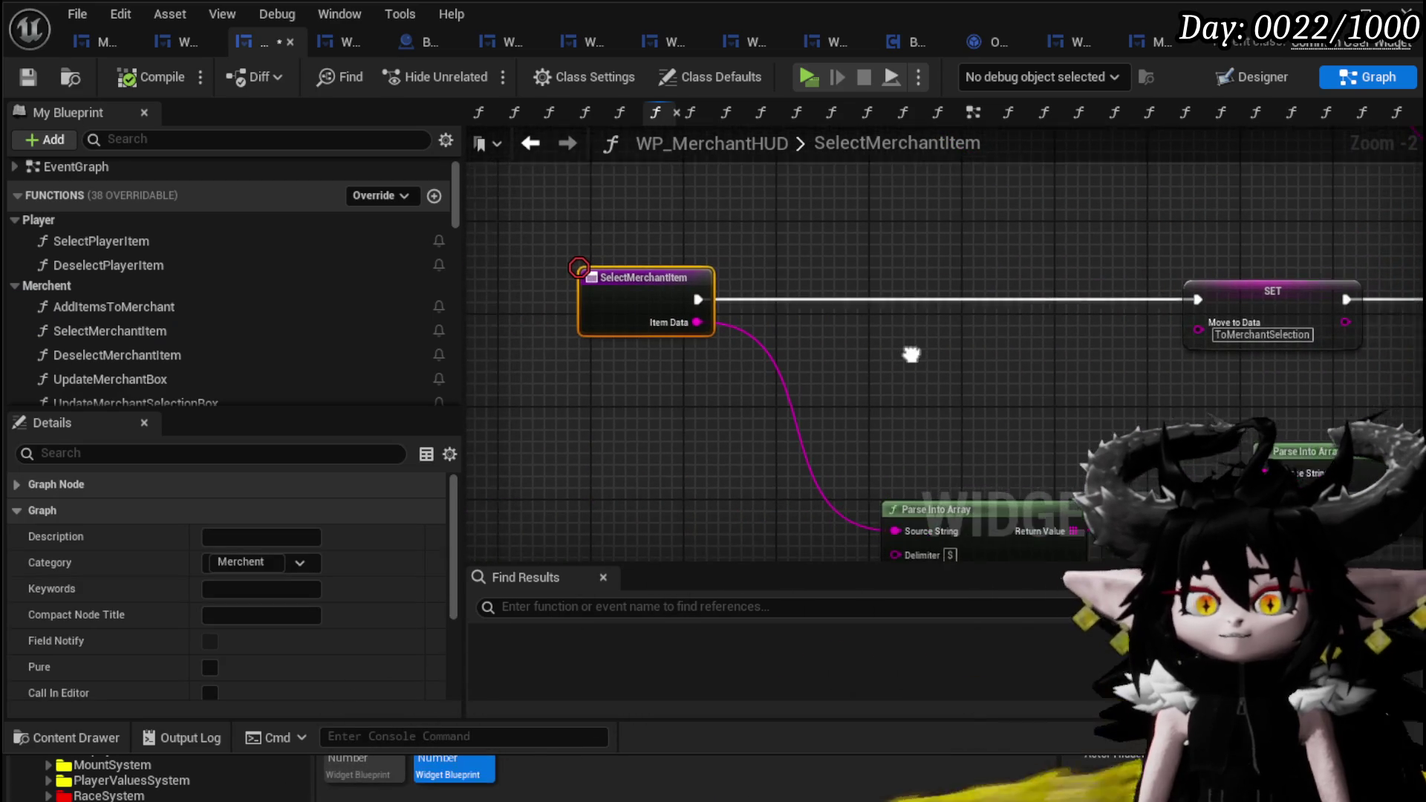
mouse_move(918, 337)
mouse_down()
mouse_move(1025, 324)
mouse_move(795, 307)
mouse_move(892, 326)
mouse_move(820, 359)
mouse_move(870, 388)
mouse_up()
scroll(750, 368, down, 2)
mouse_move(750, 368)
mouse_down()
mouse_move(981, 263)
mouse_move(1036, 270)
mouse_move(595, 277)
mouse_move(1160, 236)
mouse_move(1337, 252)
mouse_move(1012, 245)
mouse_move(1261, 246)
mouse_move(694, 283)
mouse_up()
drag(791, 243, 1014, 159)
drag(983, 215, 983, 323)
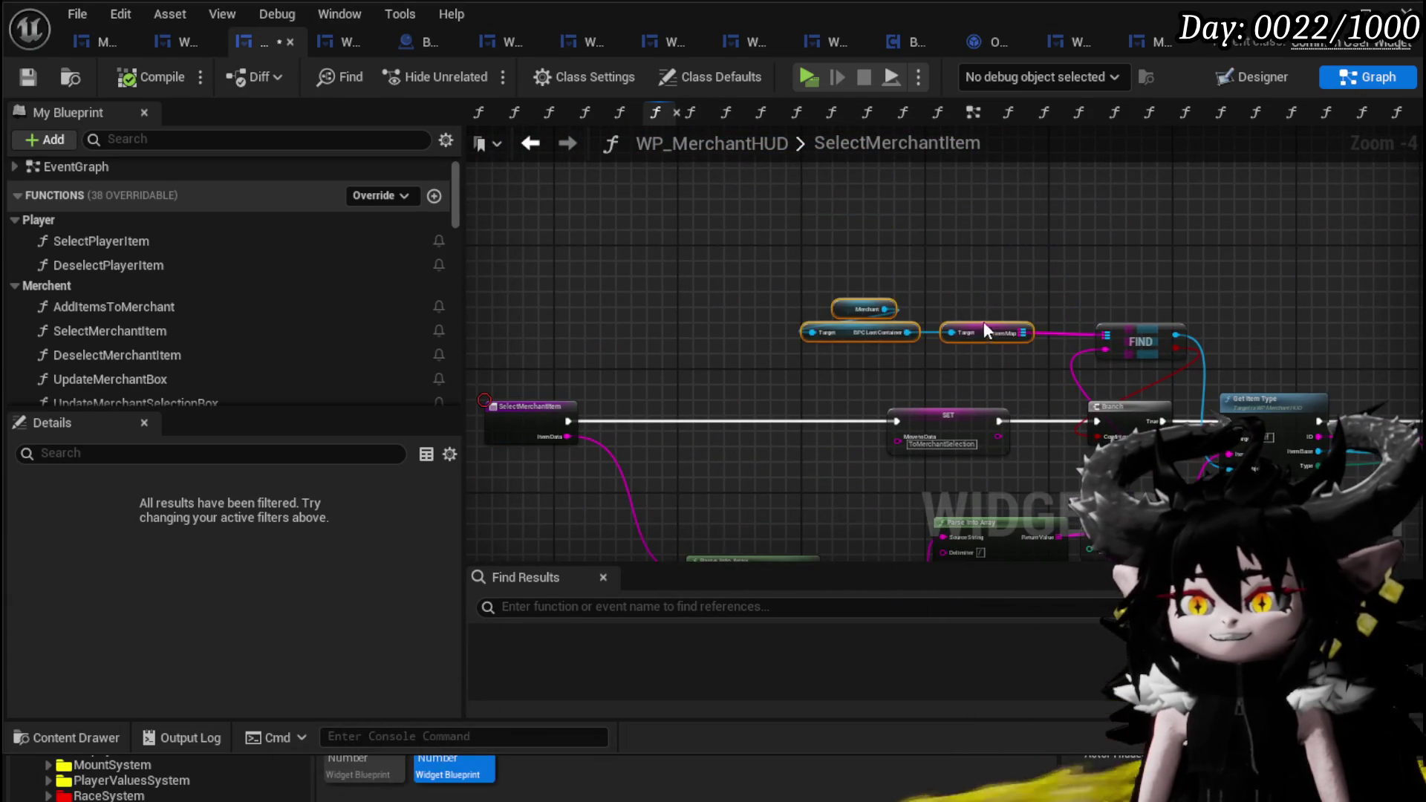
scroll(741, 319, up, 3)
mouse_move(742, 275)
mouse_down()
mouse_move(853, 271)
mouse_move(470, 251)
mouse_move(814, 286)
mouse_up()
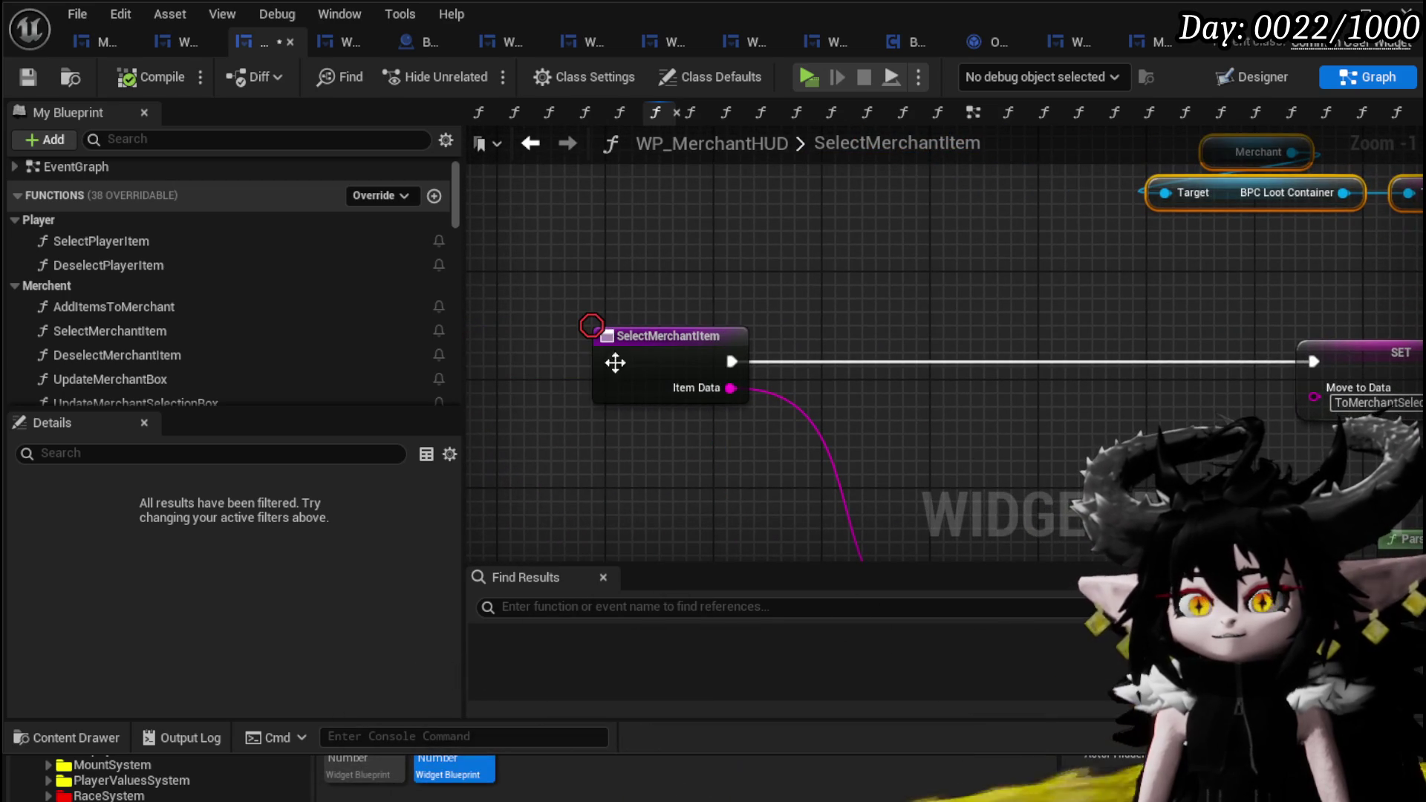
- Enable a breakpoint on the SelectMerchantItem entry node and return to the level editor
right_click(644, 363)
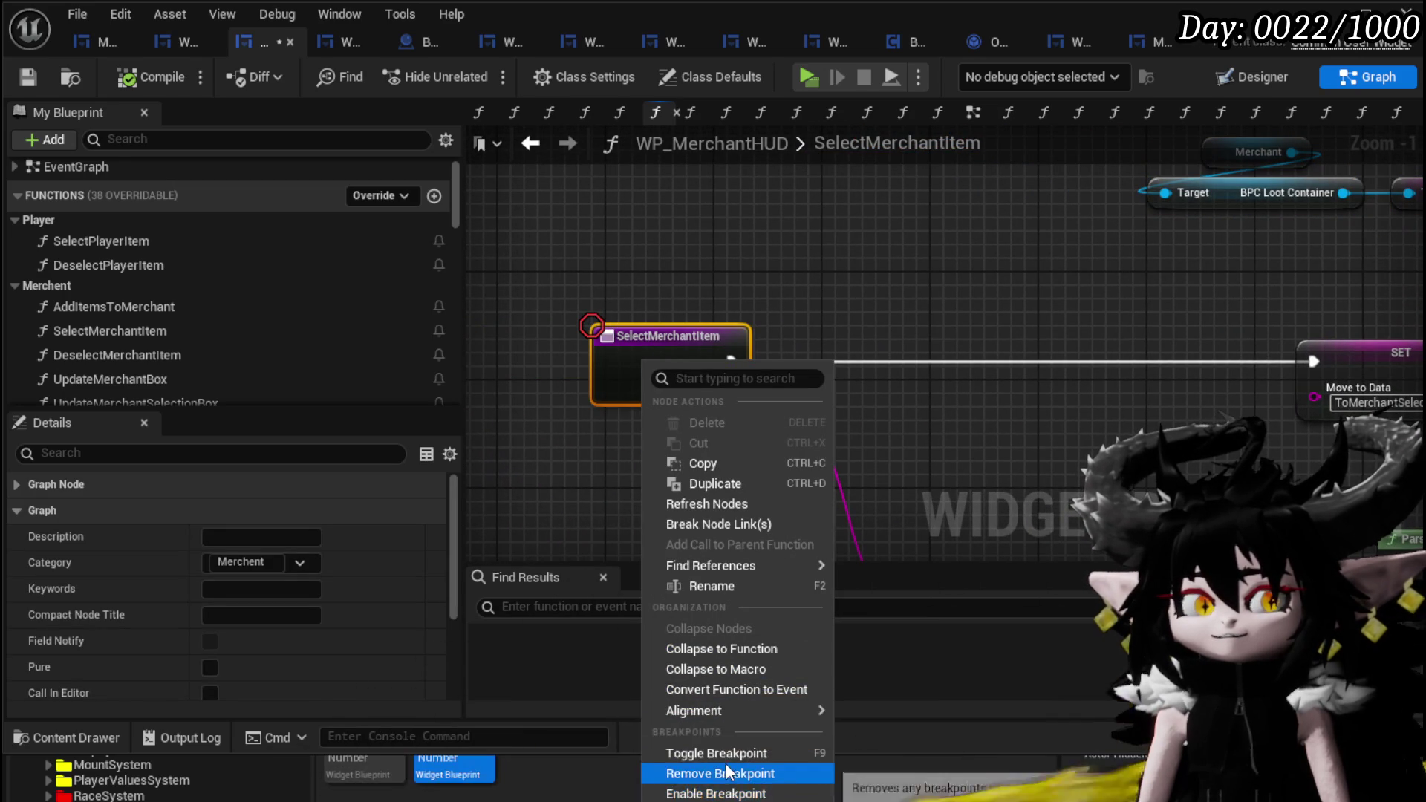
click(730, 793)
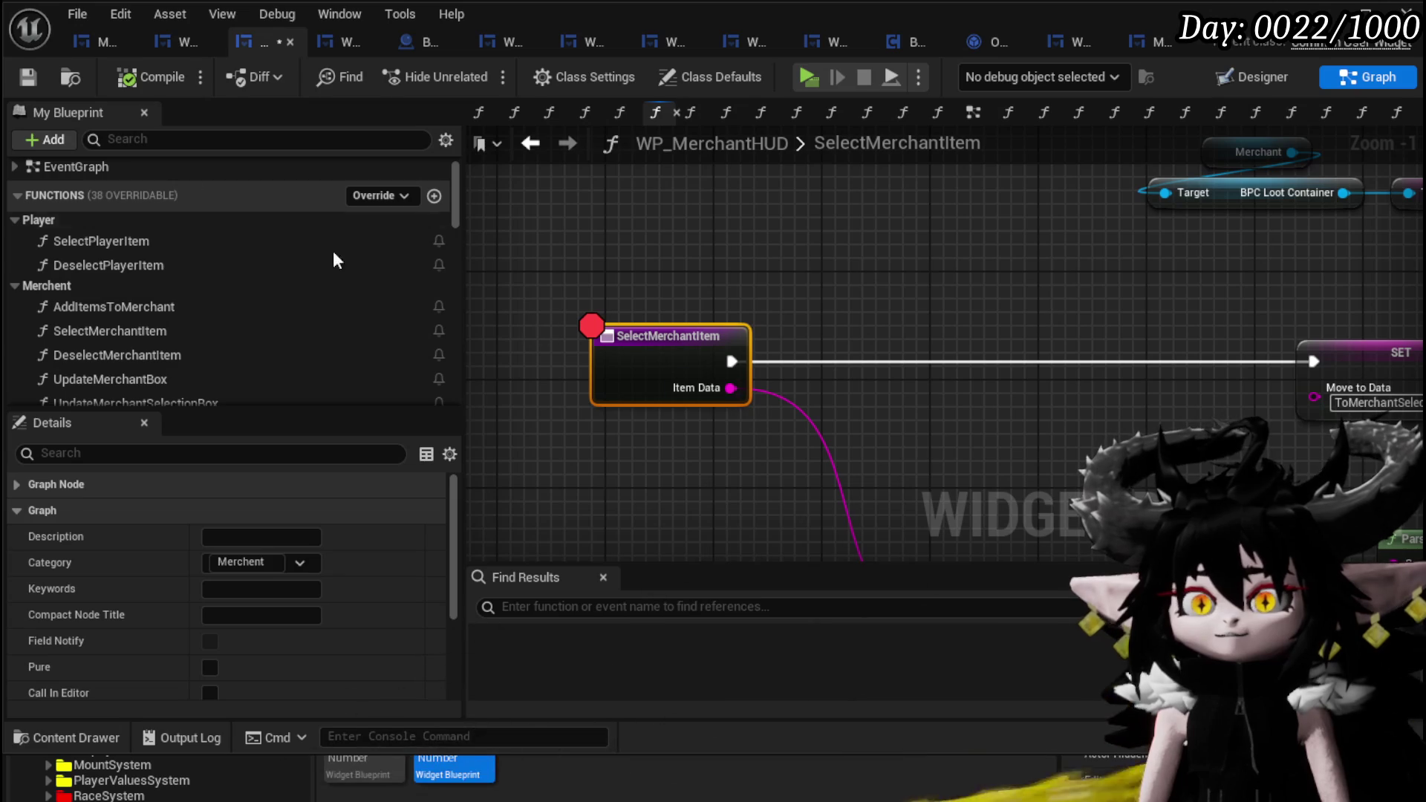
click(446, 765)
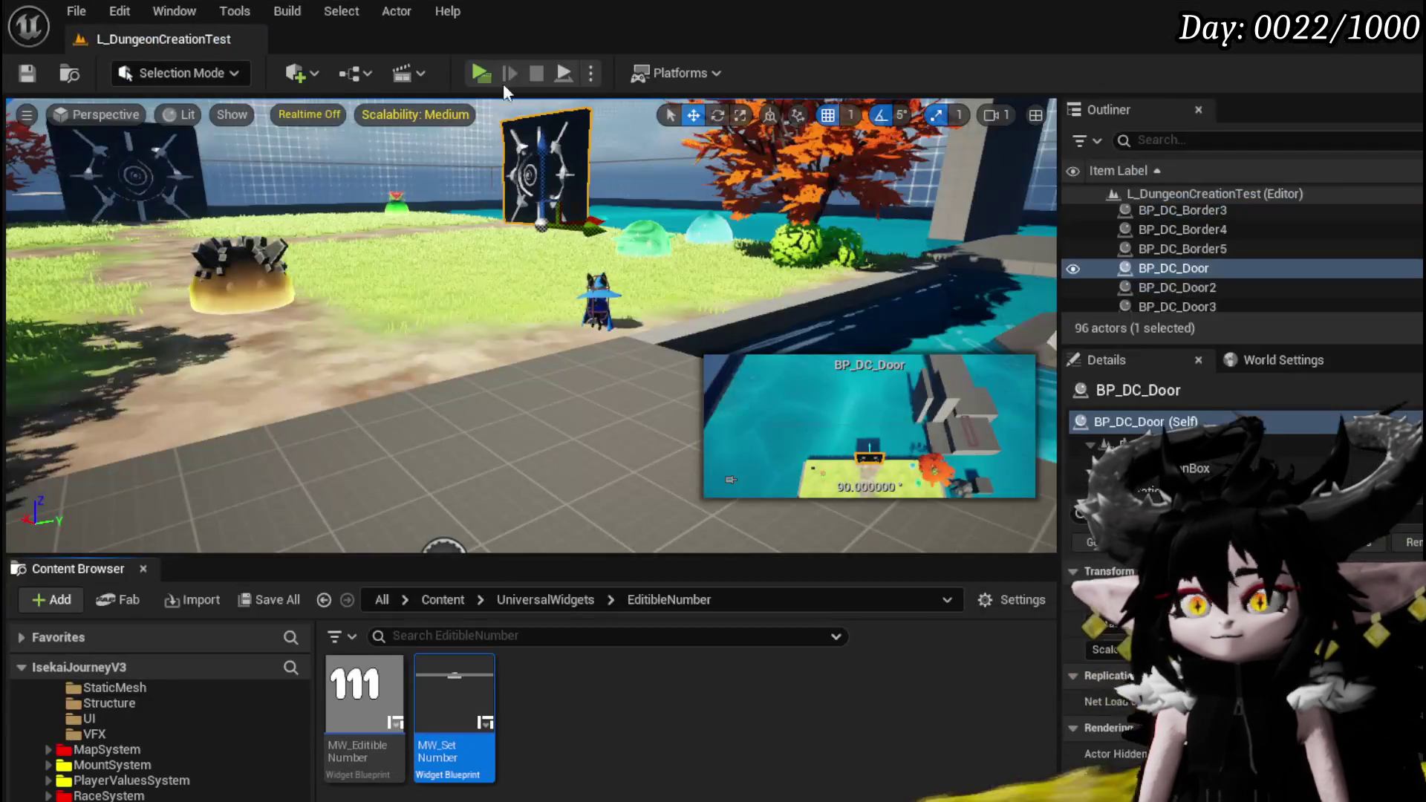
- Start a Play-In-Editor session and open the merchant's trading window
click(490, 78)
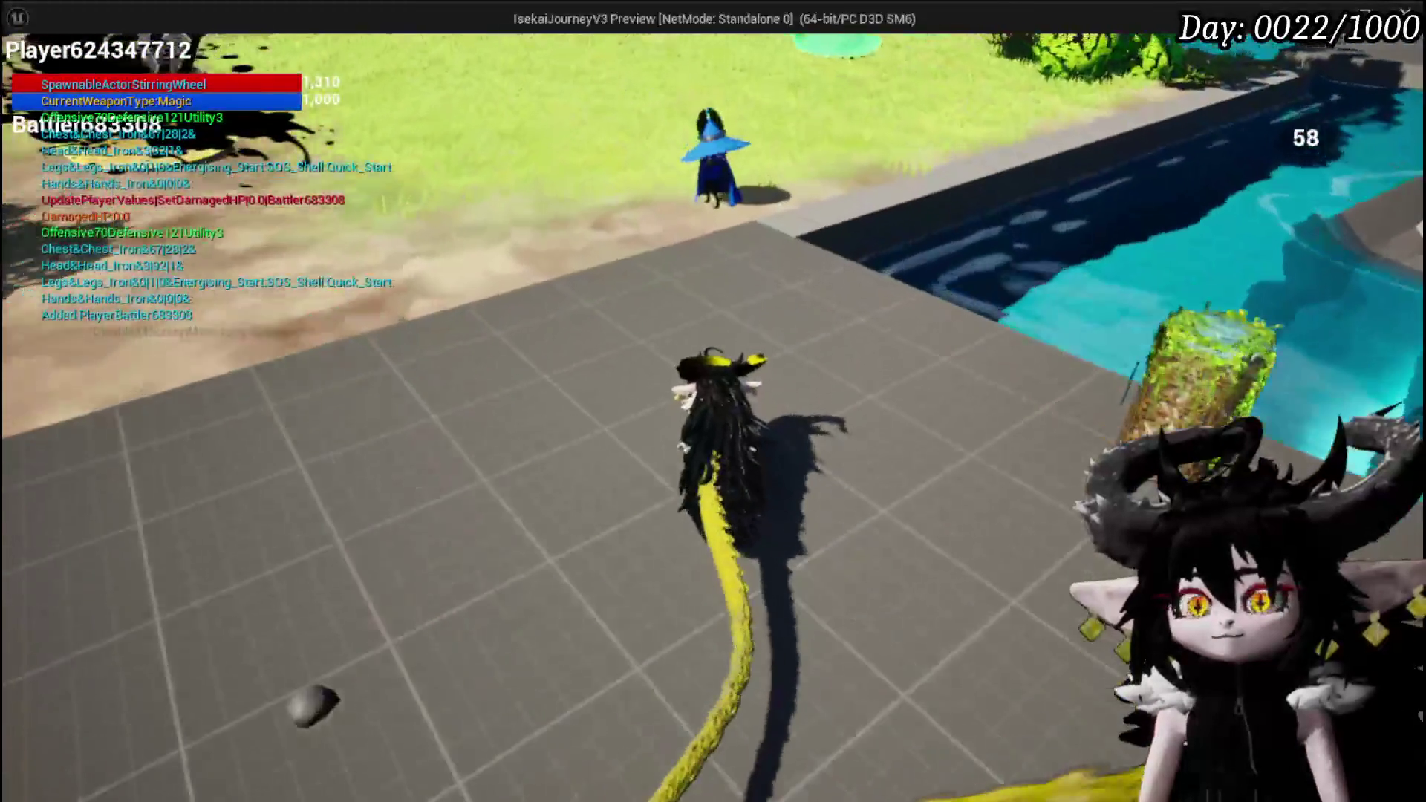
key(w)
key(e)
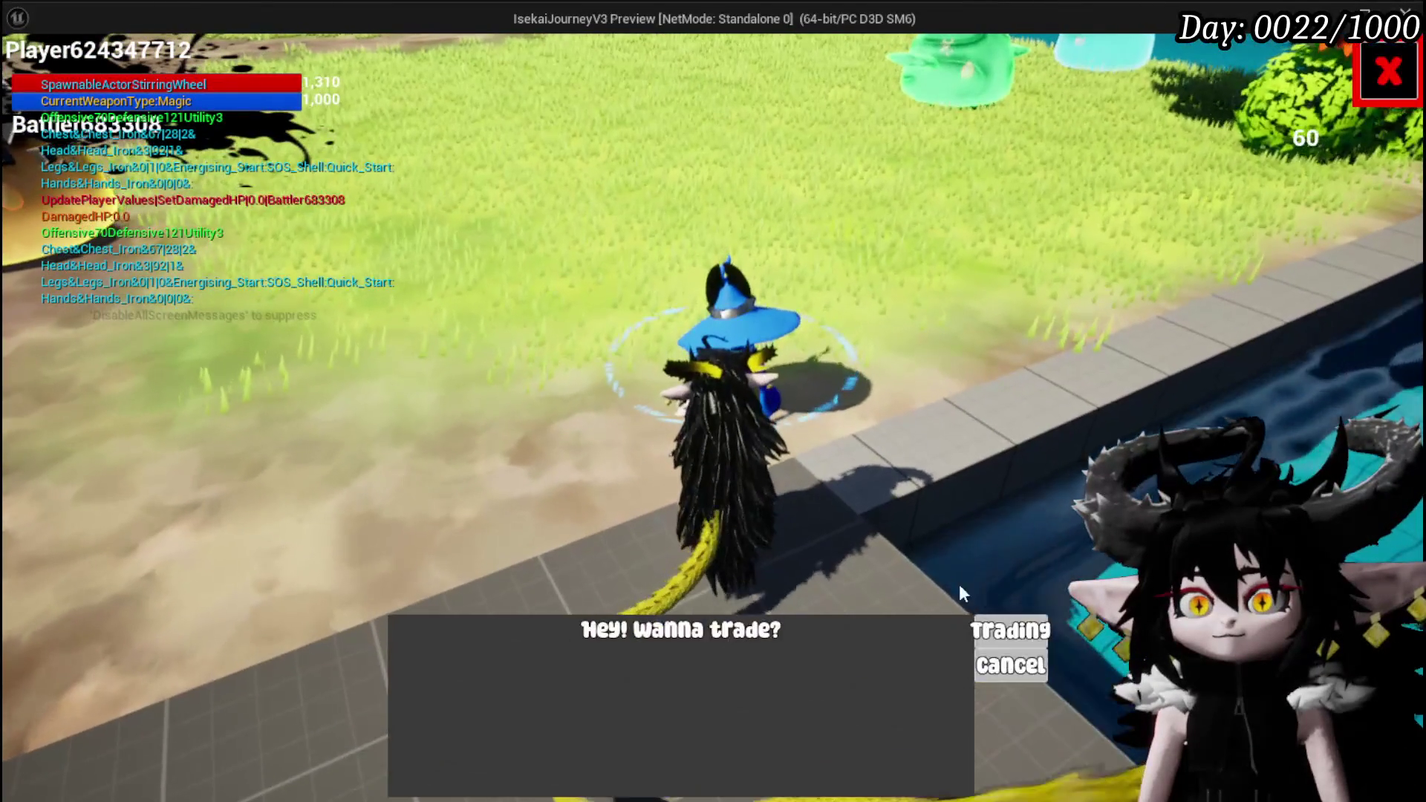
click(1001, 631)
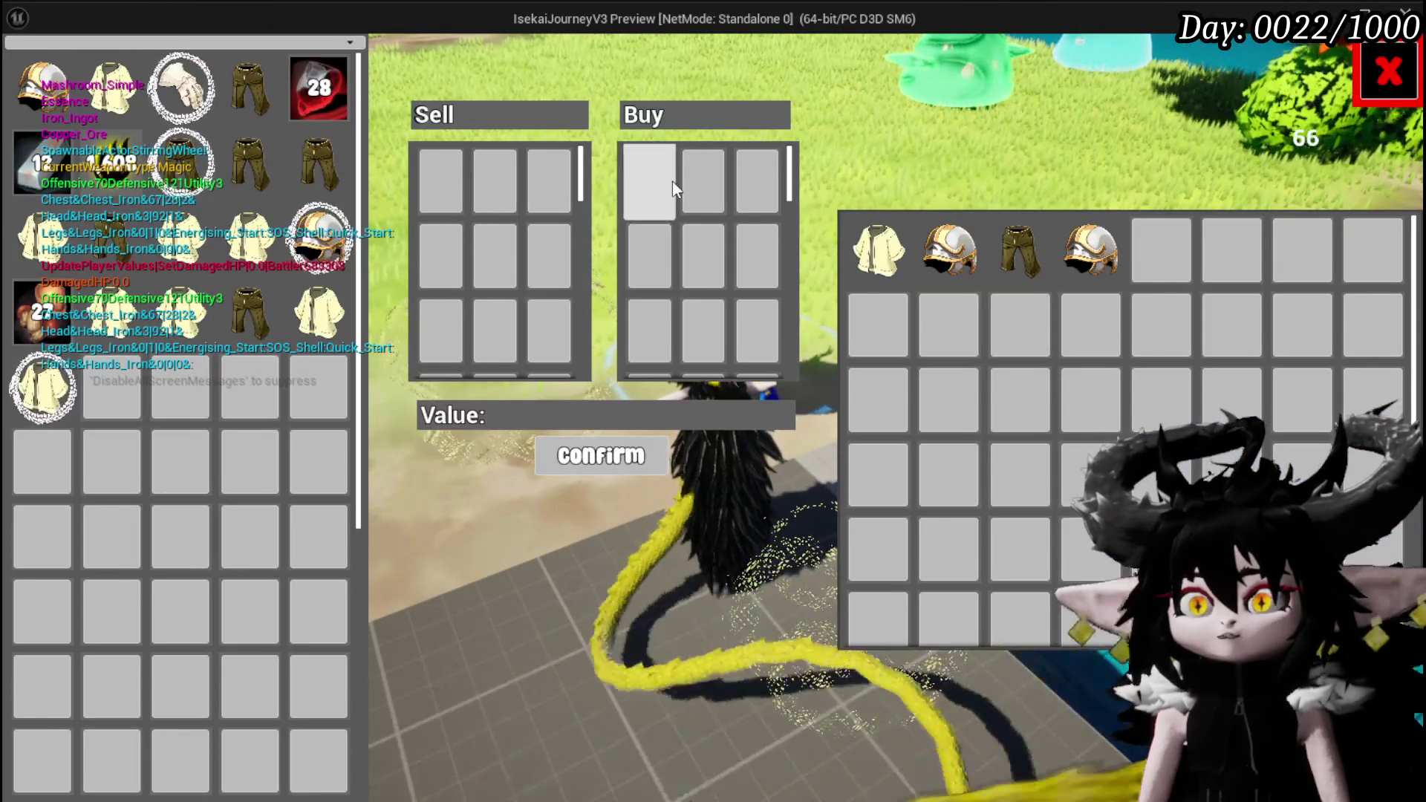
- Sell 20 Copper Ore to the merchant, resuming past the ConfirmQuantity breakpoint
mouse_move(914, 256)
click(300, 65)
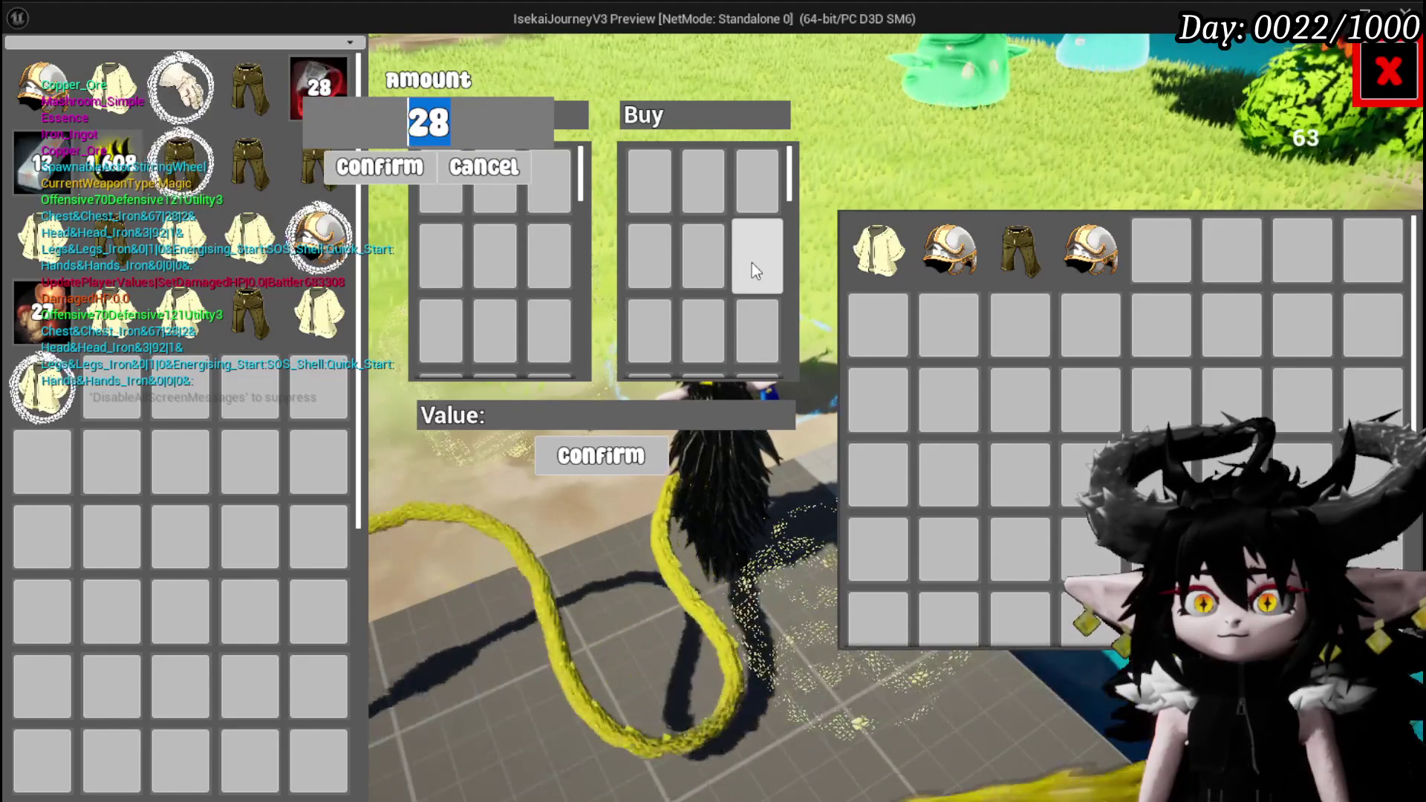
key(BackSpace)
text(0)
click(314, 161)
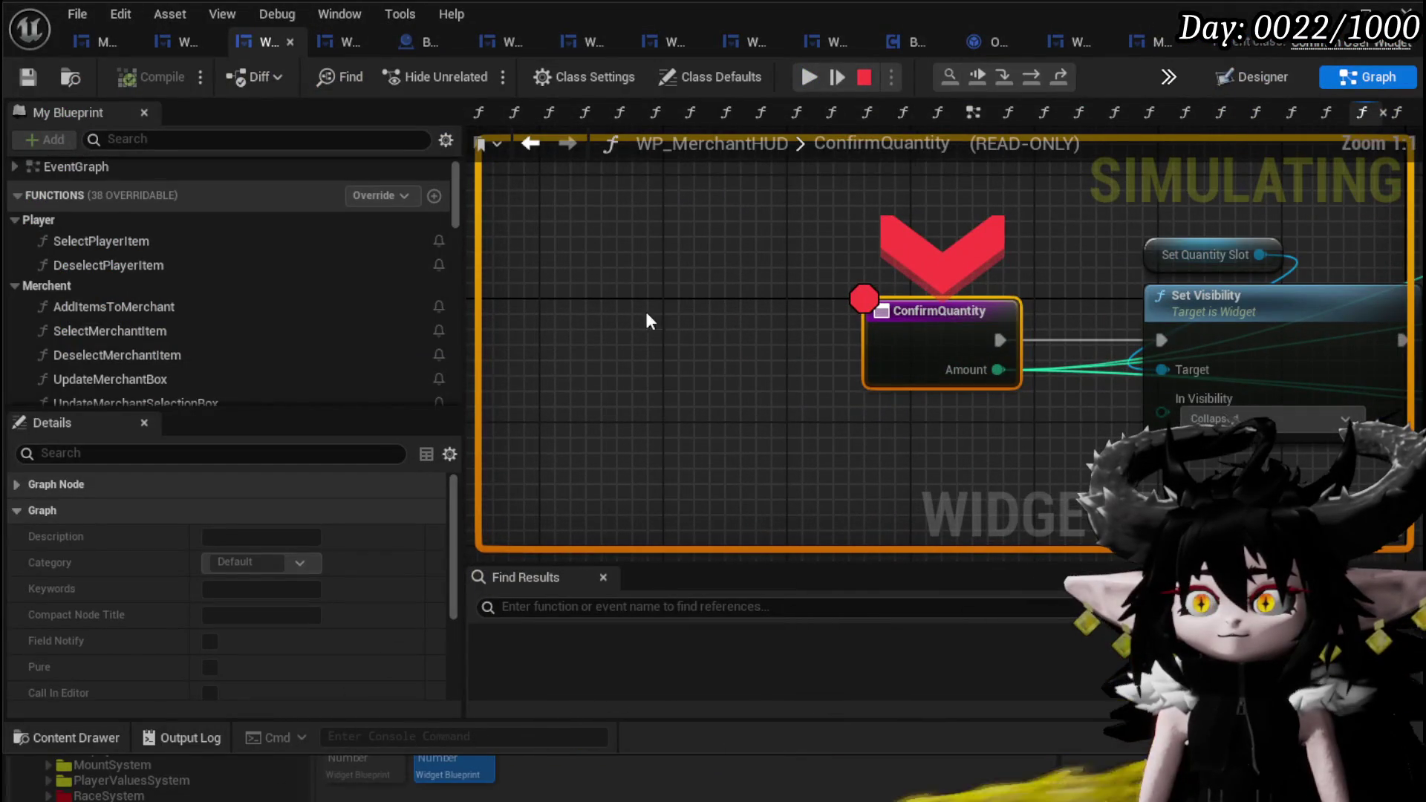
click(807, 79)
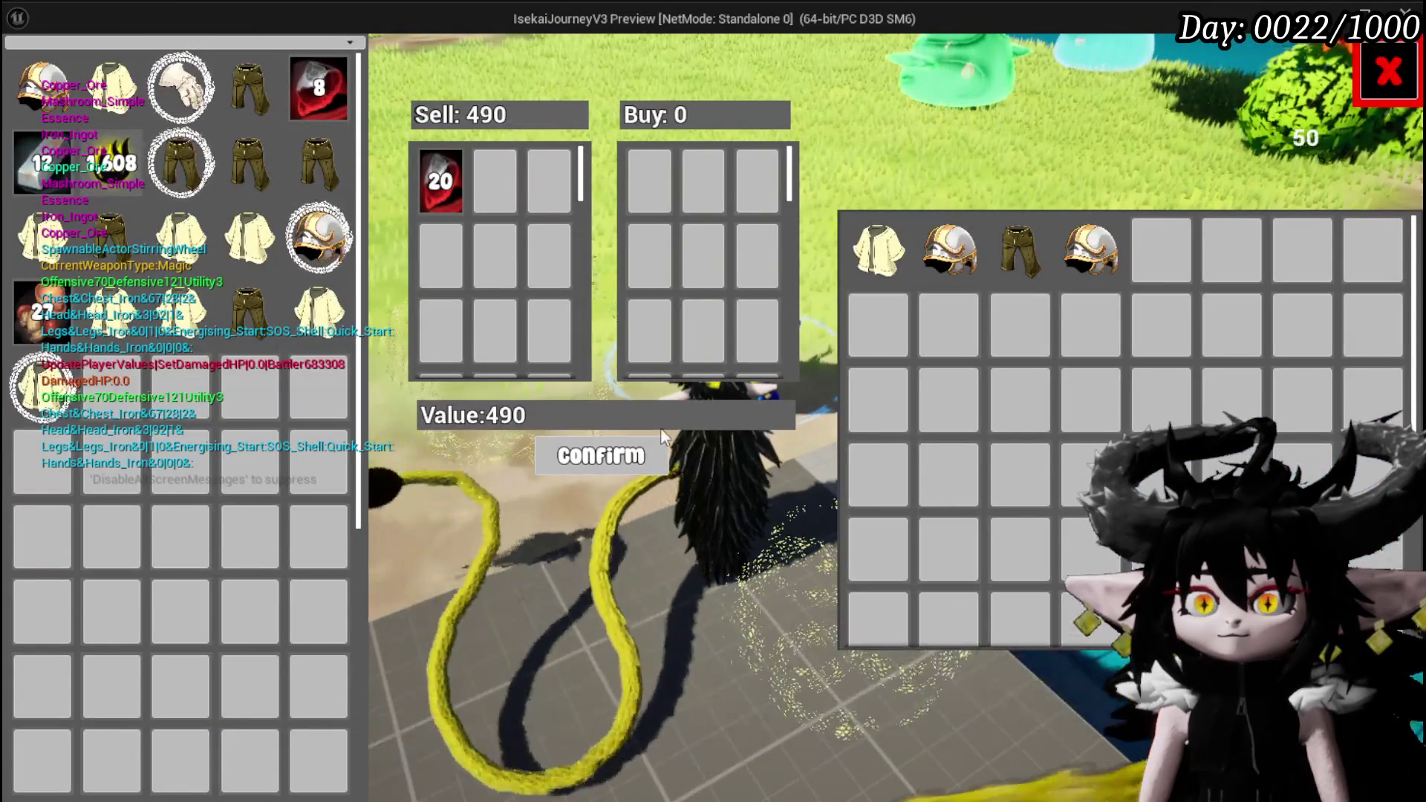
click(626, 461)
- Select the merchant's Copper Ore stack, stepping once then resuming past the breakpoint
mouse_move(1178, 252)
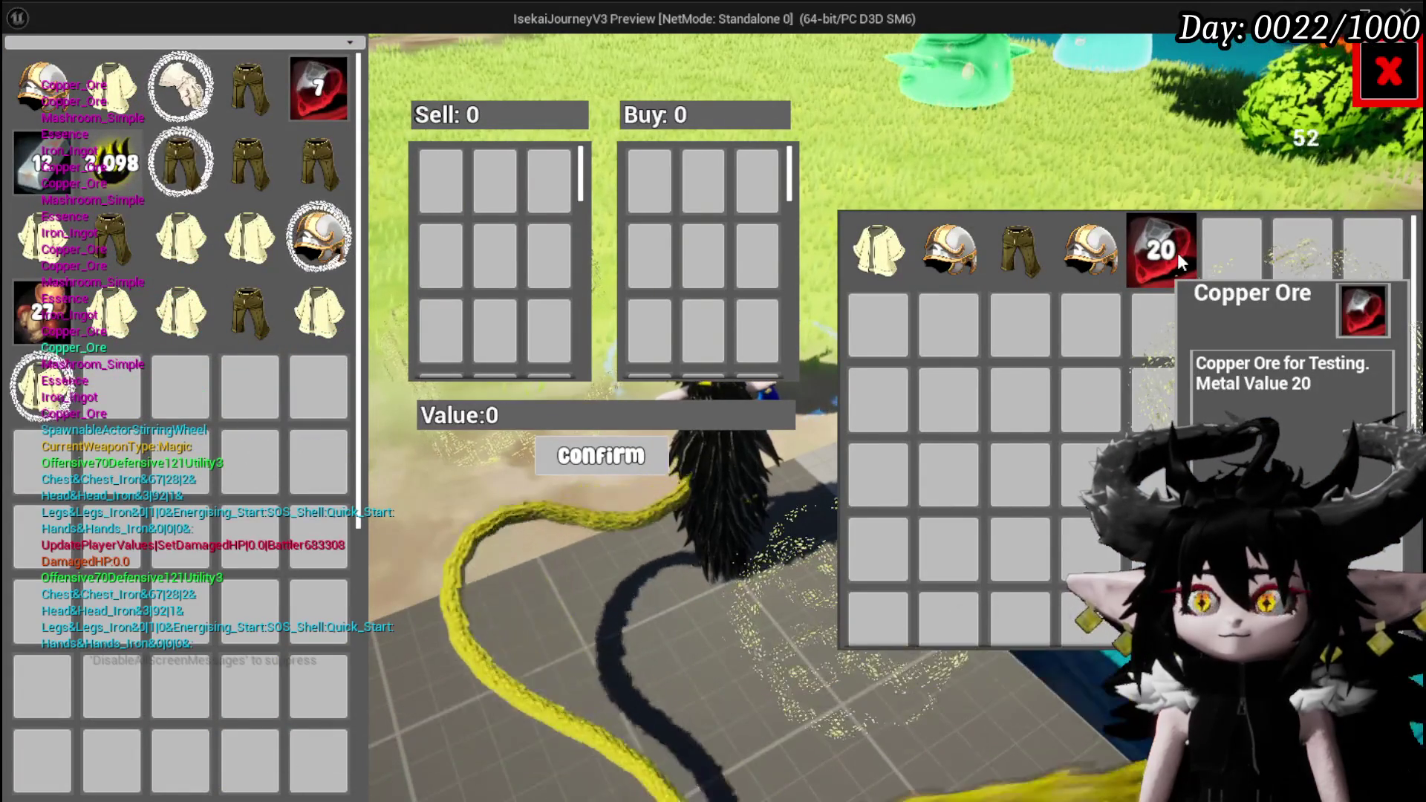
click(1178, 253)
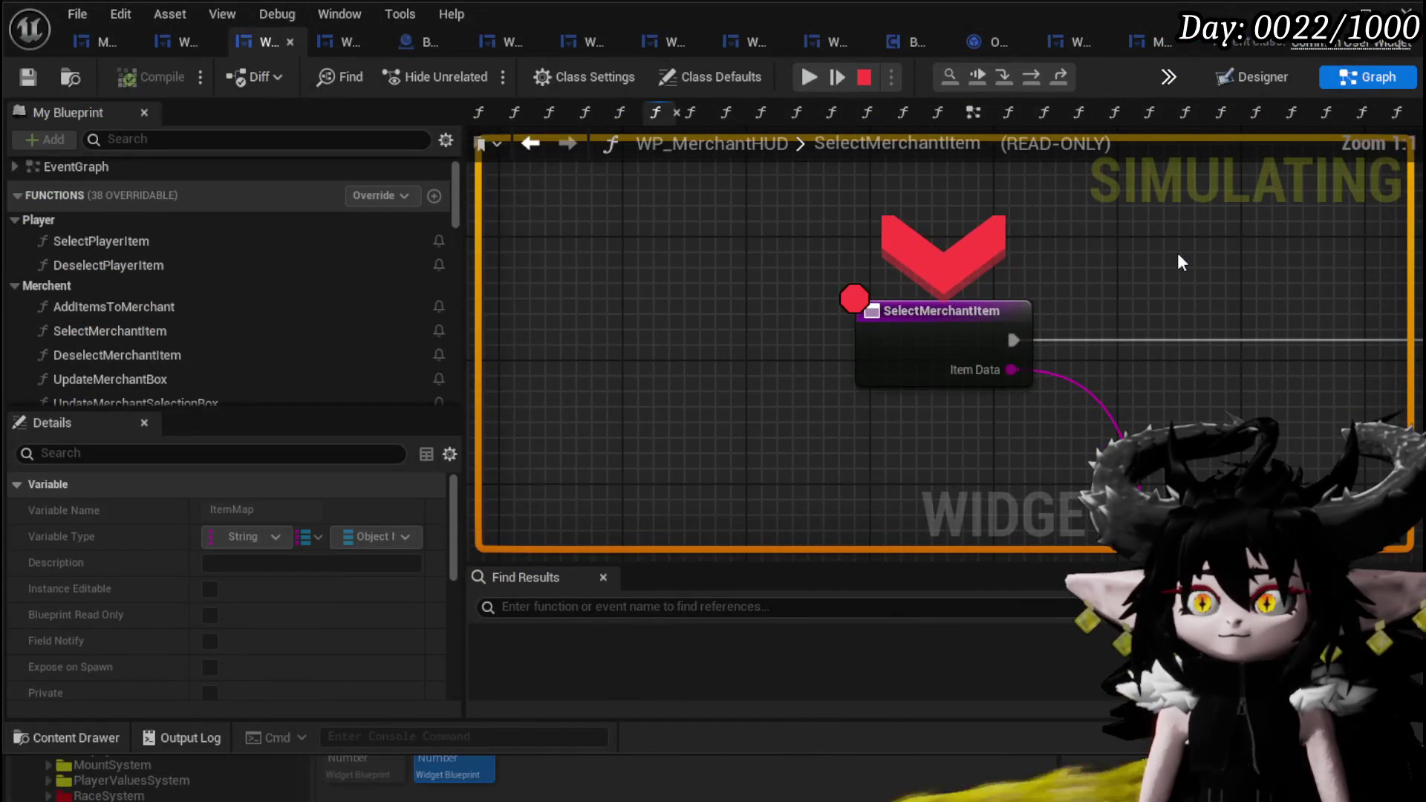
click(1031, 74)
scroll(919, 375, down, 3)
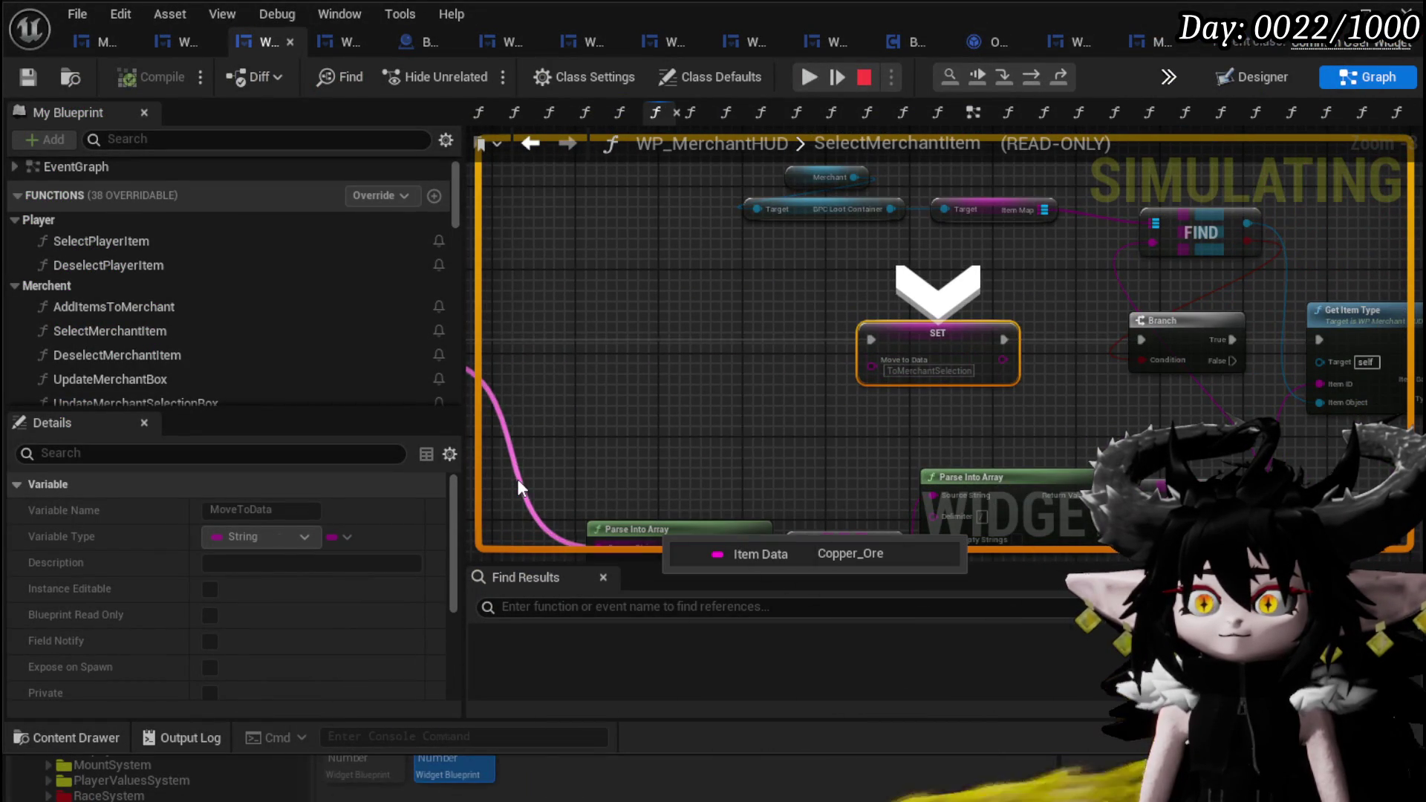
click(827, 84)
- Buy back 10 Copper Ore and step ConfirmQuantity to Switch on String, inspecting Move to Data
click(1126, 252)
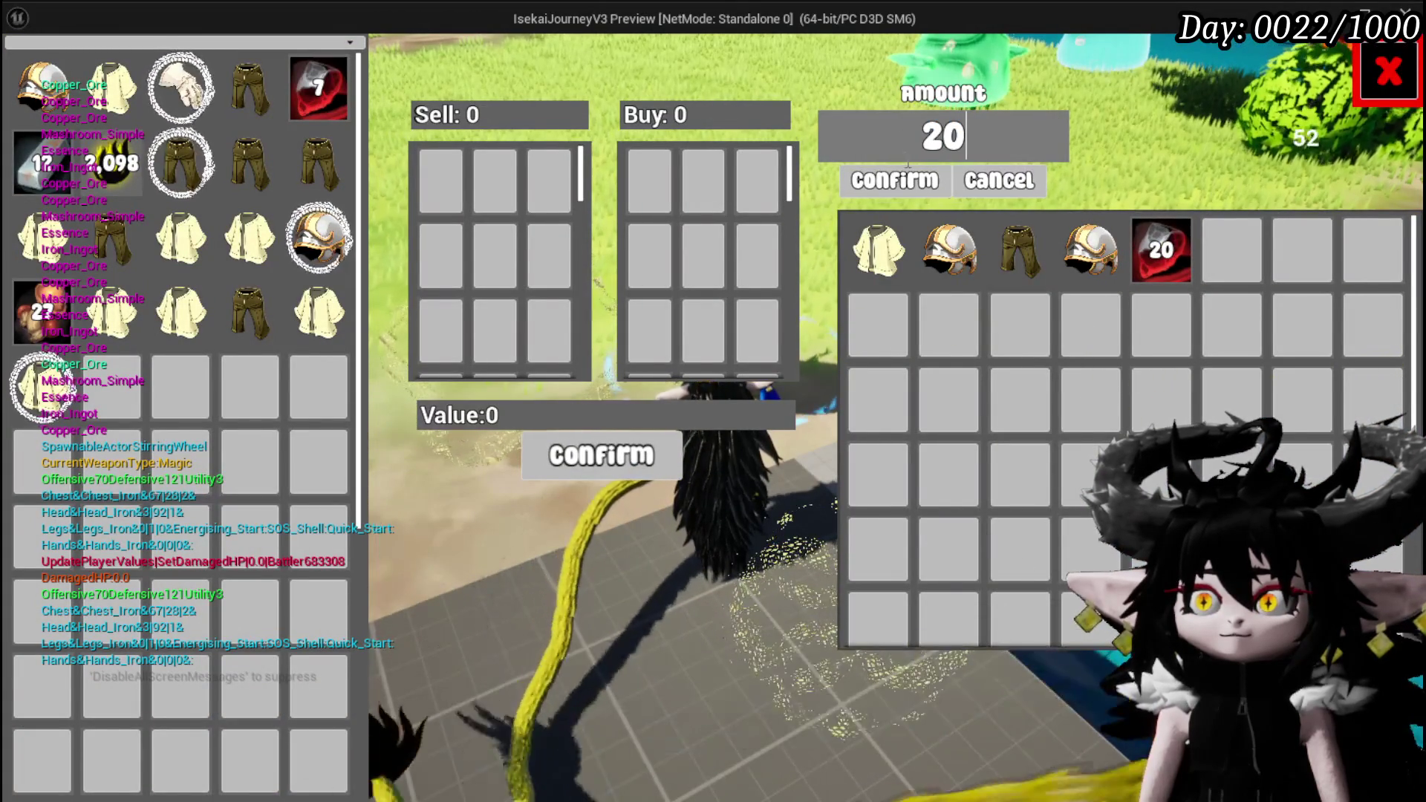
text(10)
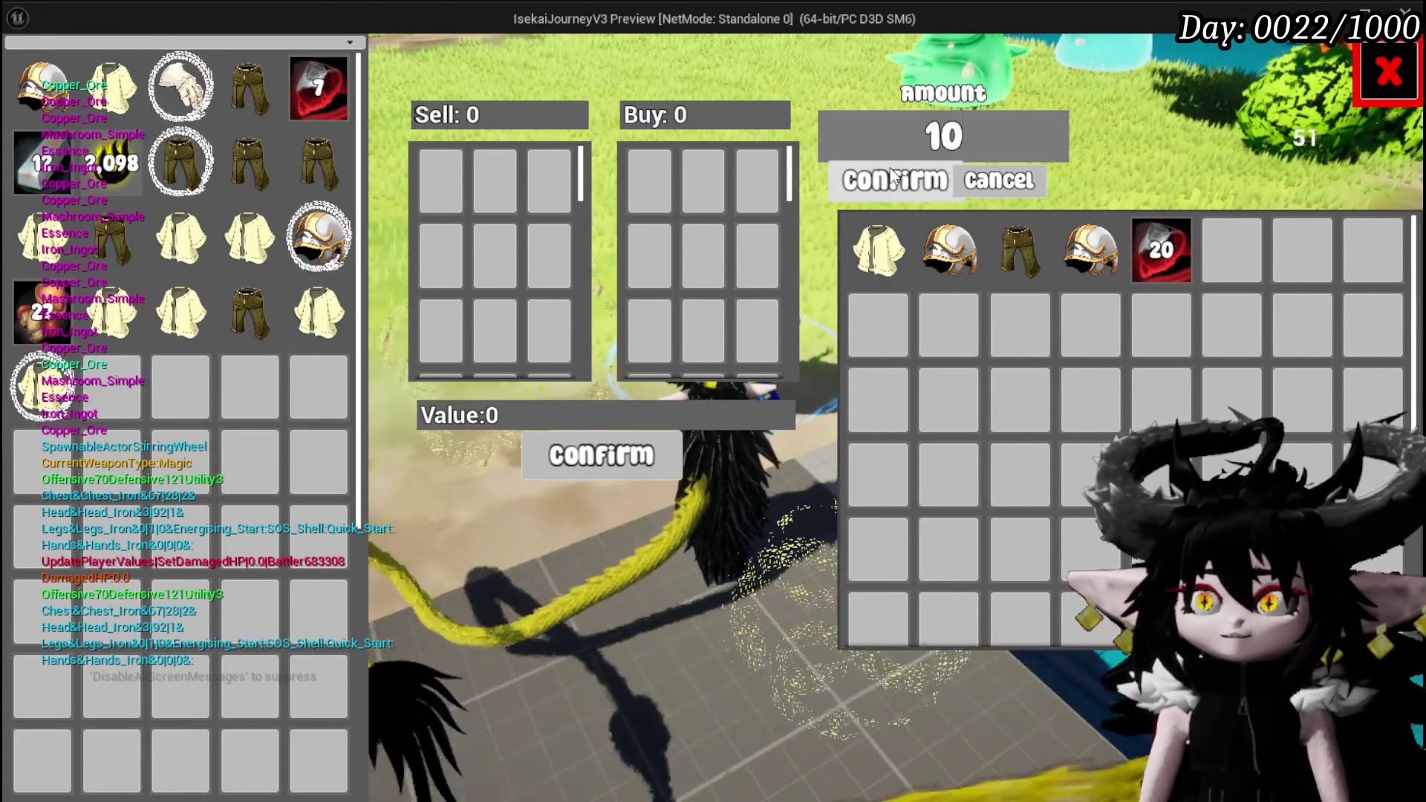
click(892, 181)
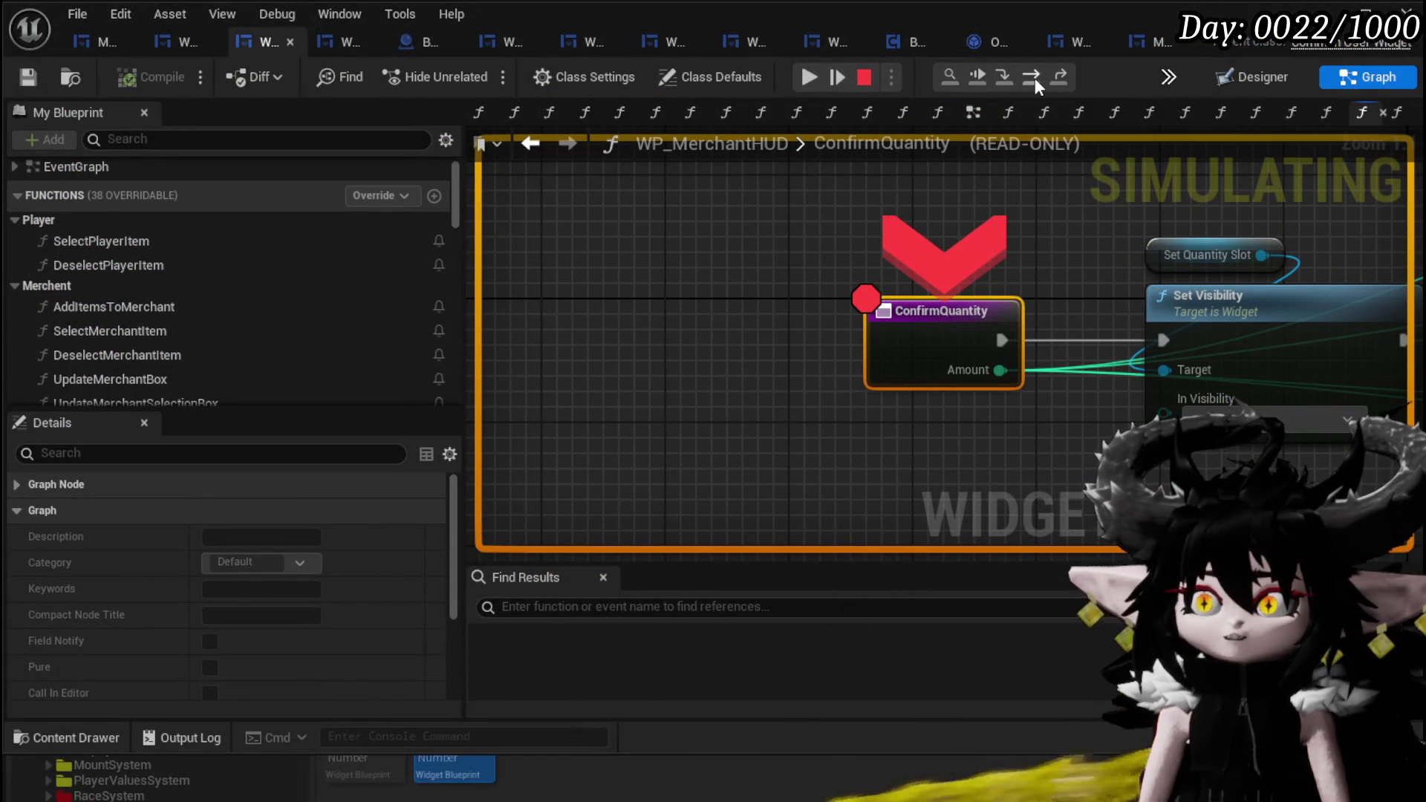
click(1035, 78)
click(1035, 78)
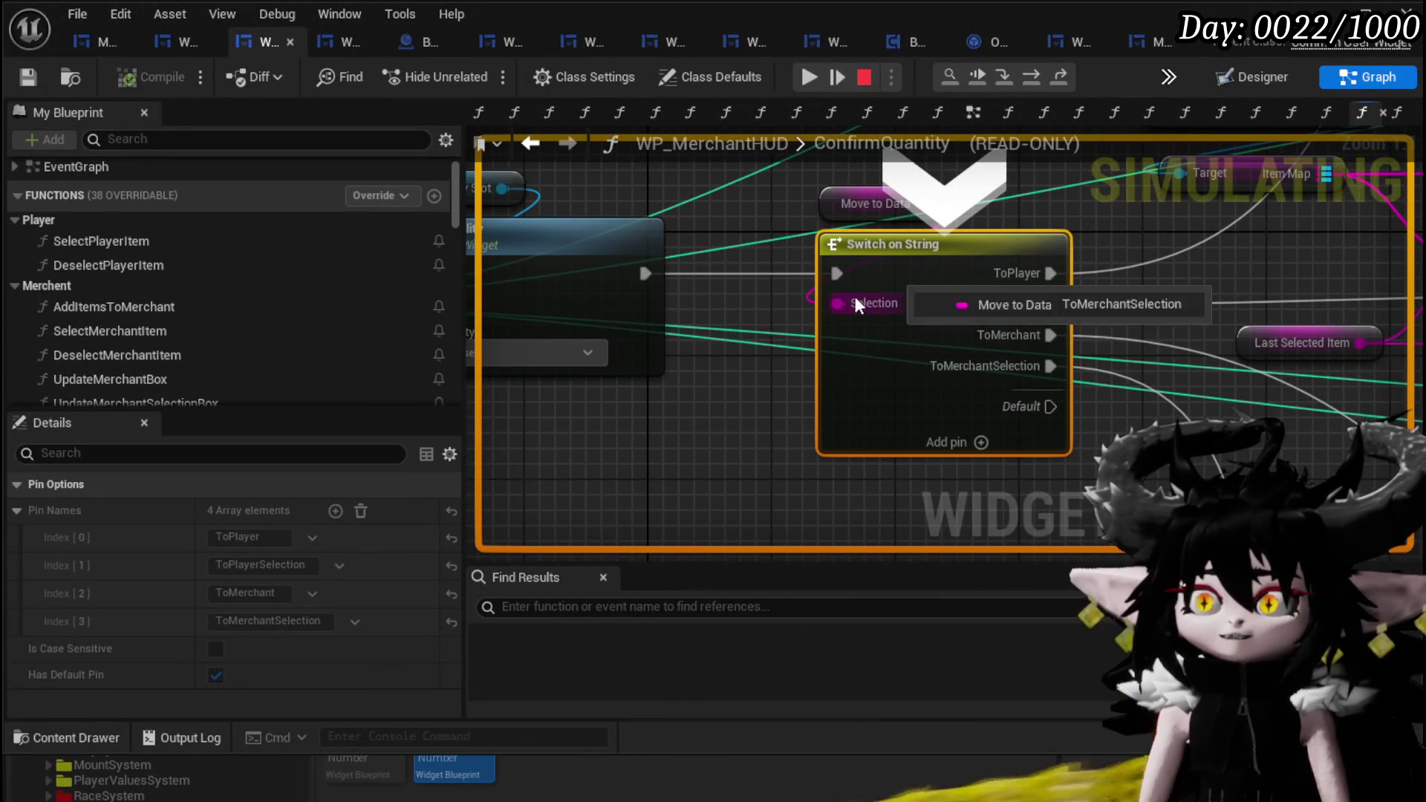
drag(880, 200, 721, 305)
mouse_move(720, 304)
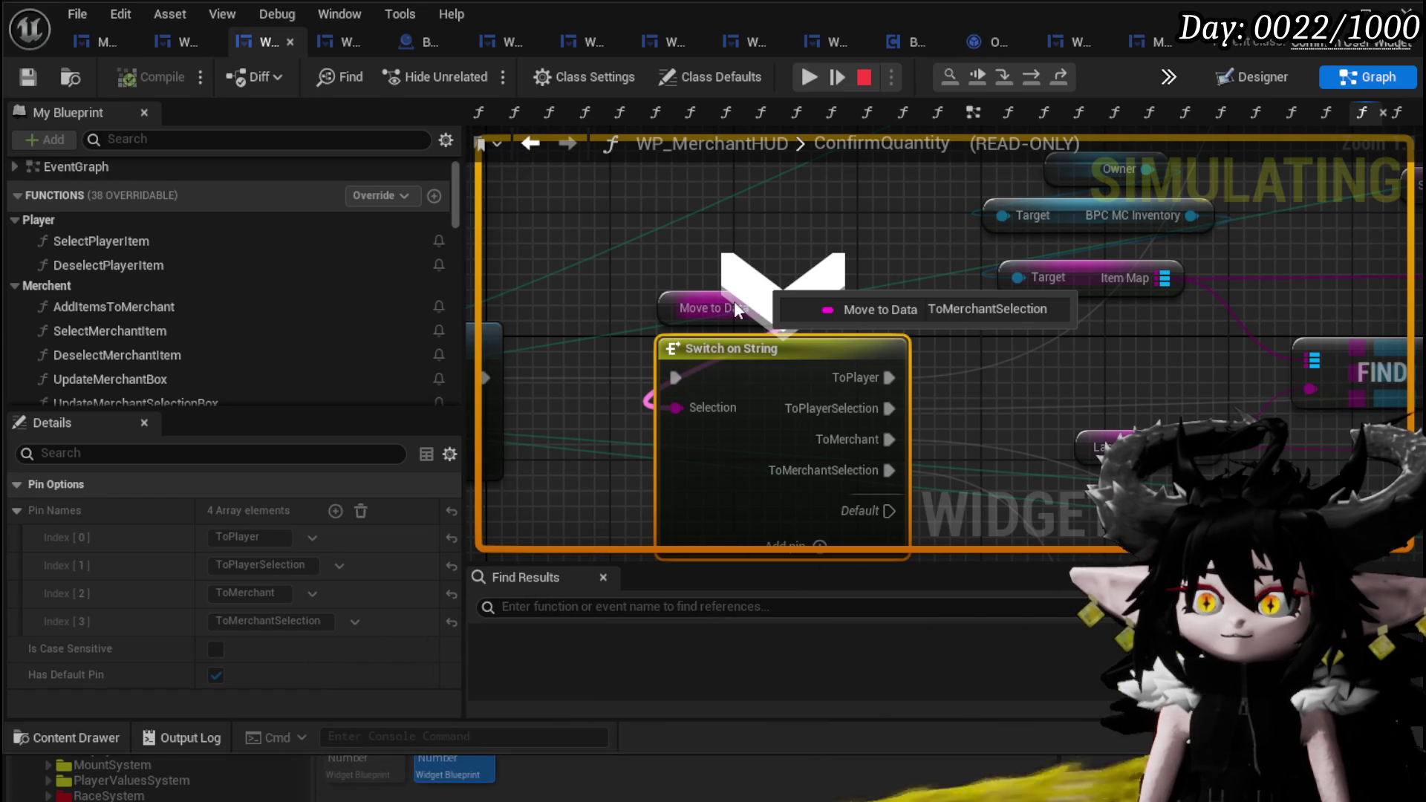
- Step to Construct Stackable Object and inspect the FIND, construct and ADD nodes
click(1036, 74)
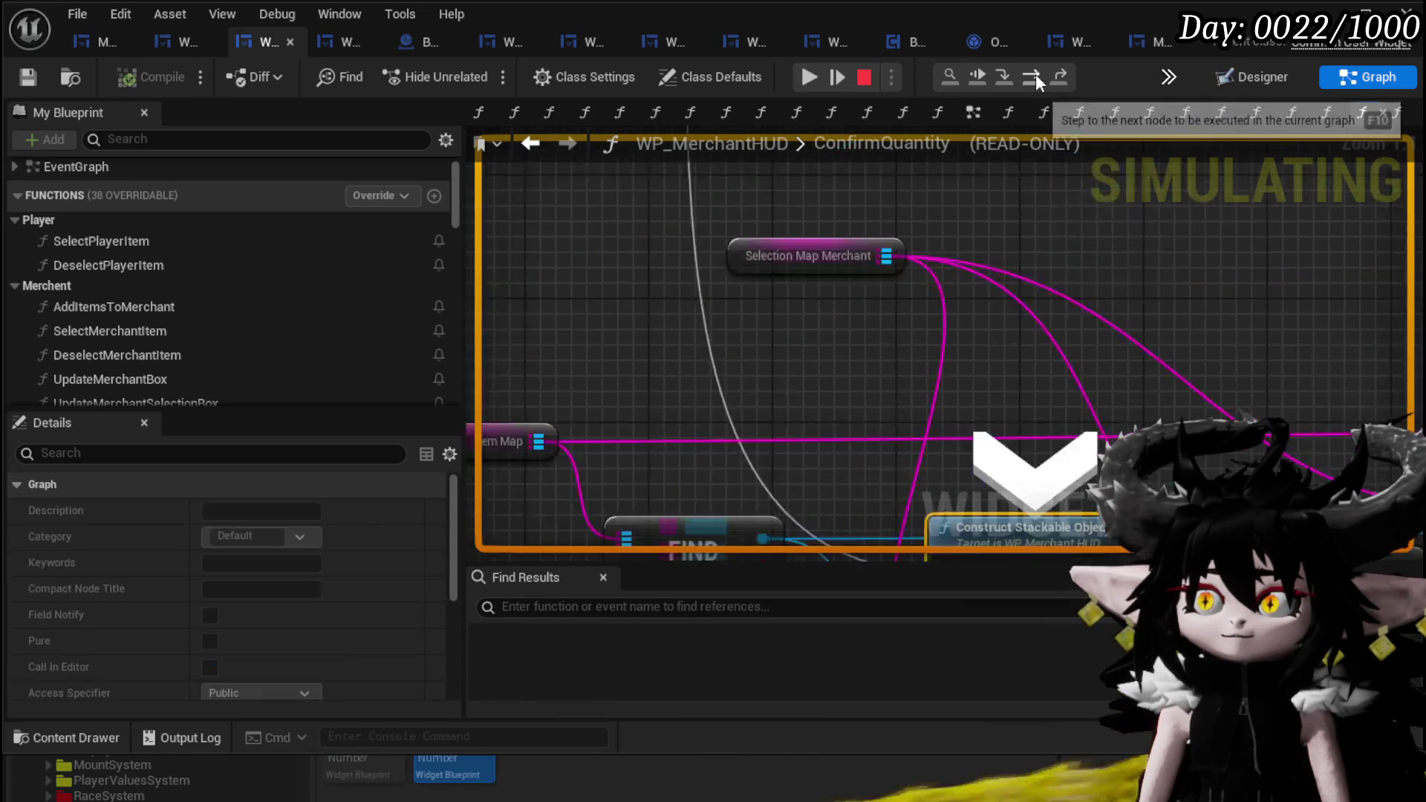
scroll(769, 175, down, 3)
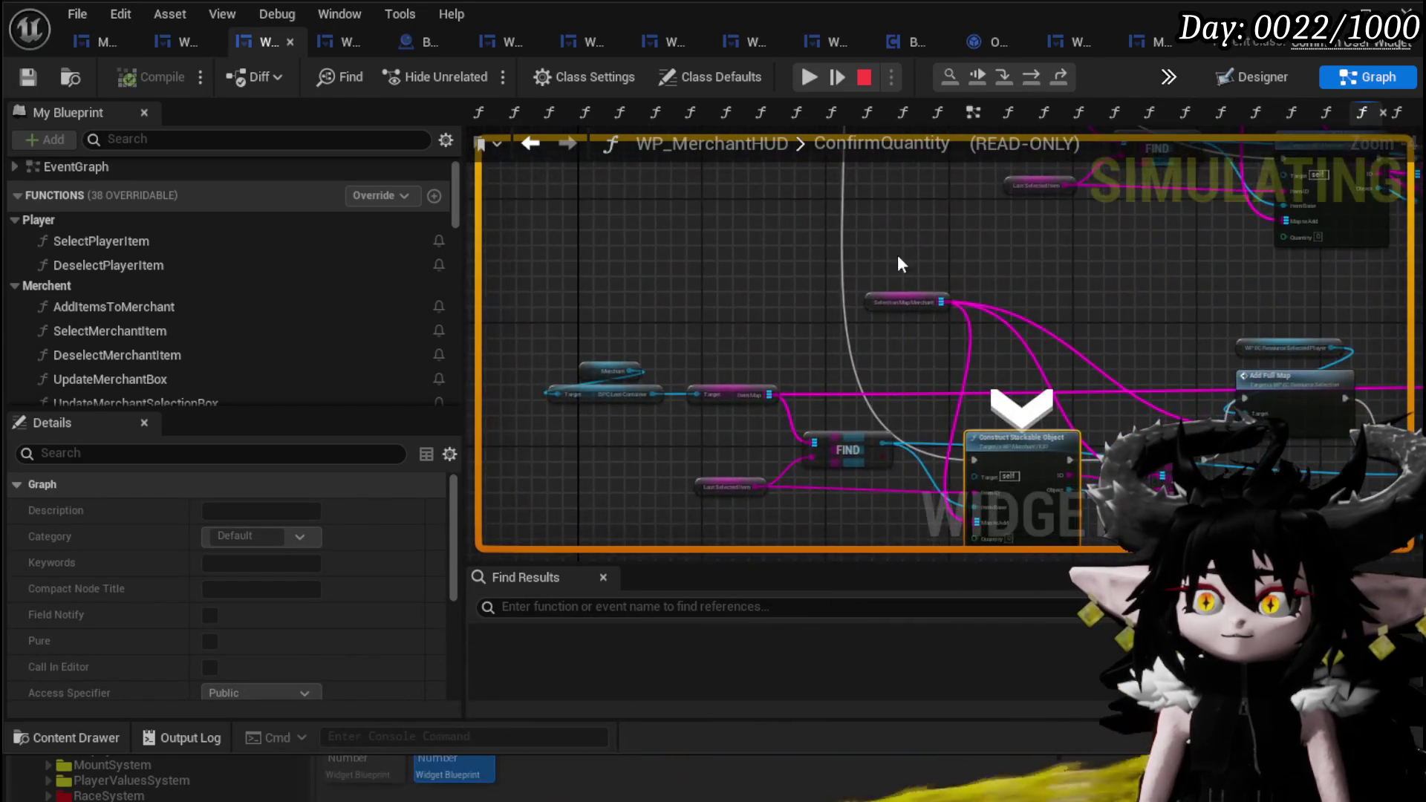
mouse_move(885, 448)
mouse_down()
mouse_move(853, 484)
mouse_move(767, 399)
mouse_up()
scroll(763, 391, up, 2)
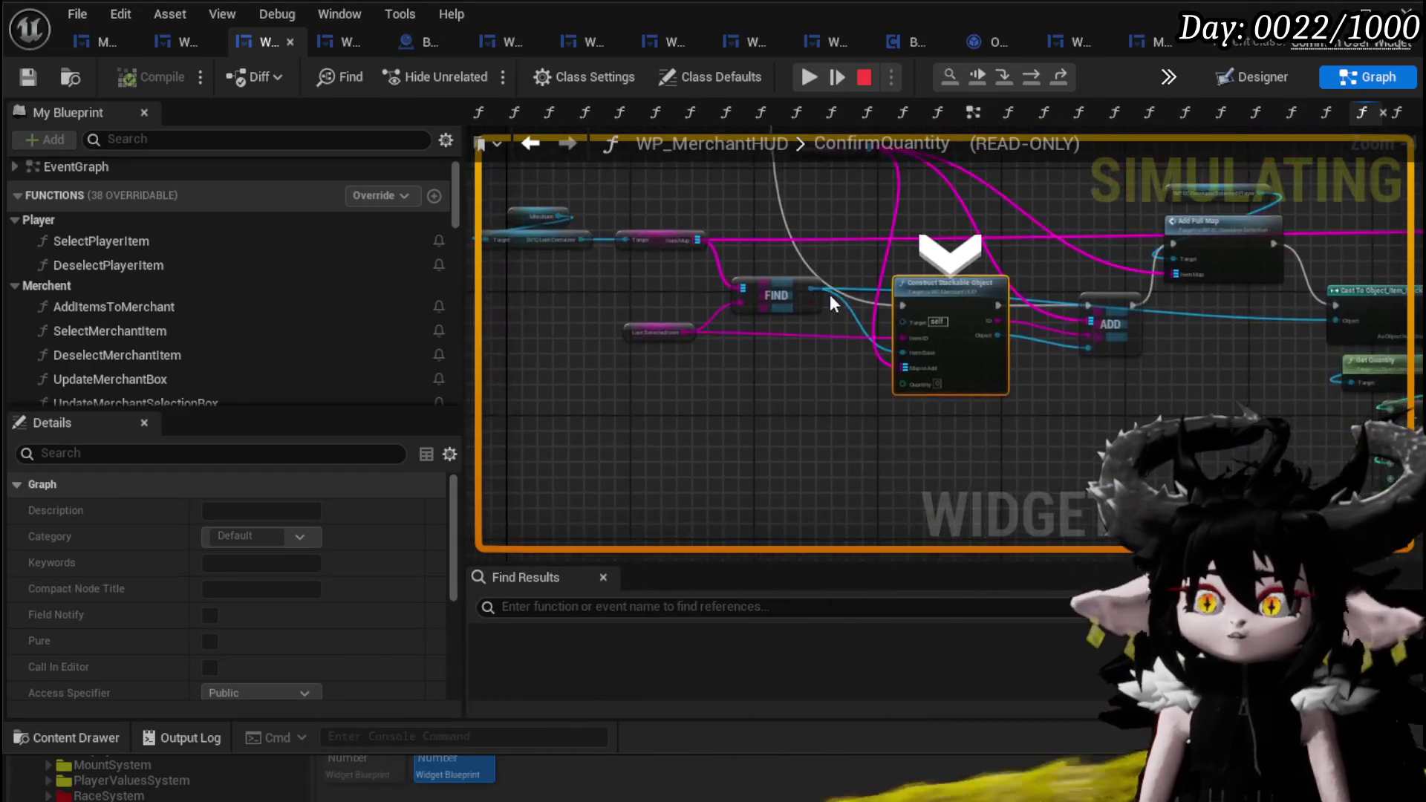
mouse_move(844, 359)
mouse_move(828, 457)
mouse_down()
mouse_move(733, 511)
mouse_move(1010, 556)
mouse_up()
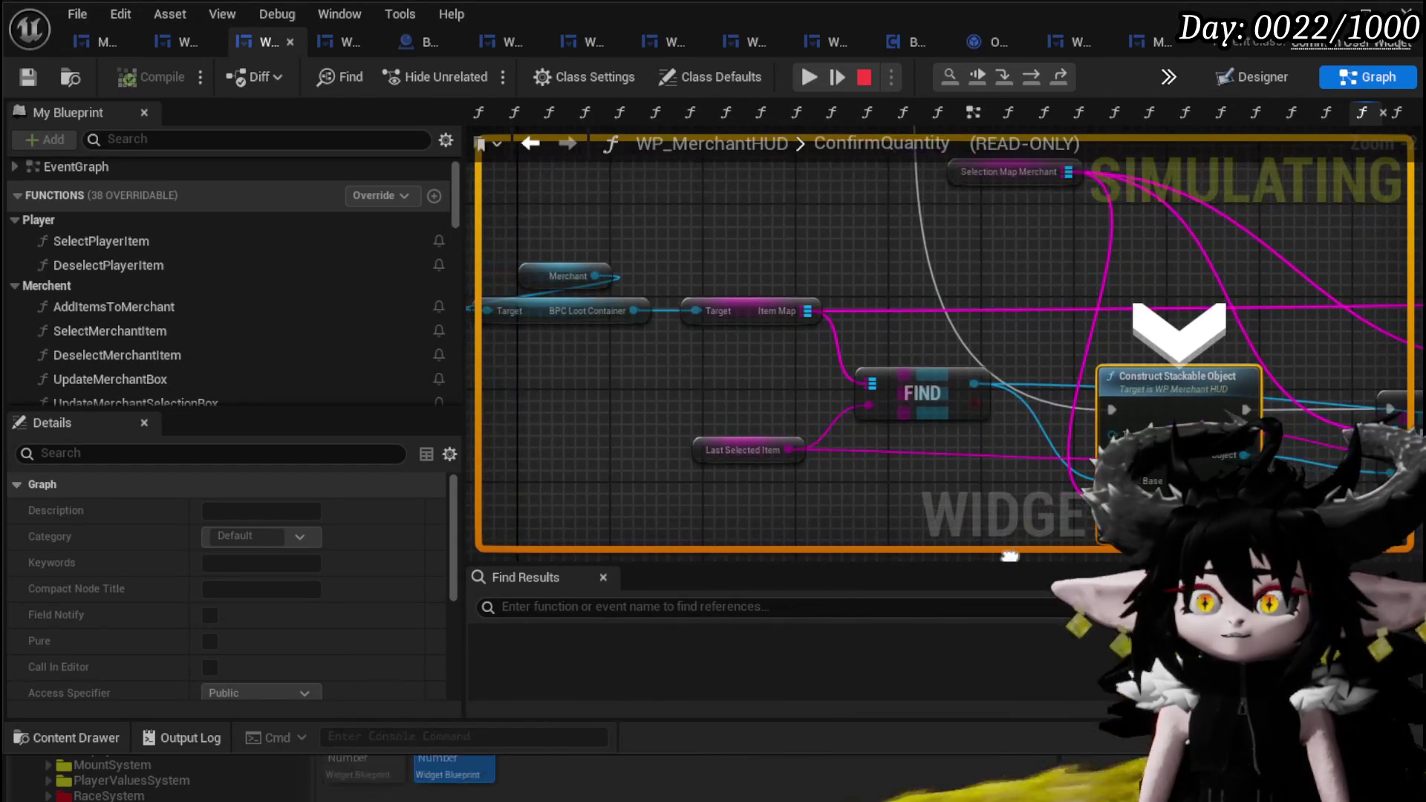
click(572, 367)
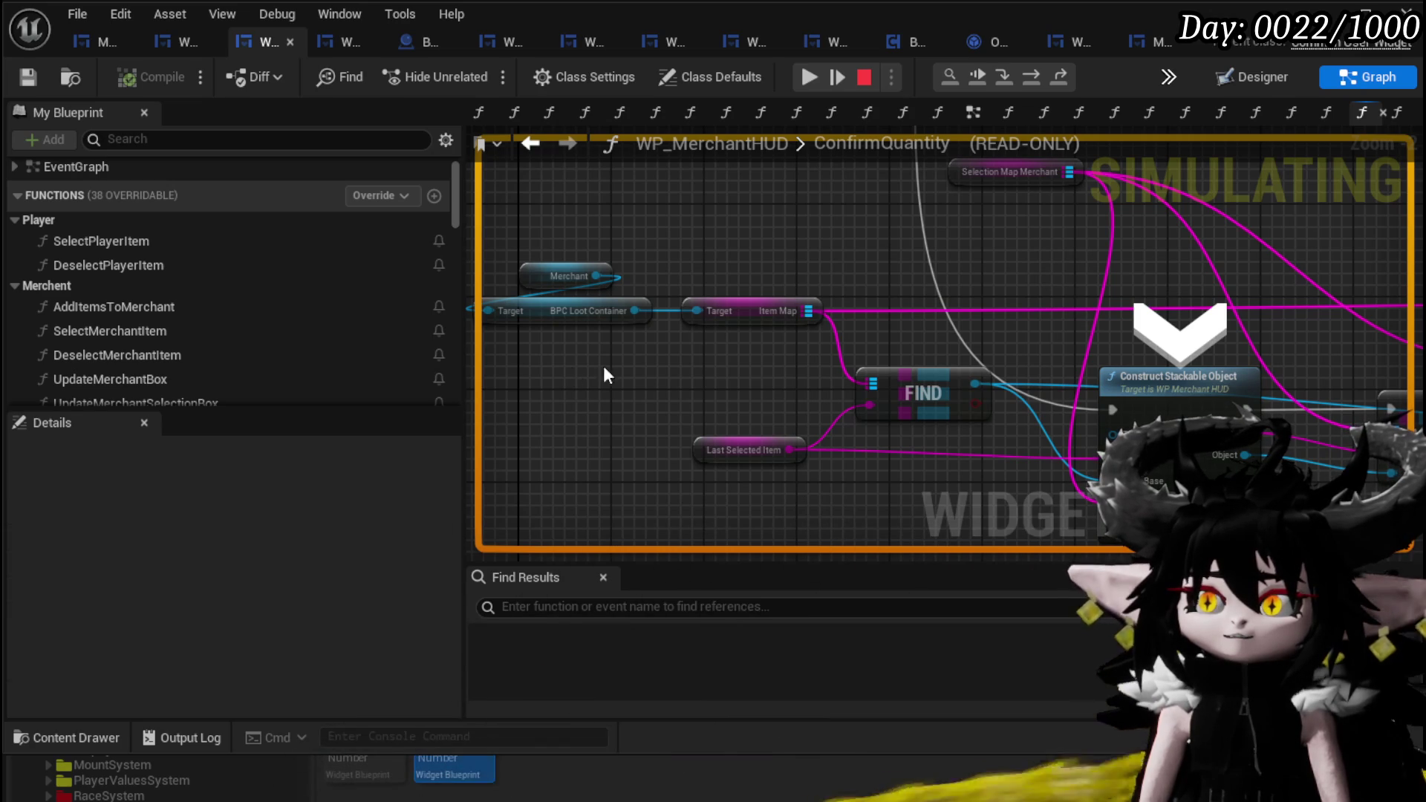
mouse_move(893, 346)
mouse_down()
mouse_move(573, 312)
mouse_move(647, 442)
mouse_move(660, 318)
mouse_move(634, 265)
mouse_move(564, 277)
mouse_move(590, 285)
mouse_up()
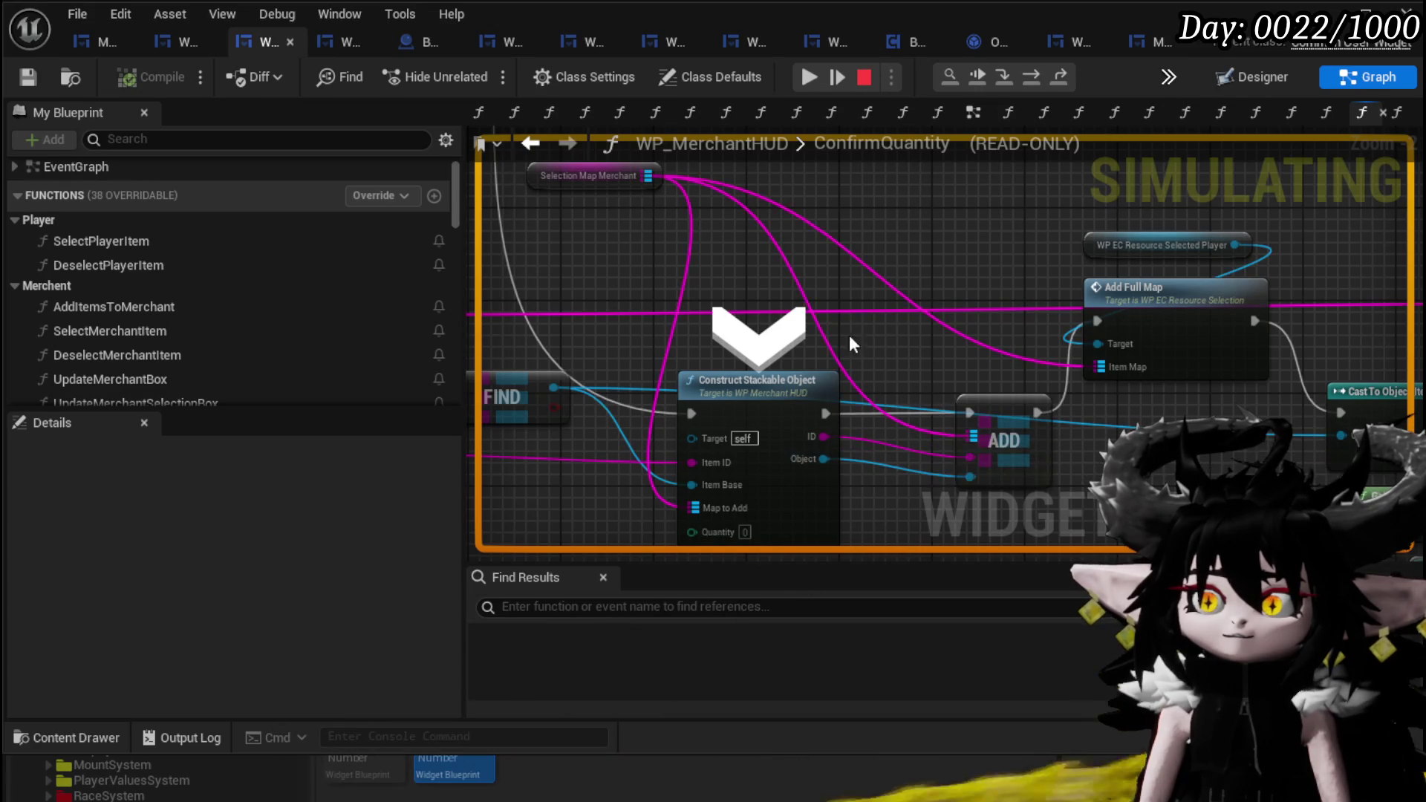
- Step to the ADD node, inspect the nodes after it, and resume the game
click(1030, 80)
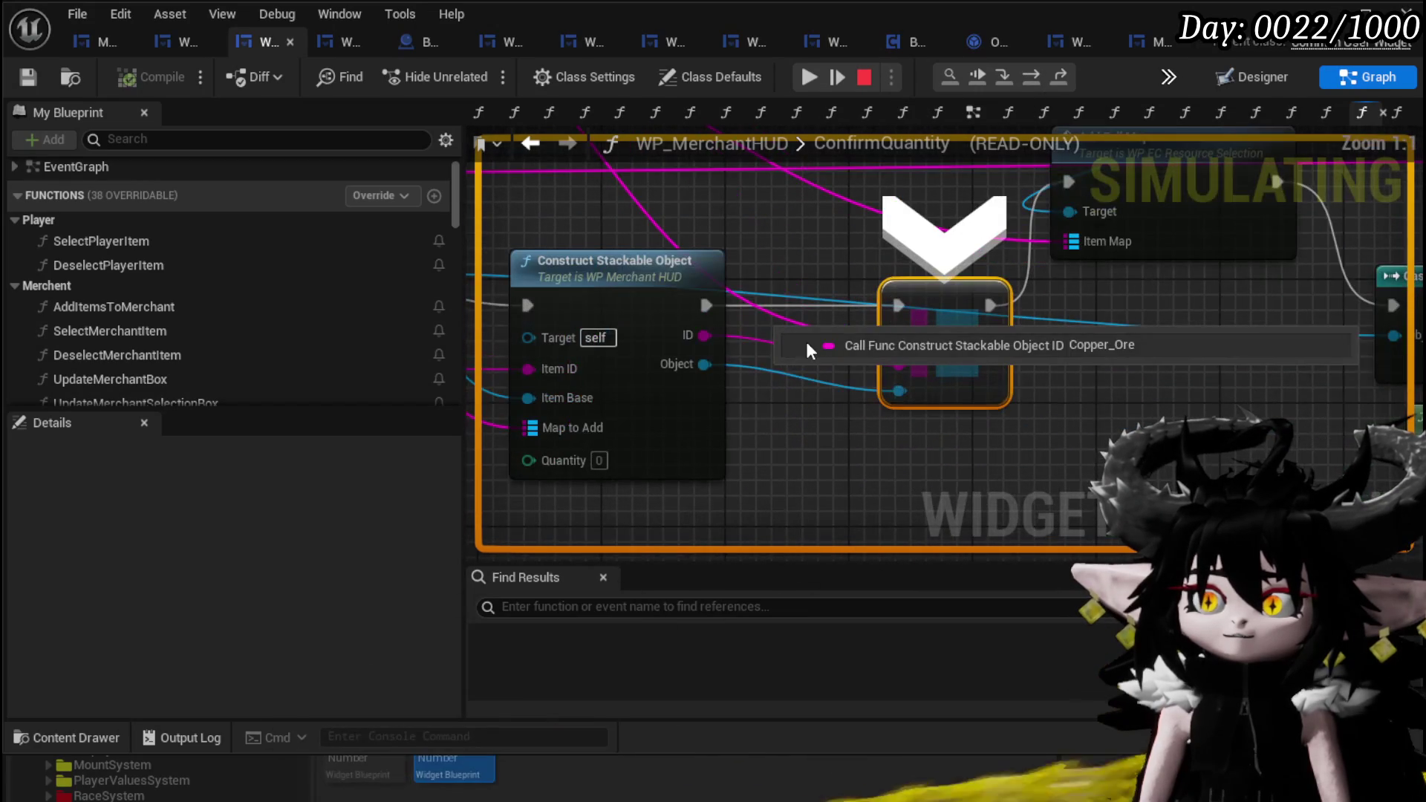
drag(1120, 405, 994, 499)
drag(1013, 440, 918, 487)
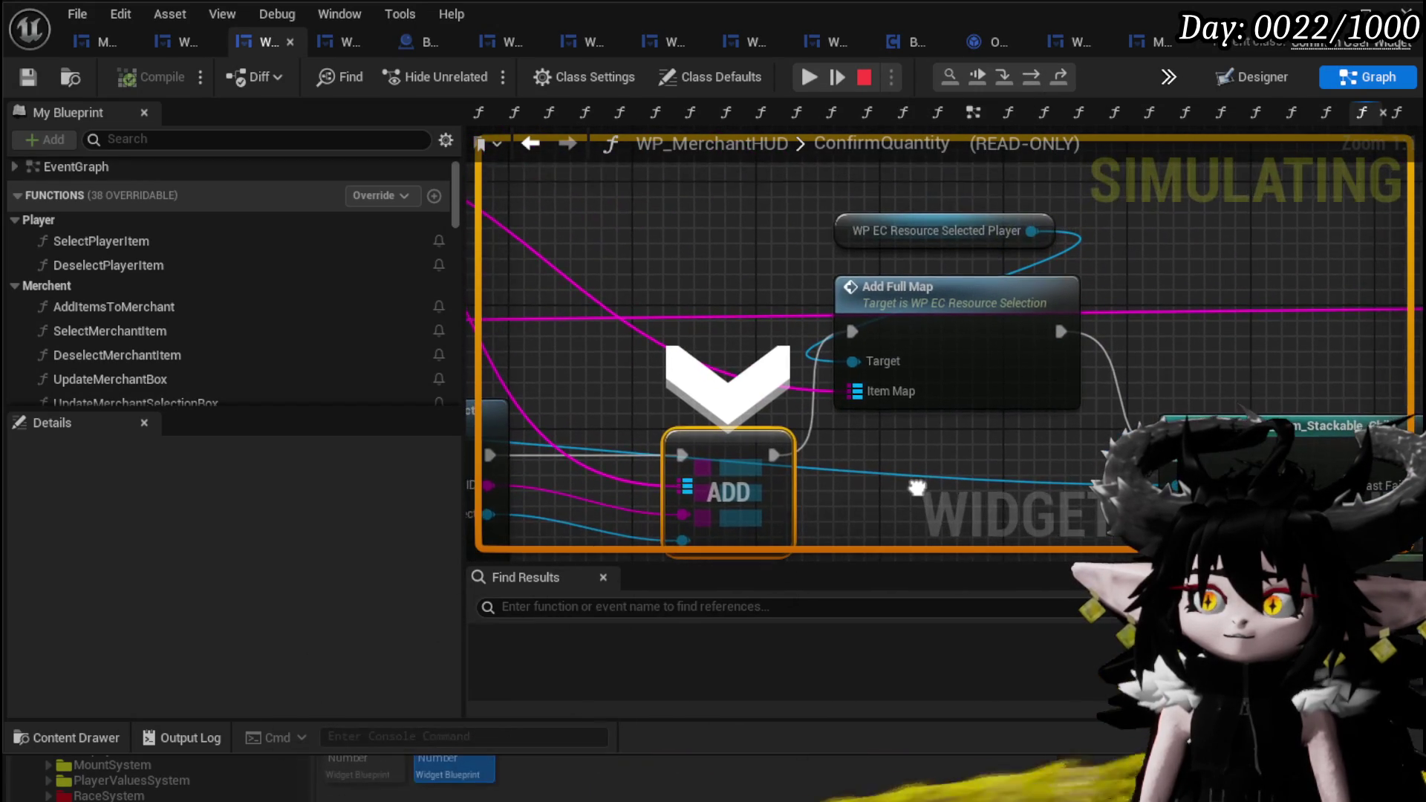
mouse_move(885, 188)
mouse_down()
mouse_move(624, 210)
mouse_move(911, 318)
mouse_move(1080, 336)
mouse_up()
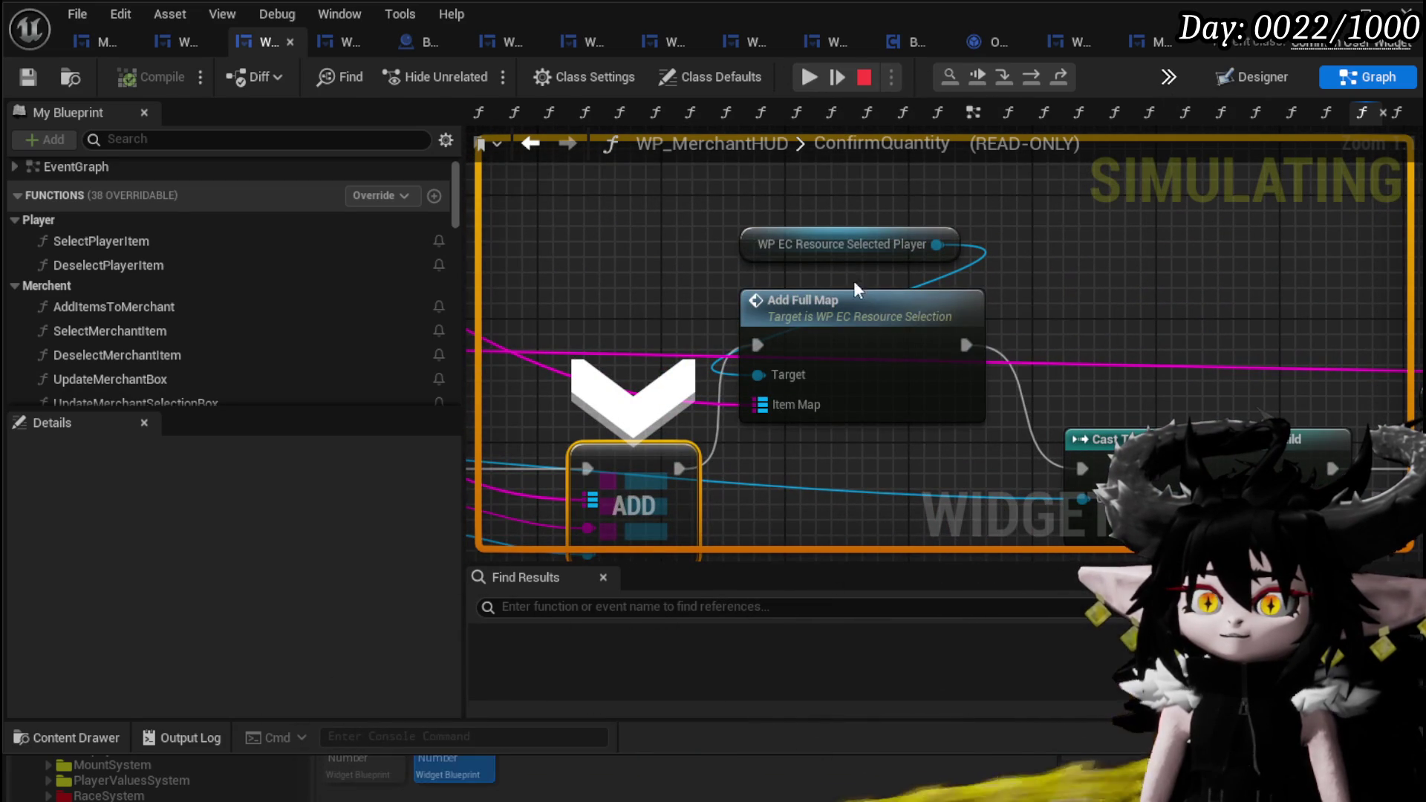
click(832, 70)
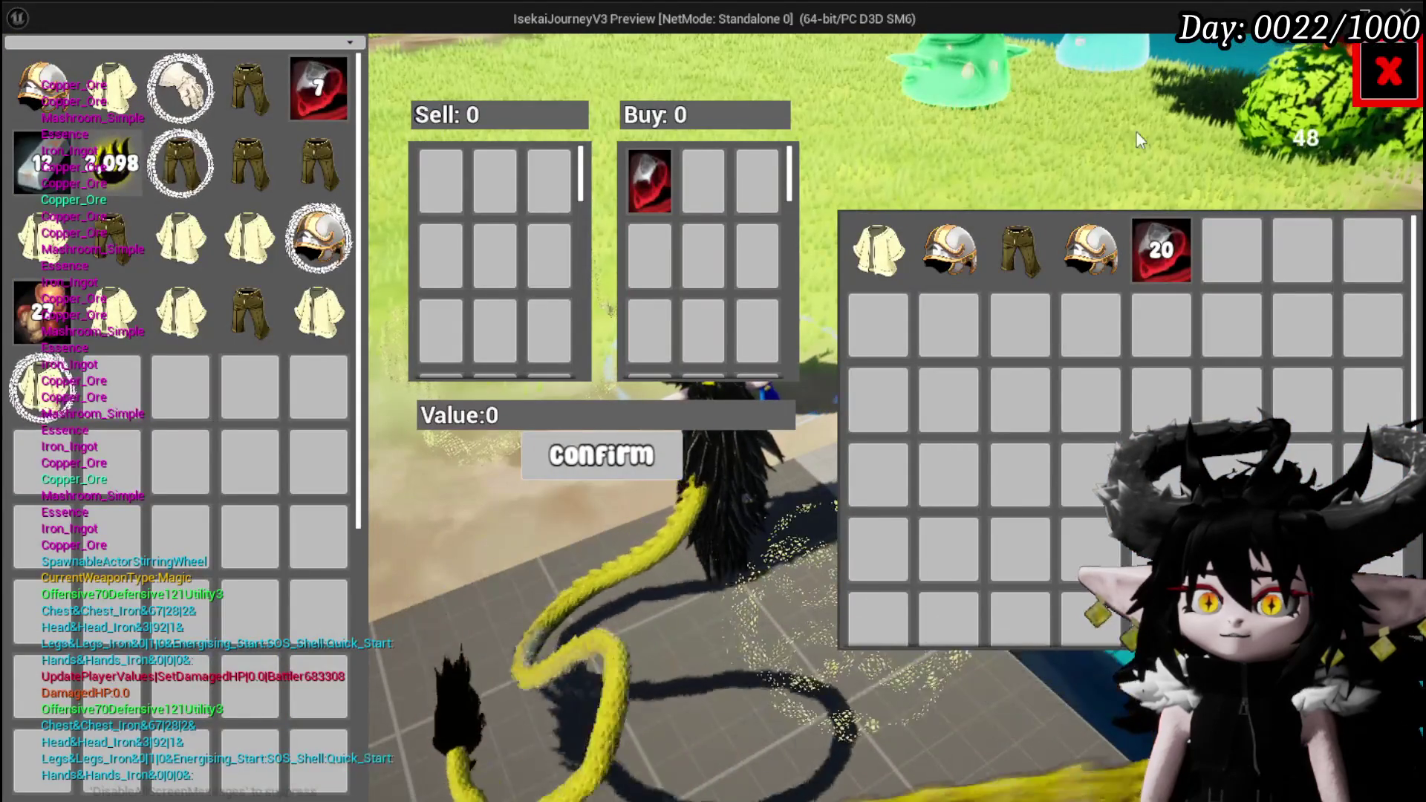
- Close the trade window and wire ADD's execution output into the Cast node
click(1361, 68)
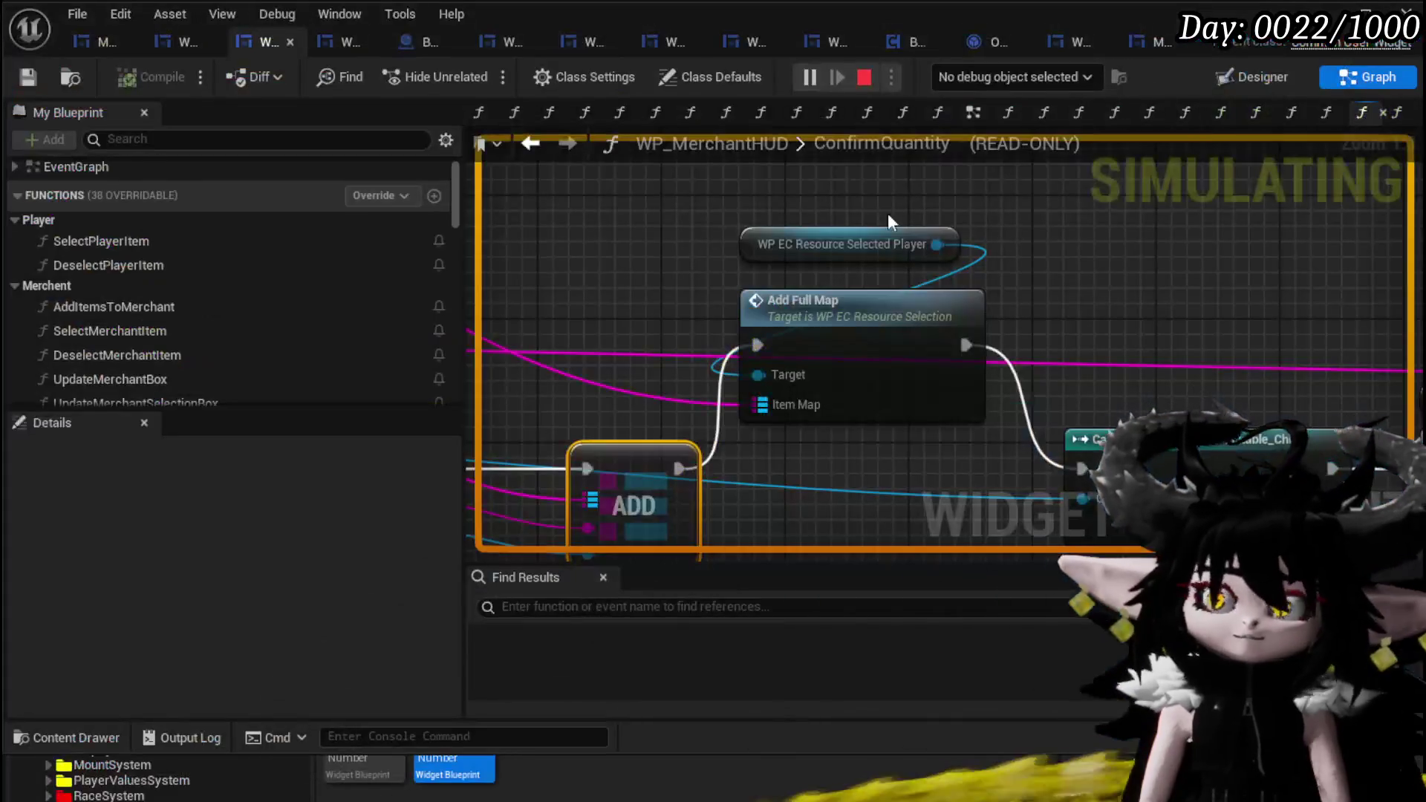
scroll(714, 401, down, 2)
drag(654, 357, 789, 369)
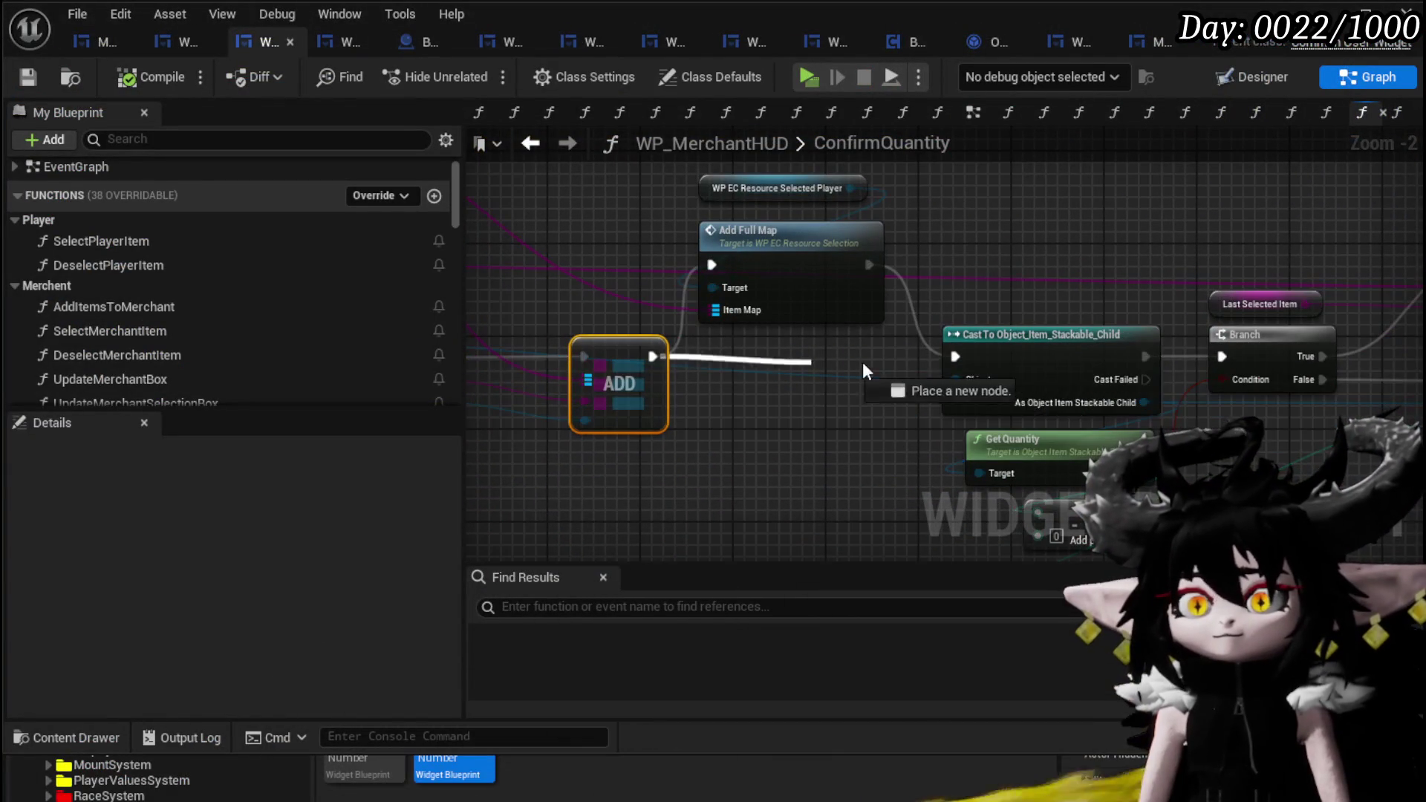
drag(958, 361, 958, 362)
mouse_move(958, 362)
mouse_down()
mouse_move(557, 271)
mouse_move(547, 203)
mouse_move(786, 352)
mouse_up()
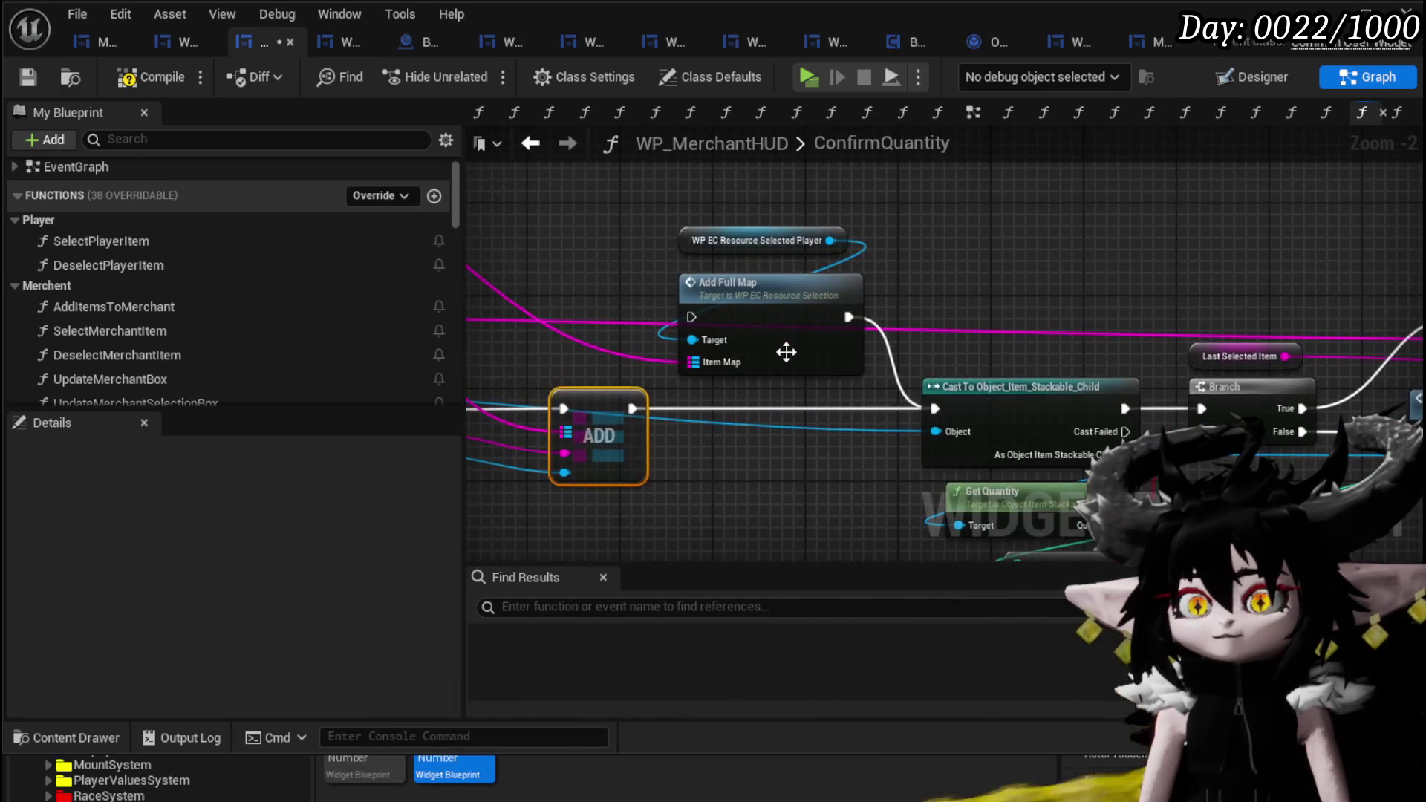
- In UpdateBoxes, chain the second Add Full Map node into the third, then return to ConfirmQuantity
drag(770, 298, 773, 297)
mouse_move(1135, 254)
mouse_down()
mouse_move(929, 223)
mouse_move(1184, 377)
mouse_up()
click(1099, 434)
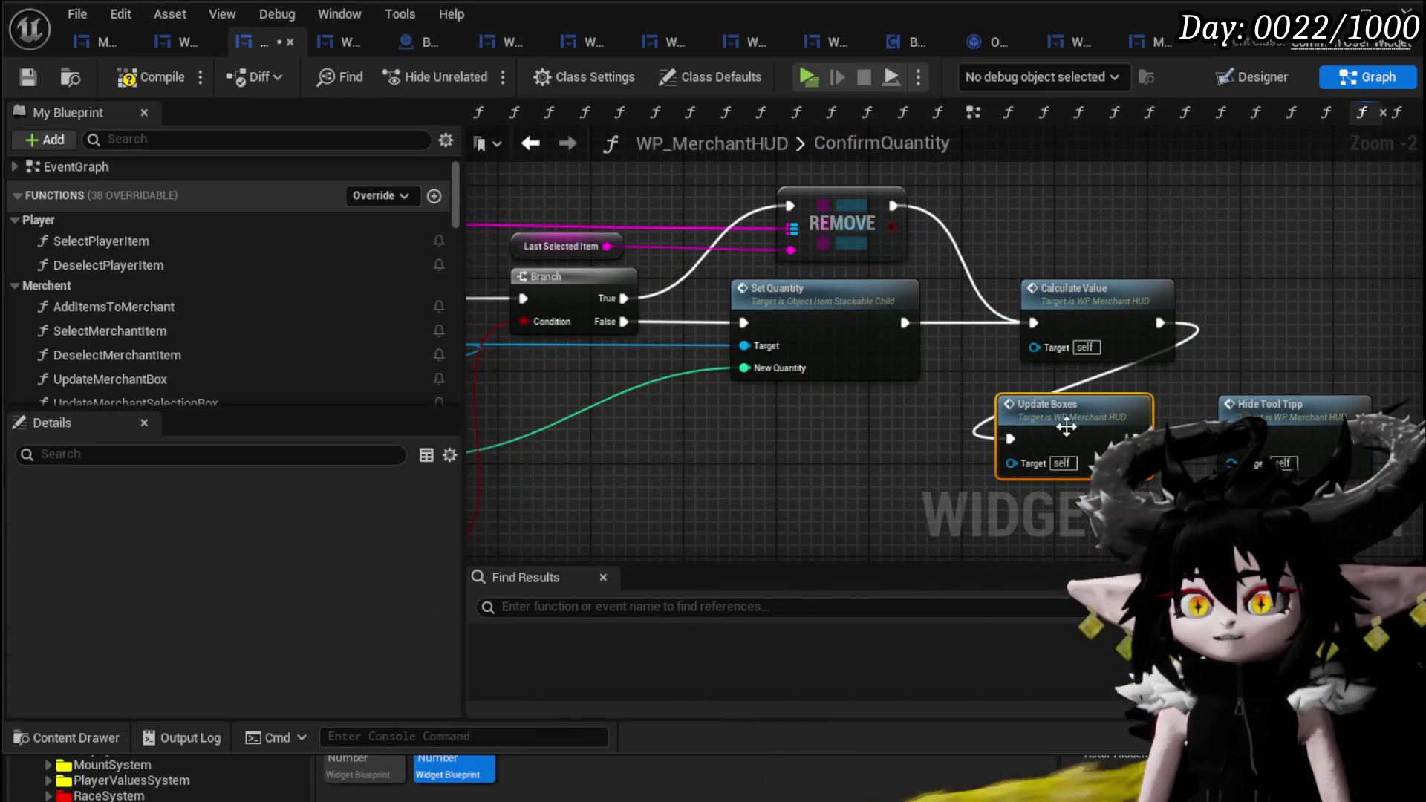
double_click(1064, 424)
drag(1069, 426, 1088, 427)
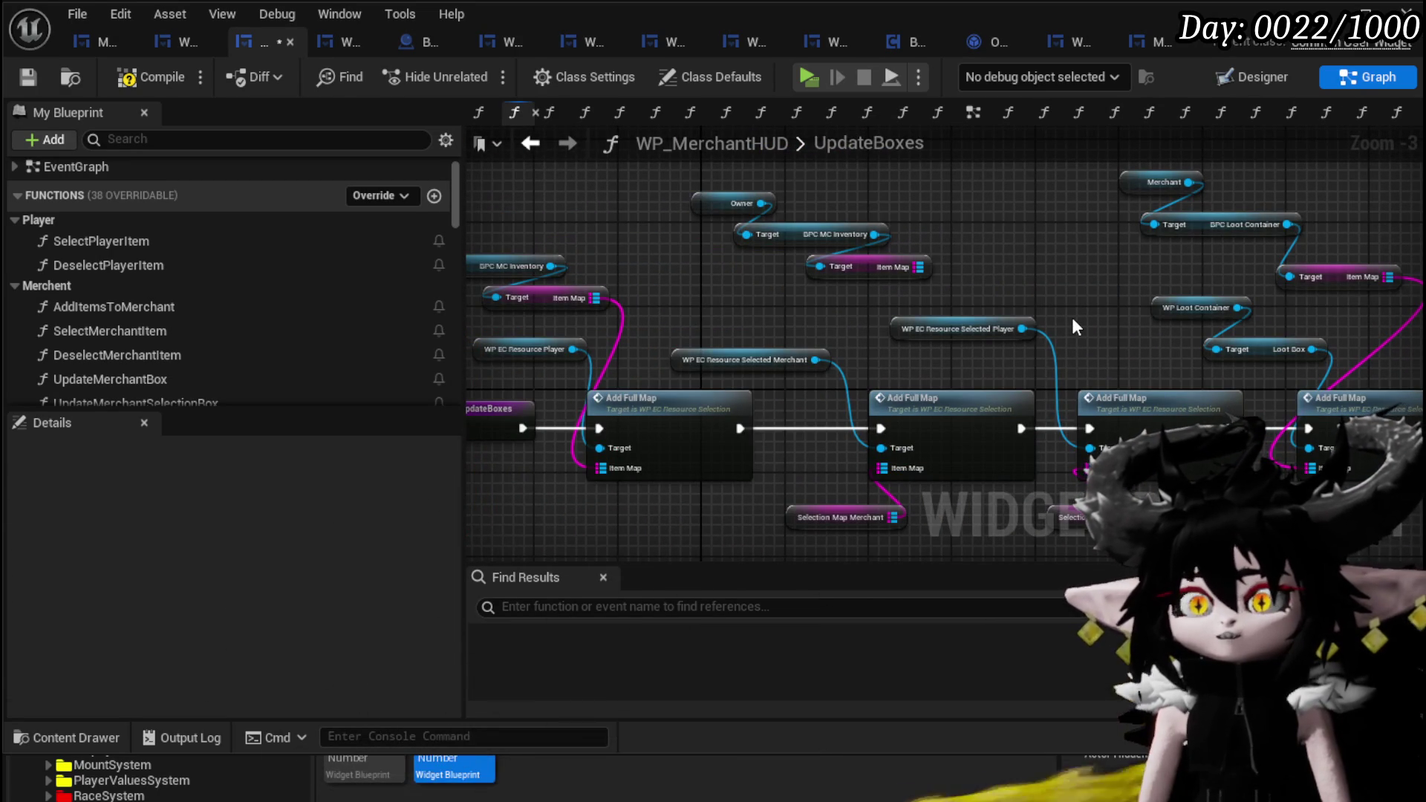
click(530, 145)
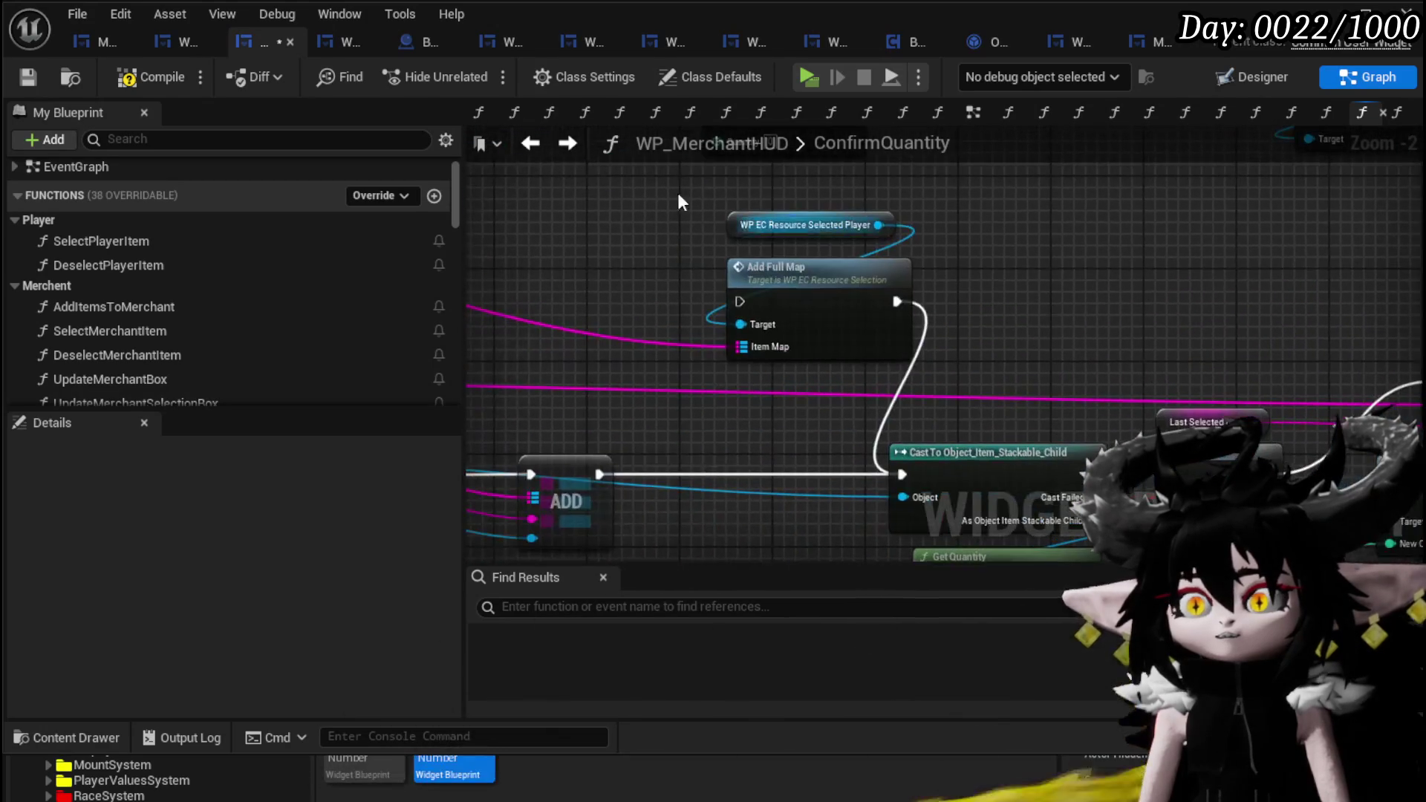
- Compile and save WP_MerchantHUD, then look over the whole ConfirmQuantity graph
click(33, 74)
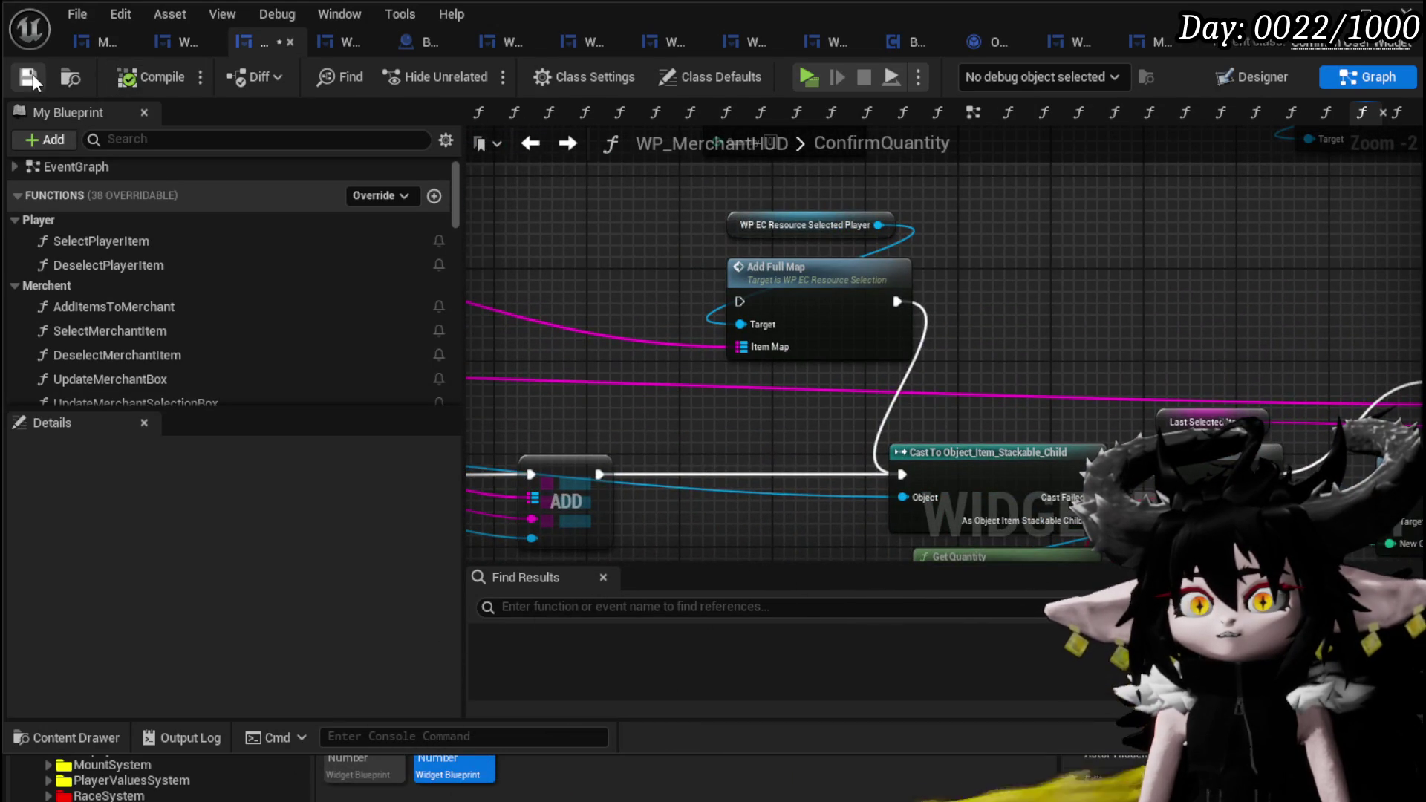
scroll(630, 228, down, 2)
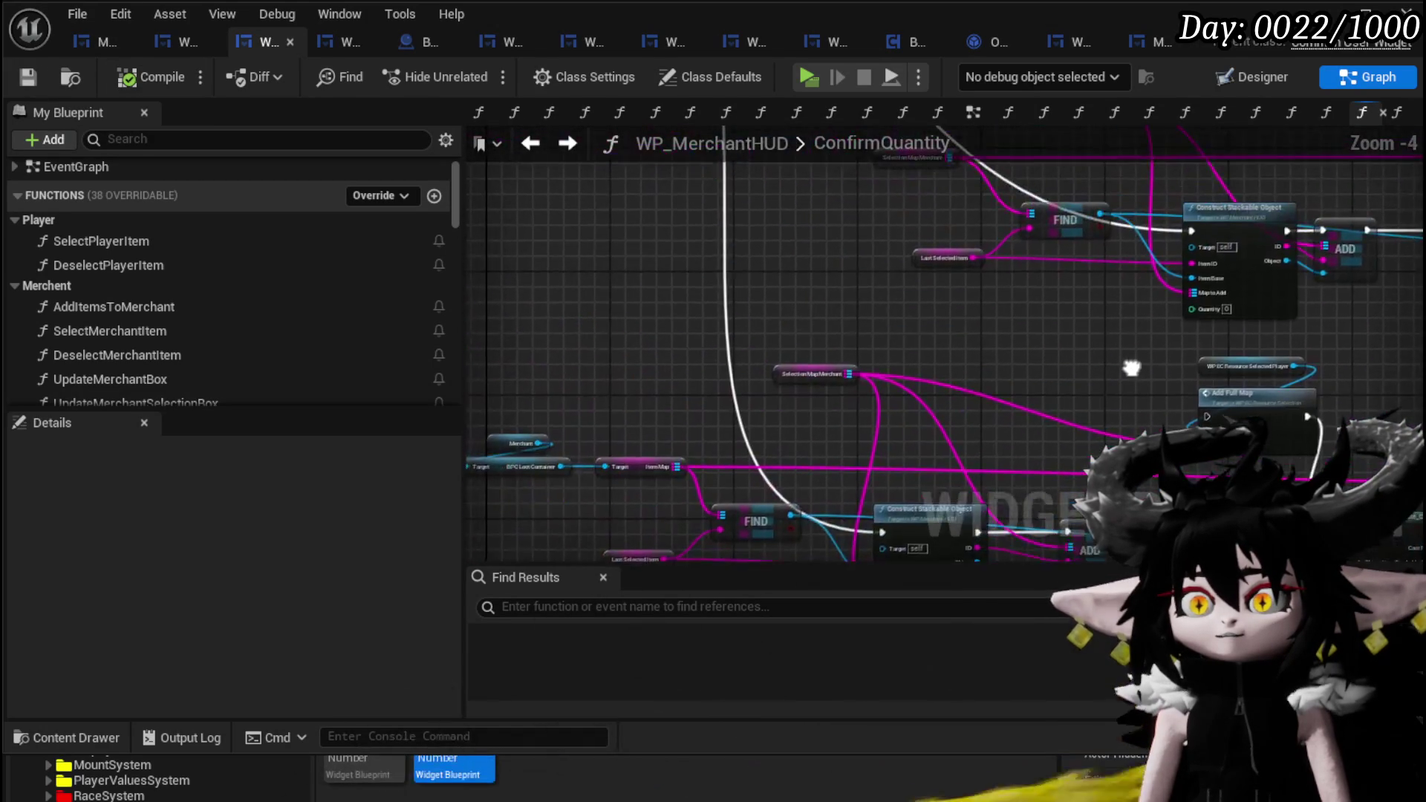
scroll(1000, 354, up, 2)
mouse_move(1000, 354)
mouse_down()
mouse_move(805, 239)
mouse_move(1411, 286)
mouse_move(932, 245)
mouse_move(1146, 282)
mouse_up()
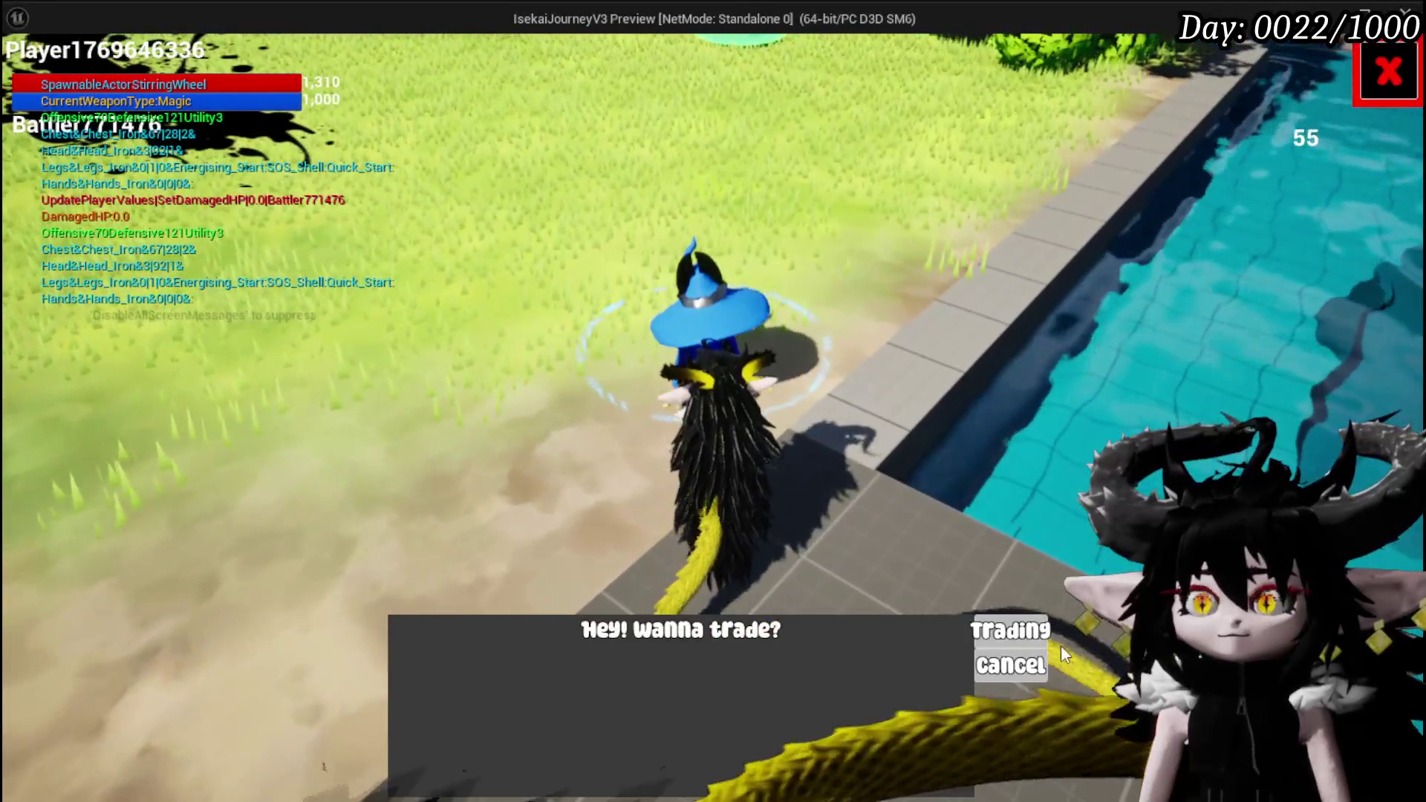
- Sell 20 Copper Ore to the merchant, resuming past the ConfirmQuantity breakpoint
click(1047, 636)
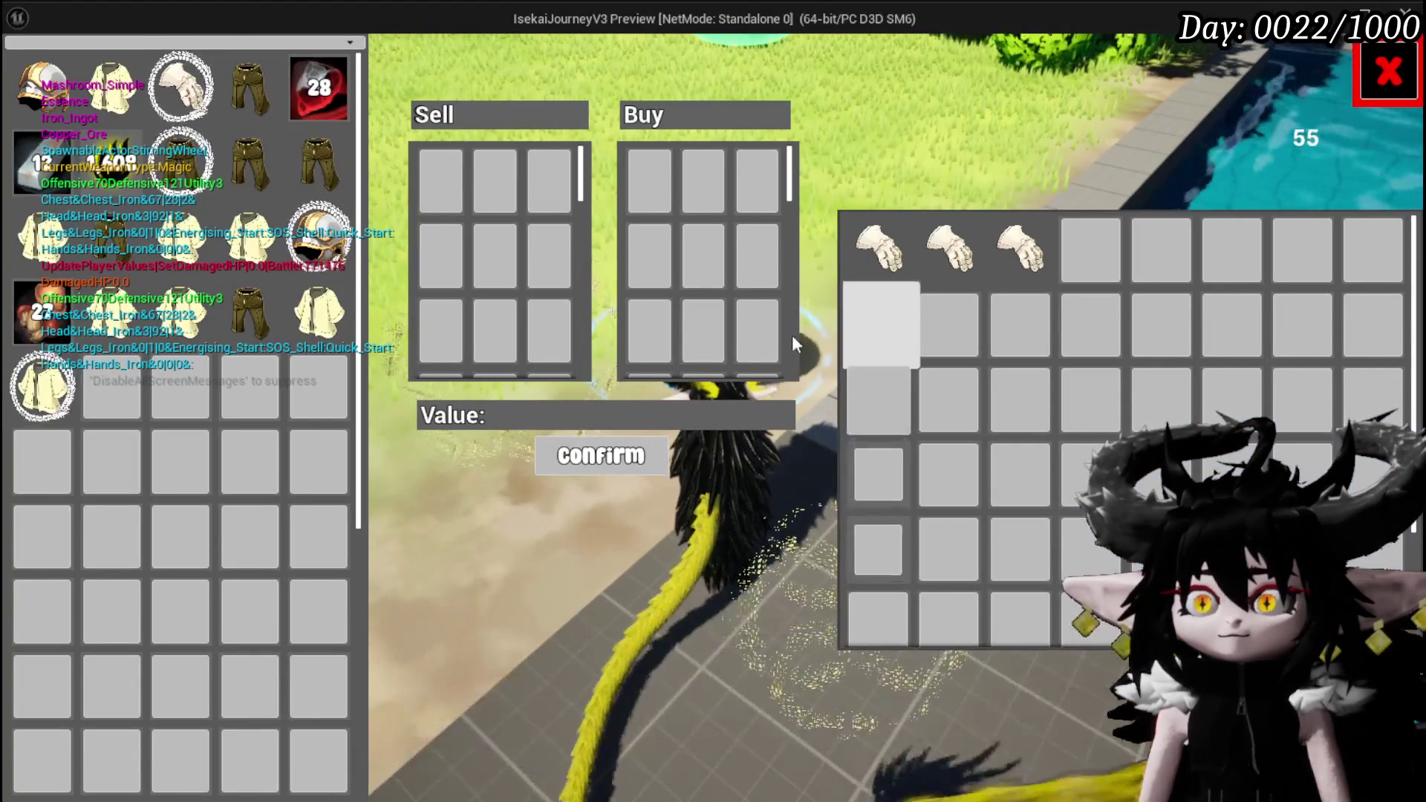
drag(319, 87, 440, 181)
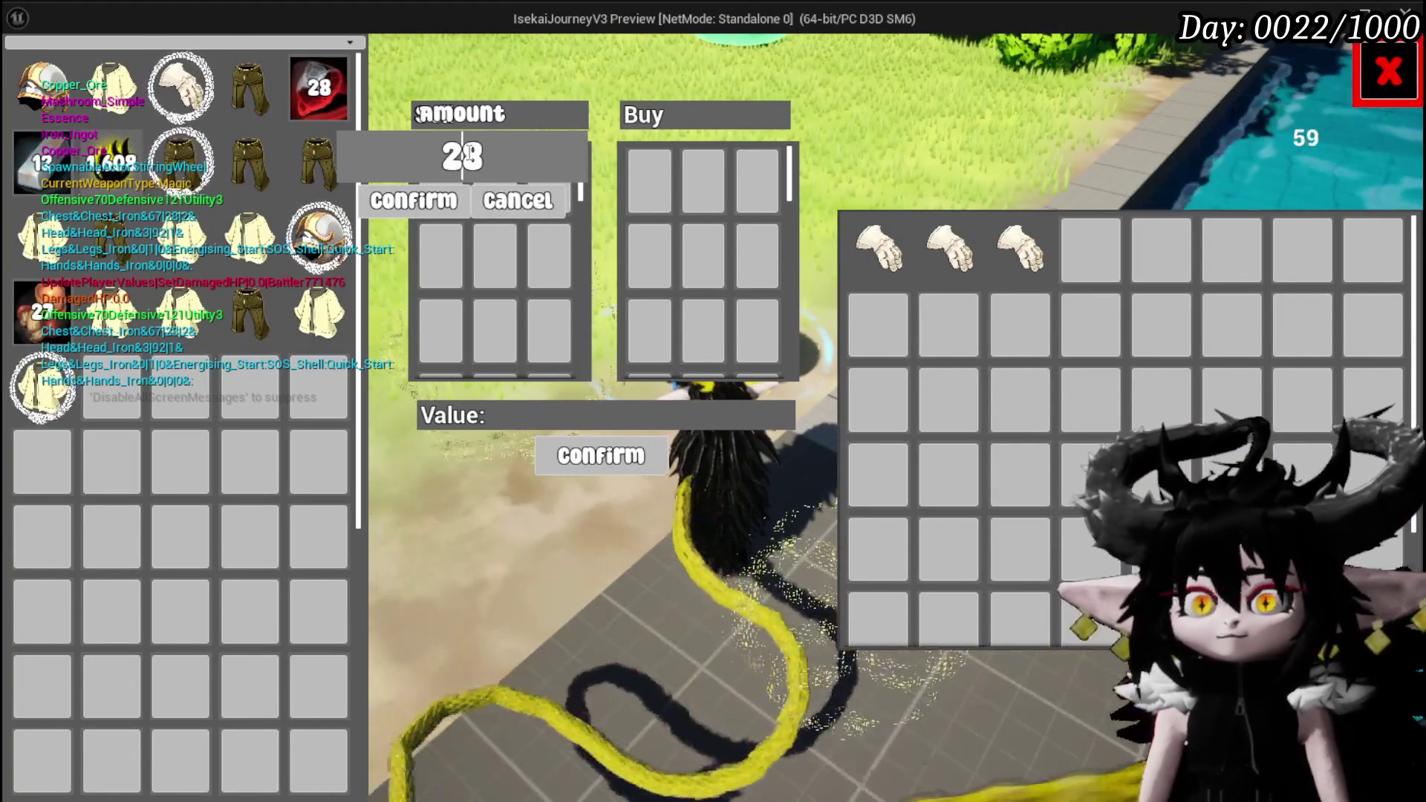
text(2)
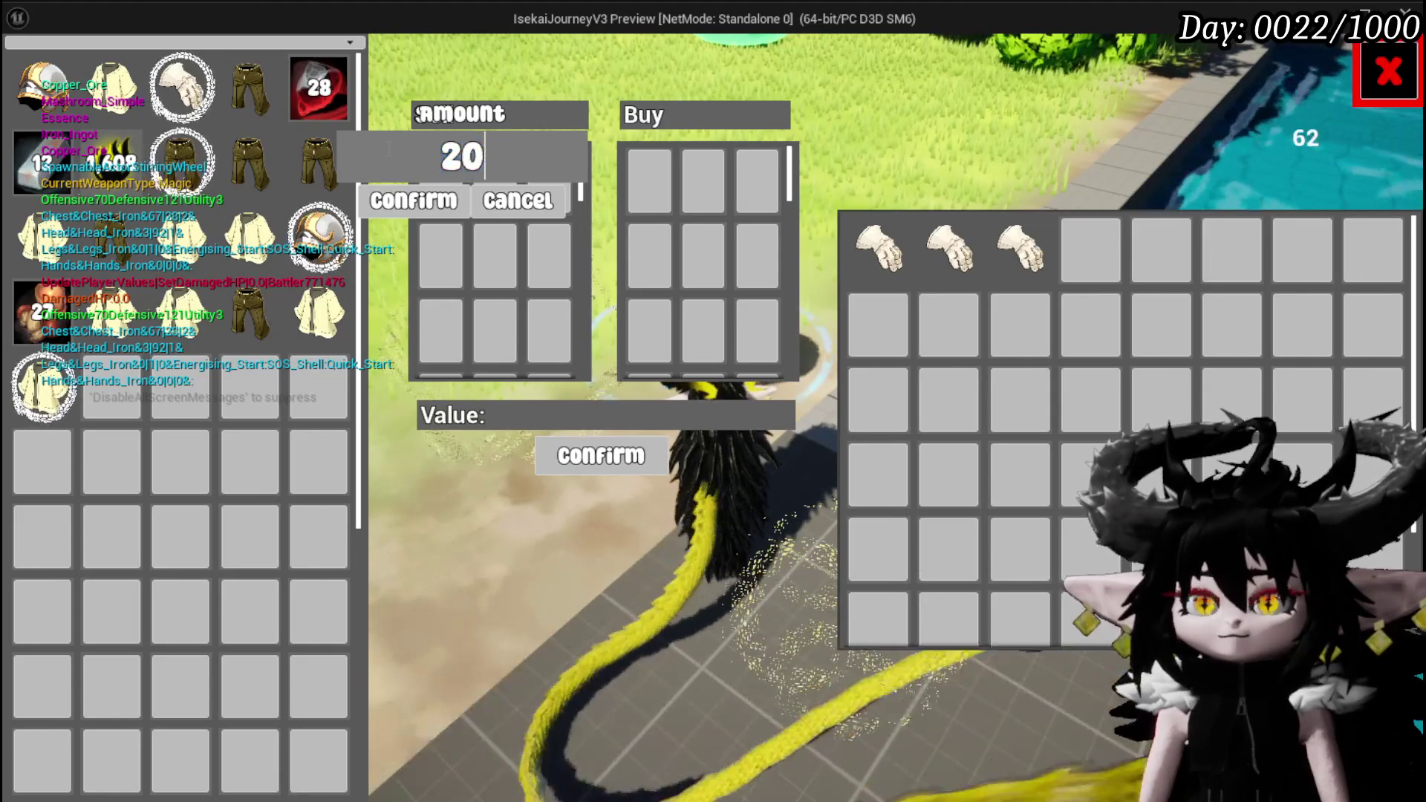
click(421, 202)
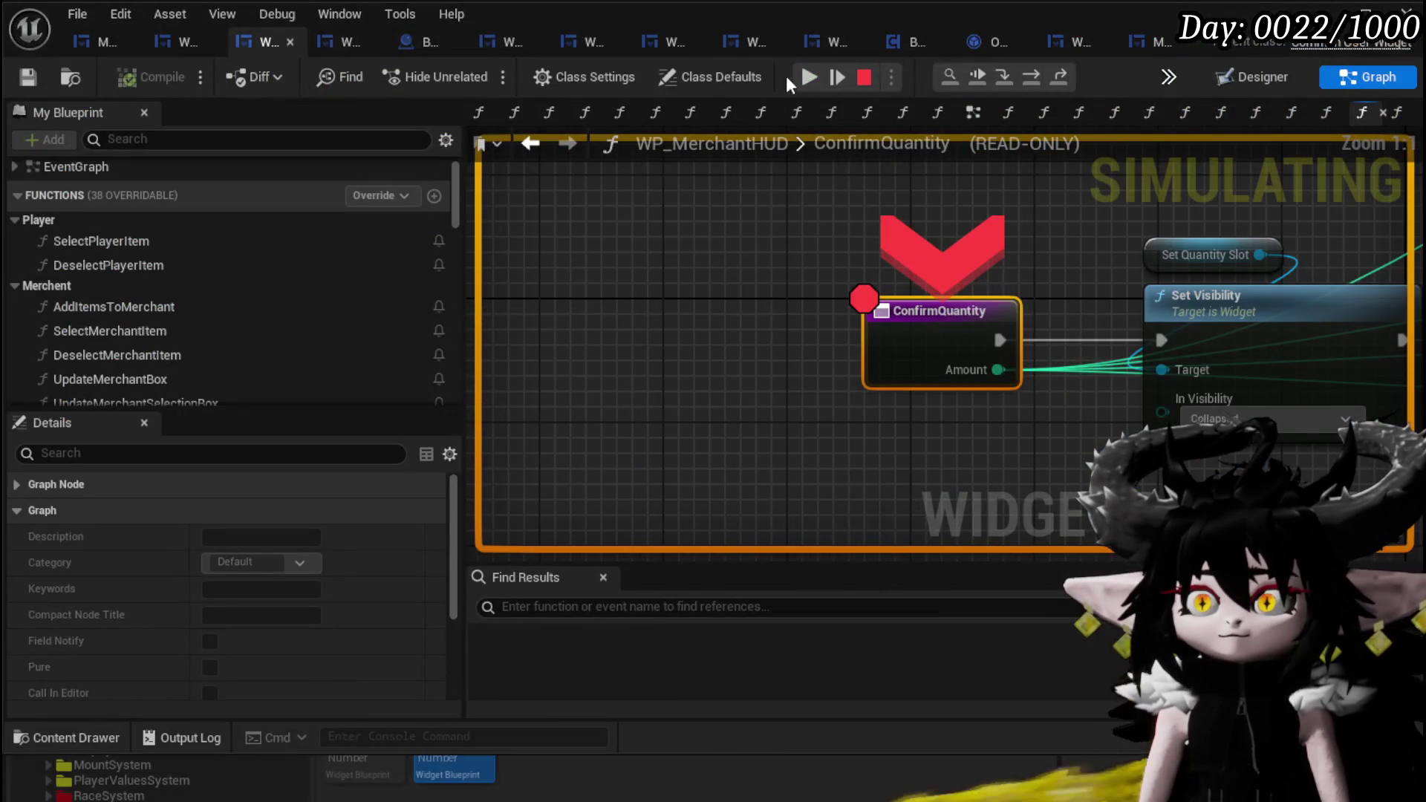
click(802, 78)
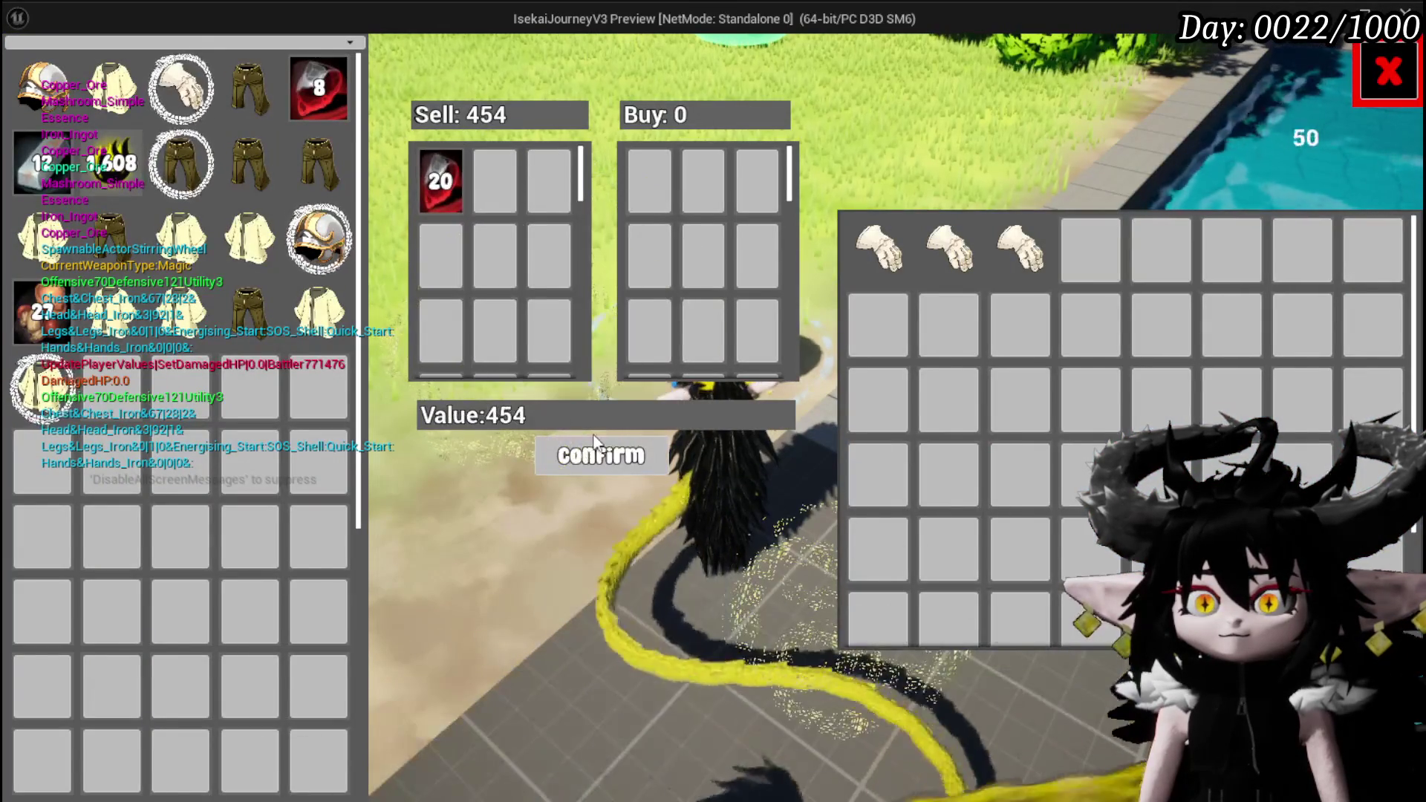
click(585, 445)
- Pick the sold ore from the merchant's stock and confirm buying back 10
click(1098, 246)
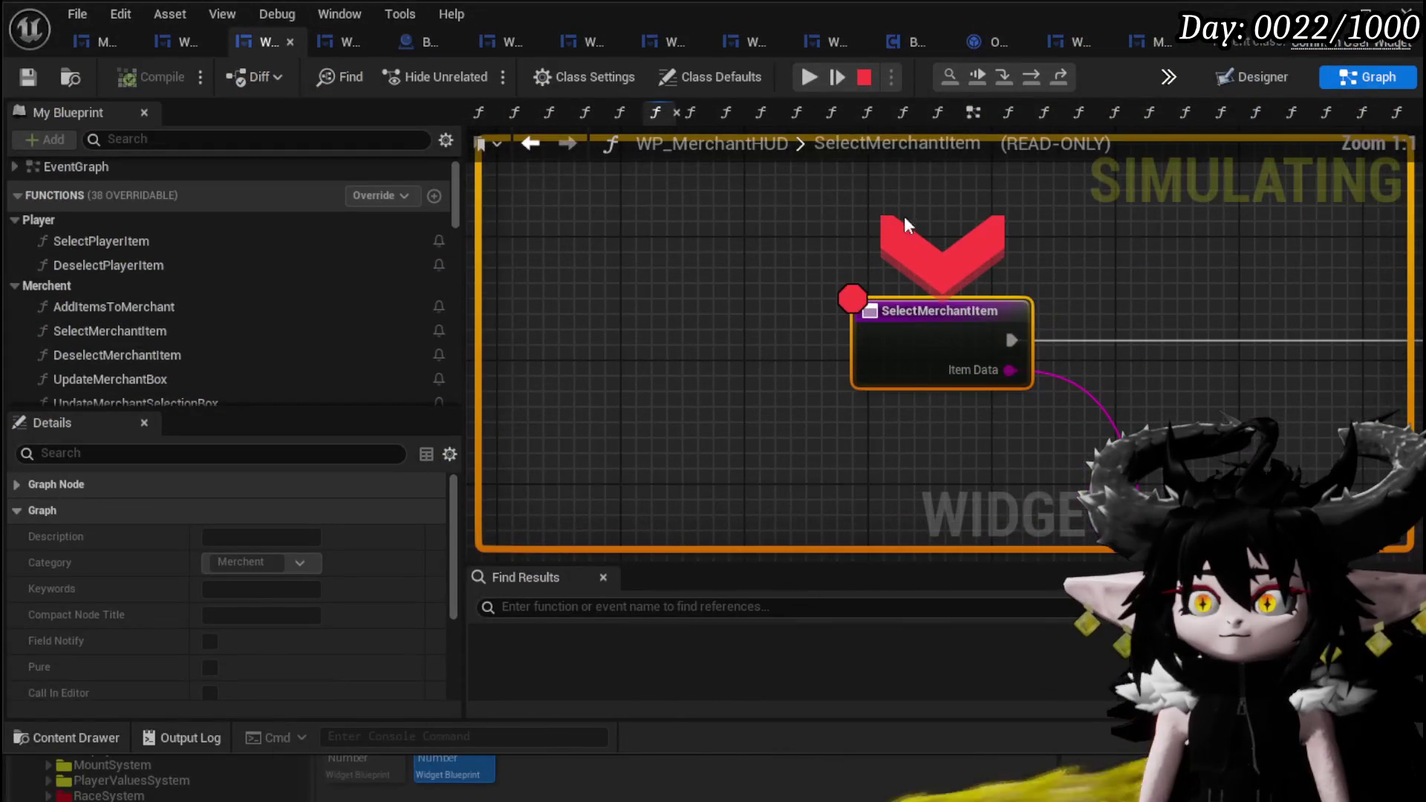
click(809, 76)
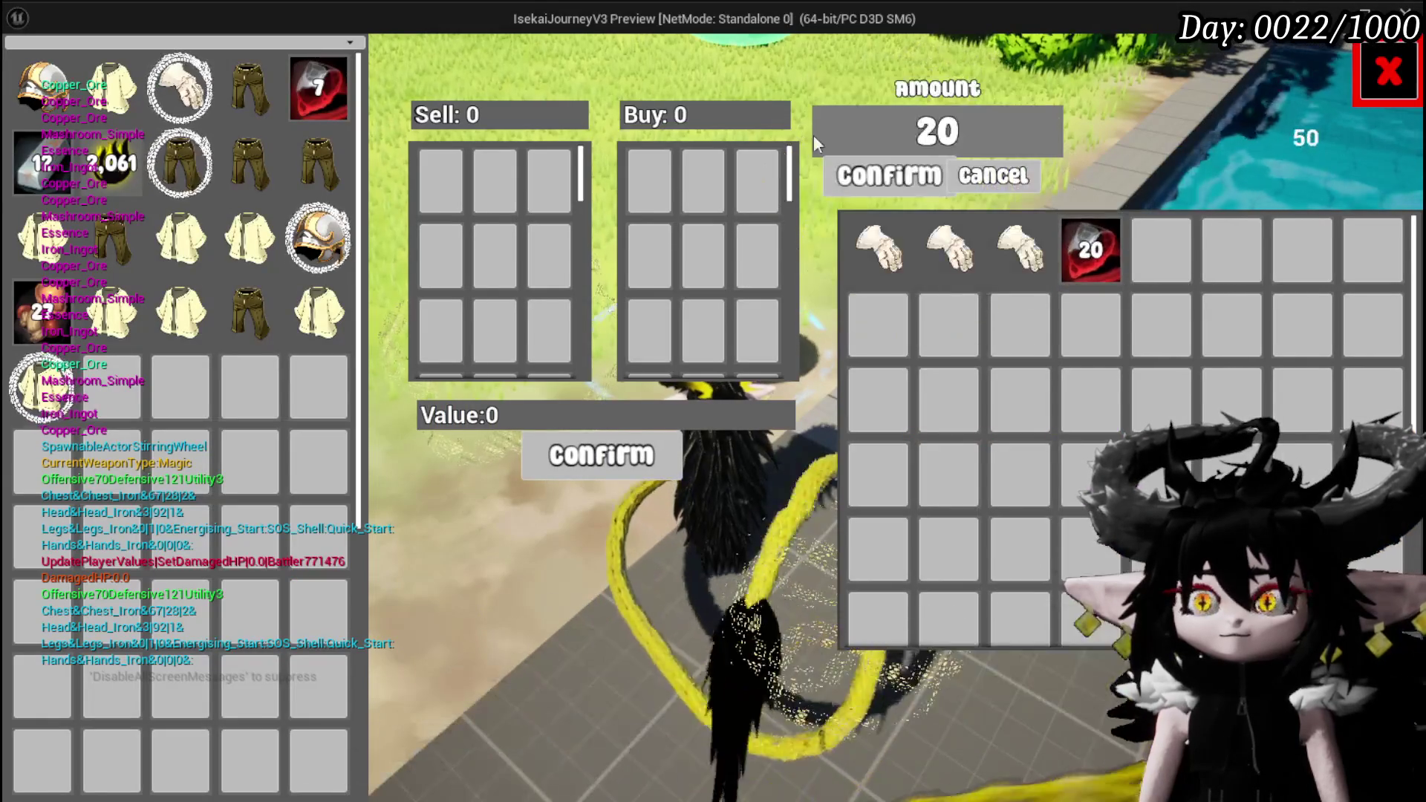
double_click(943, 130)
text(10)
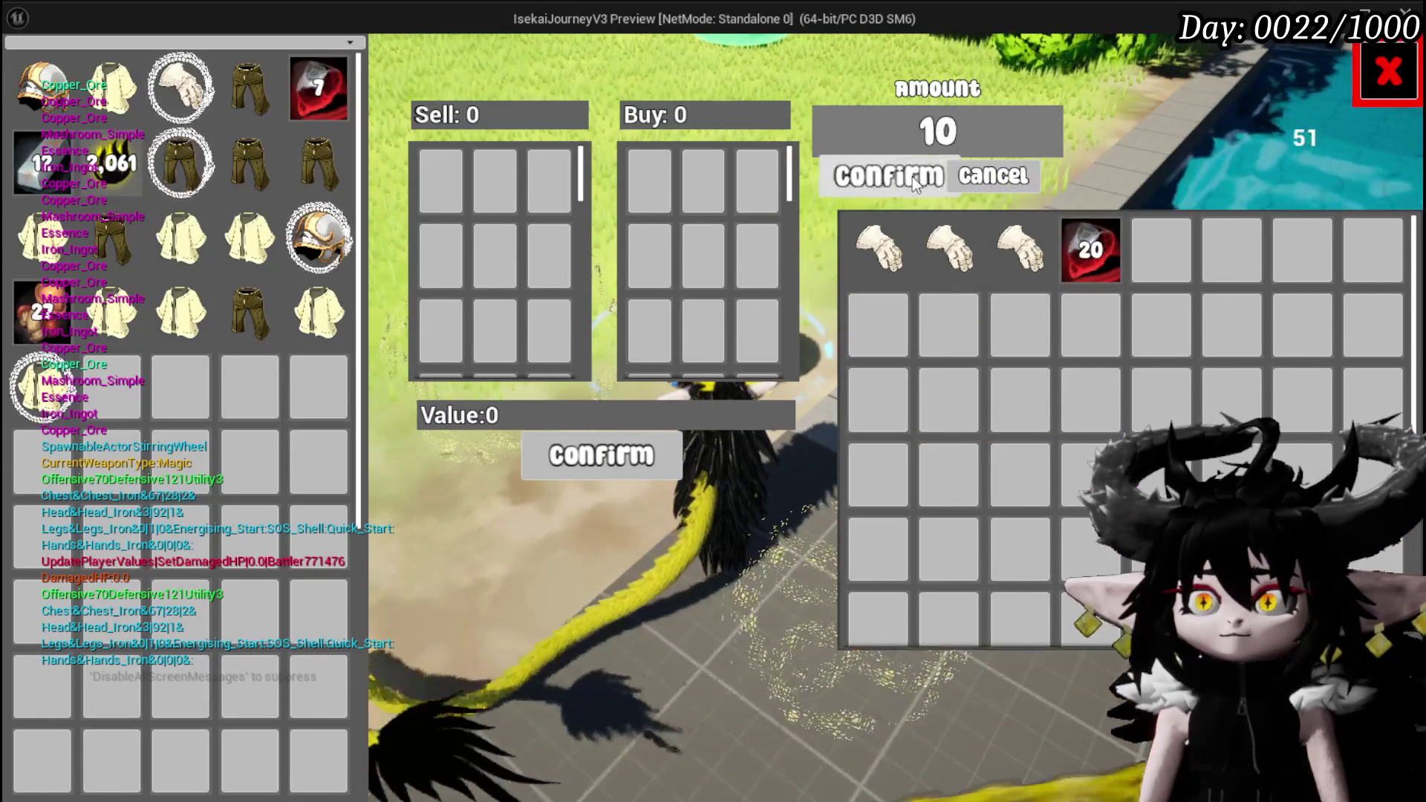
click(913, 177)
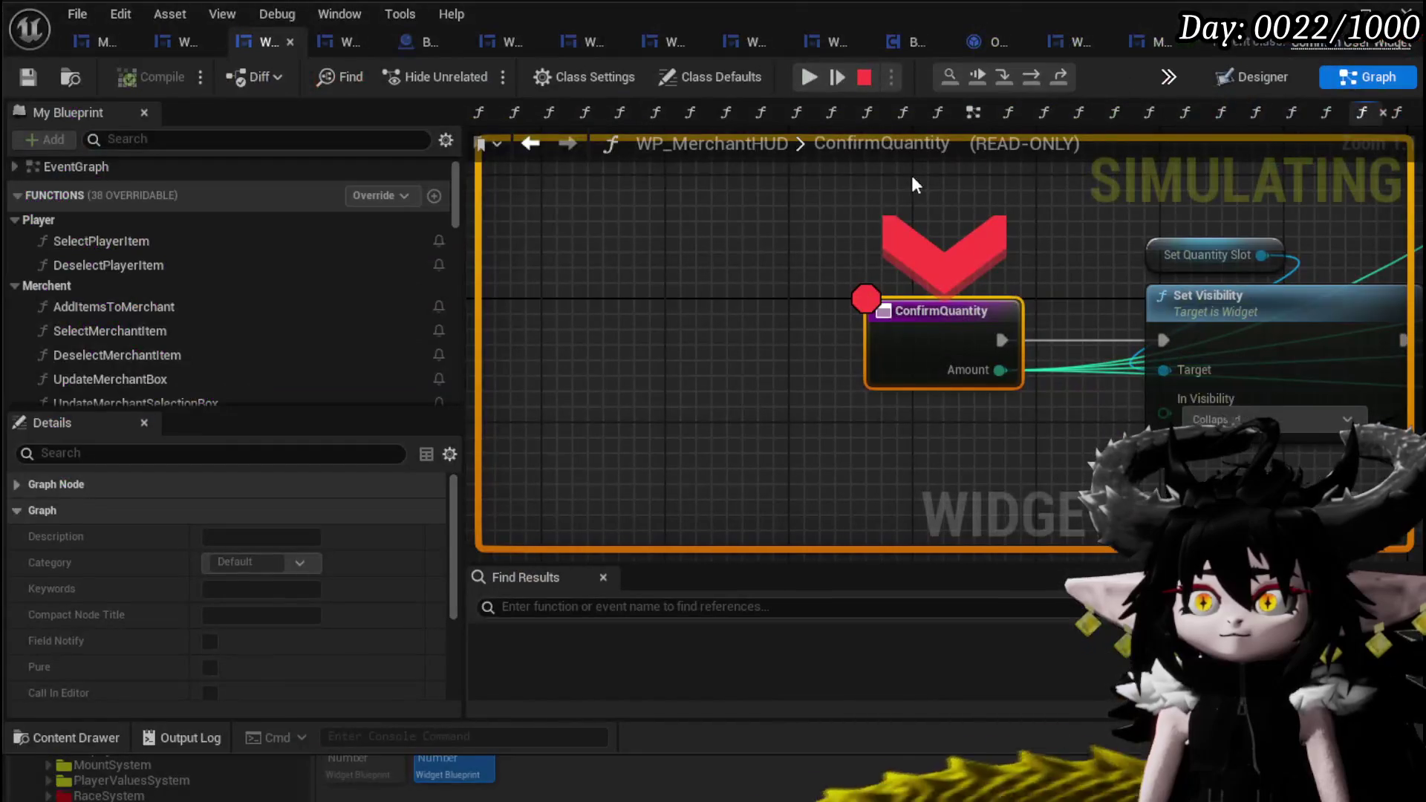
- Step ConfirmQuantity past the stackable object construction to the quantity update
click(1040, 78)
click(1040, 77)
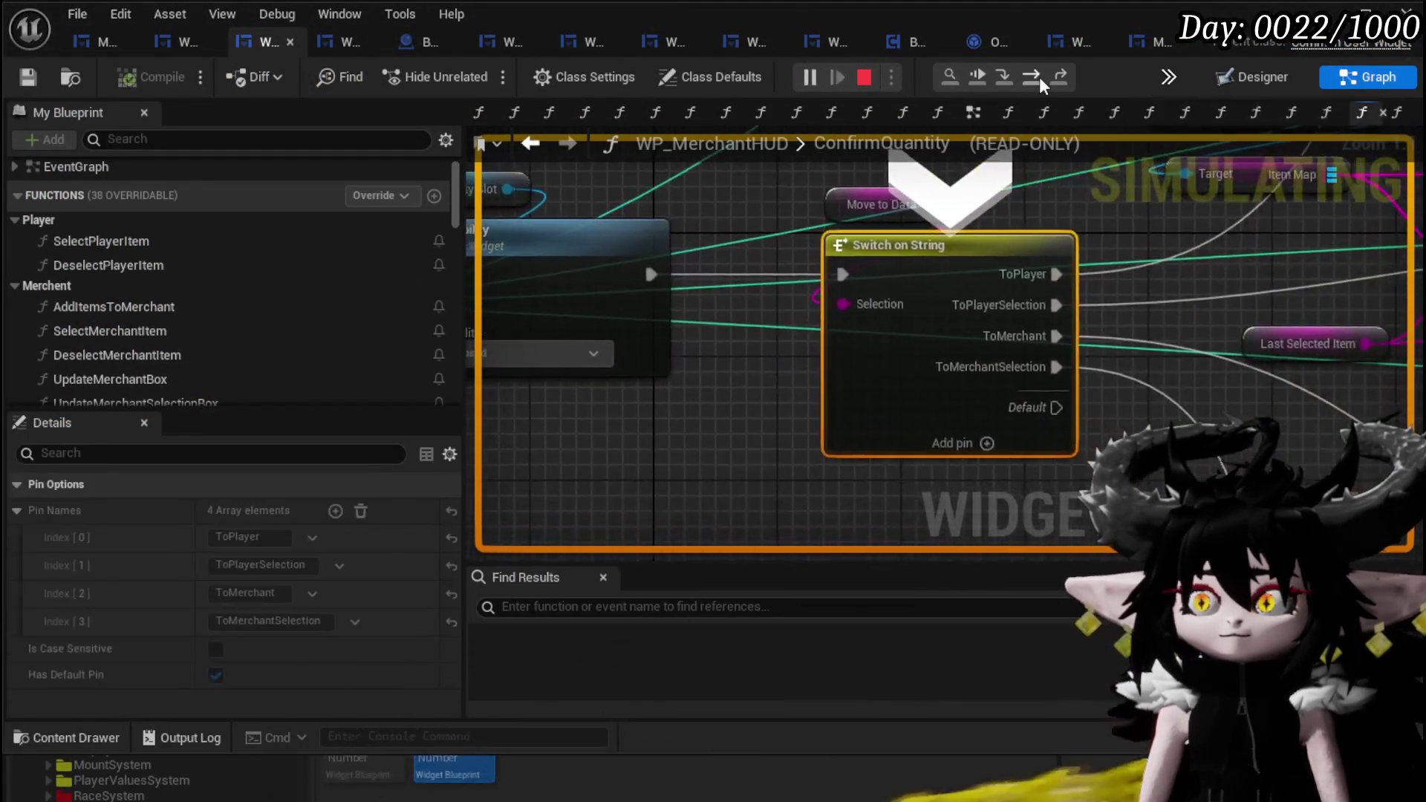
click(1040, 77)
mouse_move(853, 375)
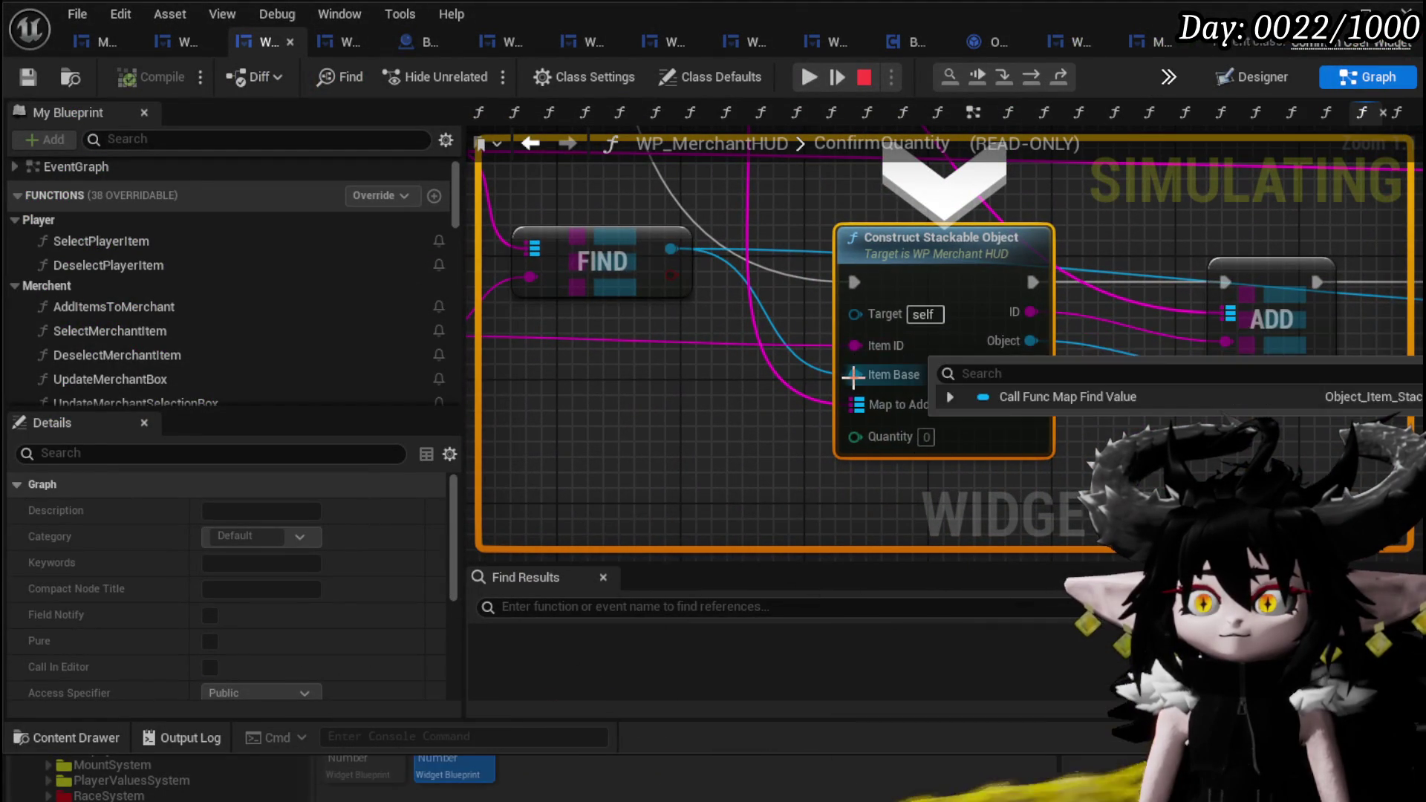
click(1036, 82)
click(1036, 82)
click(1037, 81)
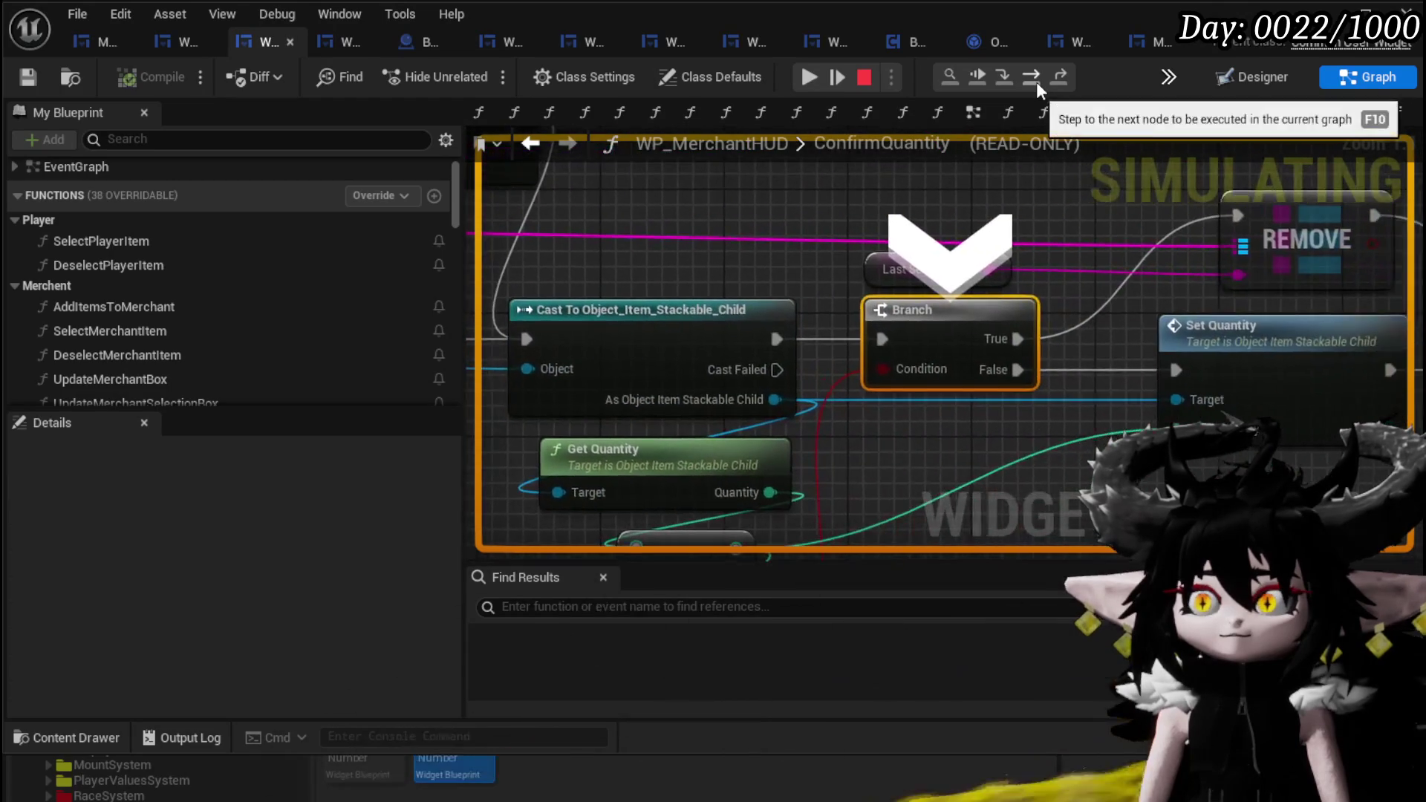
click(1036, 82)
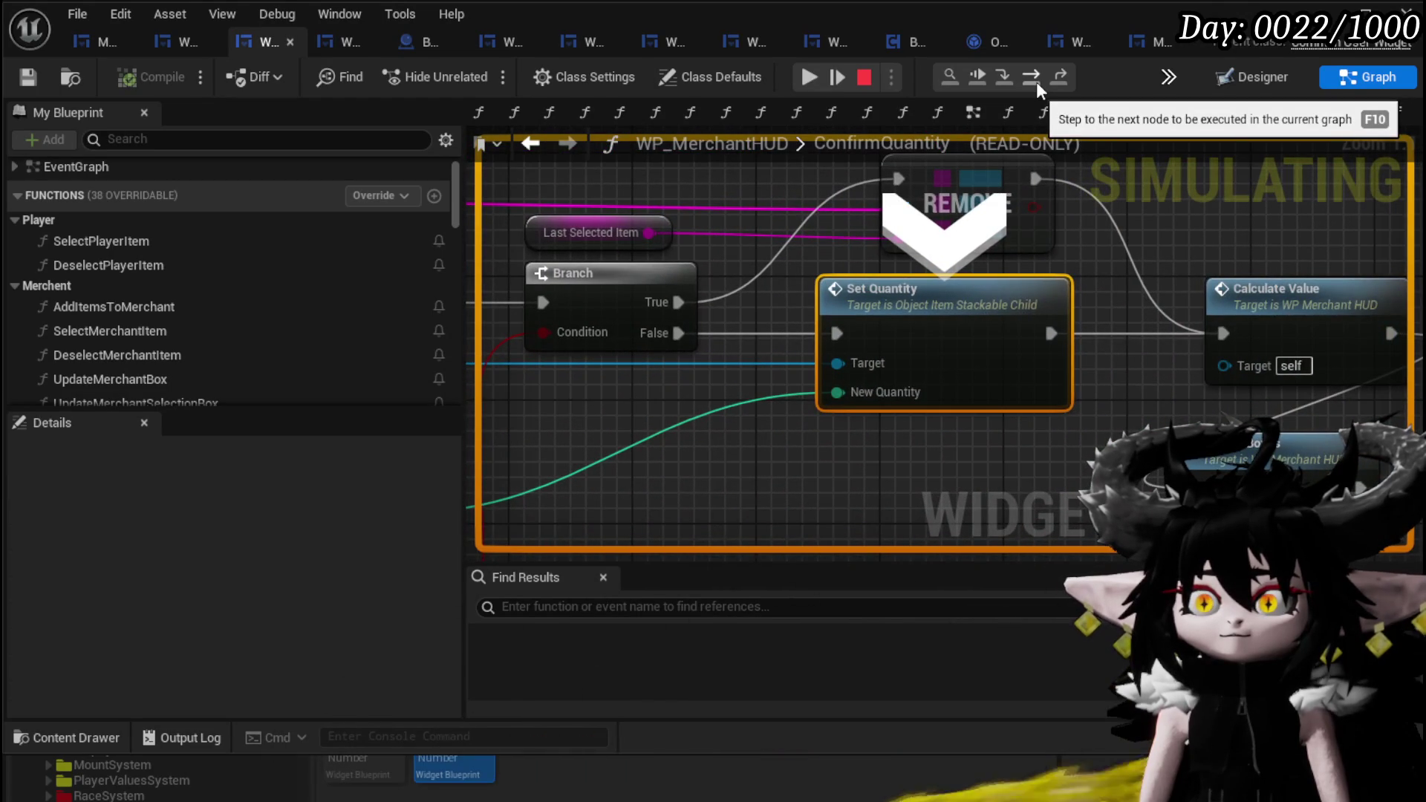
- Inspect the Get Quantity and subtraction nodes, step through Calculate Value and Update Boxes, and resume
mouse_move(777, 465)
mouse_down()
mouse_move(1174, 328)
mouse_move(1060, 398)
mouse_move(1128, 407)
mouse_move(1179, 292)
mouse_move(1145, 356)
mouse_up()
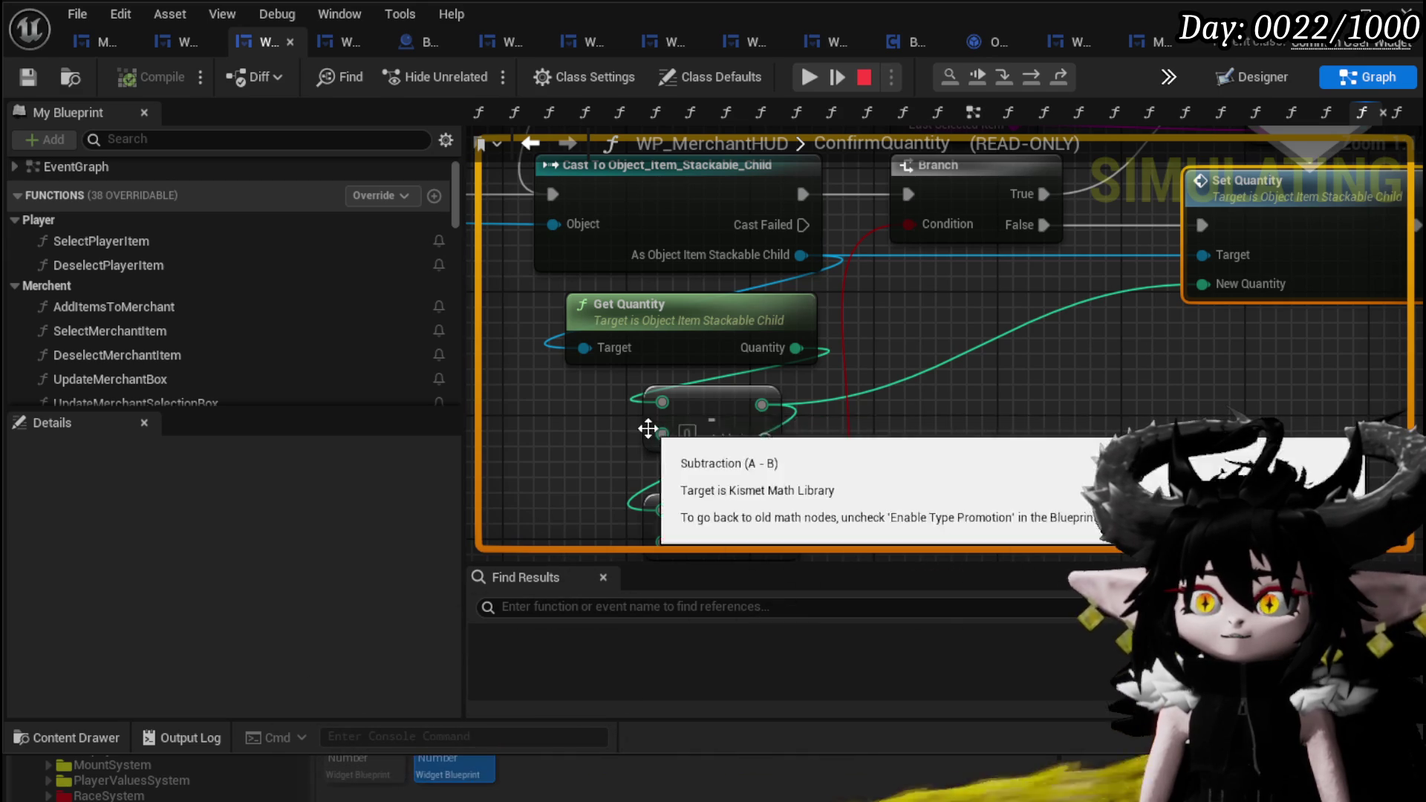
drag(996, 374, 747, 458)
mouse_move(1033, 322)
mouse_down()
mouse_move(568, 318)
mouse_move(1038, 296)
mouse_up()
mouse_move(809, 379)
mouse_down()
mouse_move(987, 345)
mouse_move(924, 386)
mouse_move(921, 334)
mouse_move(959, 268)
mouse_move(709, 443)
mouse_up()
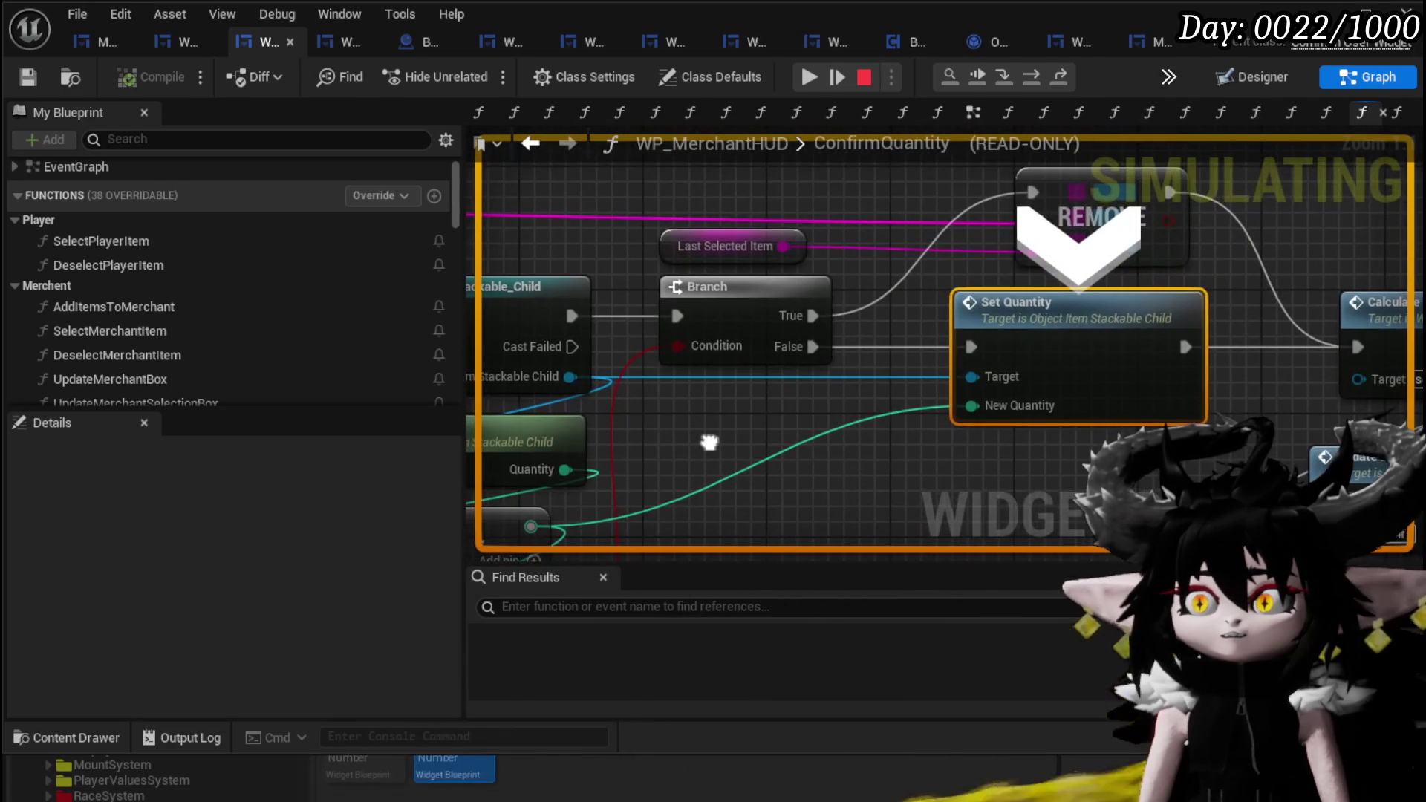
click(1034, 77)
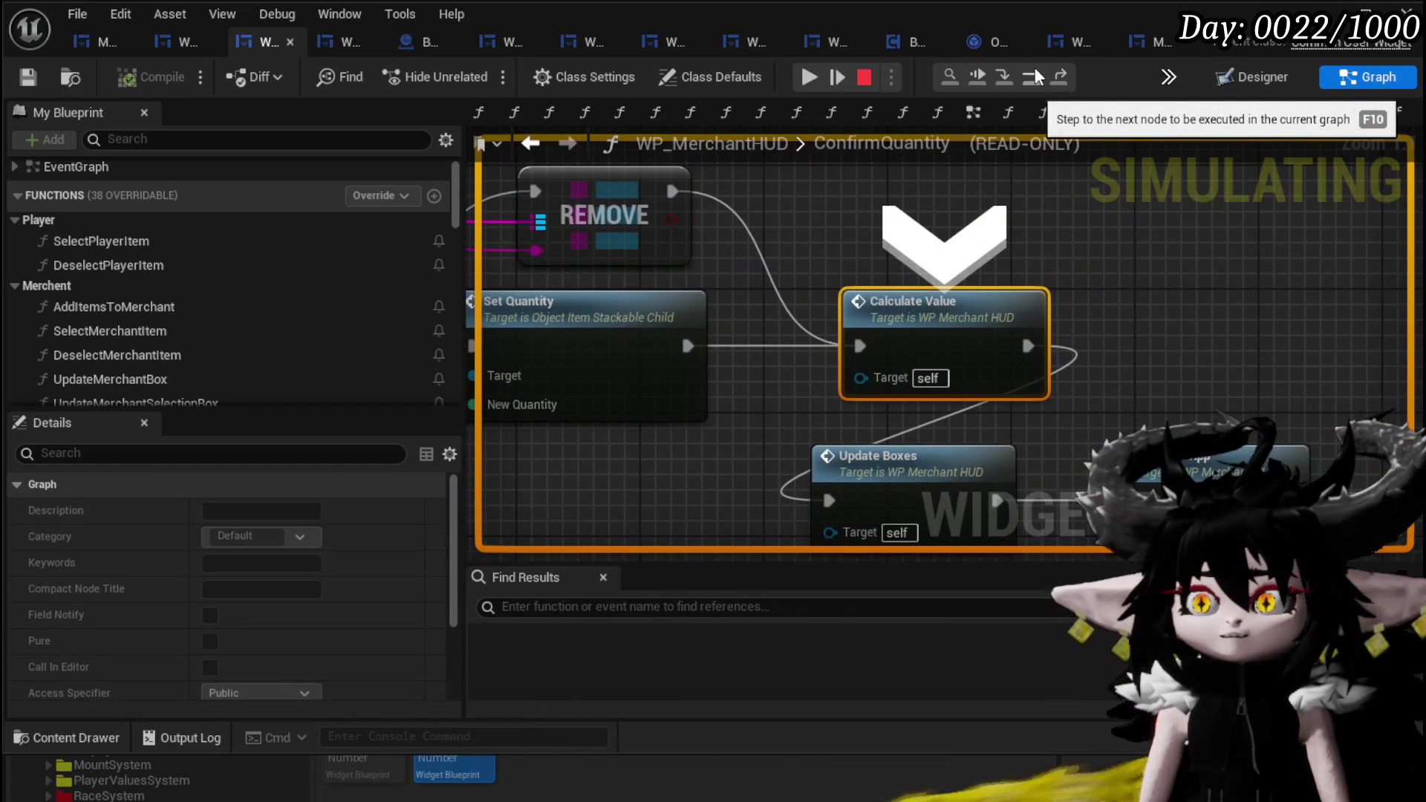
click(1037, 76)
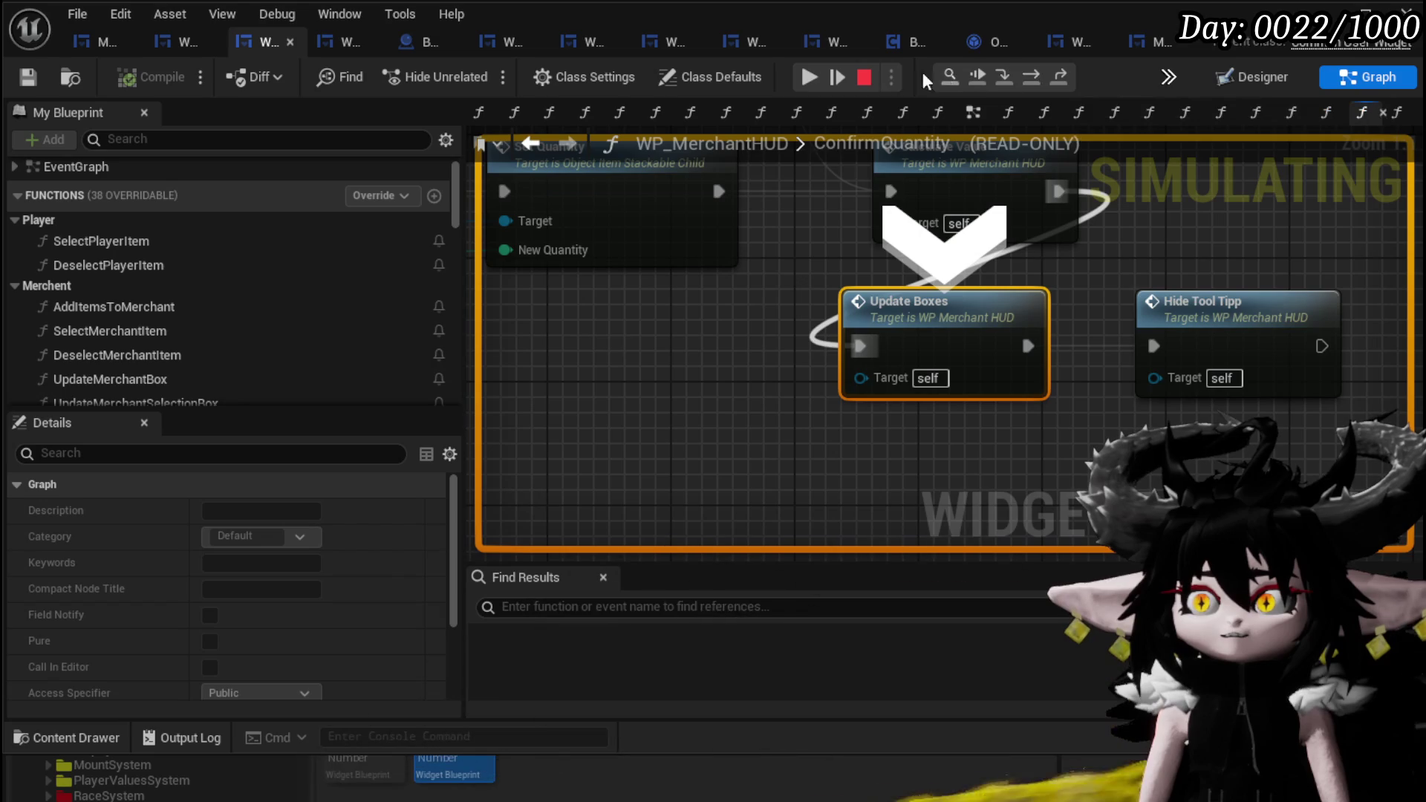
click(808, 77)
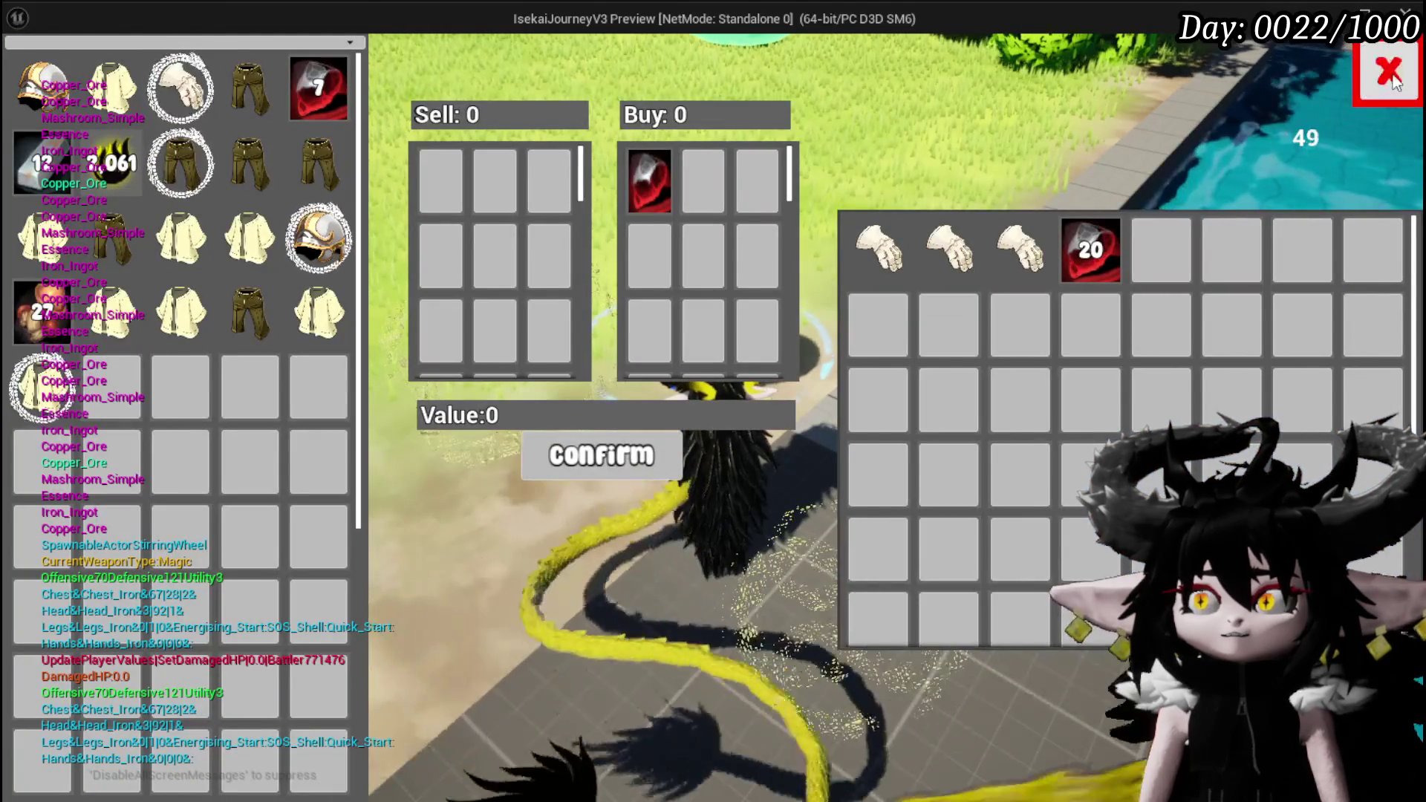
- Shift the Cast To node aside to make room in the ConfirmQuantity graph
scroll(920, 411, up, 3)
scroll(919, 411, down, 2)
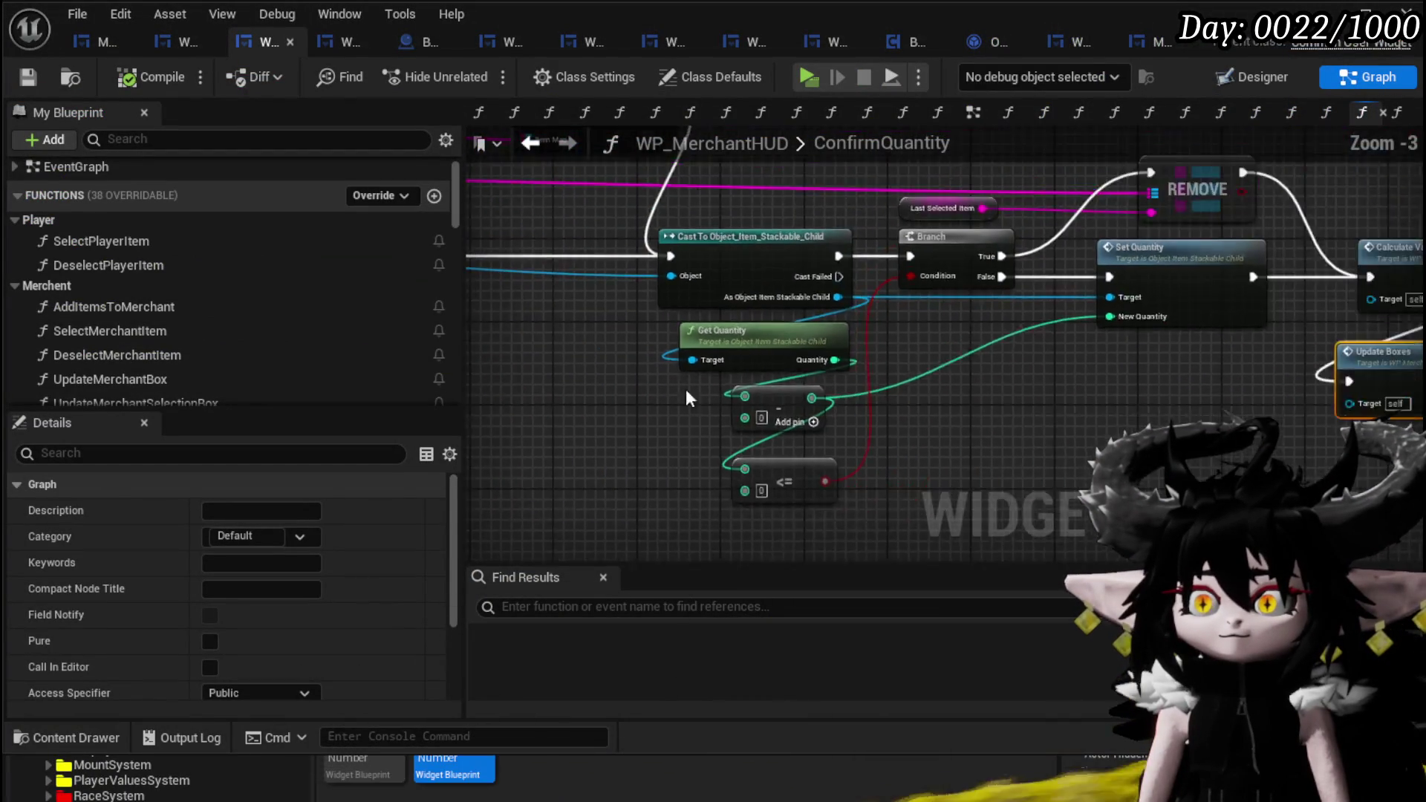
mouse_move(1183, 299)
mouse_down()
mouse_move(1054, 297)
mouse_move(565, 223)
mouse_move(831, 309)
mouse_move(1126, 272)
mouse_move(858, 173)
mouse_up()
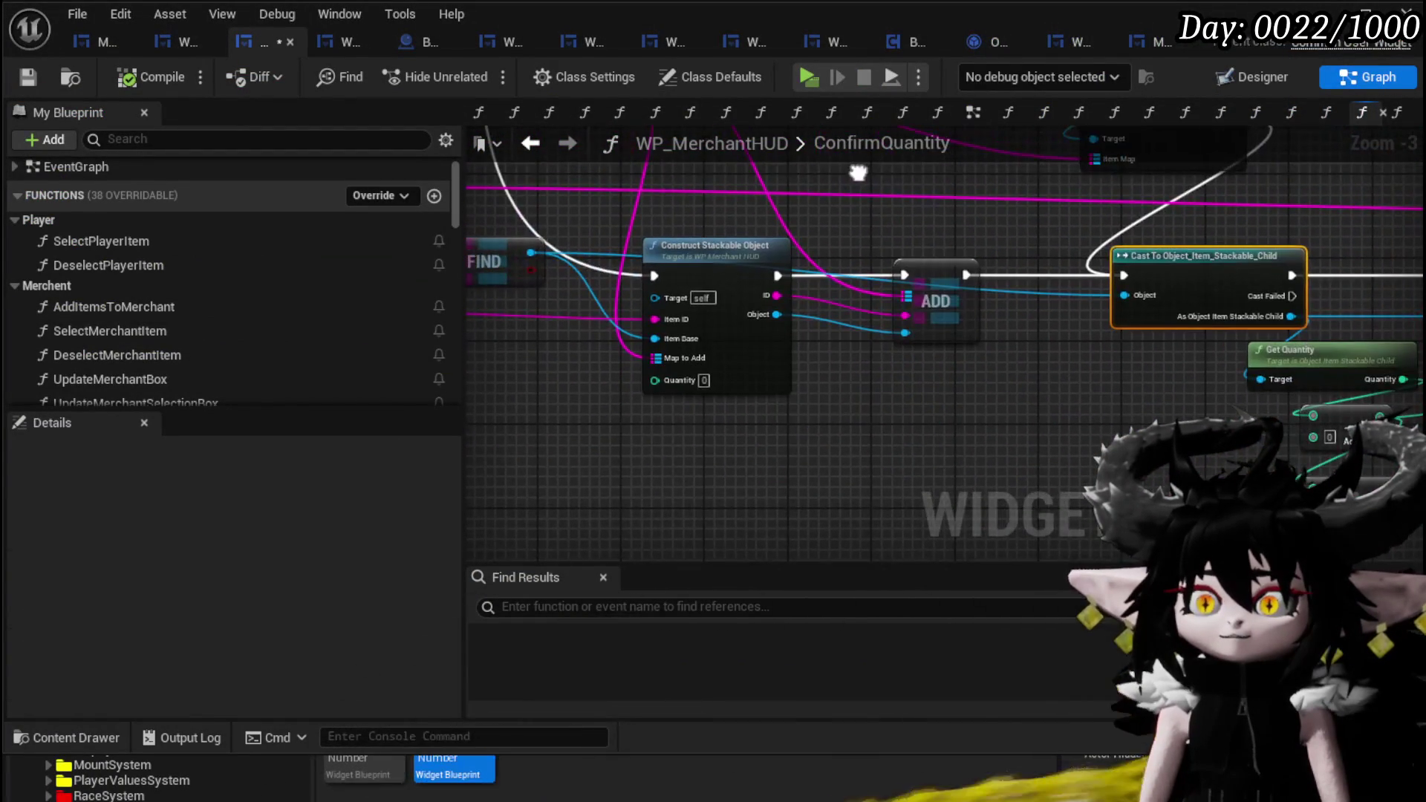
scroll(665, 385, down, 4)
mouse_move(795, 371)
mouse_down()
mouse_move(830, 412)
mouse_move(795, 377)
mouse_up()
- Wire Construct Stackable Object's Quantity input to the quantity calculation
scroll(831, 412, up, 4)
scroll(651, 291, down, 3)
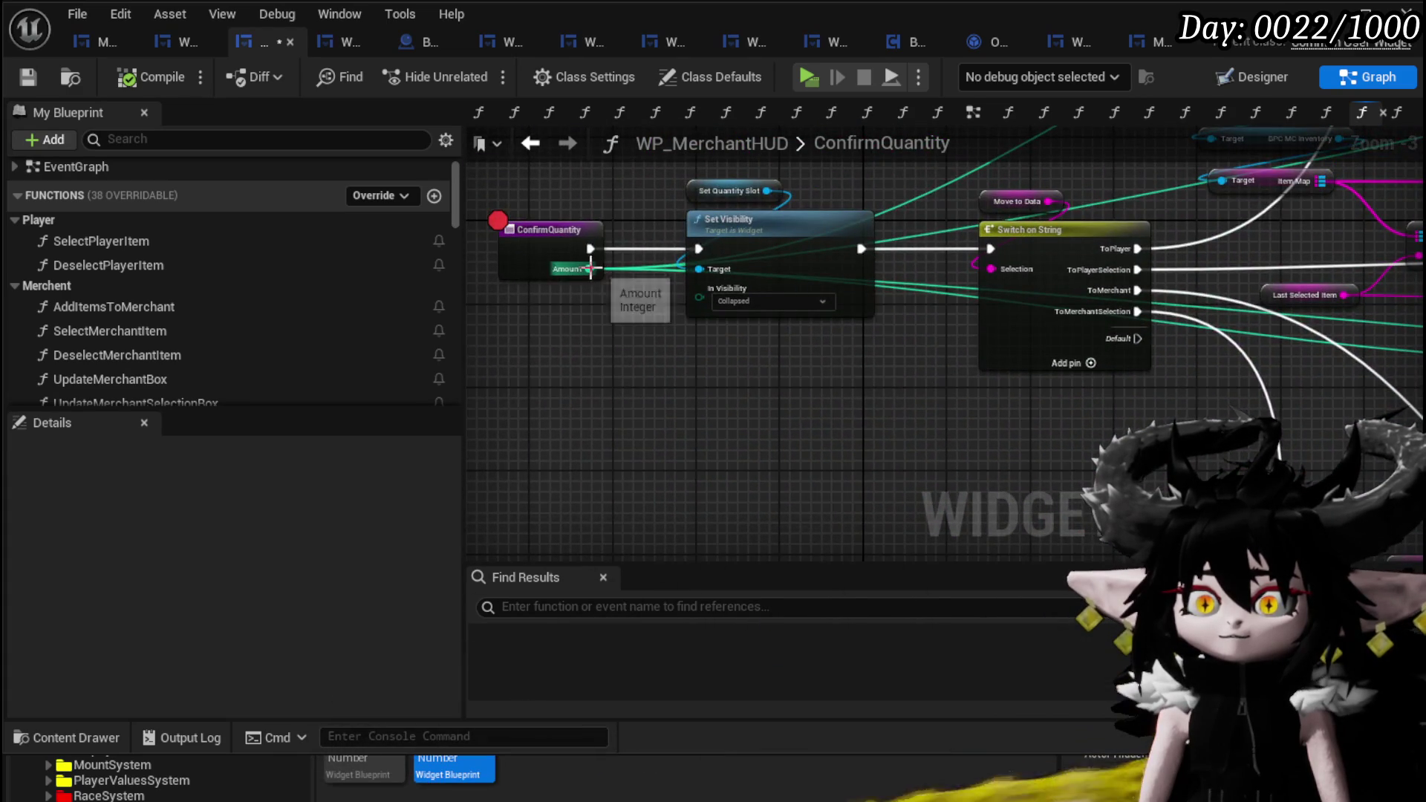
scroll(894, 225, up, 3)
scroll(863, 291, down, 5)
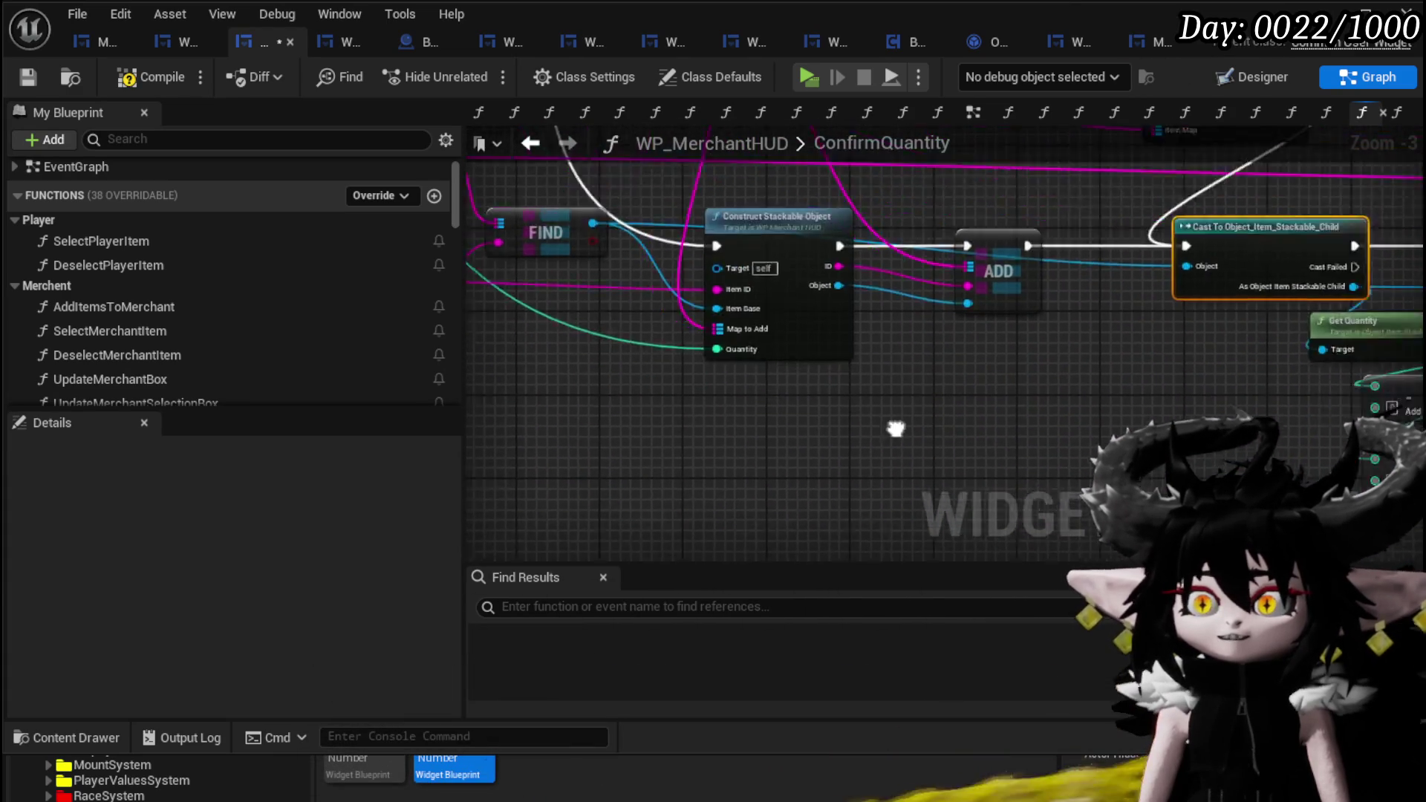
drag(654, 331, 865, 395)
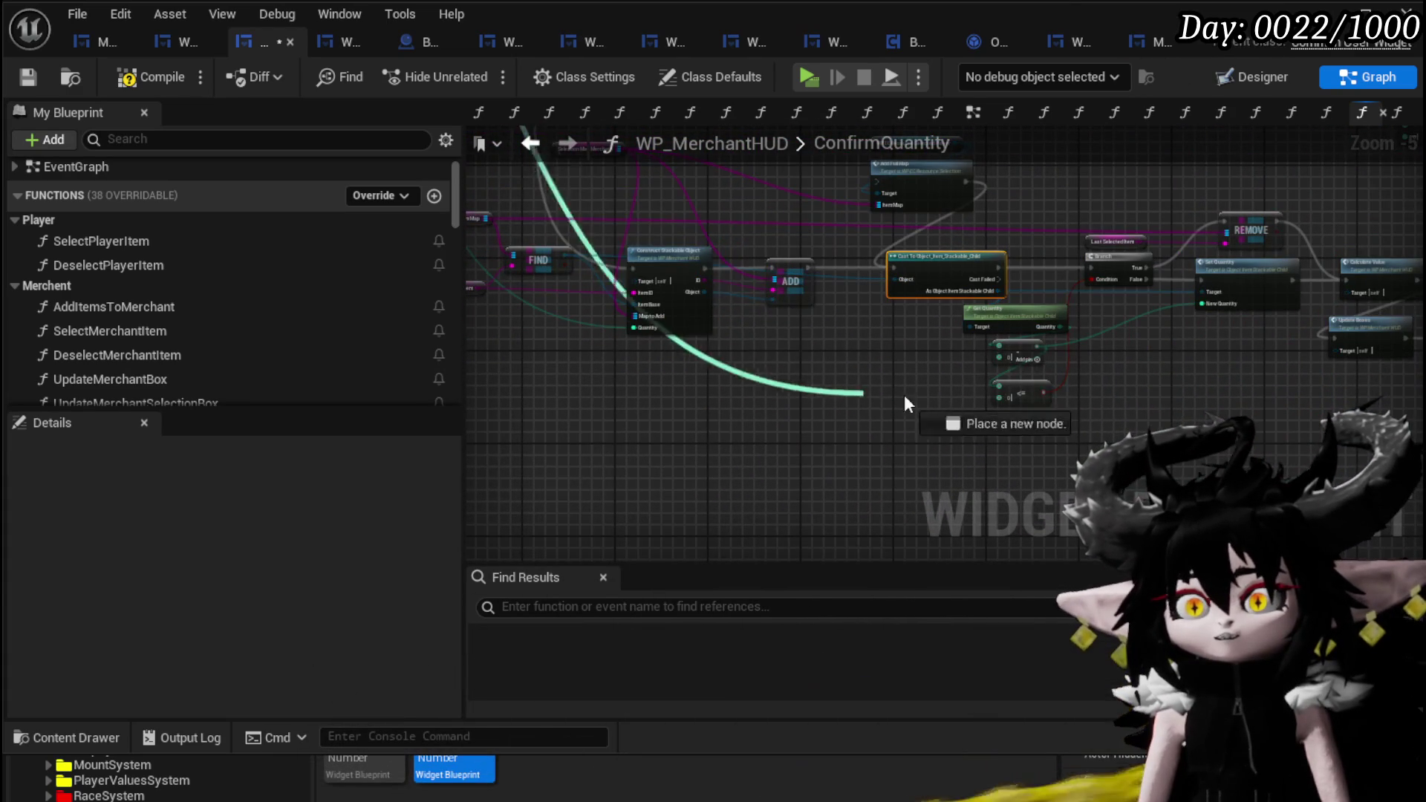
mouse_move(1019, 360)
mouse_down()
mouse_move(915, 466)
mouse_move(859, 270)
mouse_move(799, 479)
mouse_move(1120, 265)
mouse_move(1095, 223)
mouse_move(1414, 446)
mouse_move(1267, 430)
mouse_up()
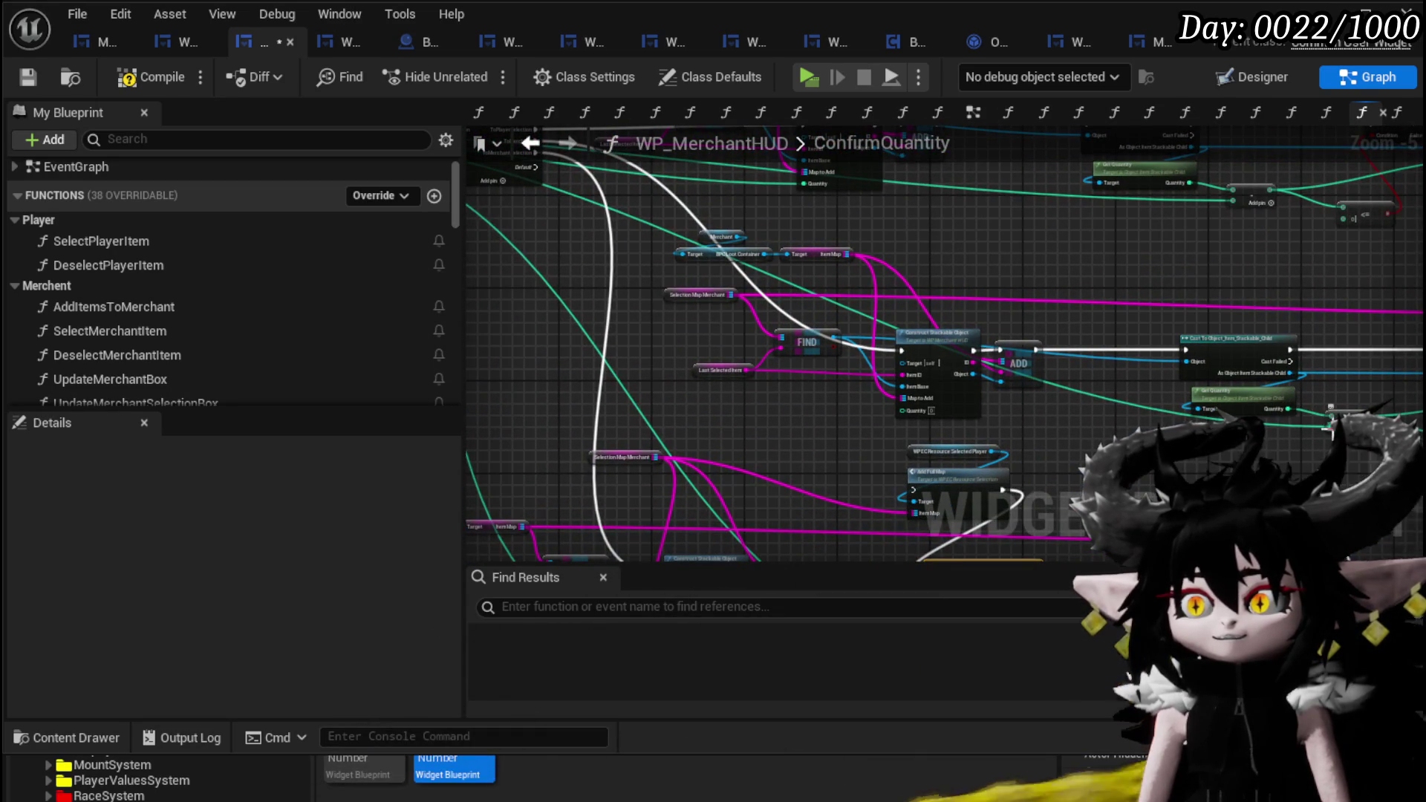
- Tidy the second FIND and ADD row, the lower Cast row and the Add Full Map nodes
drag(917, 413, 916, 413)
mouse_move(952, 289)
mouse_down()
mouse_move(773, 306)
mouse_move(612, 235)
mouse_up()
mouse_move(955, 489)
mouse_down()
mouse_move(983, 361)
mouse_move(1077, 290)
mouse_move(888, 399)
mouse_move(559, 445)
mouse_move(711, 293)
mouse_move(815, 398)
mouse_move(847, 483)
mouse_move(668, 430)
mouse_move(762, 428)
mouse_move(925, 229)
mouse_up()
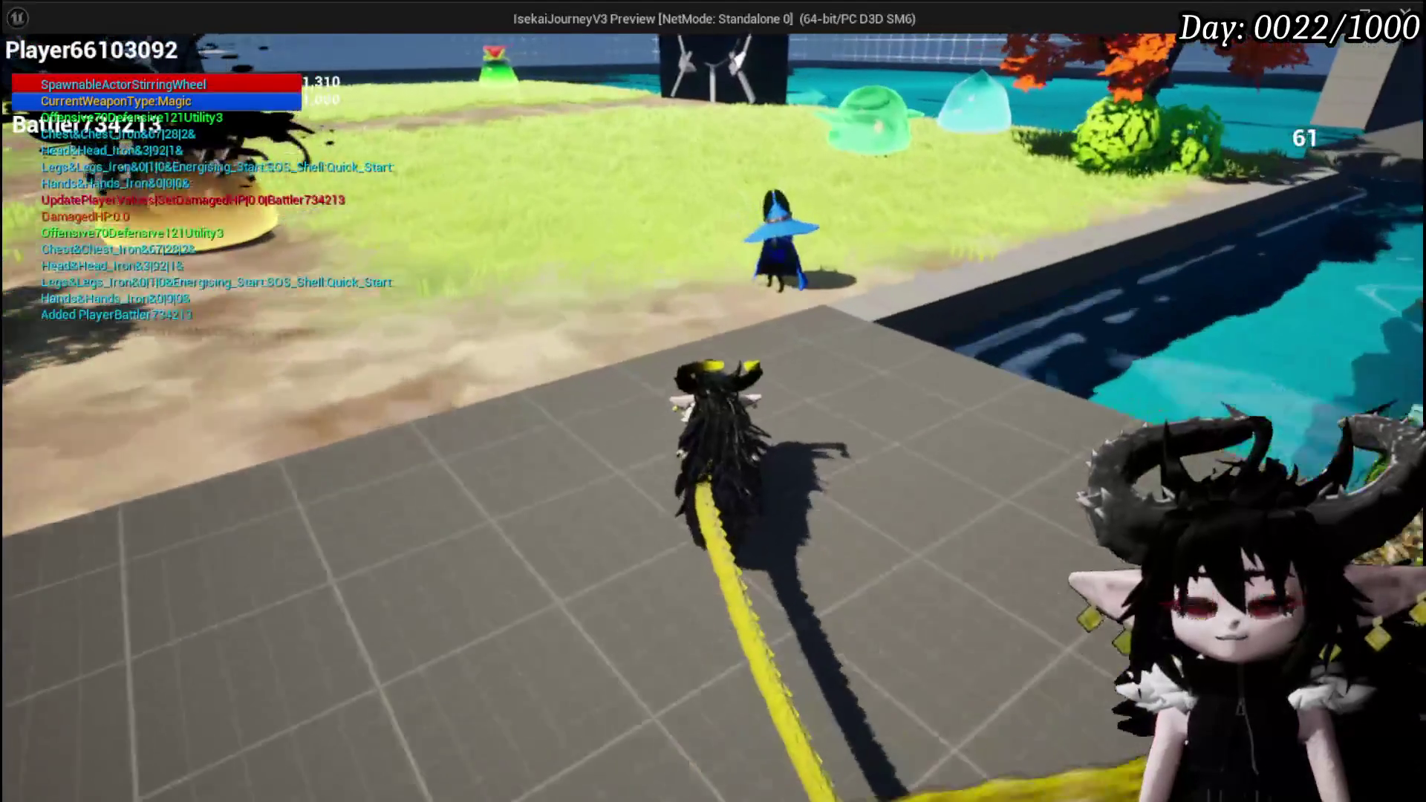
- Walk to the merchant, open trading, and sell 14 copper ore, resuming past the ConfirmQuantity breakpoint
key(w)
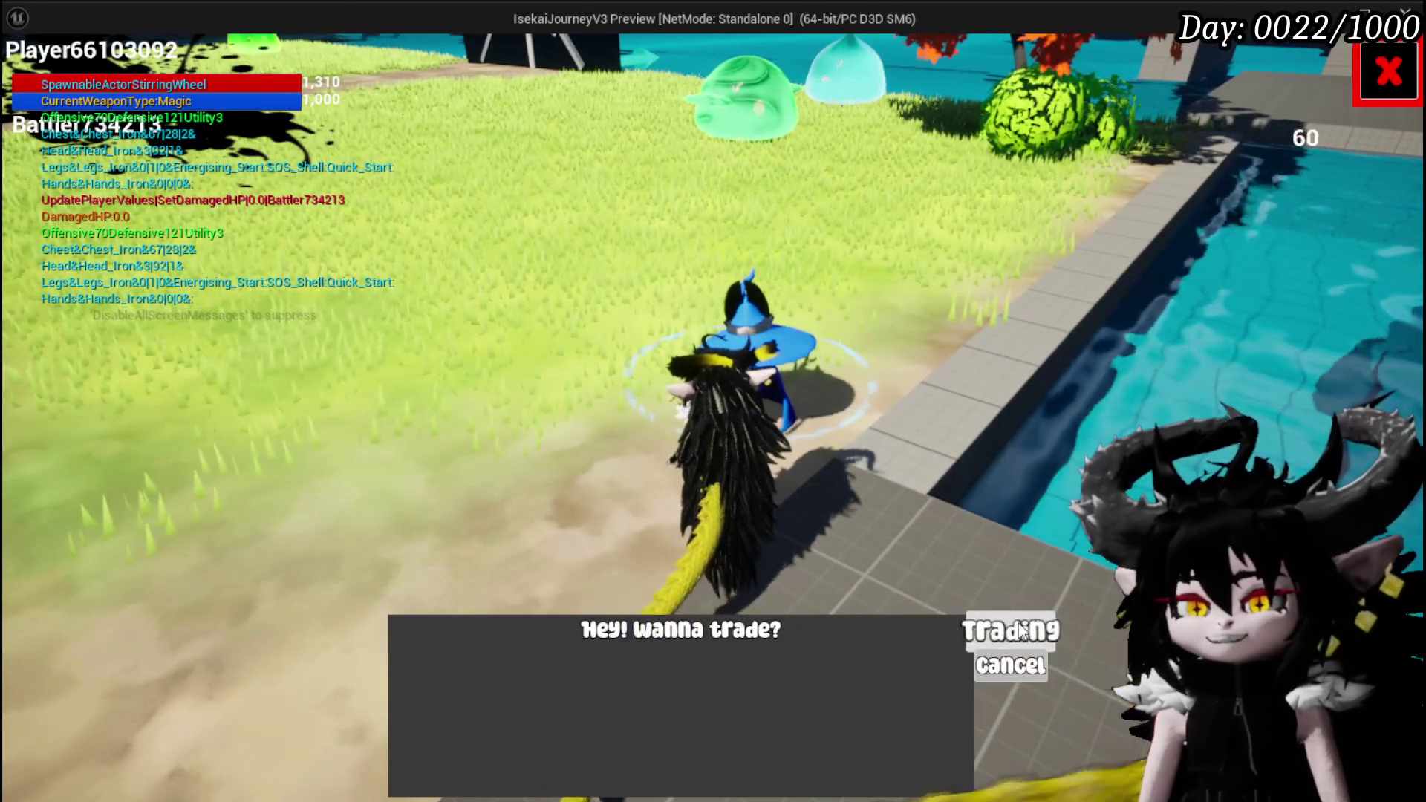
click(1022, 632)
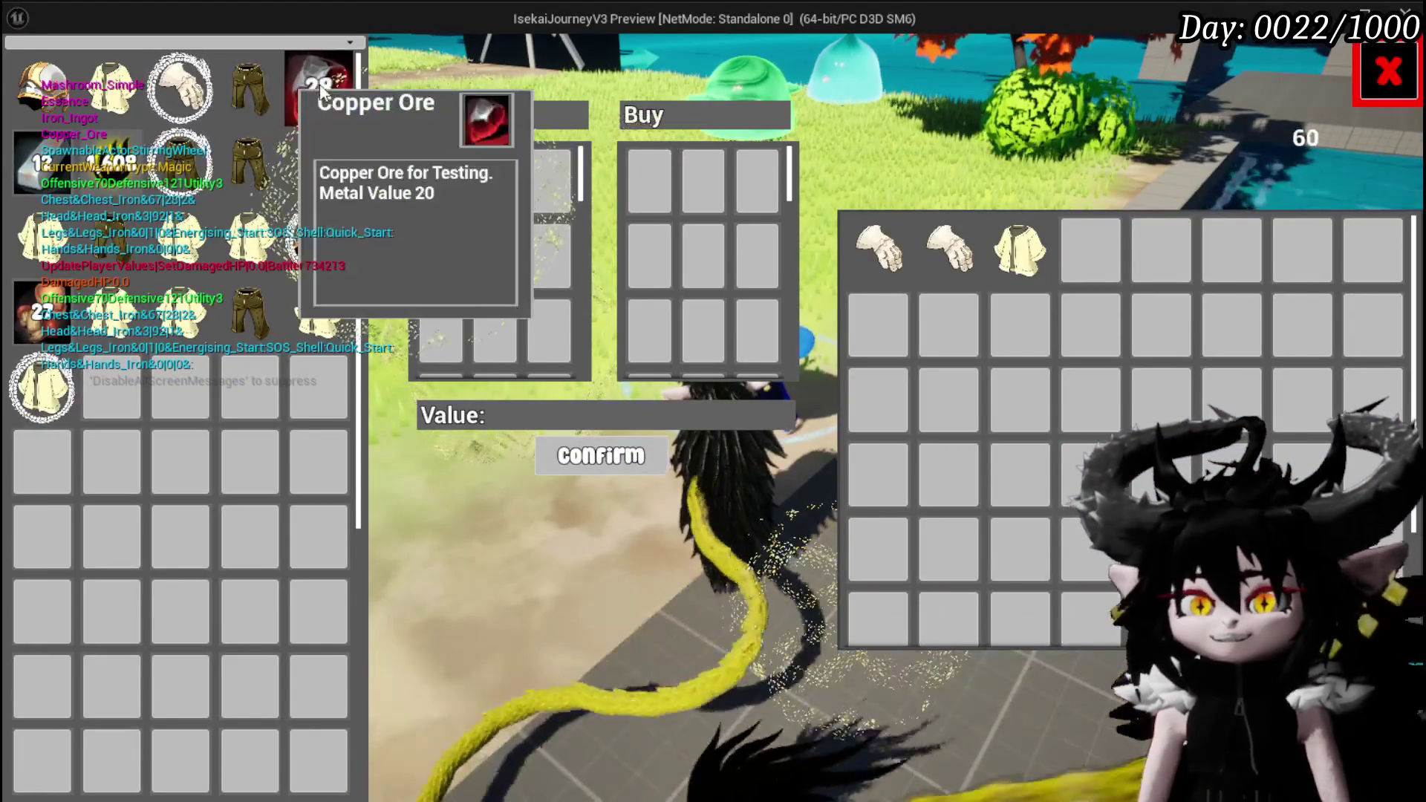
click(321, 89)
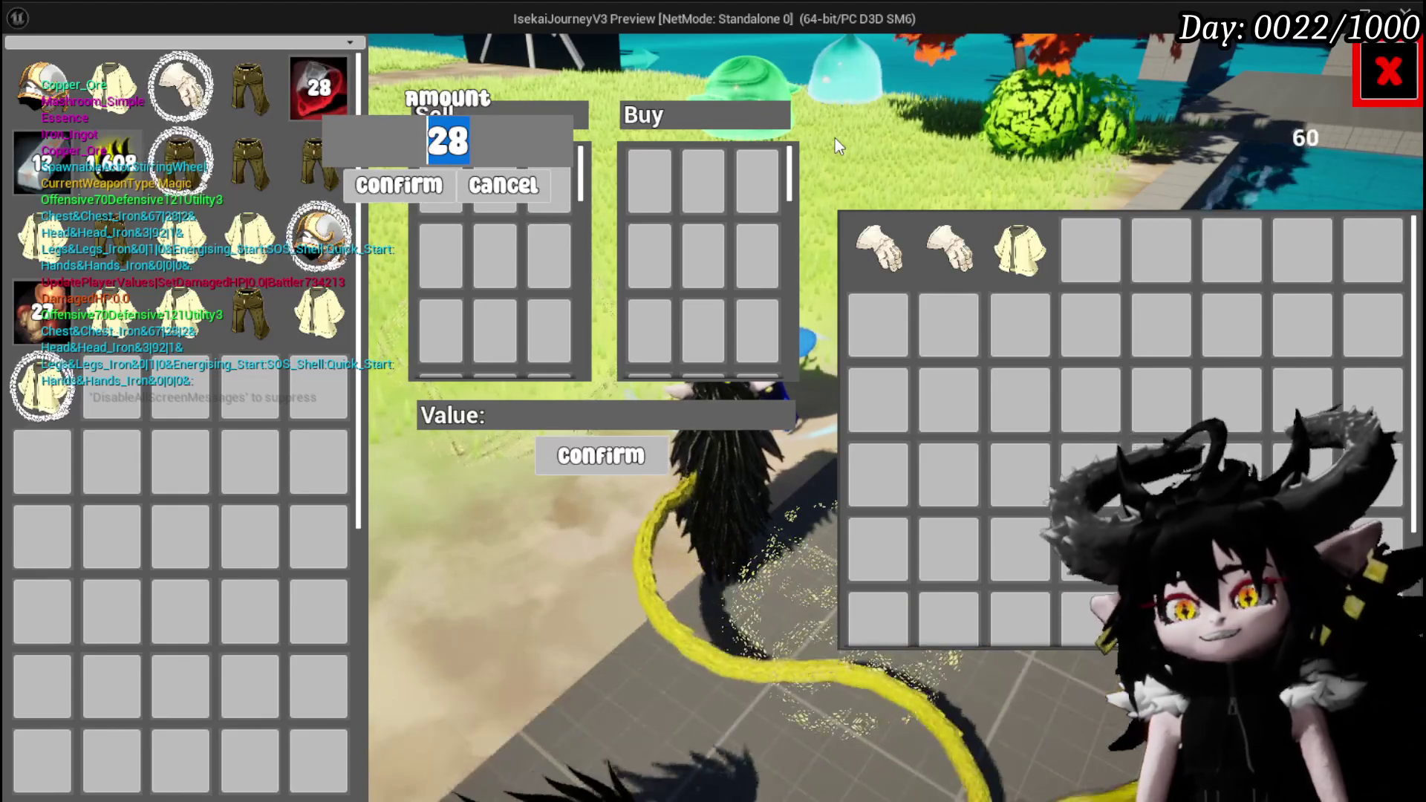
text(14)
click(382, 196)
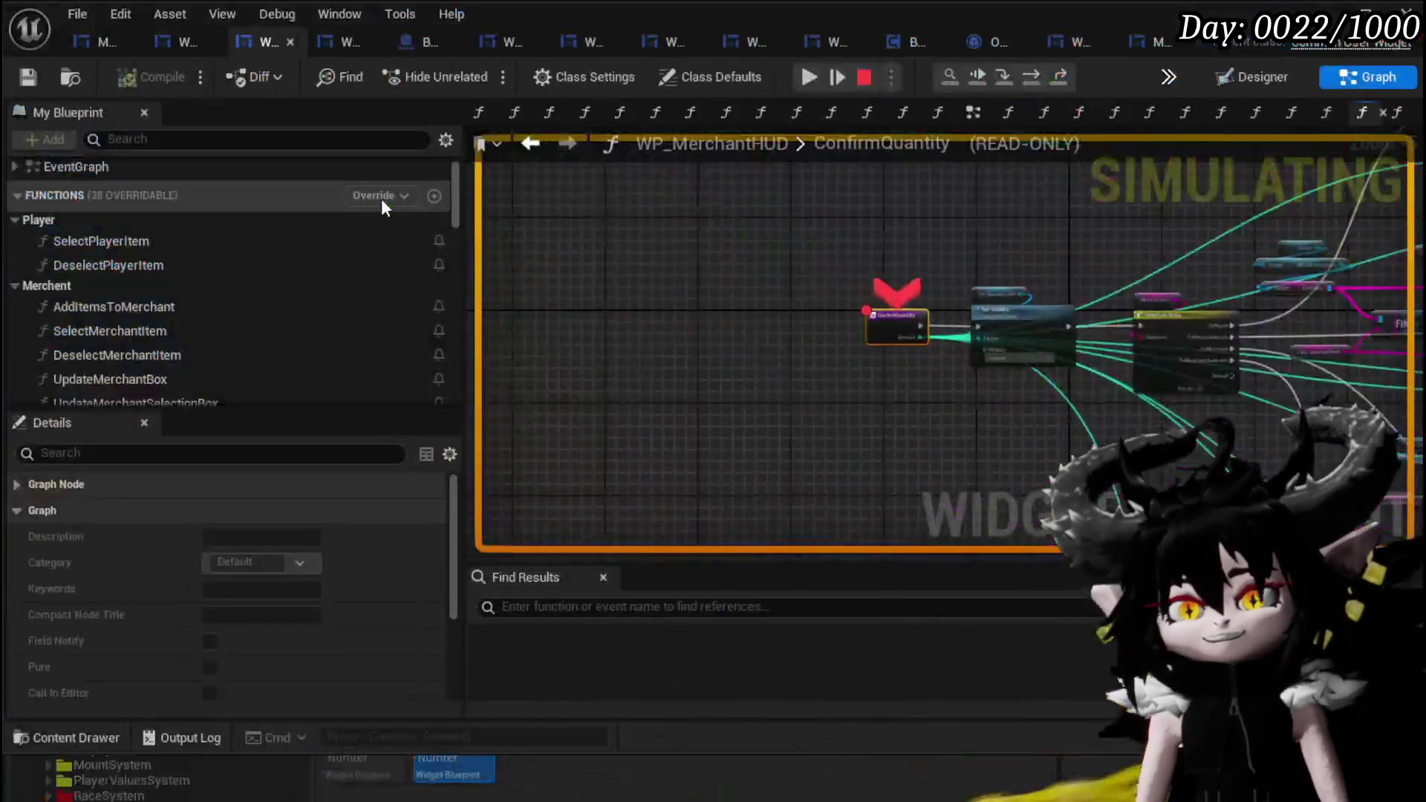
click(809, 78)
click(598, 455)
- Buy 8 copper ore back for 203, resuming at each breakpoint, then close the trade window
click(1108, 262)
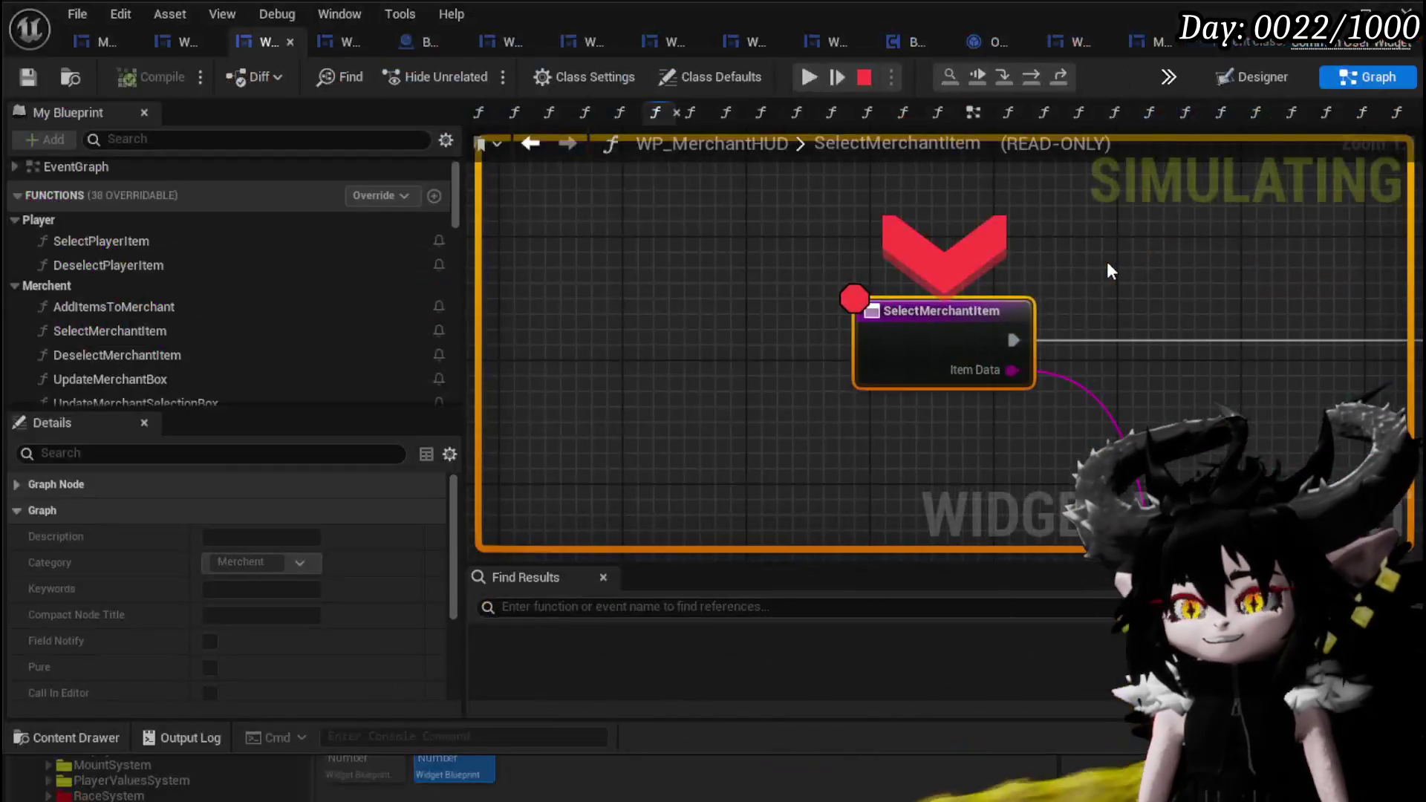
click(811, 79)
click(969, 118)
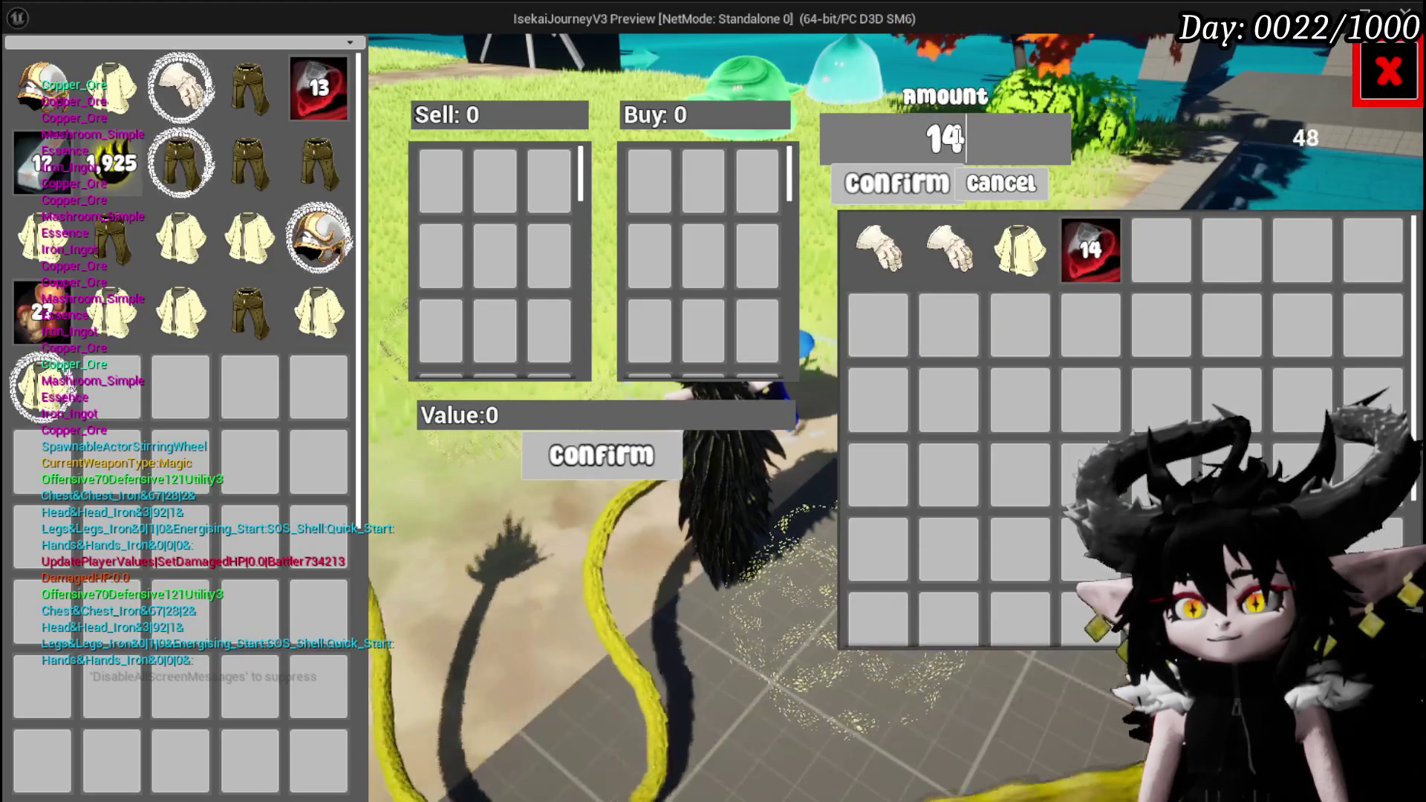
text(8)
click(895, 182)
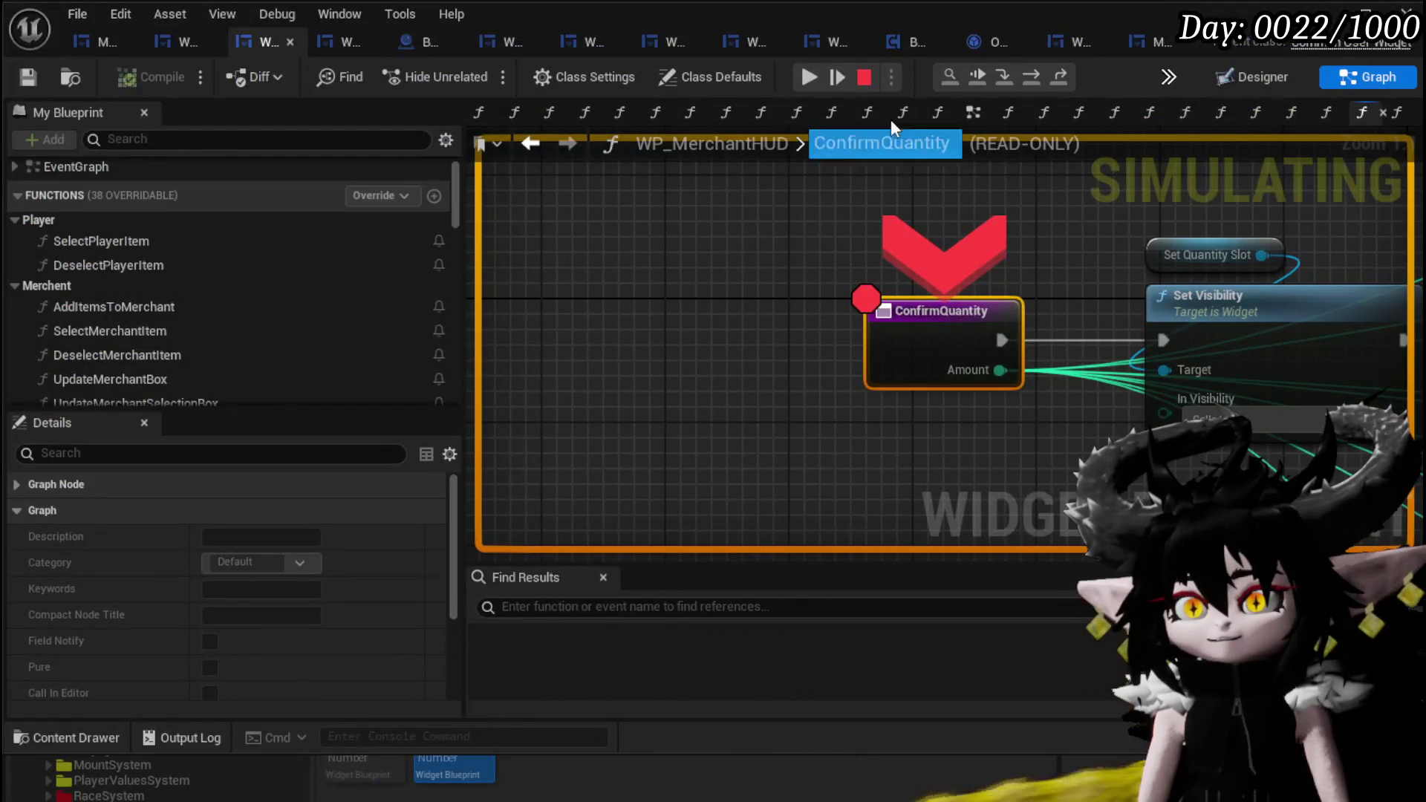
click(811, 77)
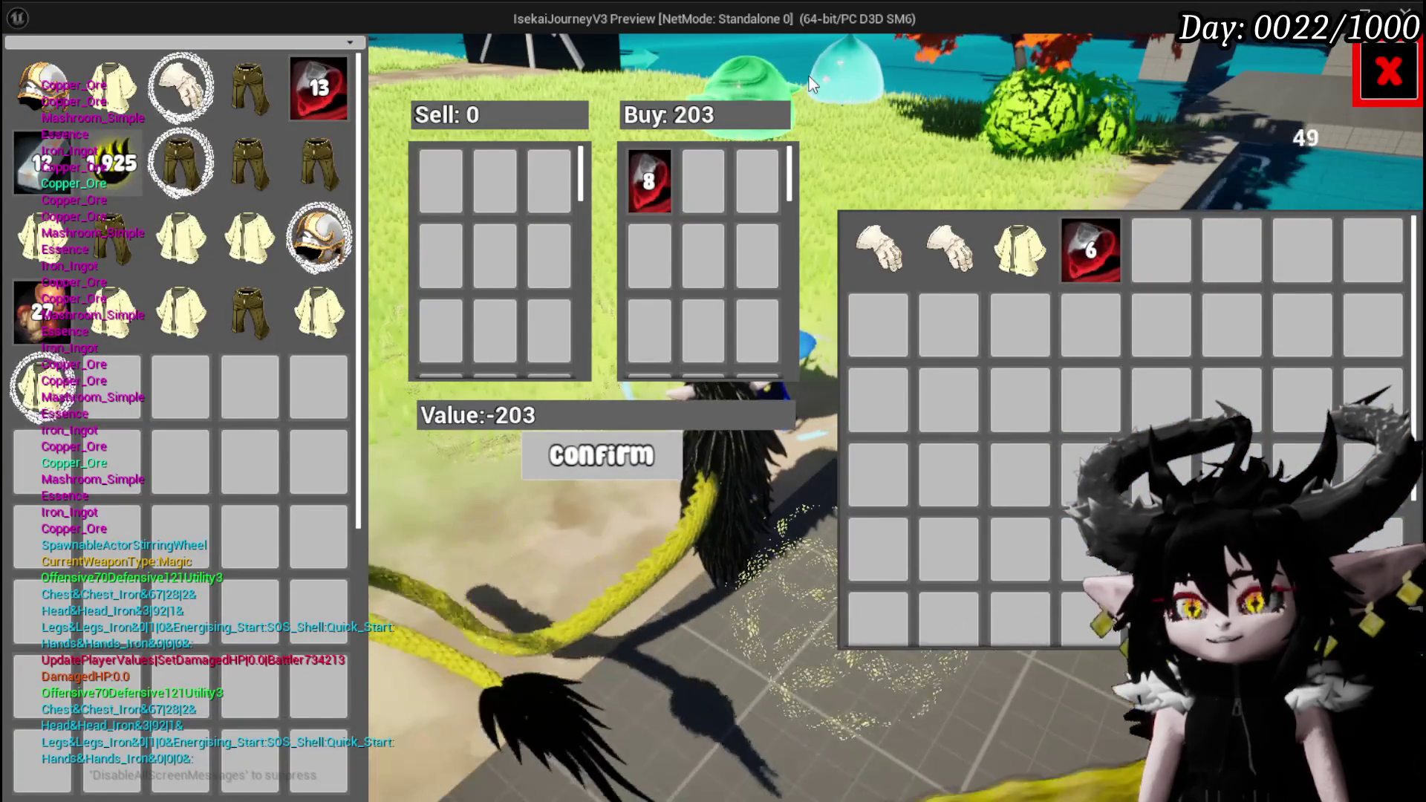
mouse_move(1093, 257)
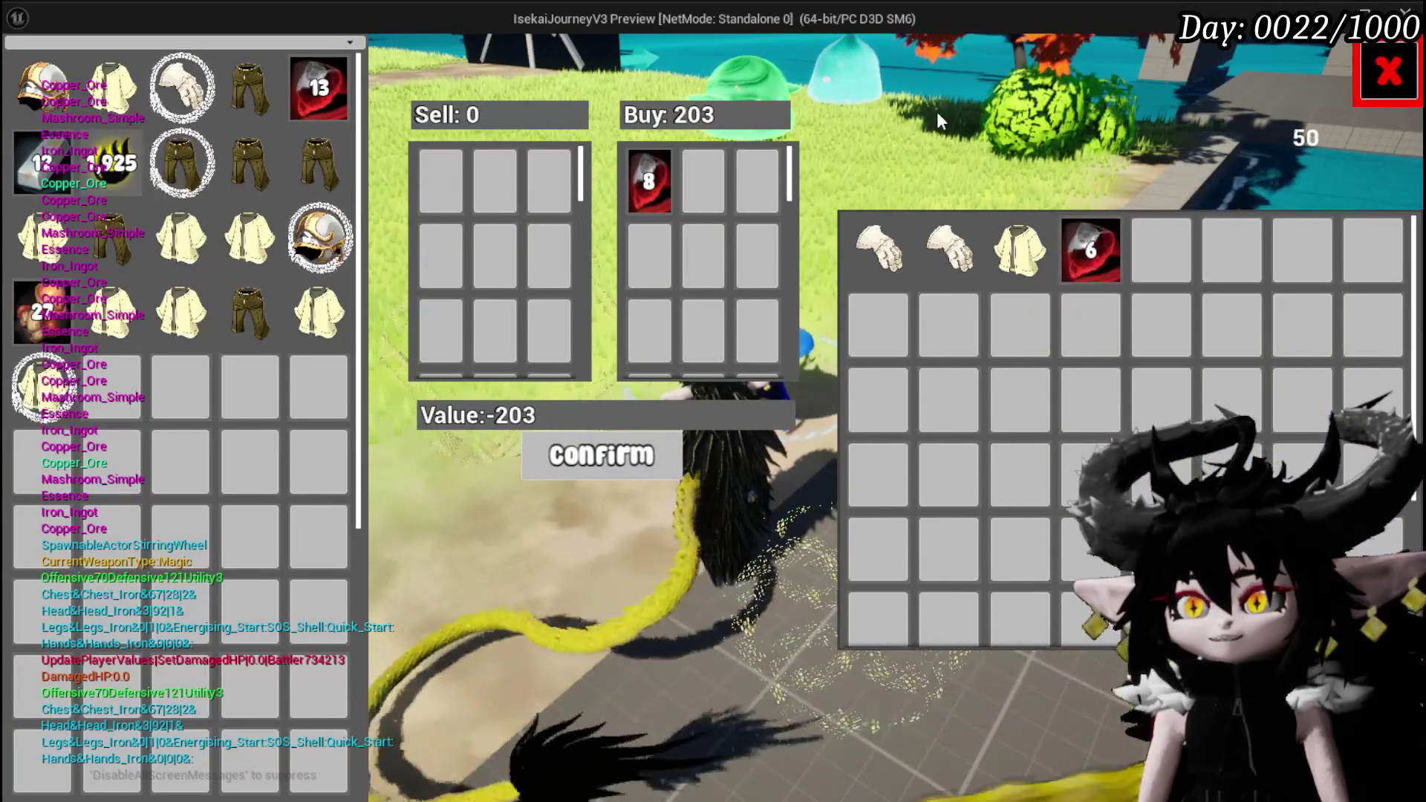
click(606, 455)
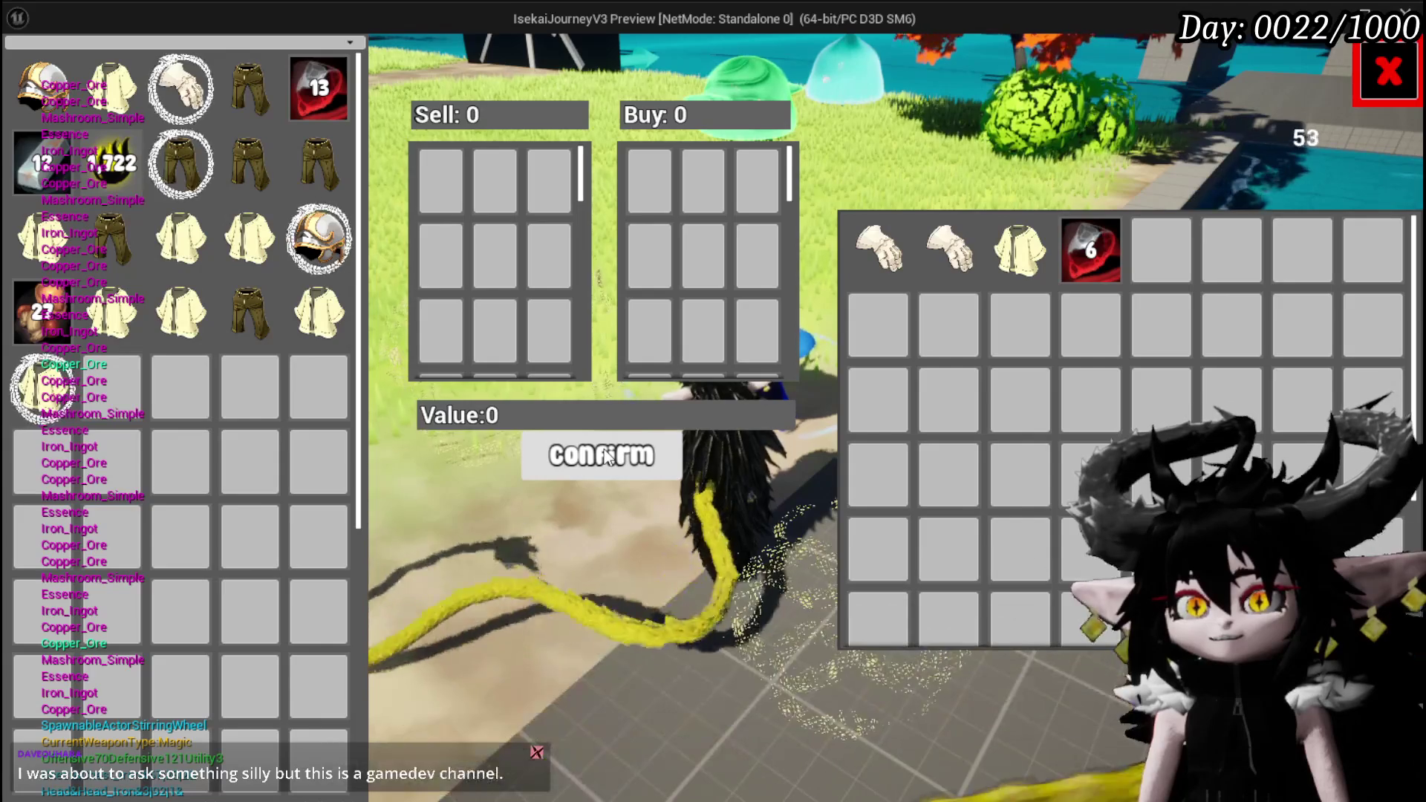
mouse_move(302, 84)
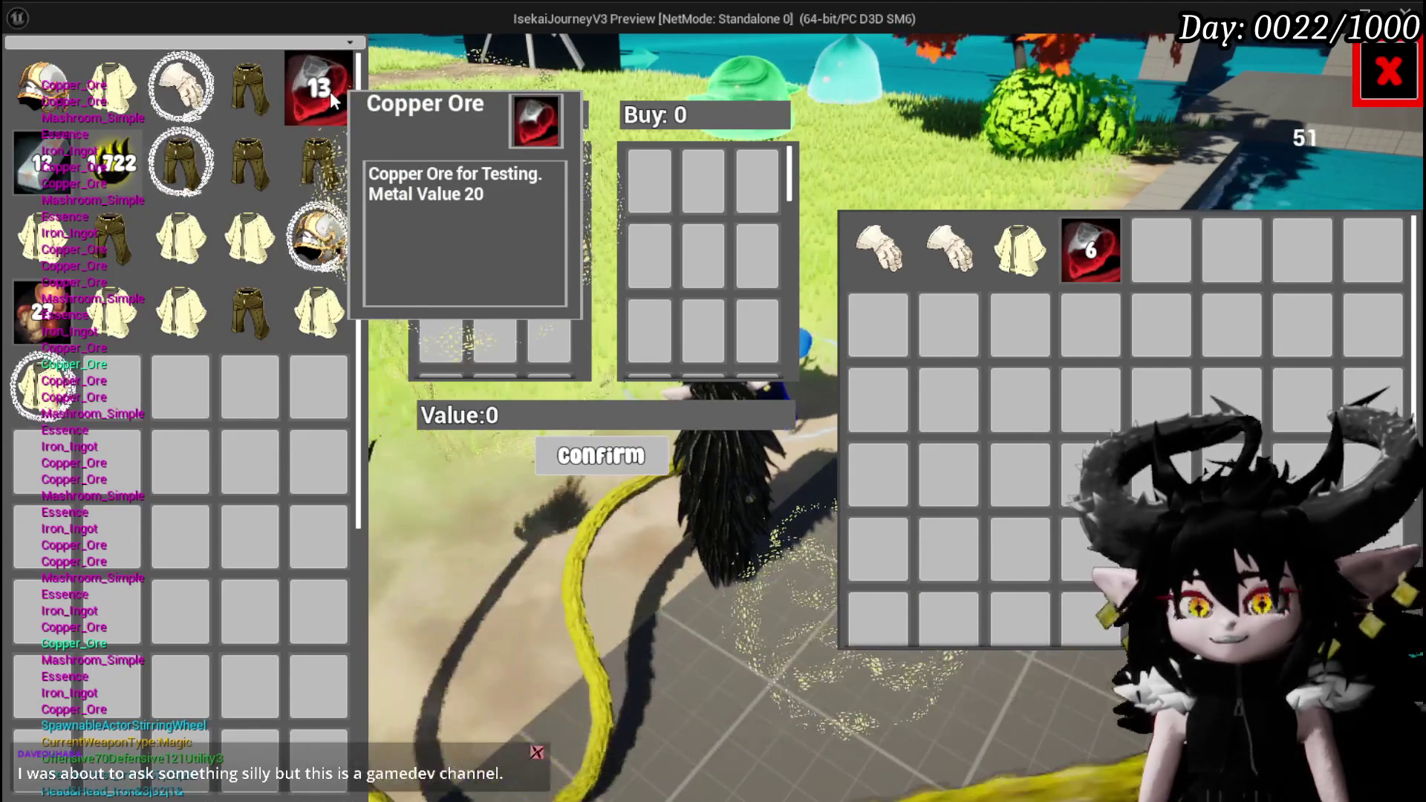
key(Escape)
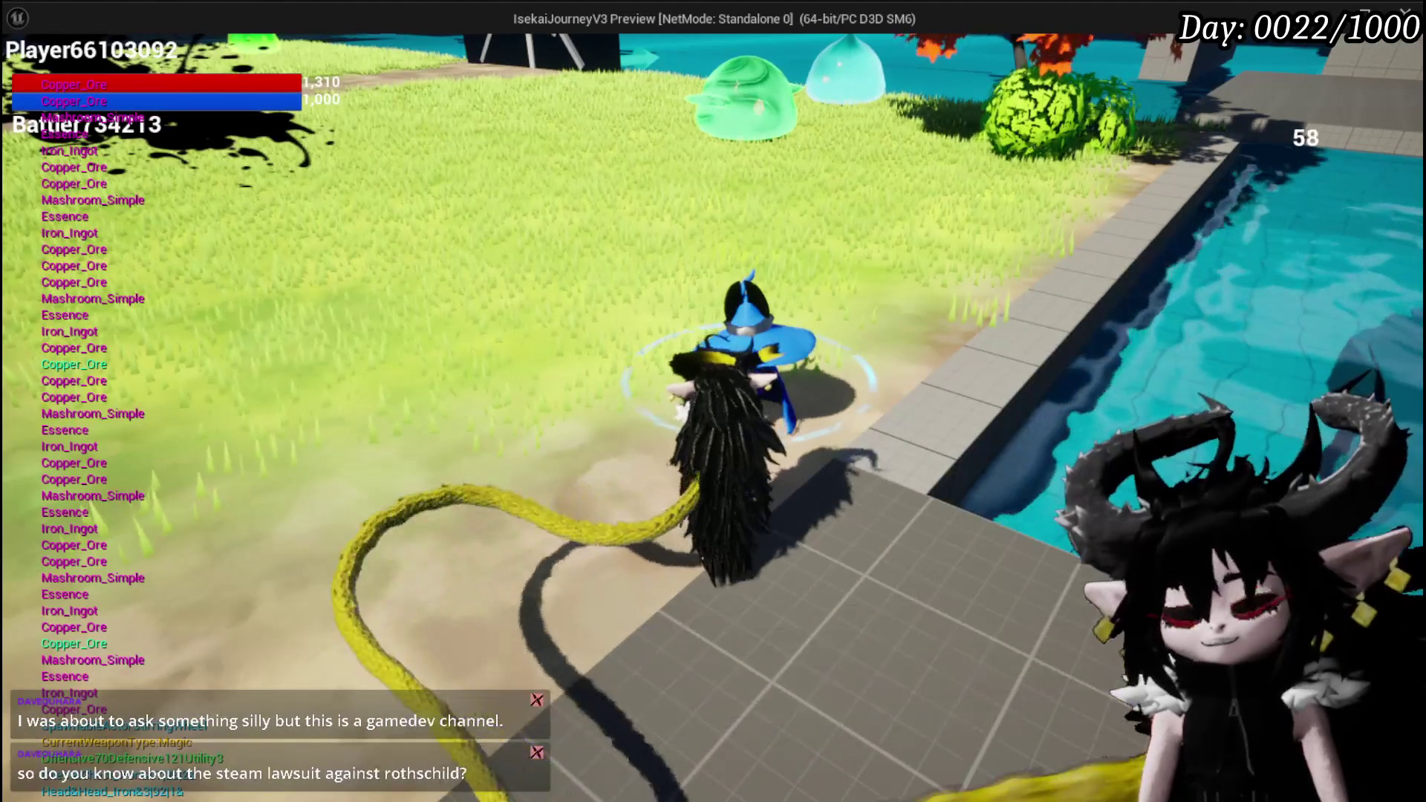
- Restart the play session, walk to the merchant, open trading, and pick the 28-ore stack to sell
key(alt+Tab)
key(alt+Tab)
key(w)
key(e)
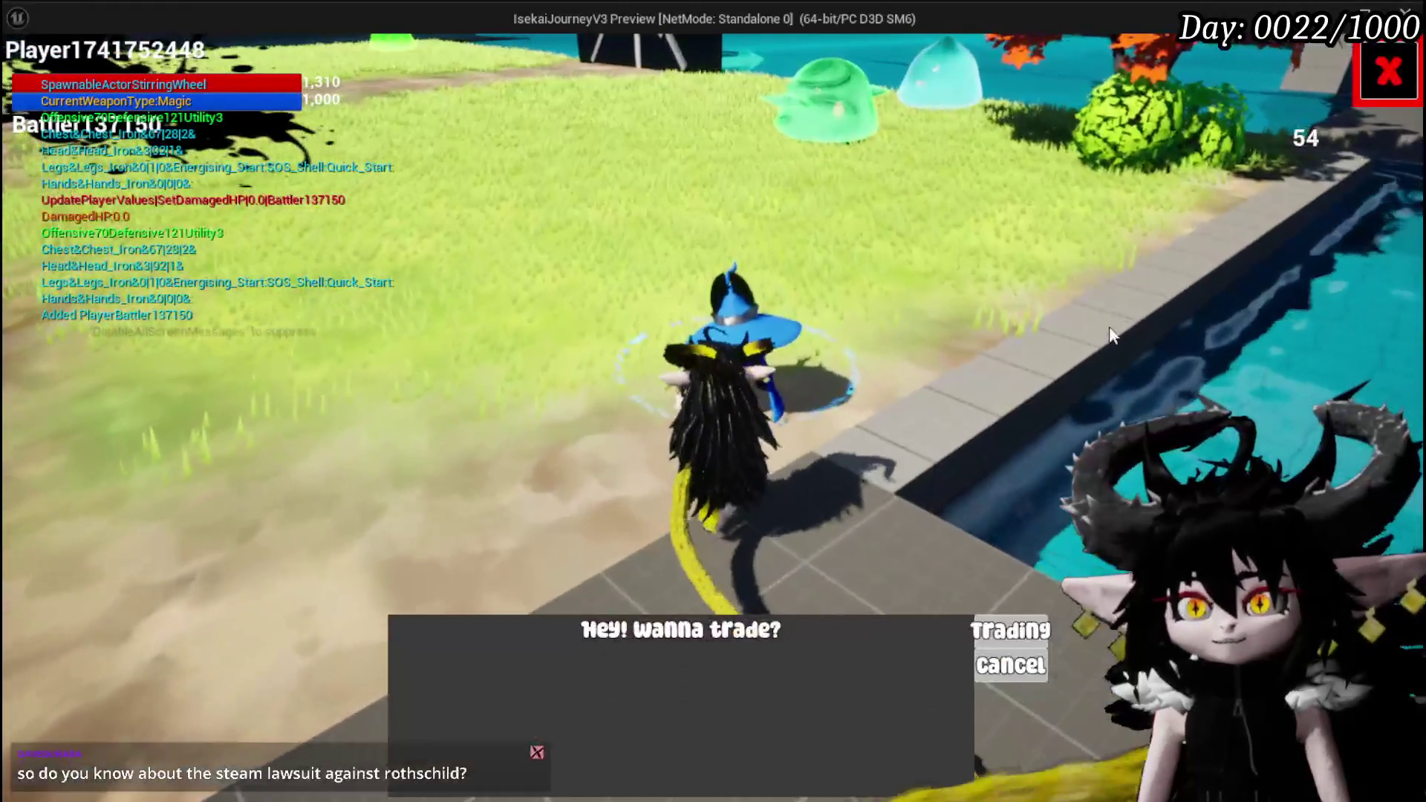
click(1004, 629)
click(319, 88)
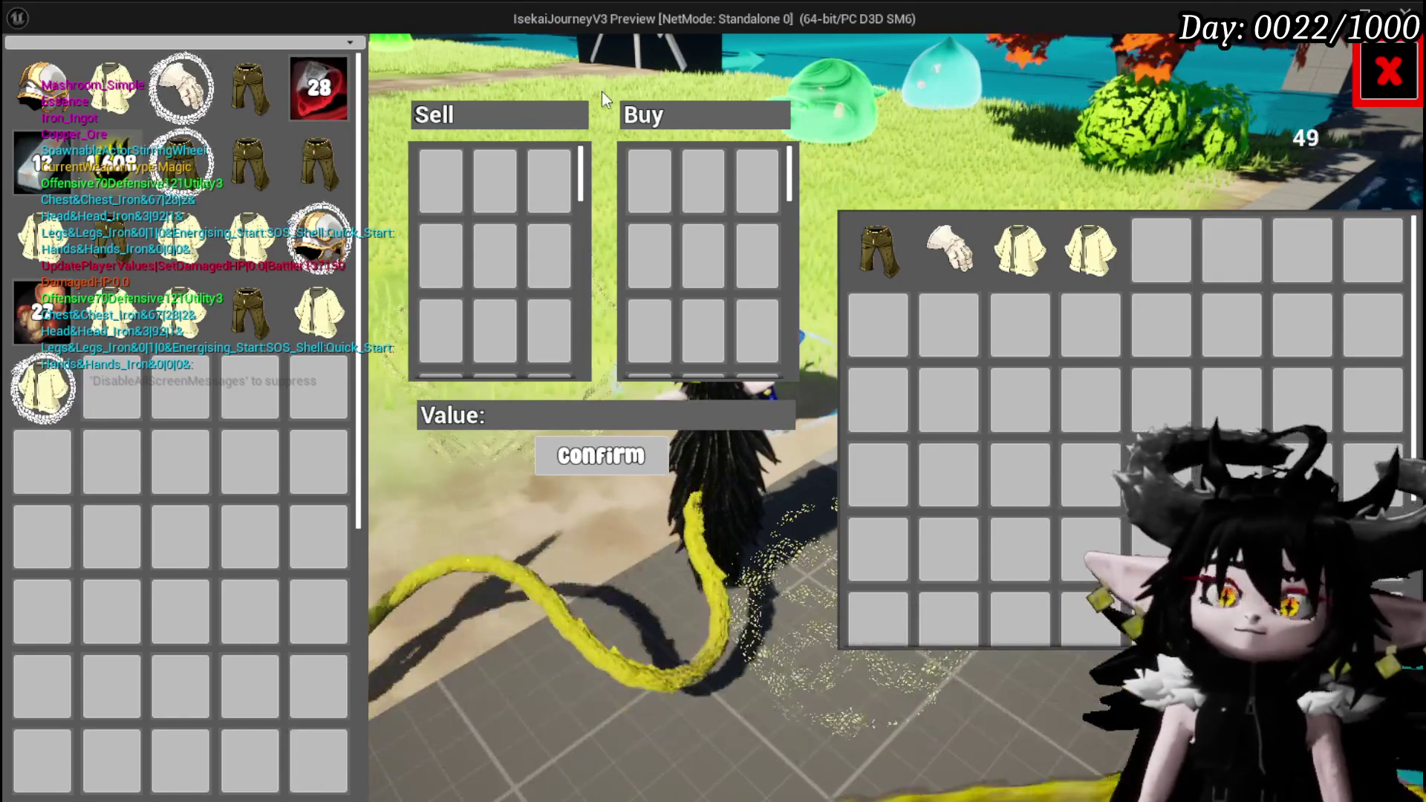
click(341, 87)
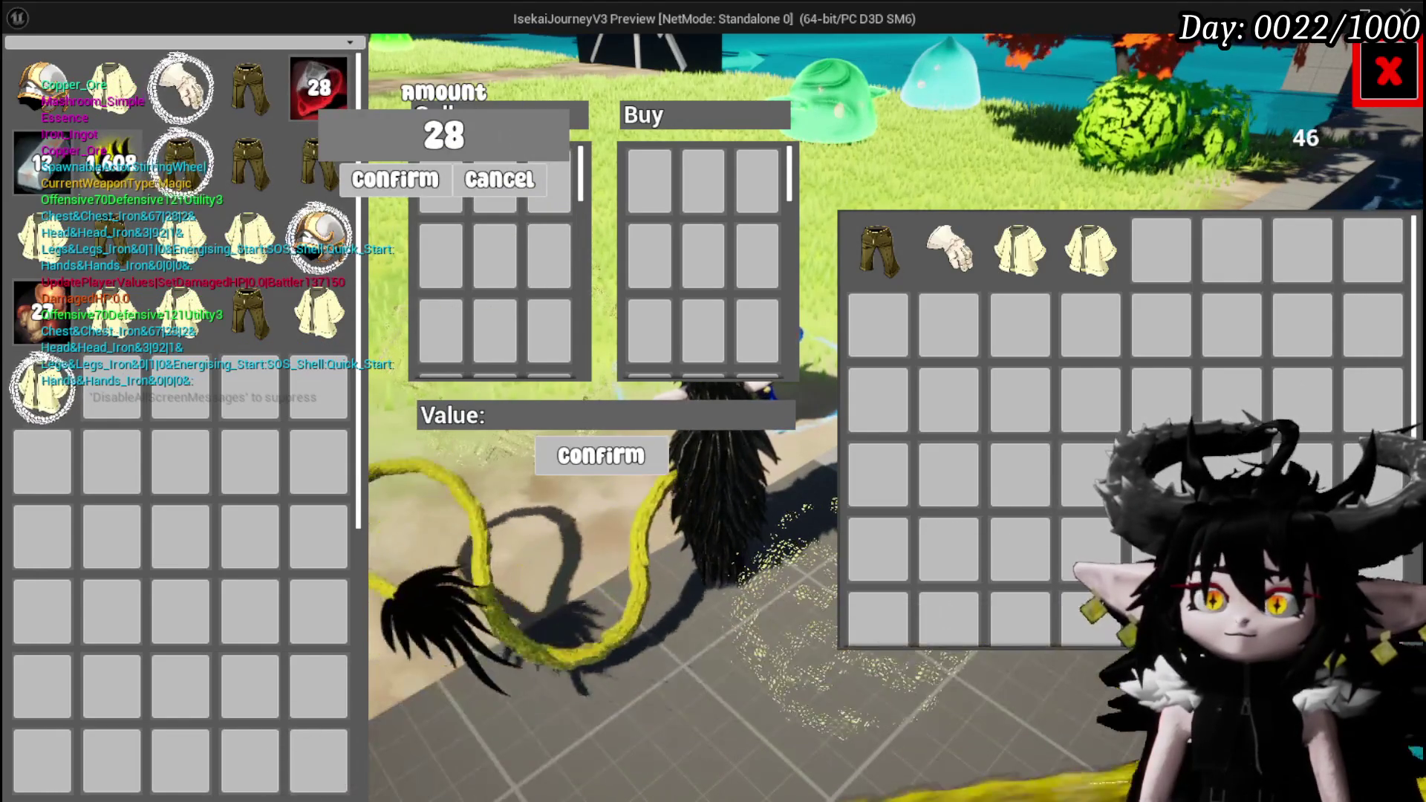
- Sell 1 copper ore to the merchant, then pick the merchant's Copper Ore and resume past the breakpoint
text(14)
click(385, 176)
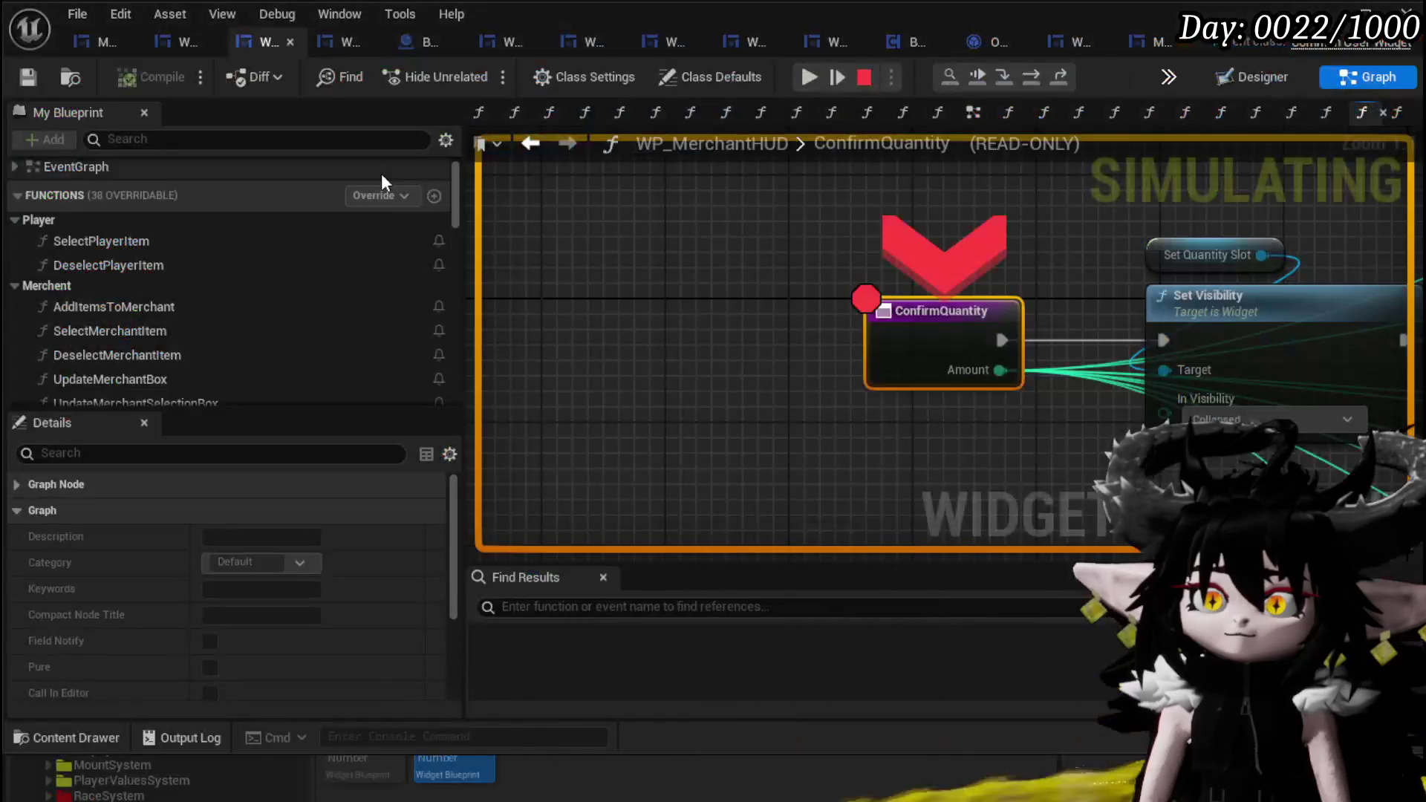
click(810, 76)
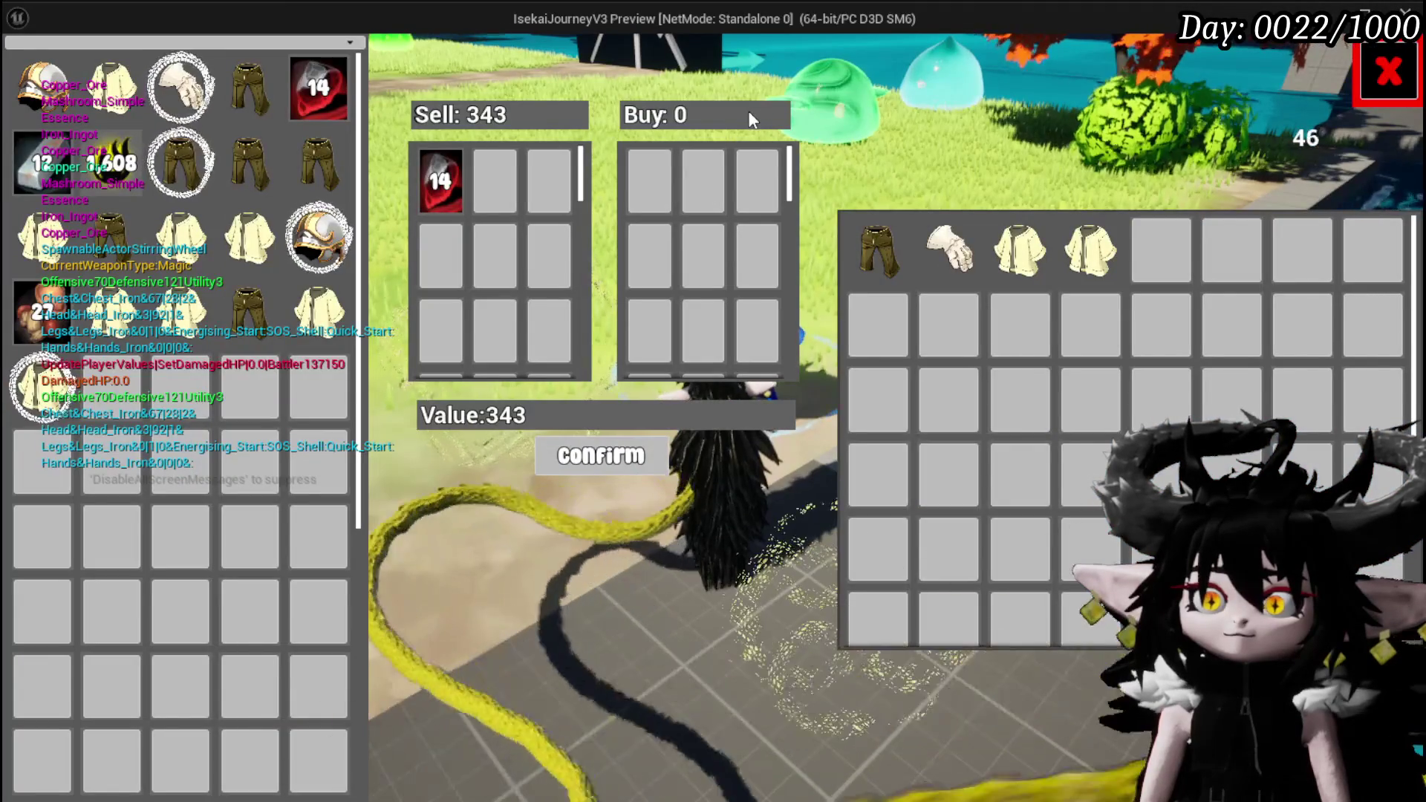
click(601, 454)
click(1163, 256)
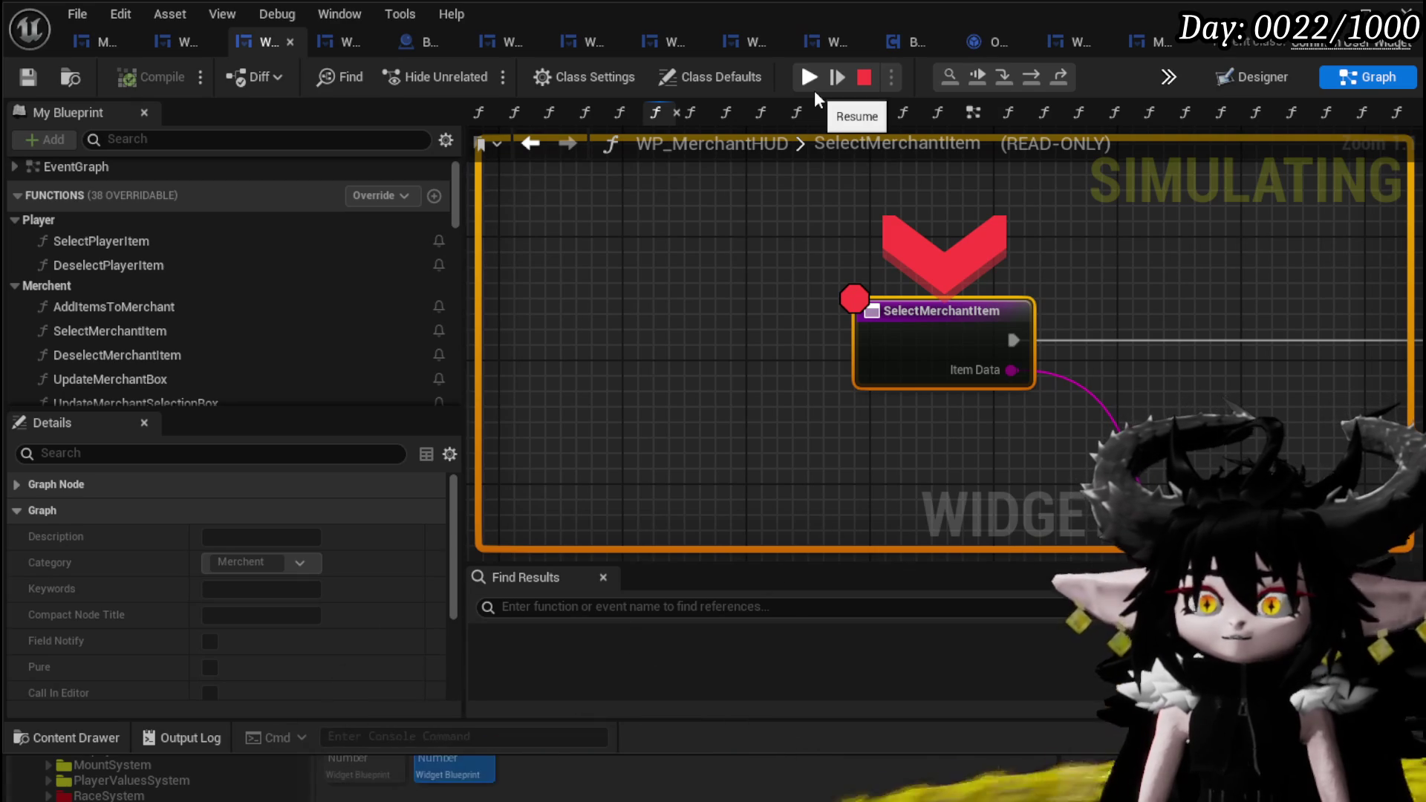
click(815, 91)
- Buy all 14 Copper Ore from the merchant, resuming past the breakpoint
click(1161, 249)
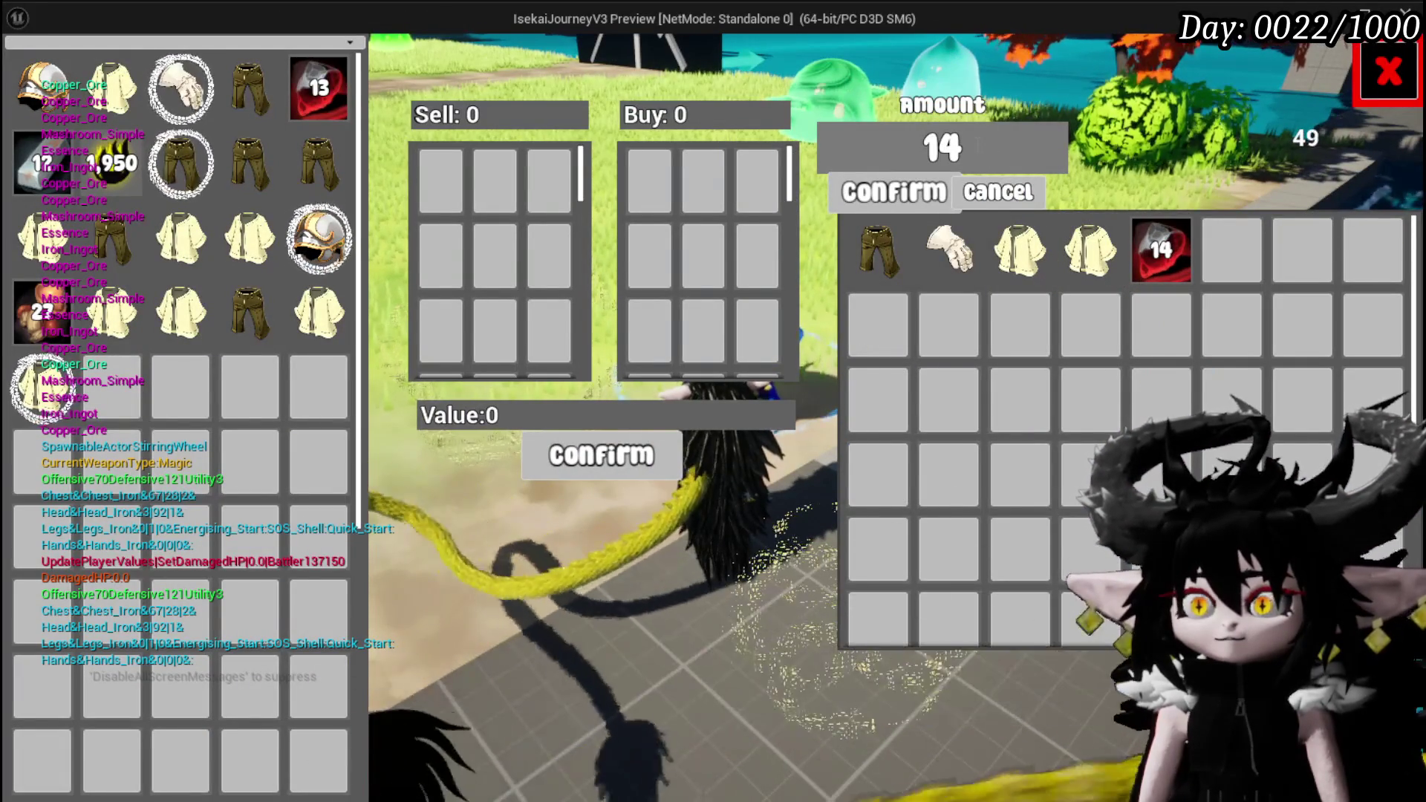
click(819, 141)
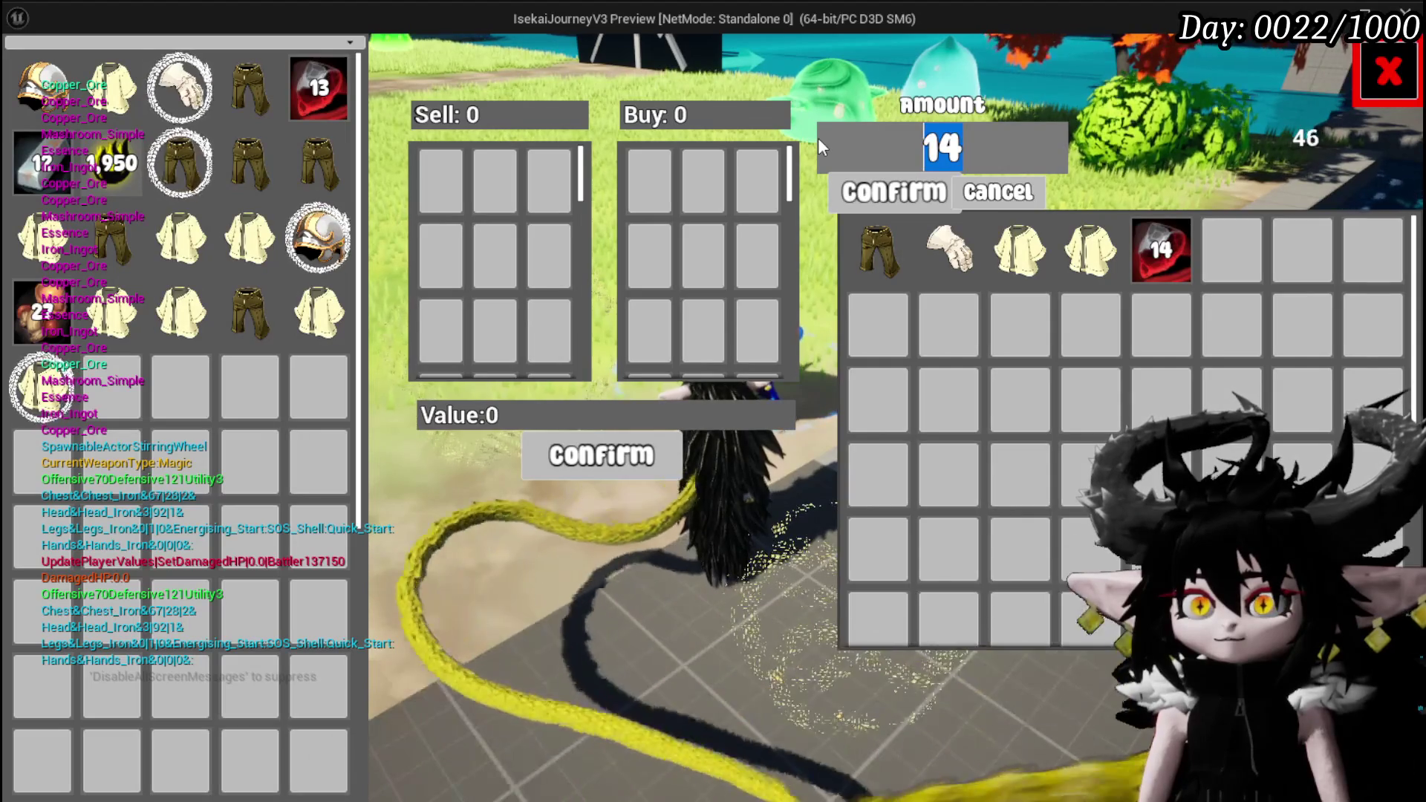
mouse_move(314, 100)
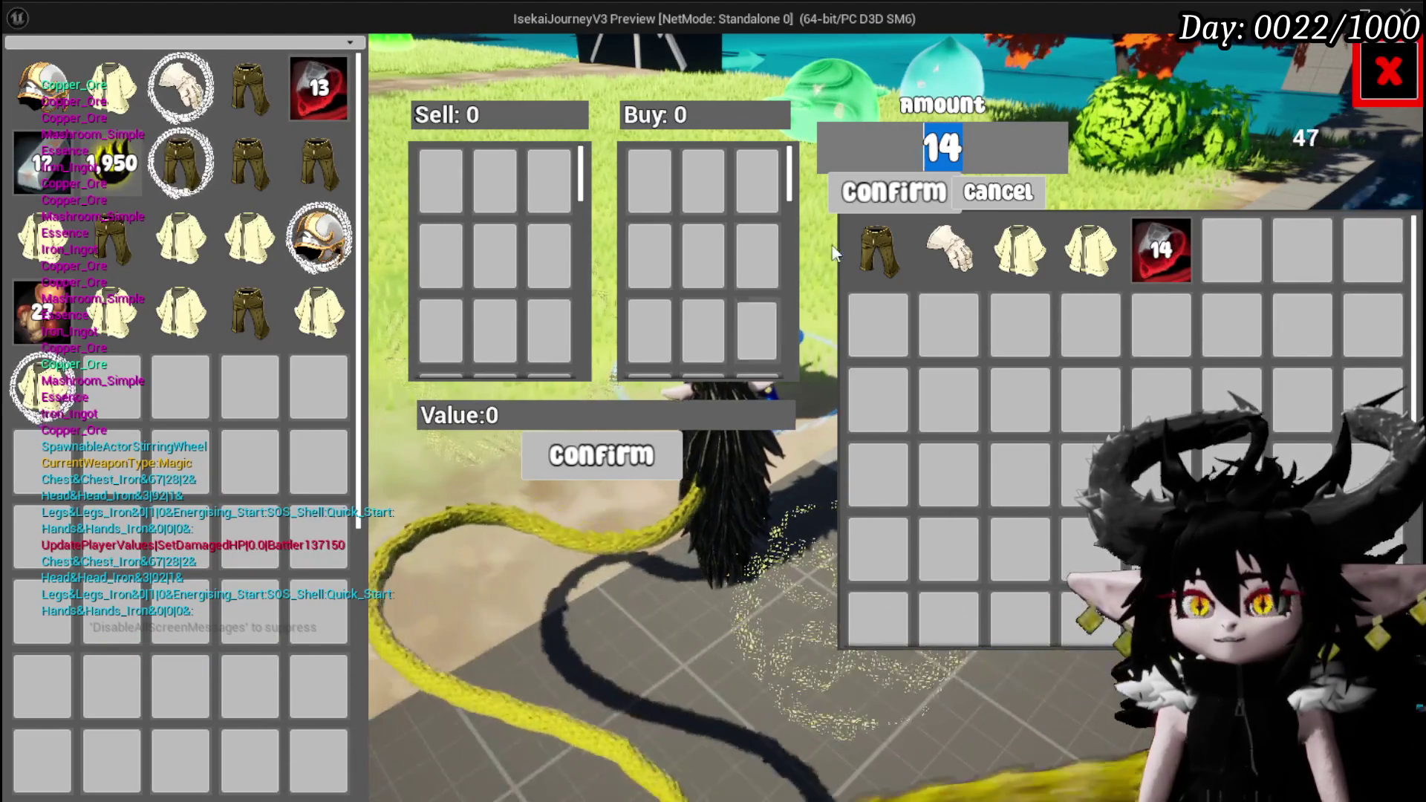
click(866, 199)
click(807, 79)
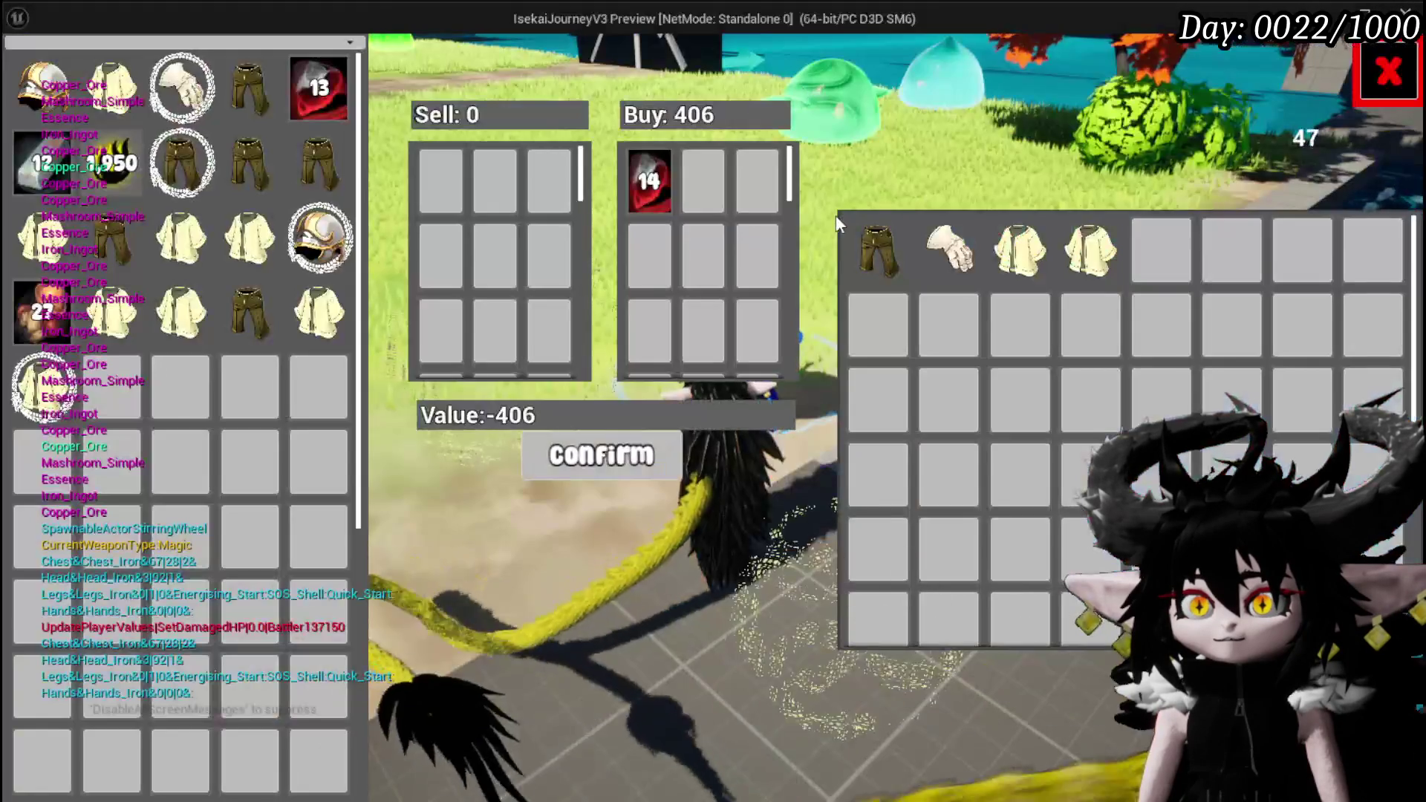
click(595, 455)
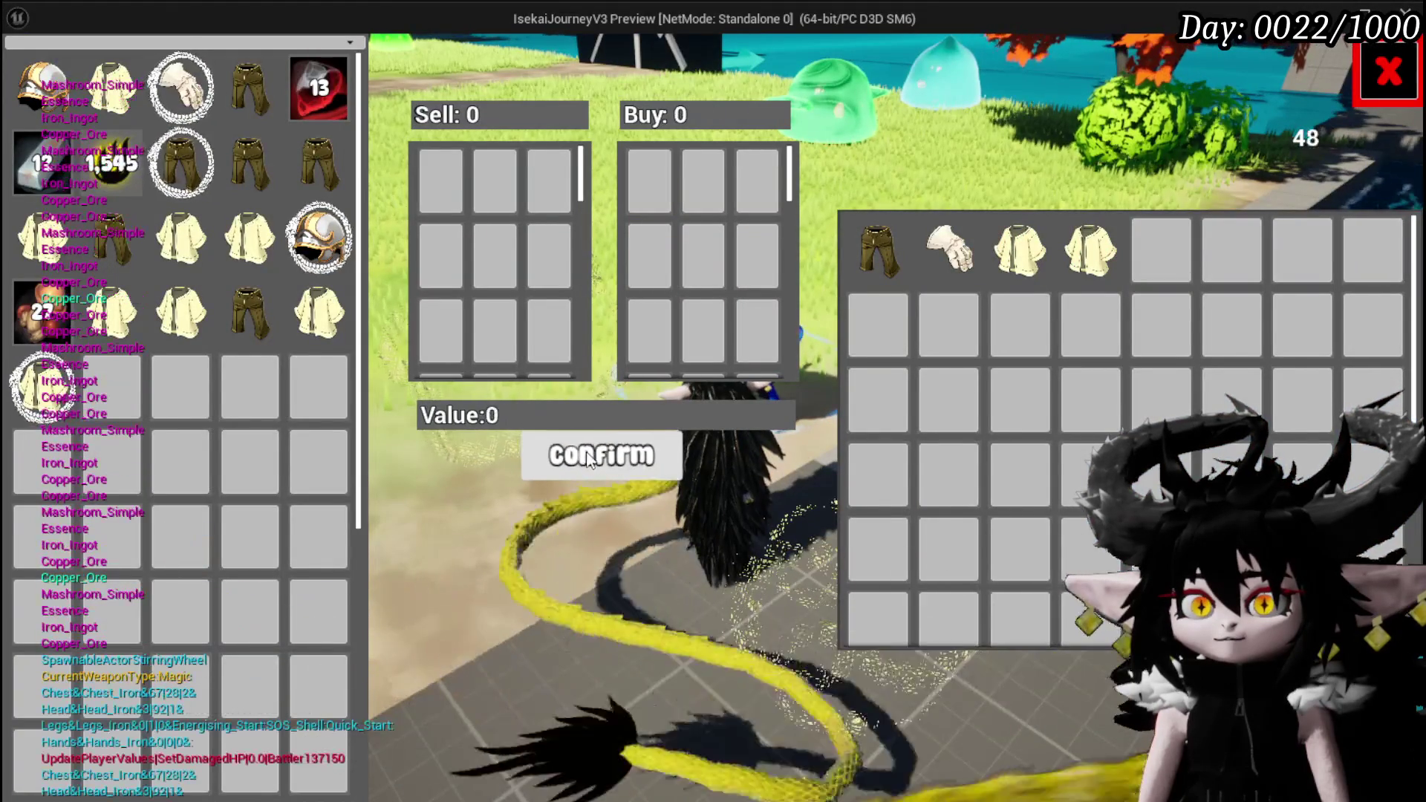
mouse_move(305, 76)
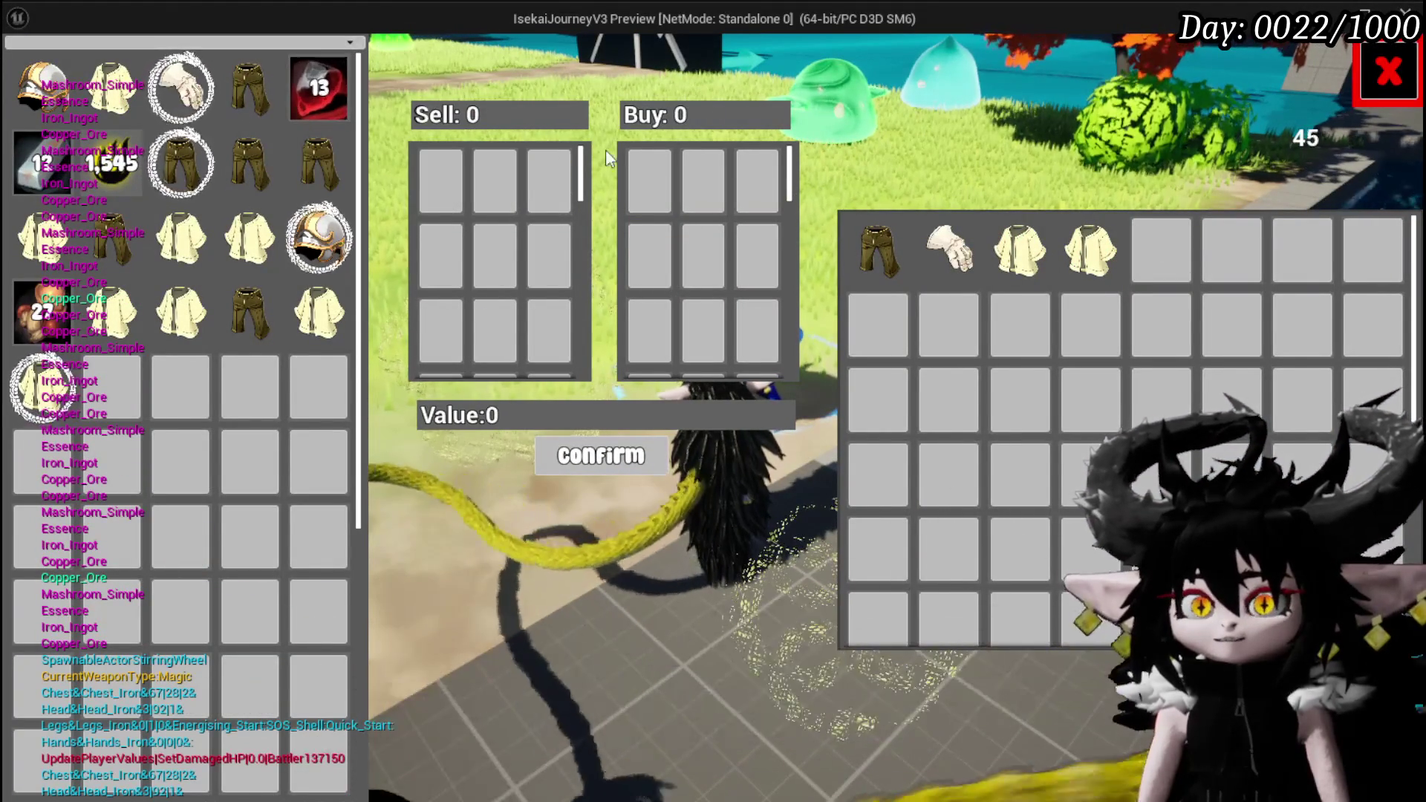
- Sell a single Copper Ore with an amount of 1, resuming past the breakpoint
click(344, 78)
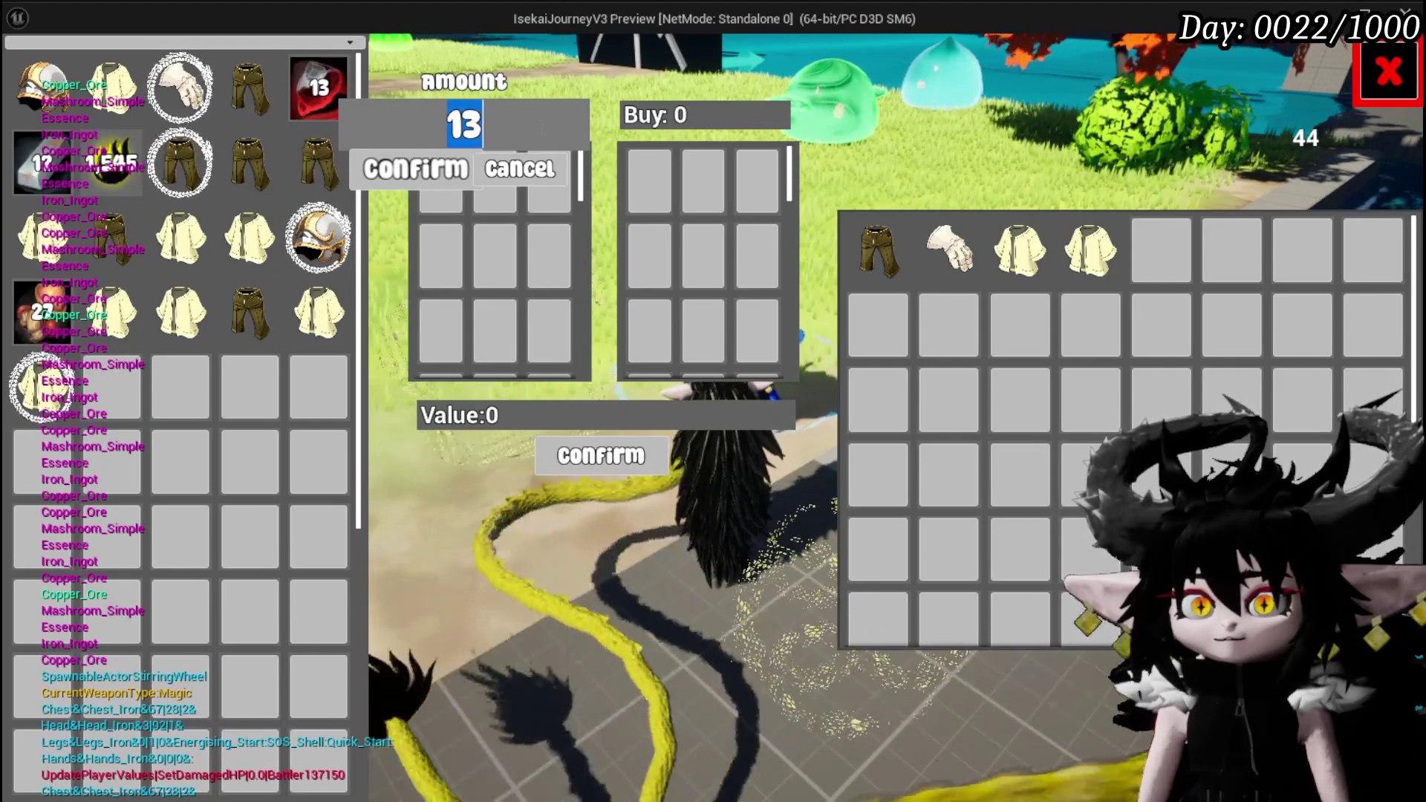
text(1)
click(443, 159)
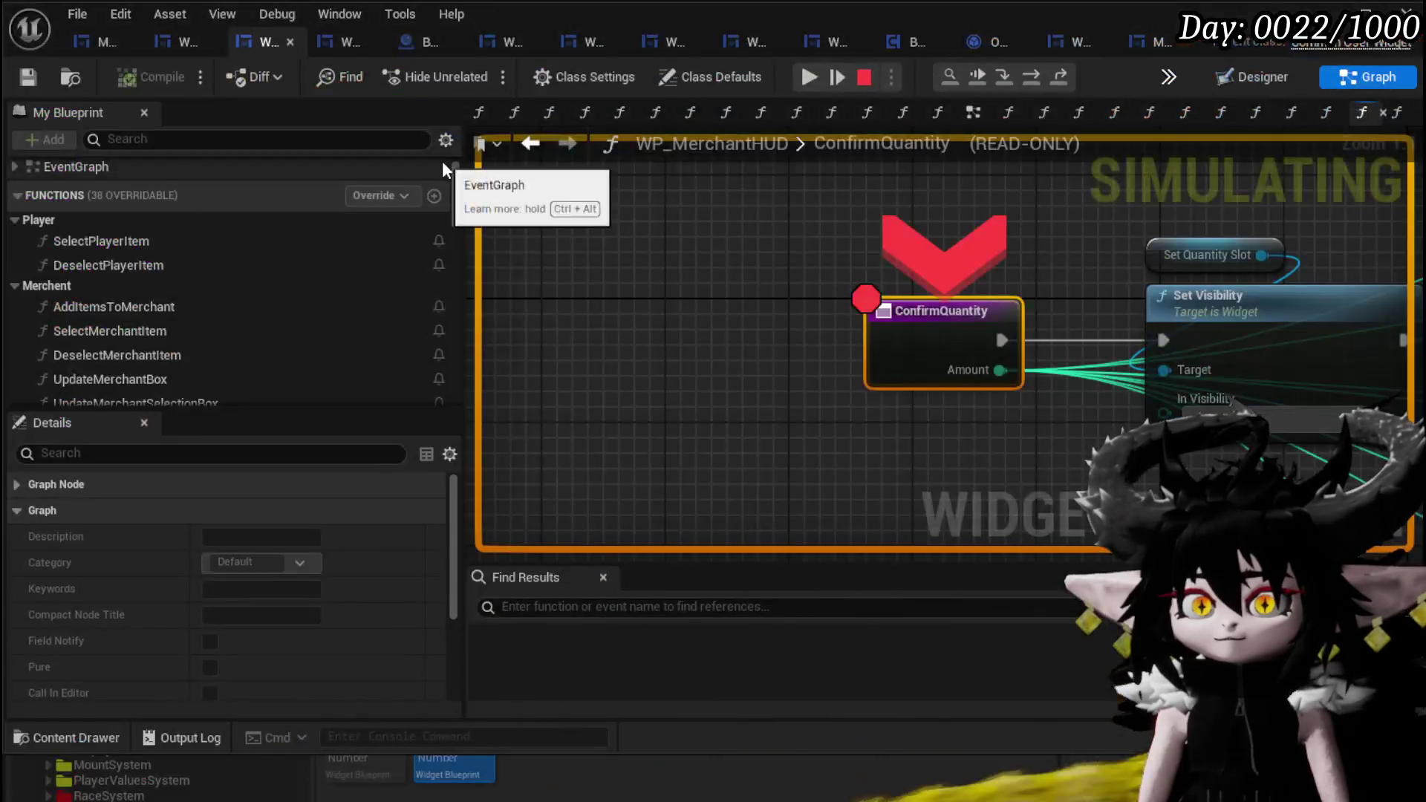
click(809, 77)
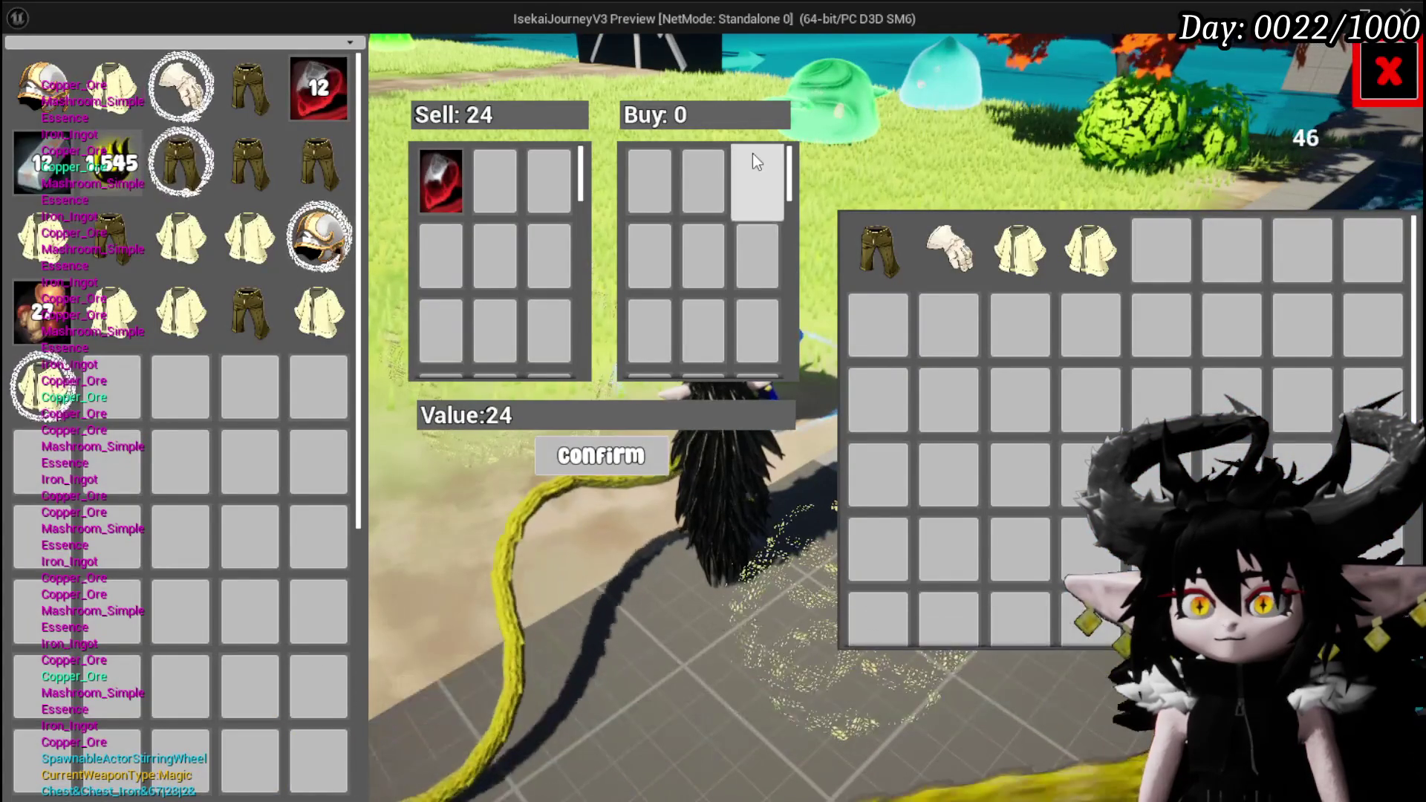
click(562, 466)
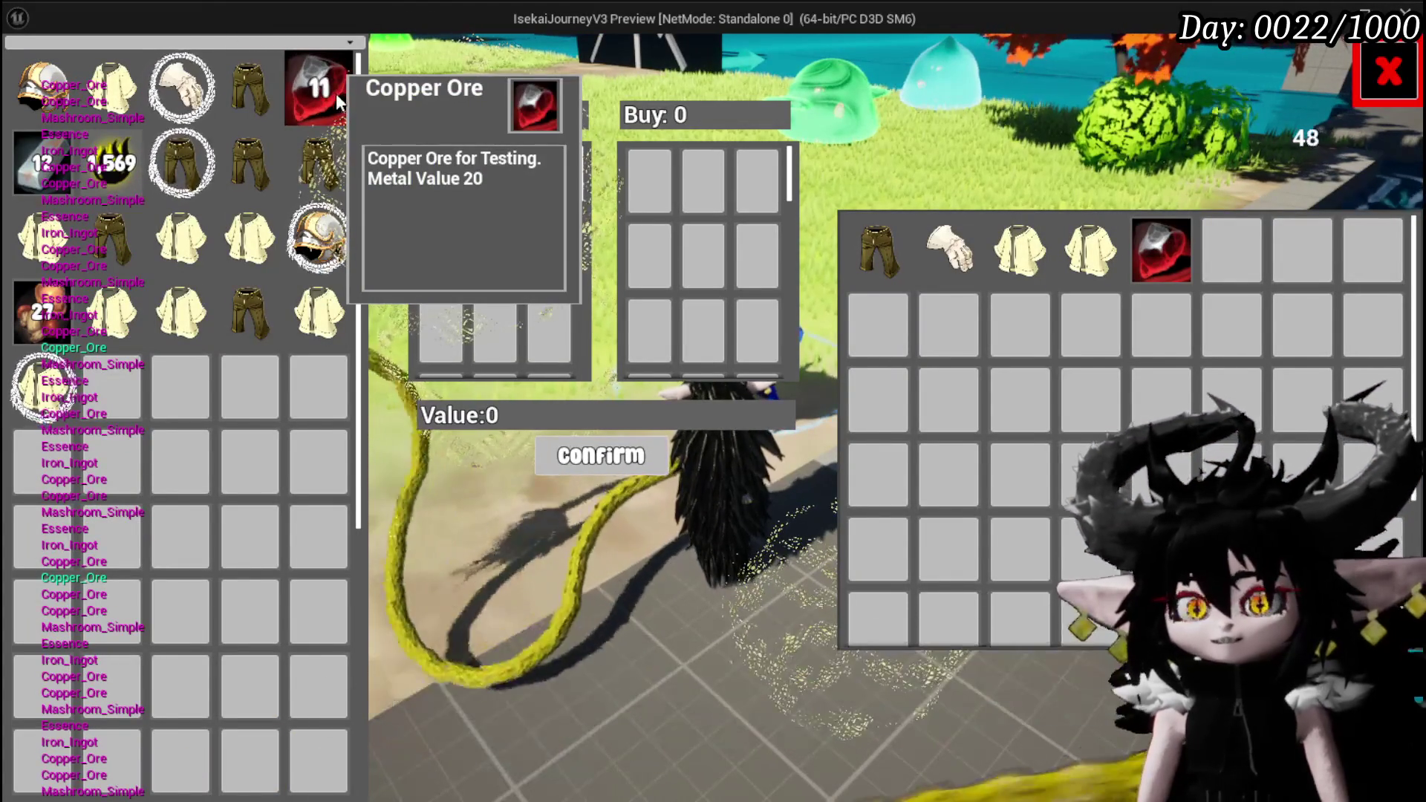
- Sell another single Copper Ore, then stop the Play-In-Editor session
click(336, 92)
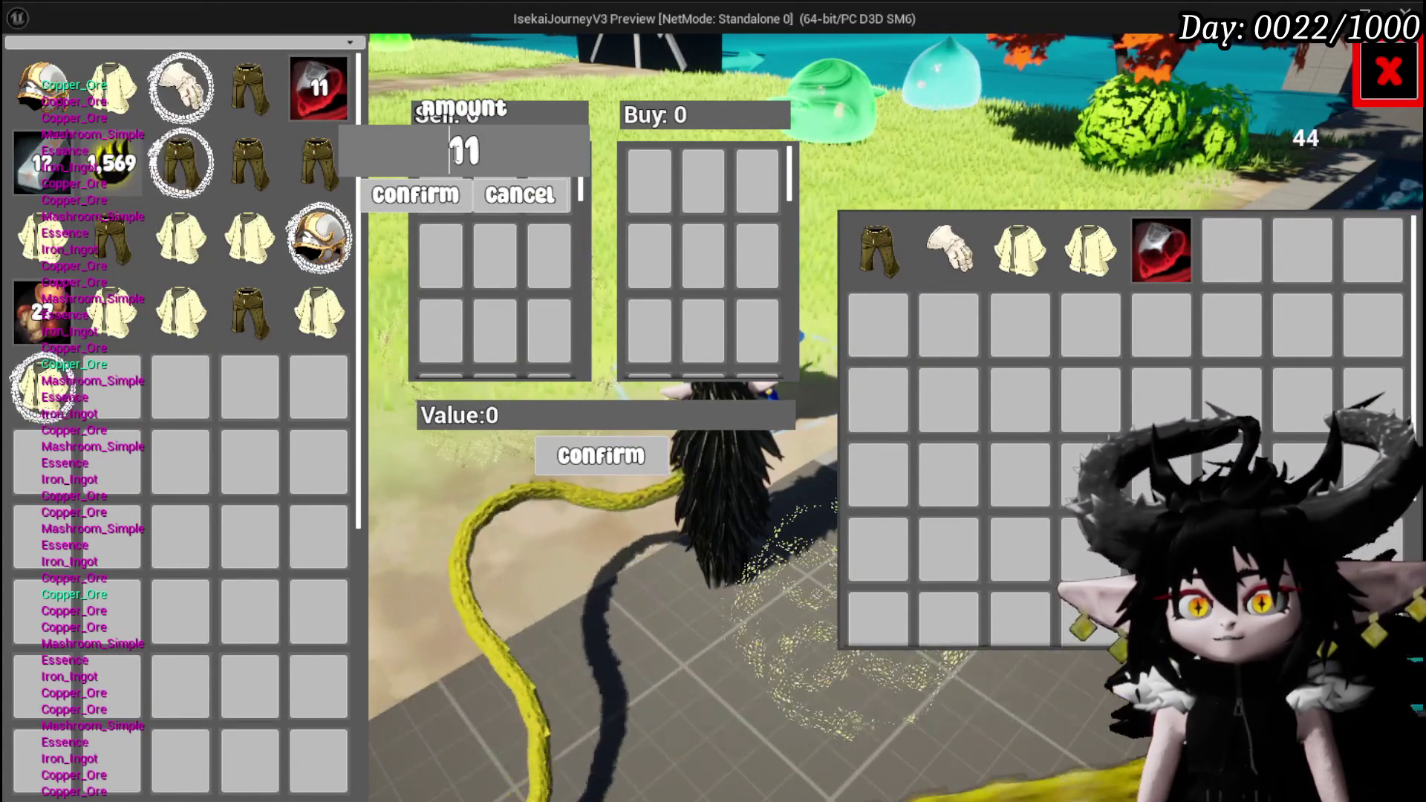
key(BackSpace)
key(Return)
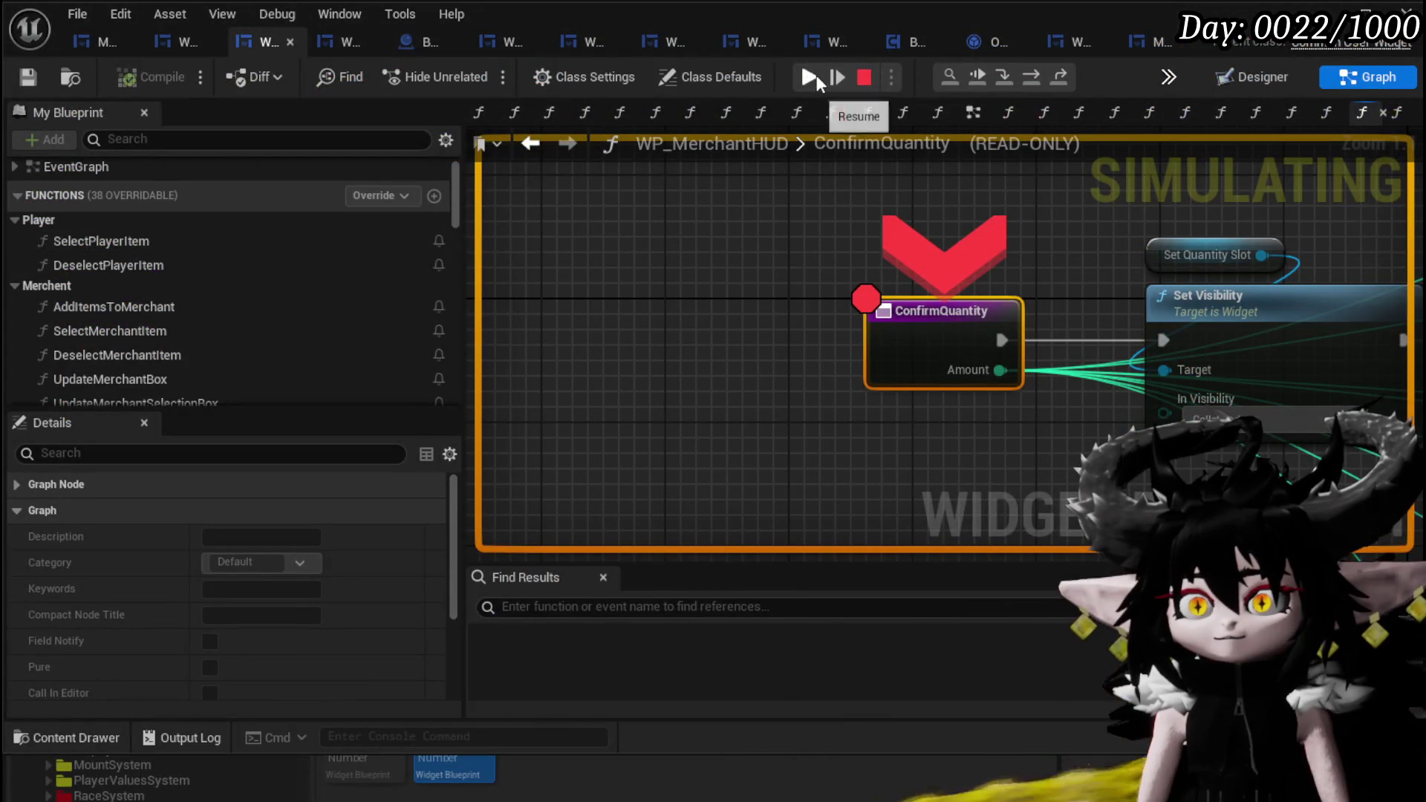
click(812, 76)
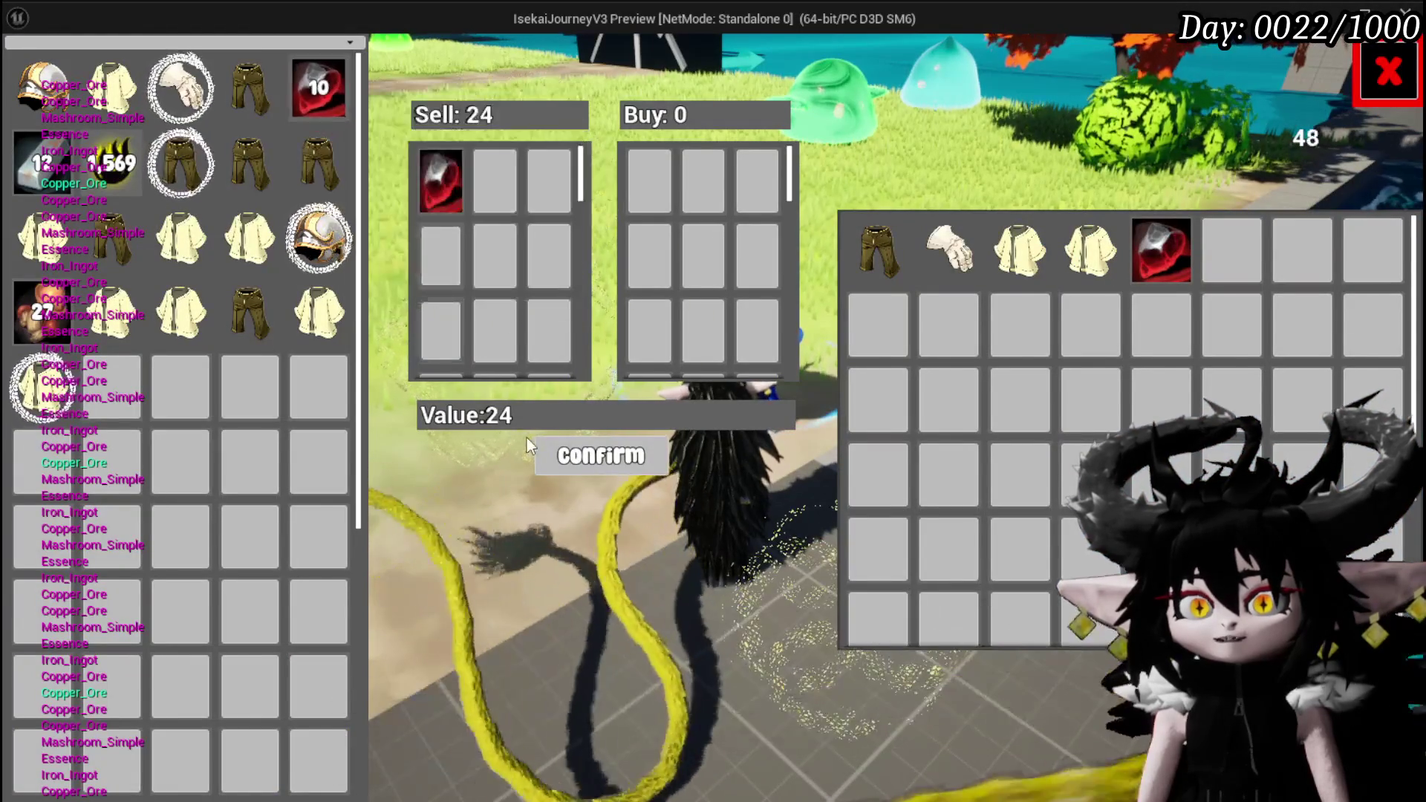
click(601, 455)
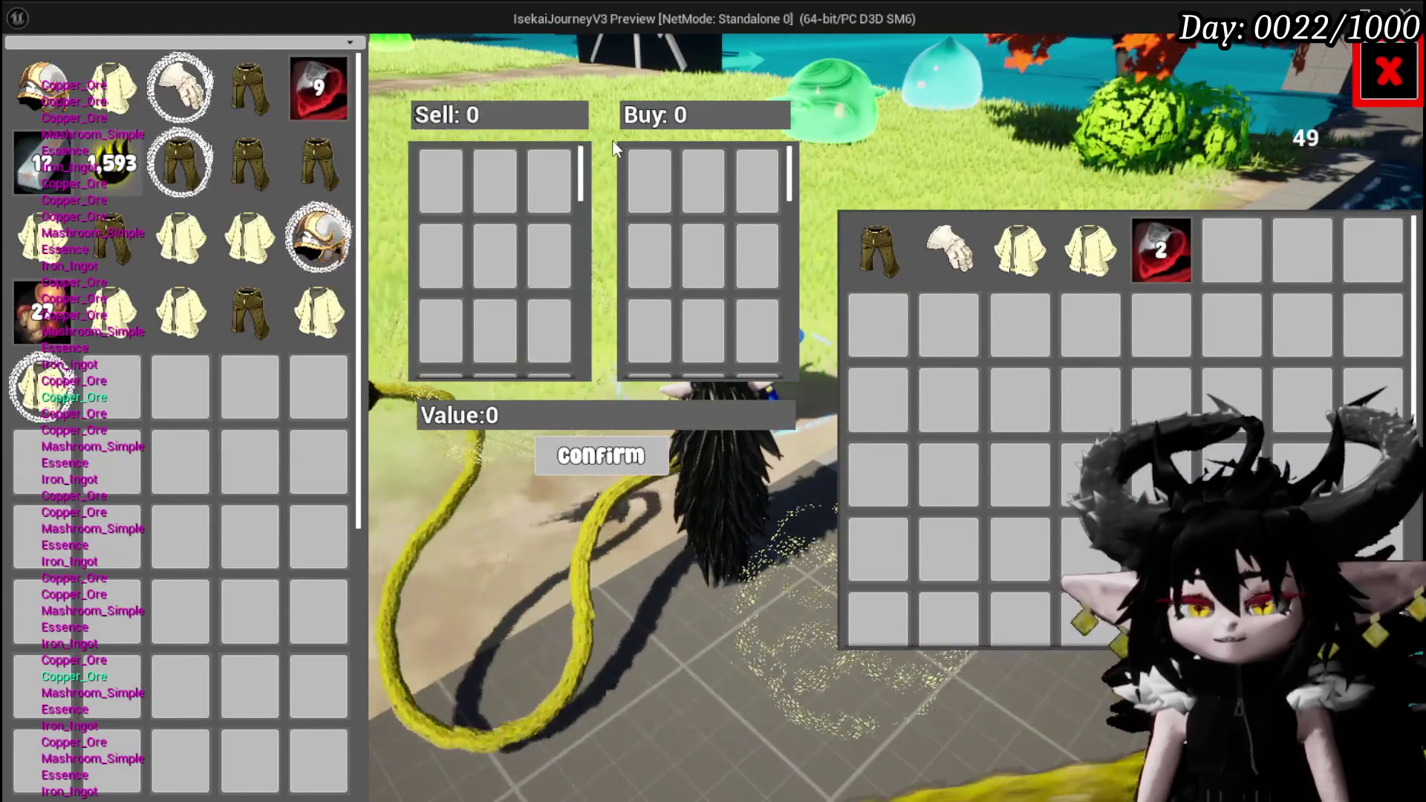
key(Return)
key(Escape)
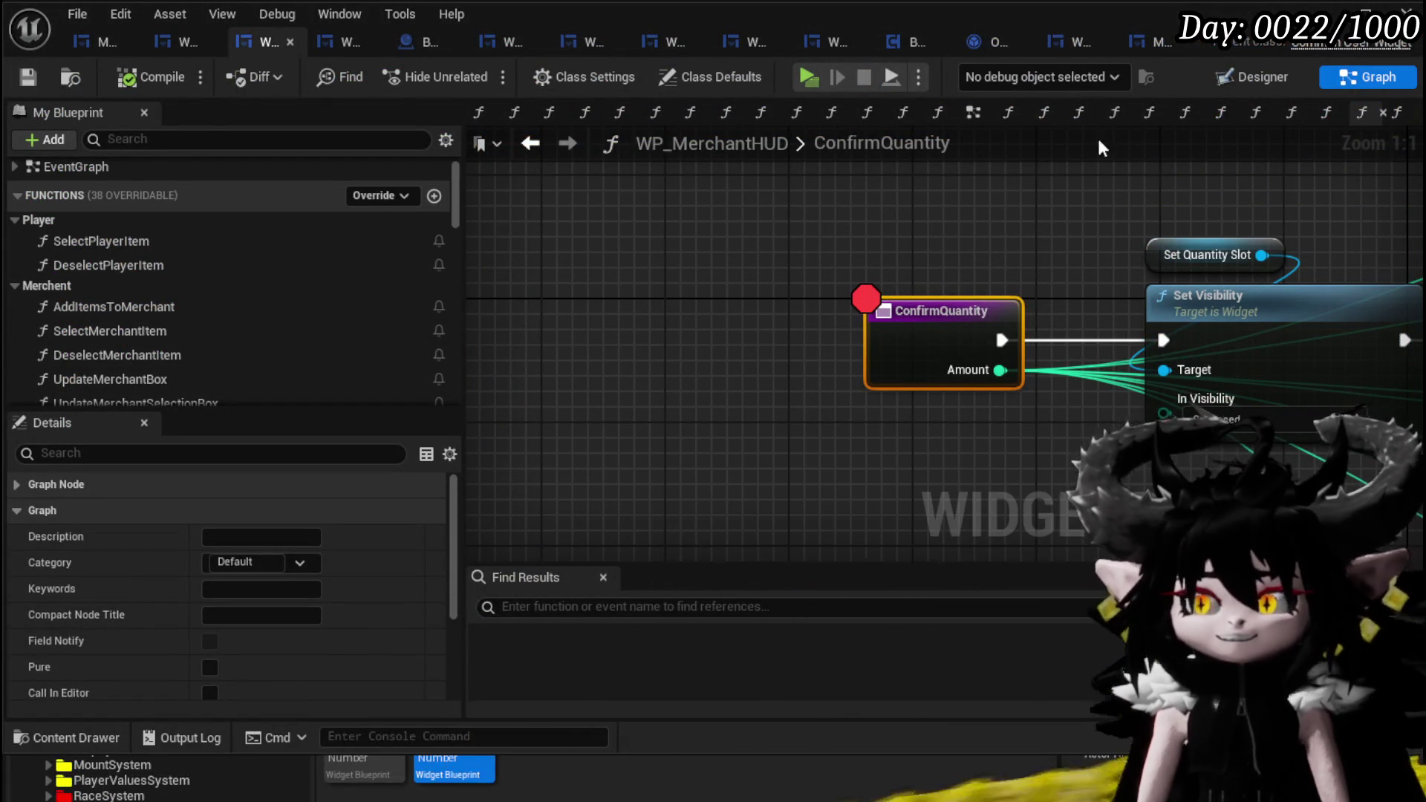
click(1152, 41)
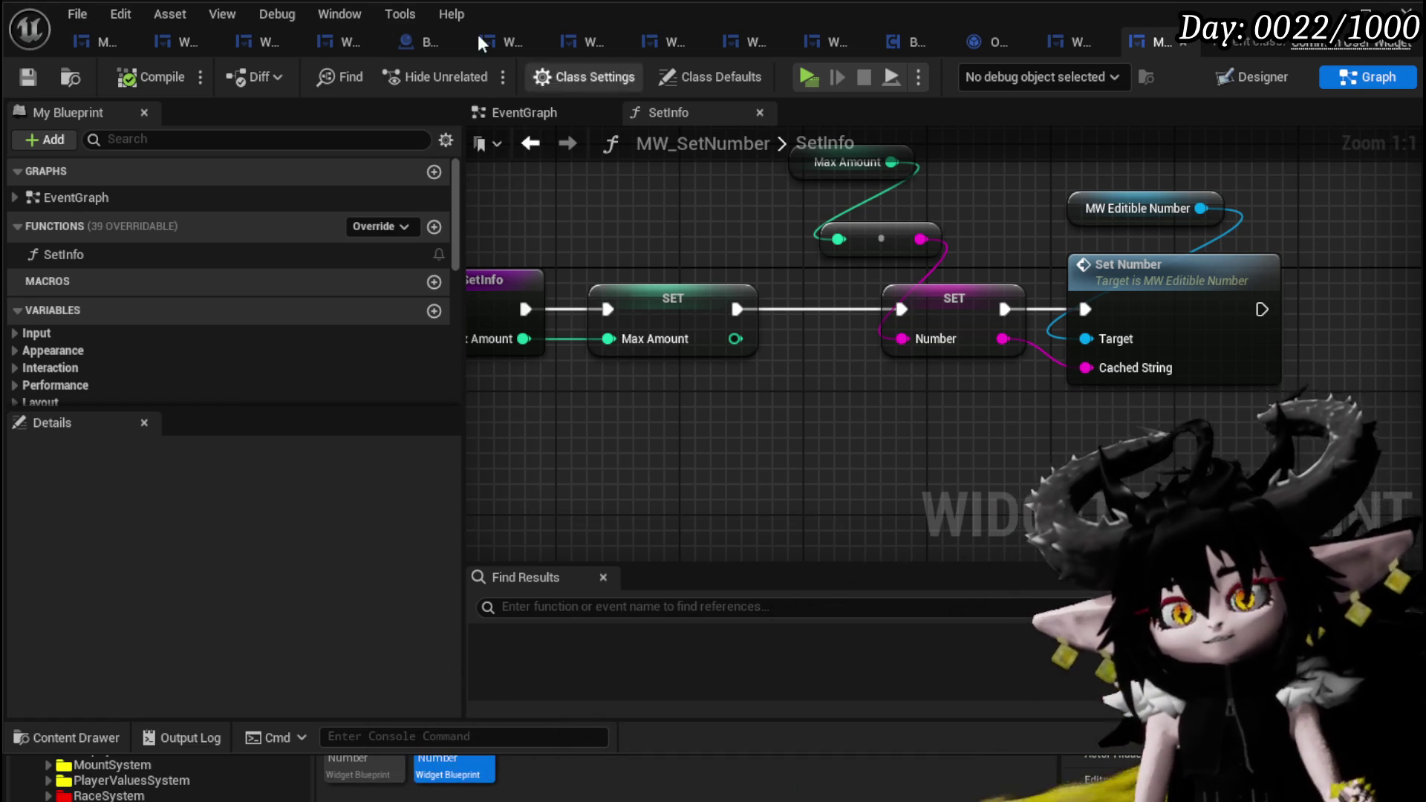
- Save all modified blueprints
click(34, 84)
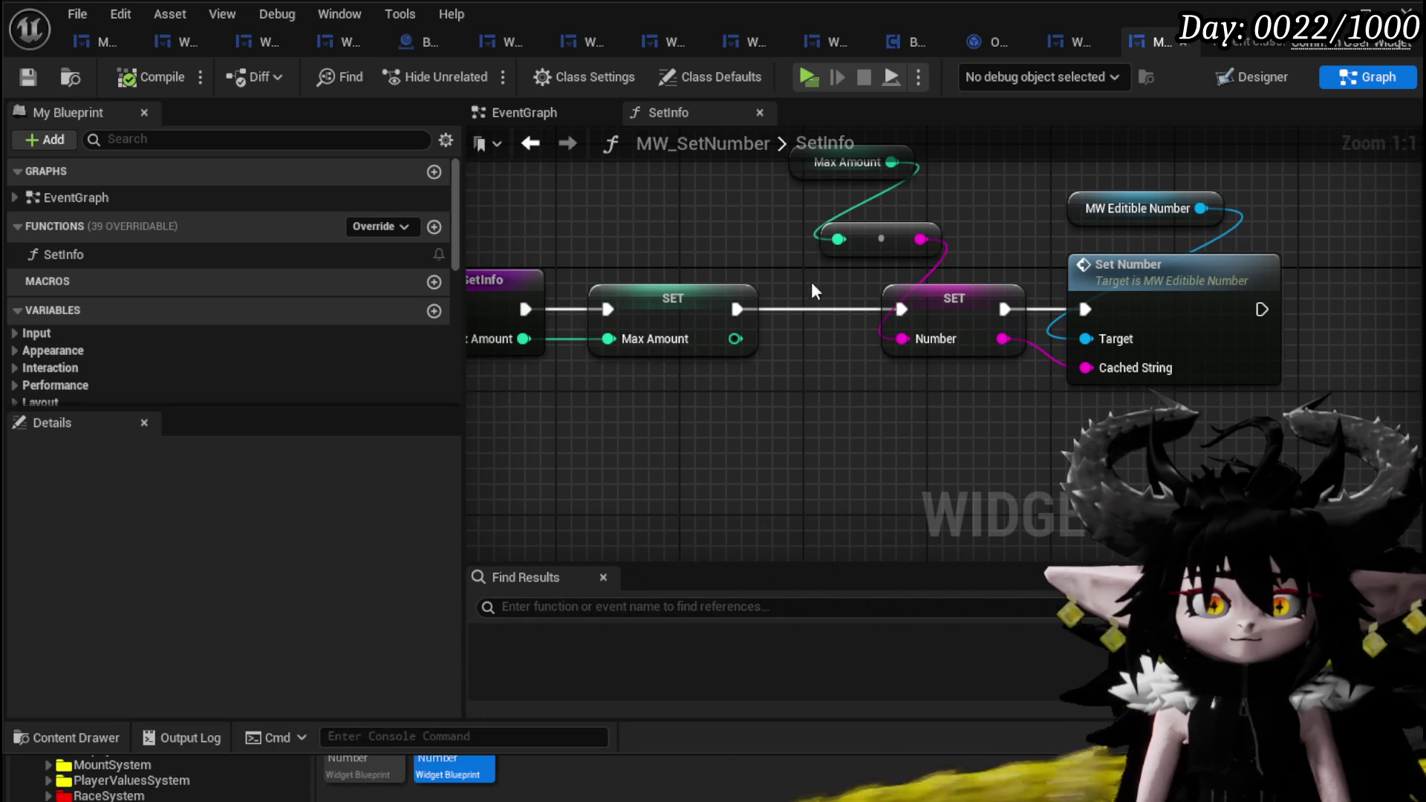
- In W_EquipmentUpgrade, select the Owner and BPC MC Inventory nodes and nudge them down-right
scroll(225, 374, down, 5)
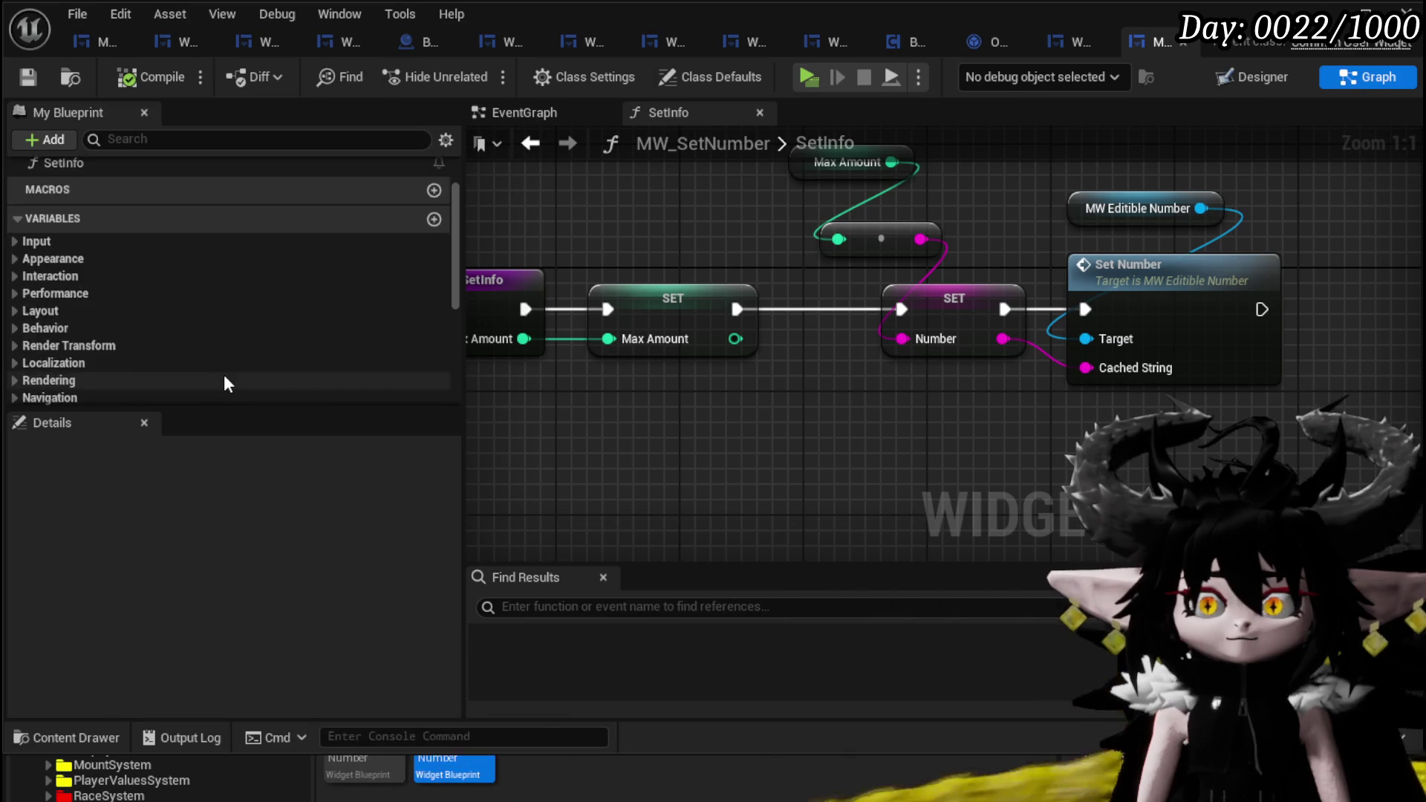
scroll(225, 379, down, 3)
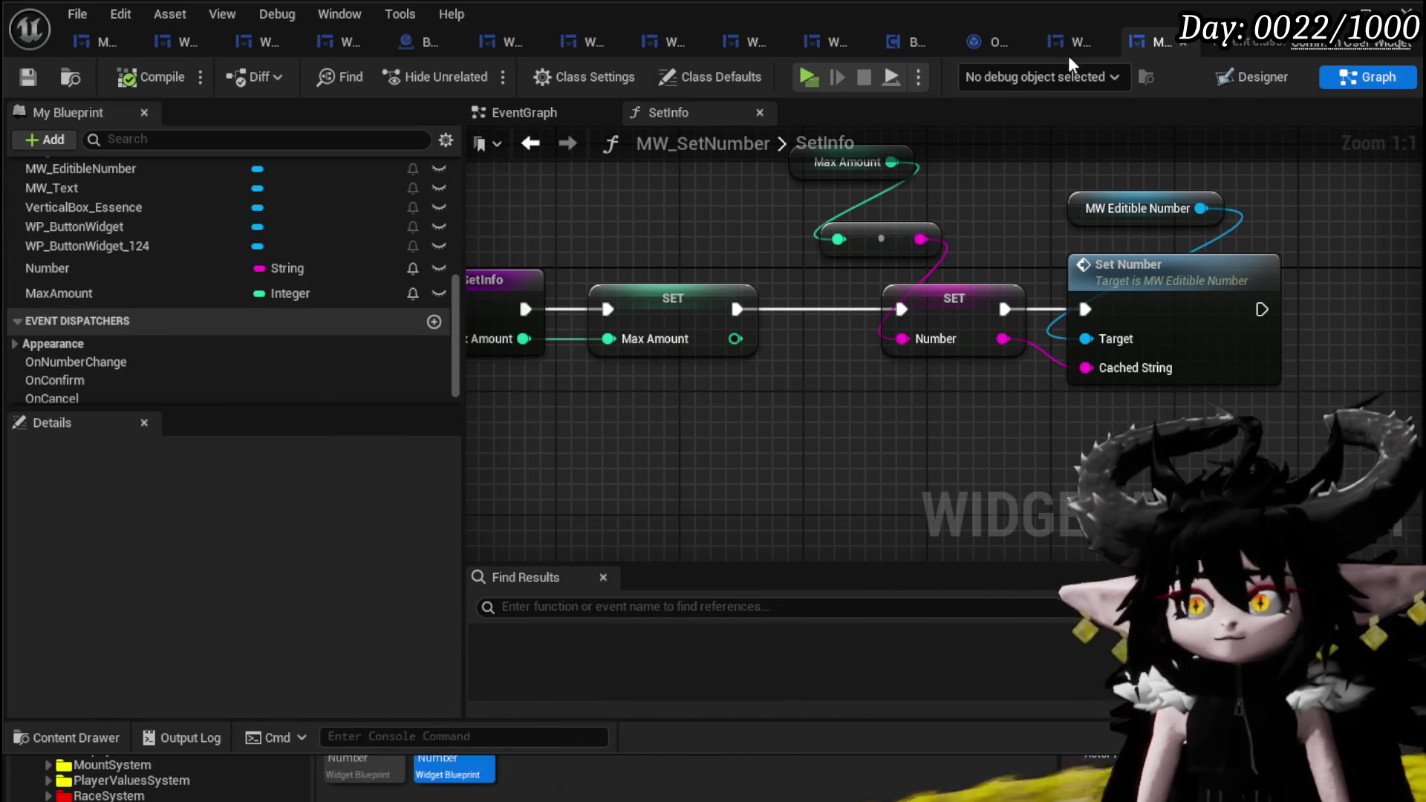
click(1068, 57)
scroll(739, 269, up, 1)
scroll(555, 249, up, 1)
mouse_move(555, 250)
mouse_down()
mouse_move(750, 186)
mouse_move(622, 471)
mouse_move(628, 420)
mouse_move(725, 421)
mouse_up()
drag(532, 409, 555, 433)
click(522, 359)
- Shift the five essence nodes (Owner through To Text) to the right and save W_EquipmentUpgrade
drag(521, 359, 507, 280)
drag(557, 336, 863, 446)
mouse_move(968, 339)
mouse_down()
mouse_move(943, 335)
mouse_move(939, 308)
mouse_up()
mouse_move(531, 457)
mouse_down()
mouse_move(565, 438)
mouse_move(1152, 335)
mouse_move(1151, 305)
mouse_up()
mouse_move(904, 369)
mouse_down()
mouse_move(982, 368)
mouse_move(1036, 417)
mouse_up()
key(ctrl+s)
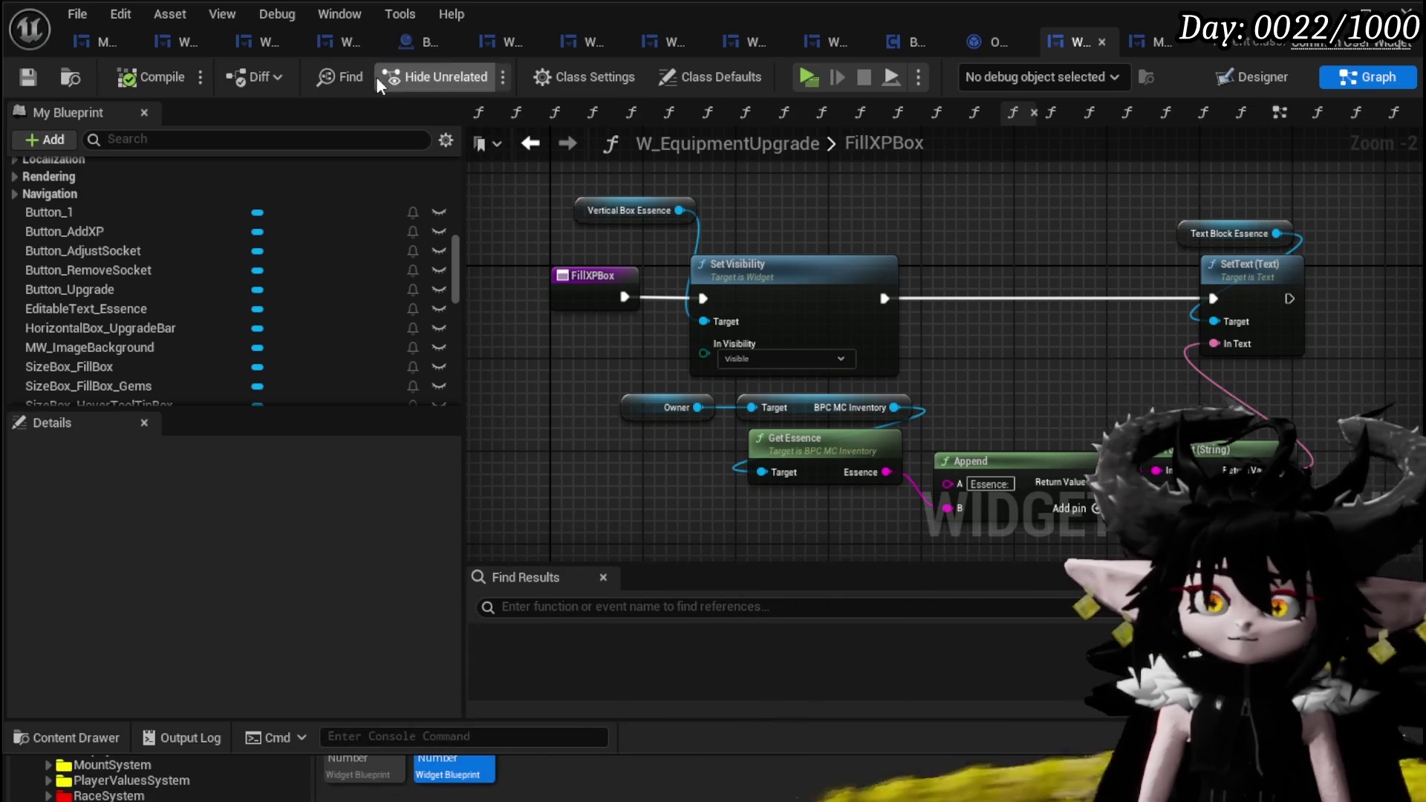
- Cycle through the open blueprint tabs back to WP_MerchantHUD's ConfirmQuantity graph
click(165, 44)
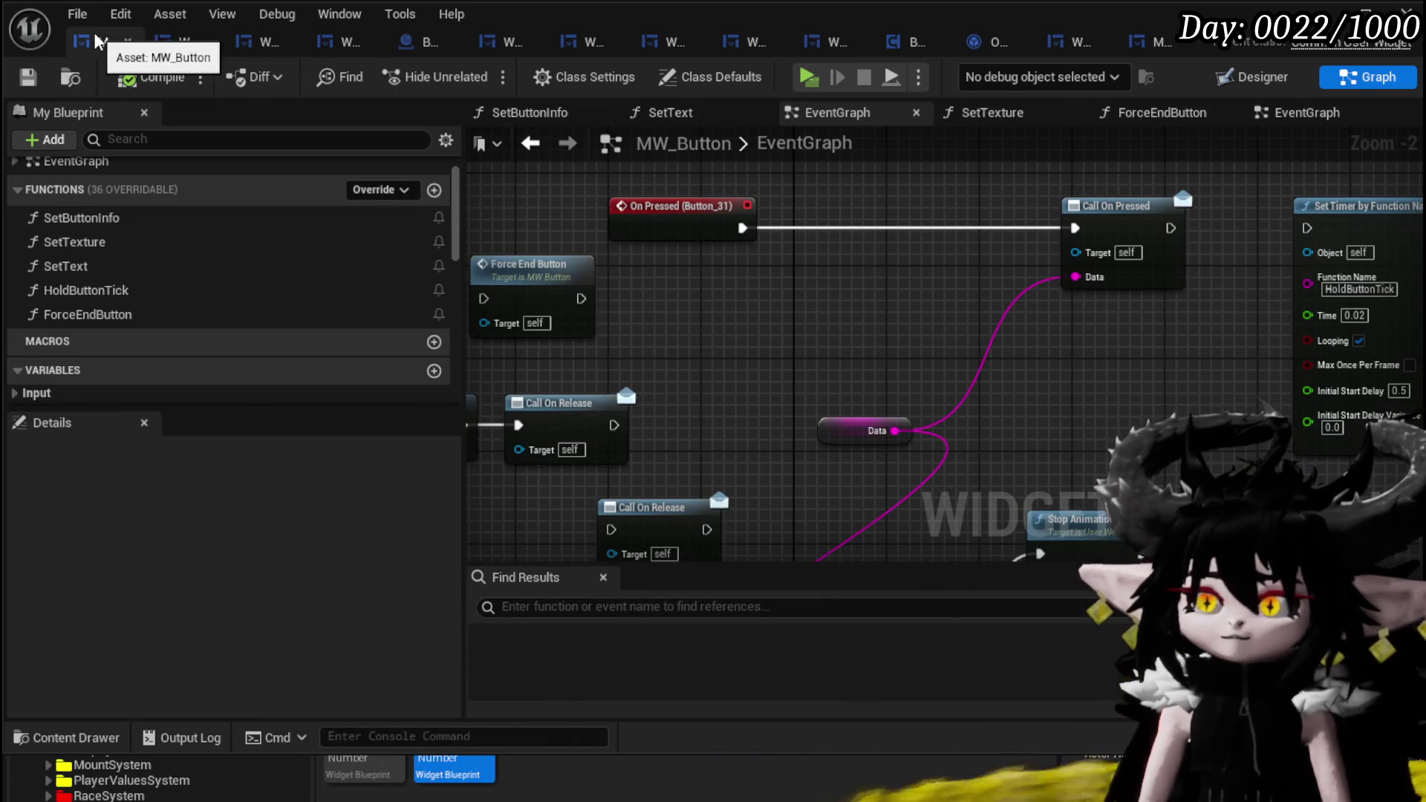
click(165, 46)
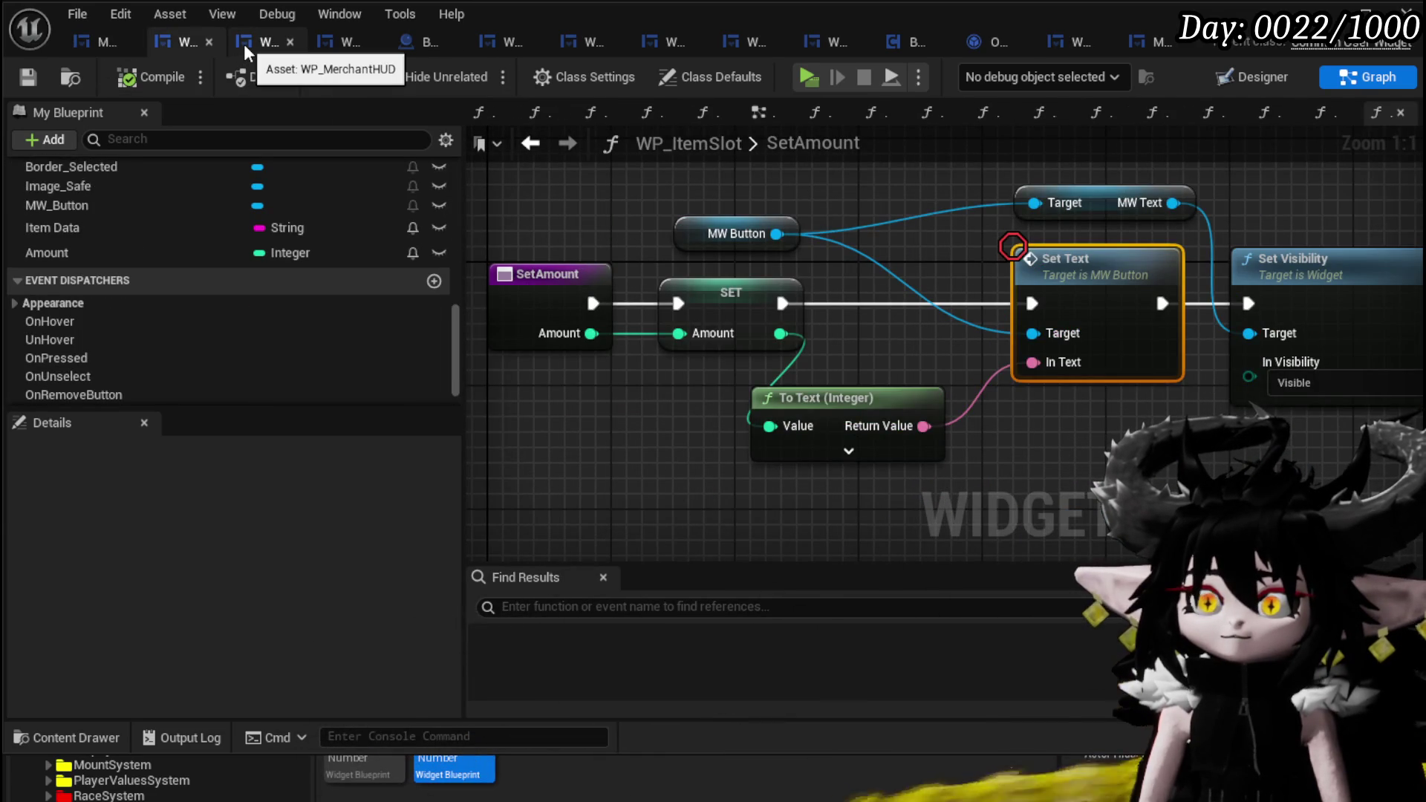
click(245, 46)
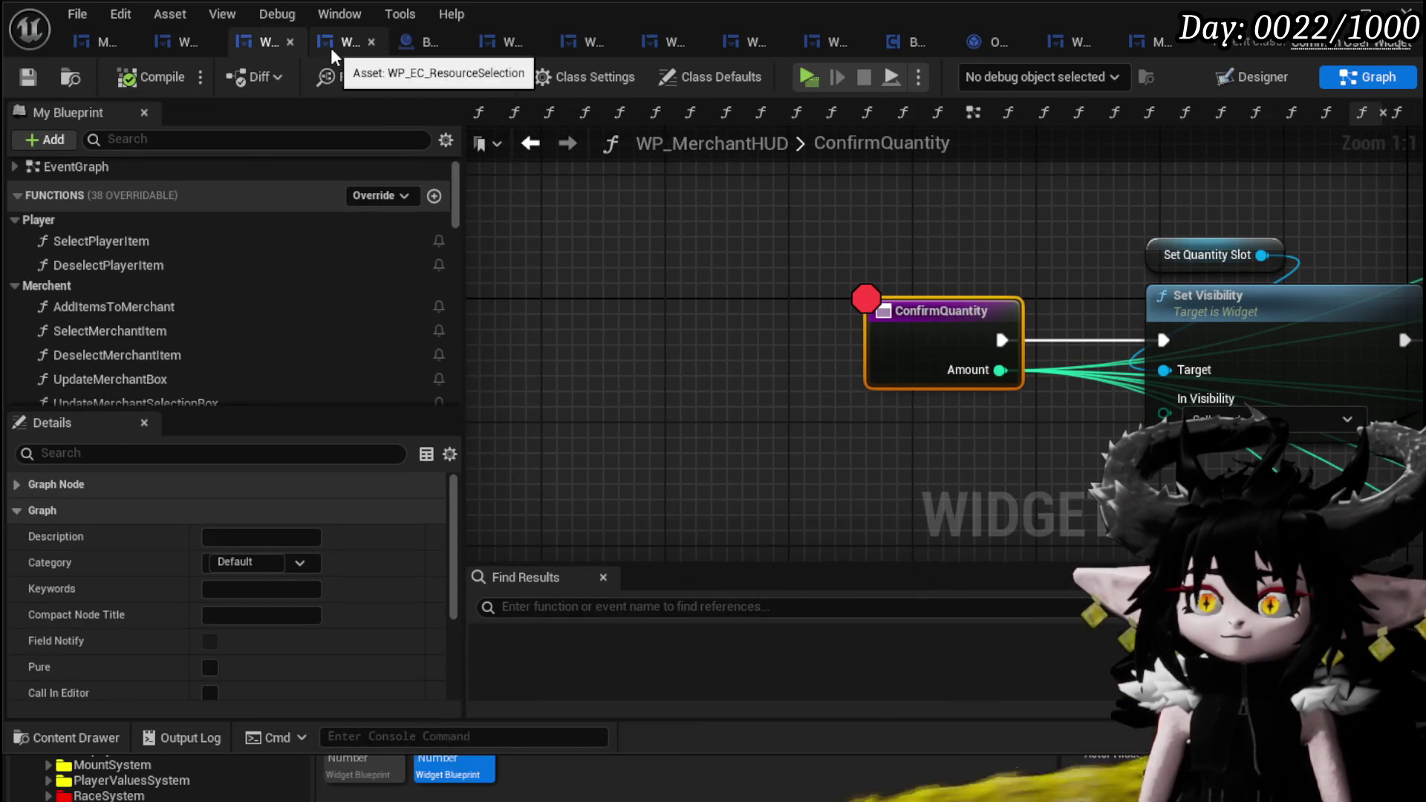
click(331, 47)
click(277, 46)
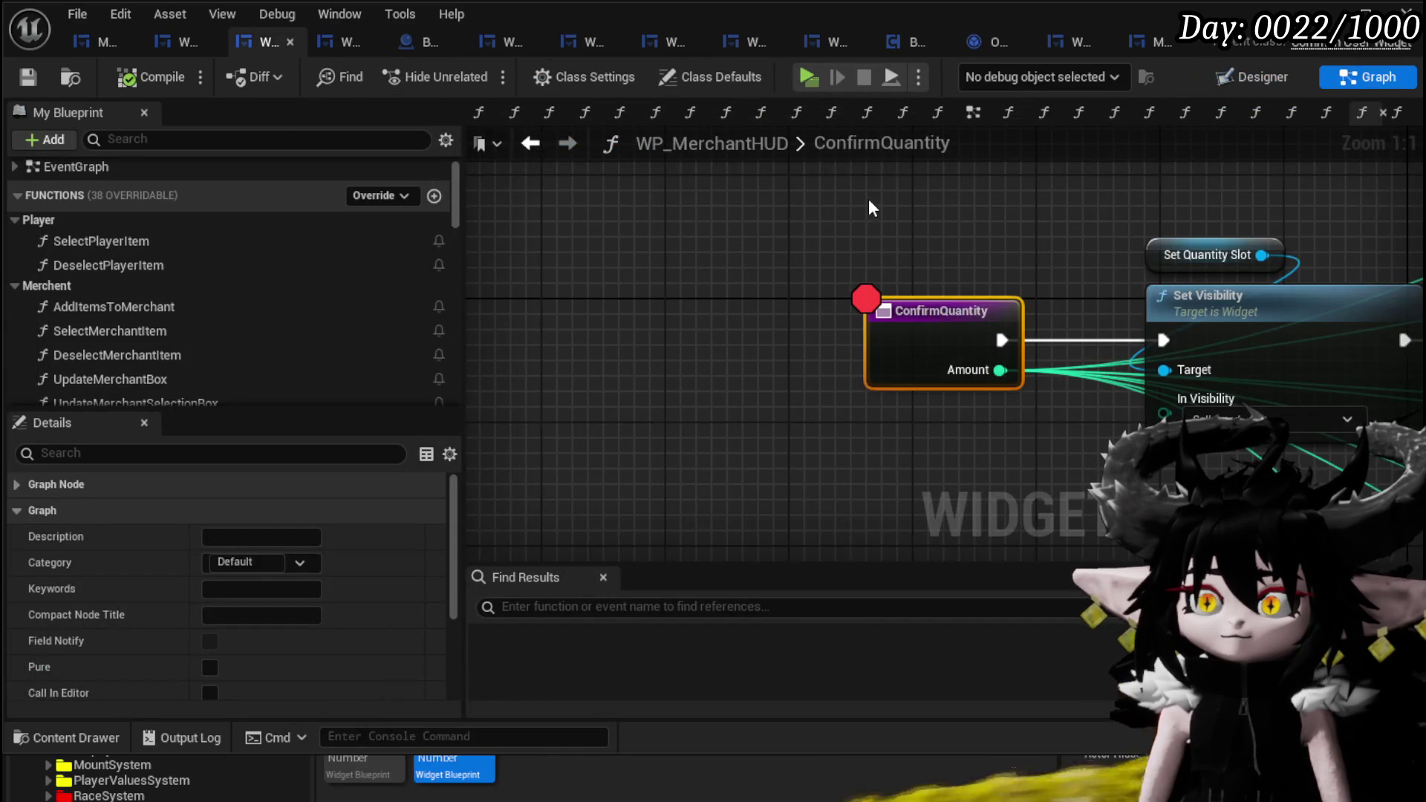
scroll(619, 172, down, 3)
scroll(750, 233, up, 3)
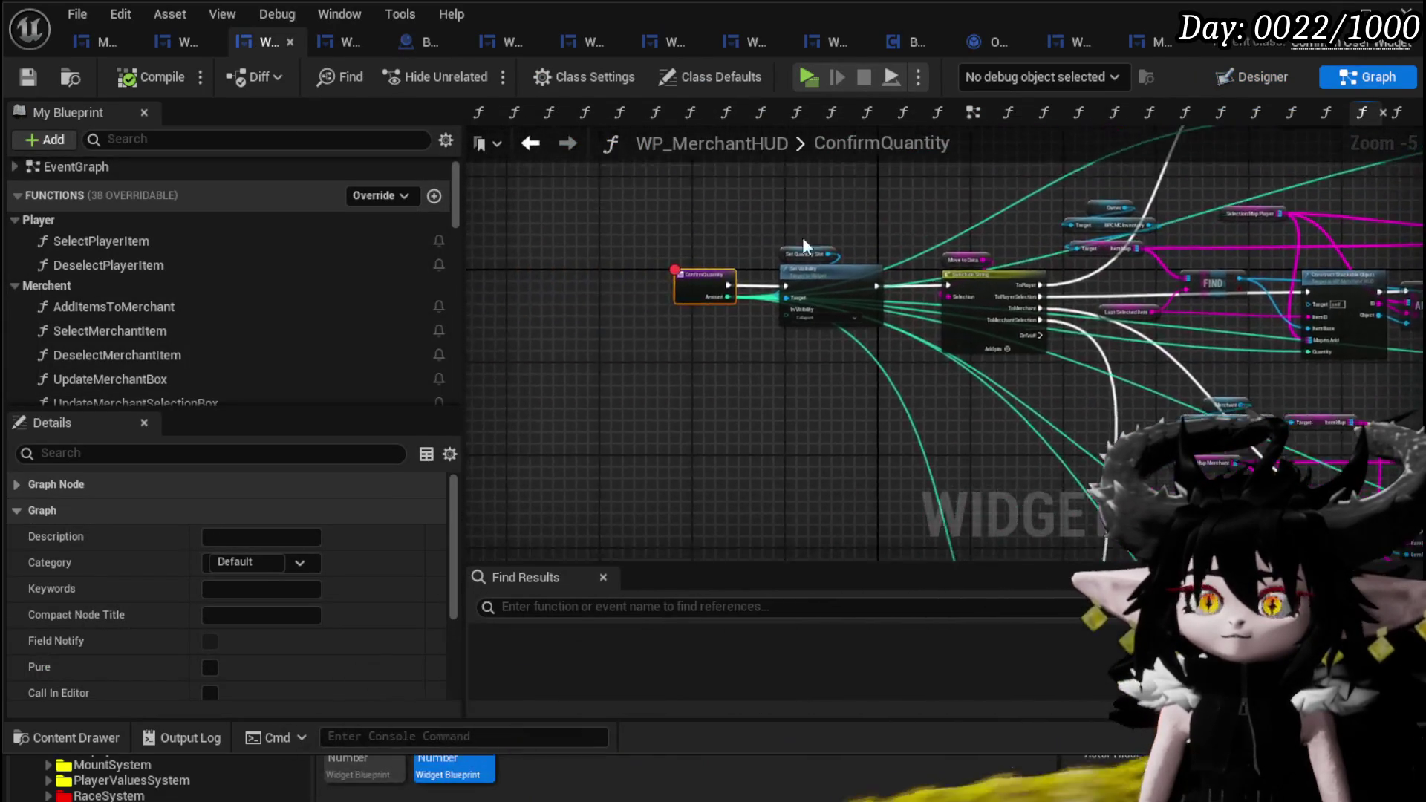
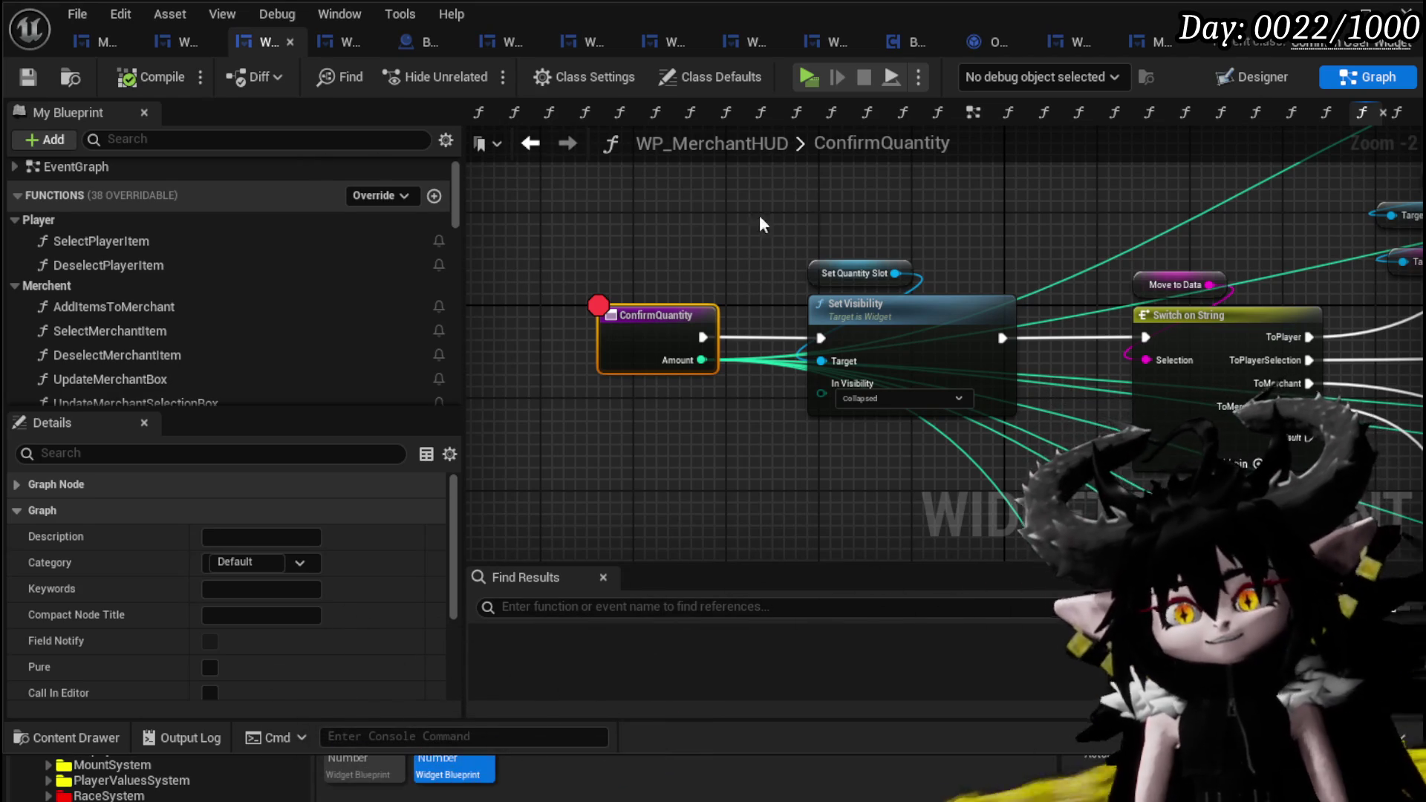
- Deselect the ConfirmQuantity node and survey its cast, branch and set-quantity logic
click(839, 223)
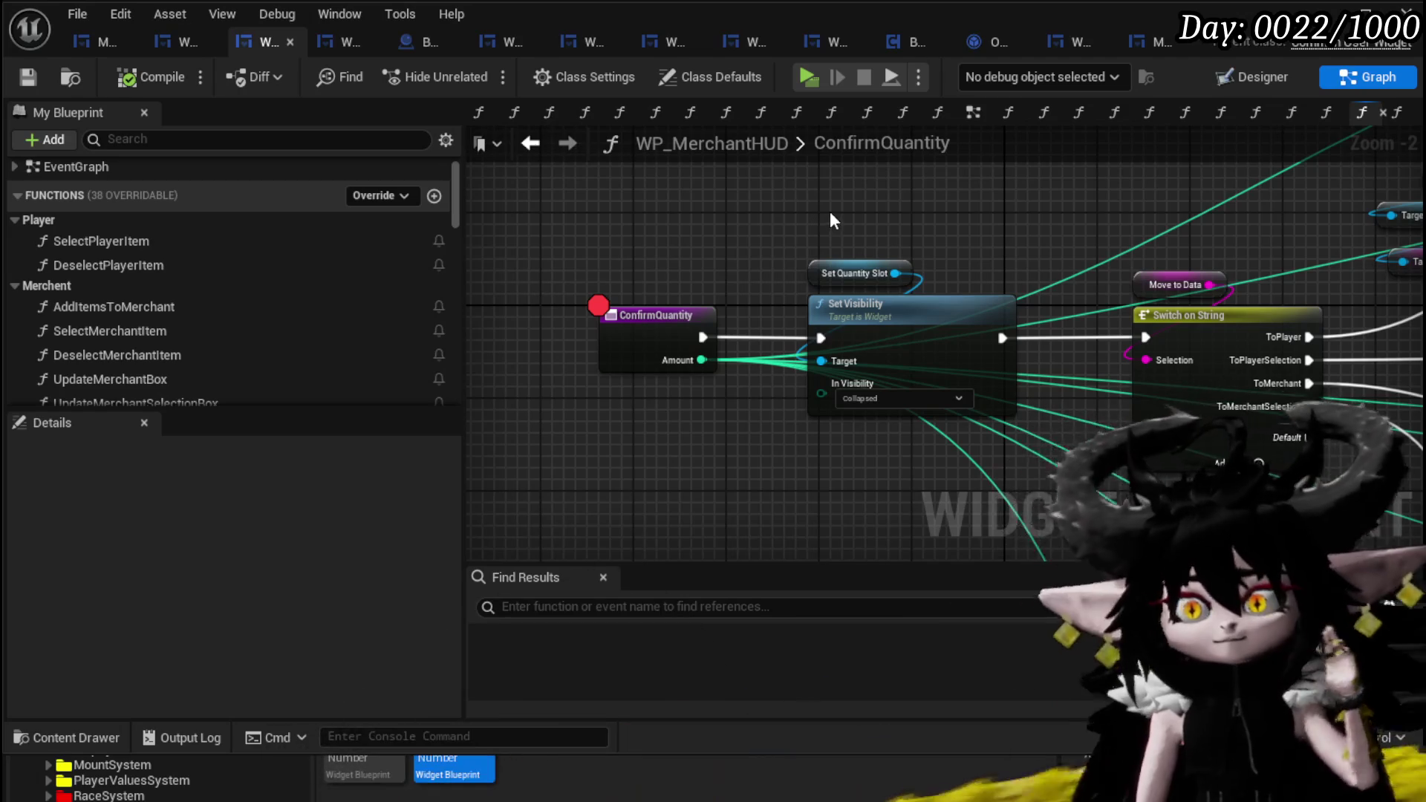
drag(834, 217, 573, 231)
drag(884, 230, 797, 229)
scroll(796, 230, down, 1)
mouse_move(928, 245)
mouse_down()
mouse_move(817, 274)
mouse_move(670, 268)
mouse_up()
drag(1086, 242, 974, 269)
scroll(975, 269, down, 3)
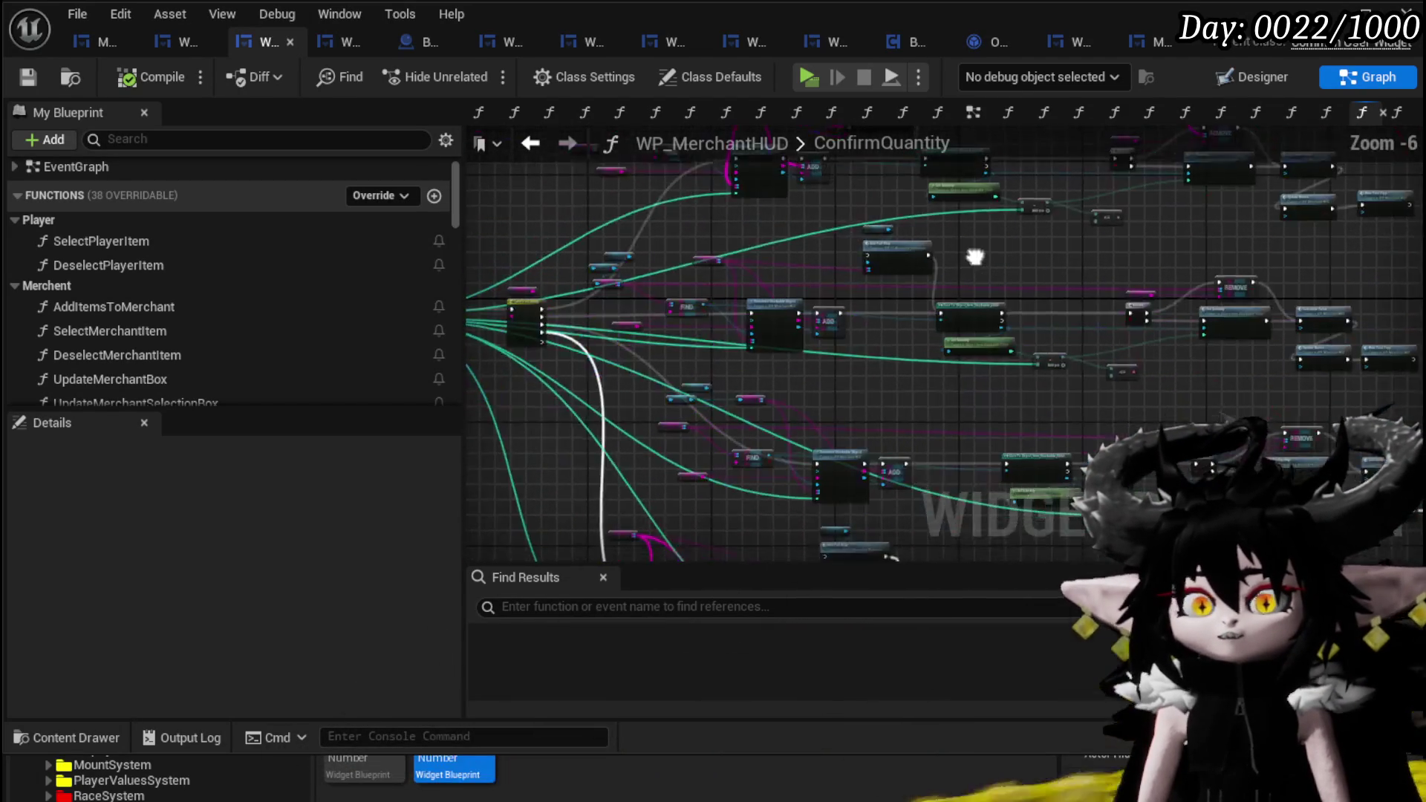
mouse_move(762, 318)
mouse_down()
mouse_move(1028, 308)
mouse_move(1013, 198)
mouse_move(1079, 271)
mouse_up()
scroll(1079, 271, up, 3)
mouse_move(879, 314)
mouse_down()
mouse_move(929, 260)
mouse_move(1173, 315)
mouse_move(1082, 325)
mouse_up()
- Scroll the My Blueprint function list and open the ConfirmBuy function graph
scroll(263, 324, down, 1)
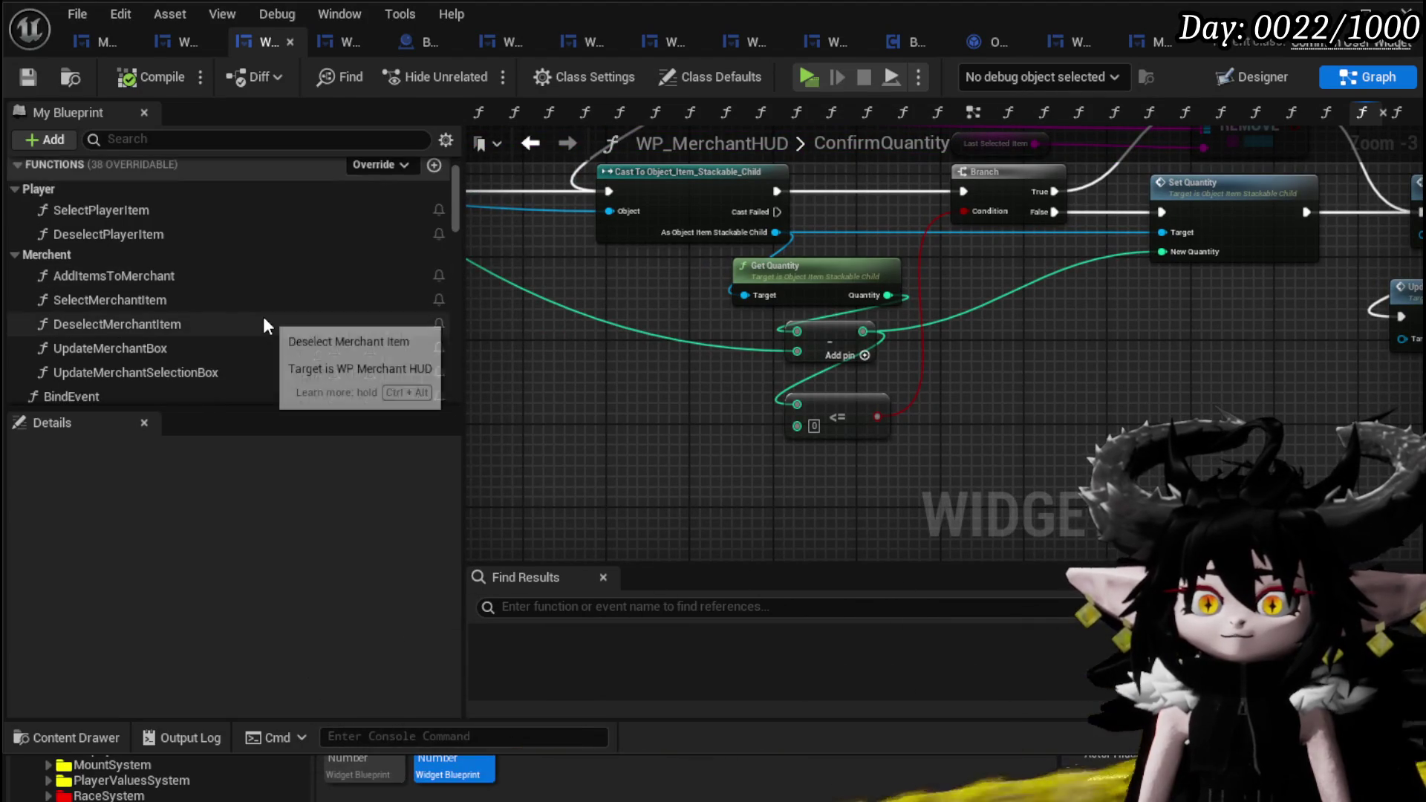
scroll(265, 324, down, 5)
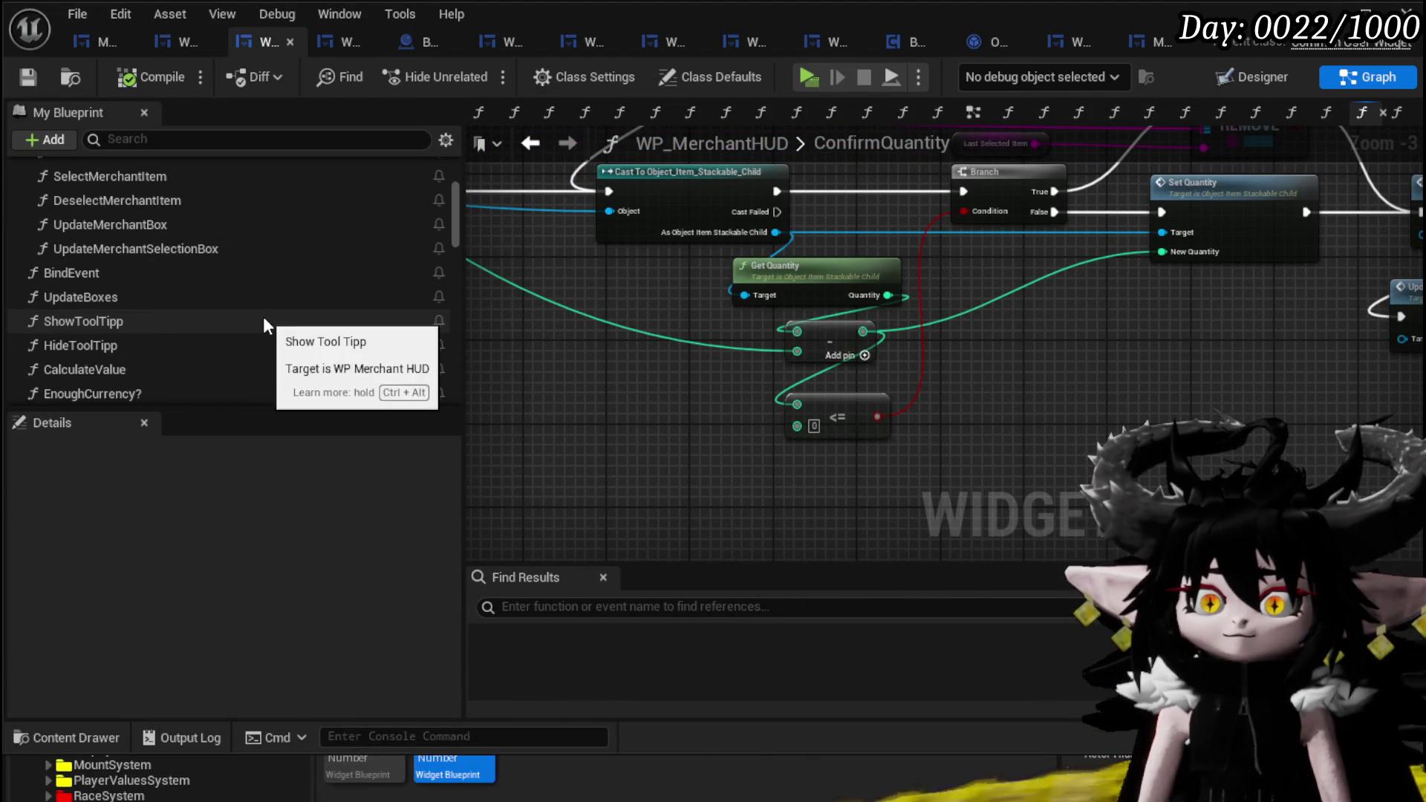
scroll(264, 325, down, 1)
double_click(166, 349)
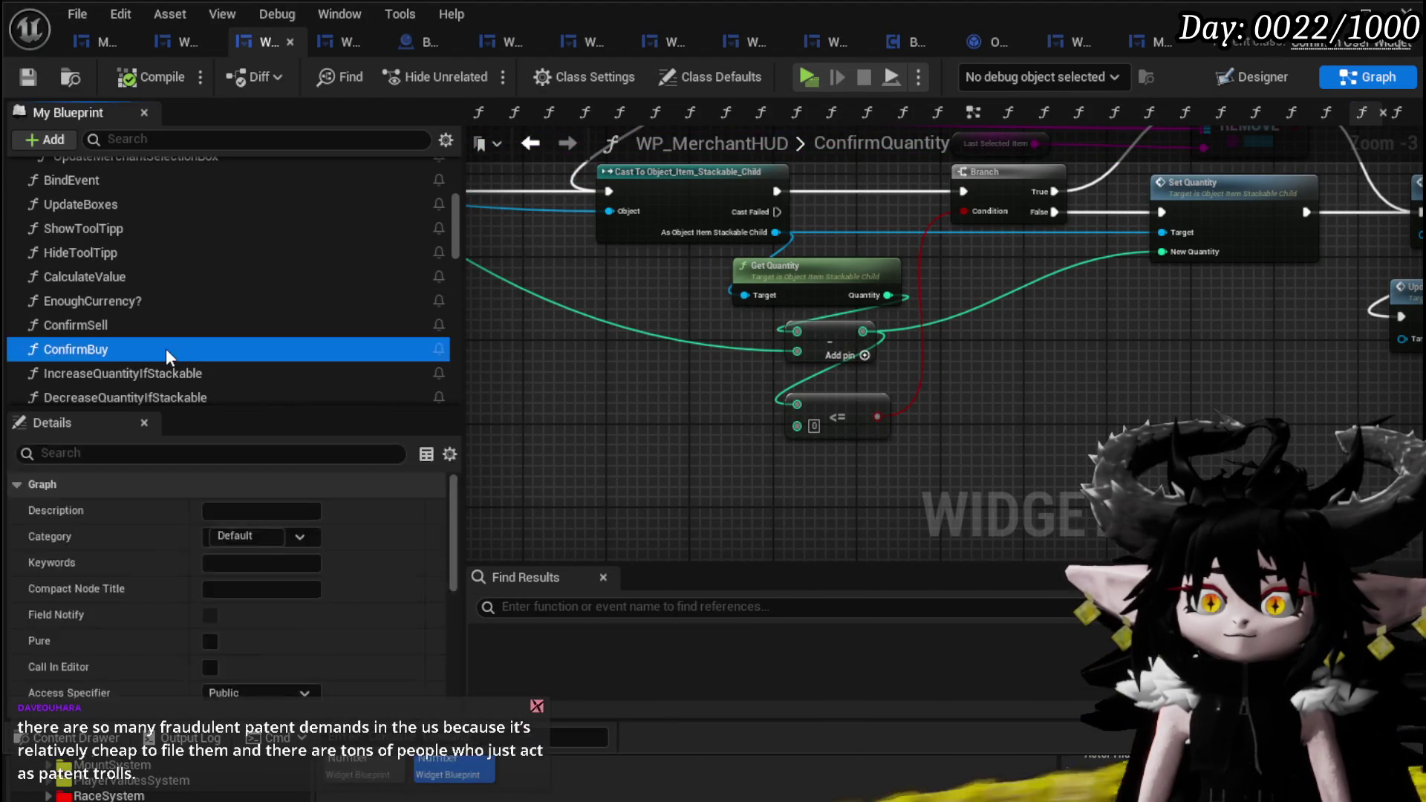
- Move the three merchant nodes further down in the ConfirmBuy graph
drag(817, 381, 753, 413)
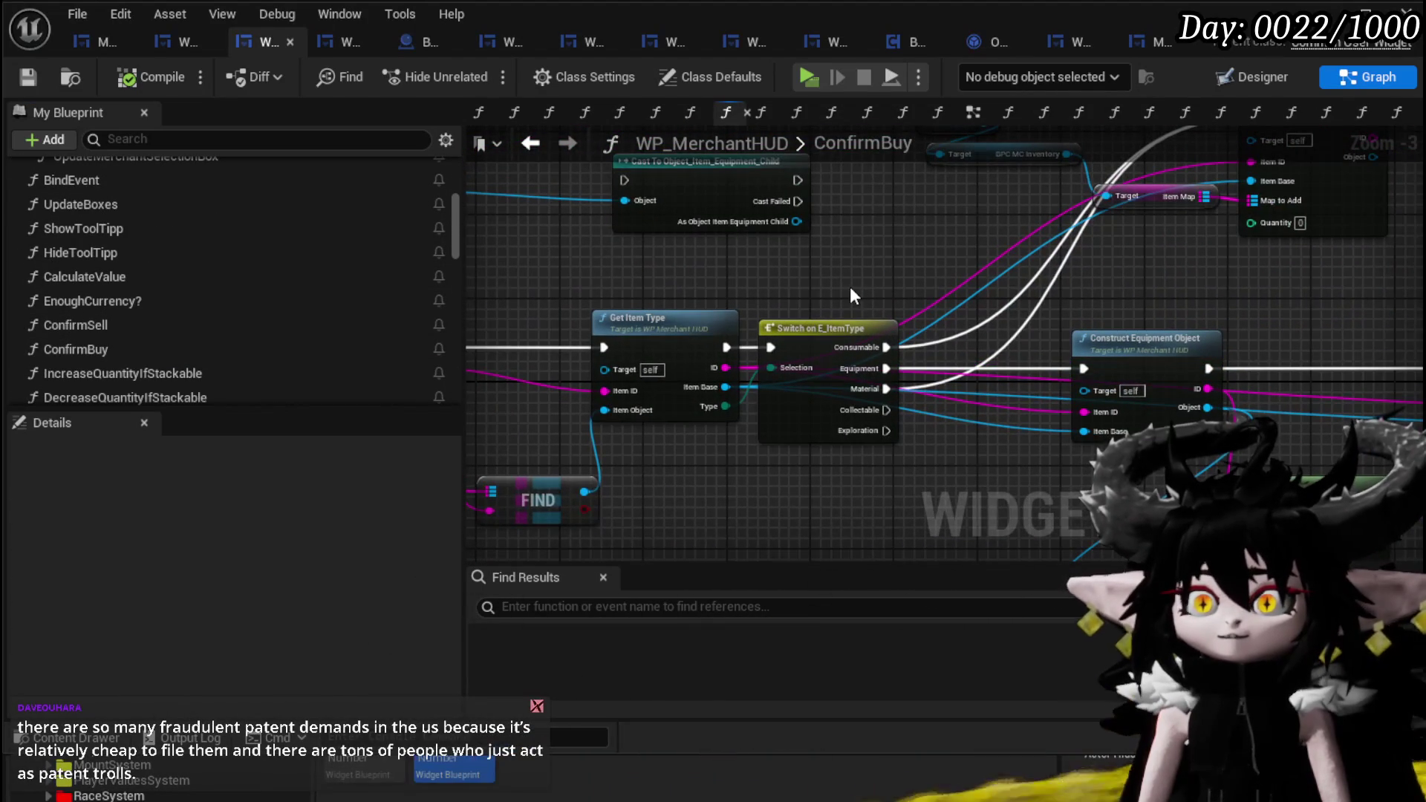
mouse_move(851, 295)
mouse_down()
mouse_move(540, 398)
mouse_move(1123, 271)
mouse_move(1061, 439)
mouse_move(698, 275)
mouse_move(652, 284)
mouse_up()
scroll(1058, 287, down, 1)
scroll(753, 343, up, 1)
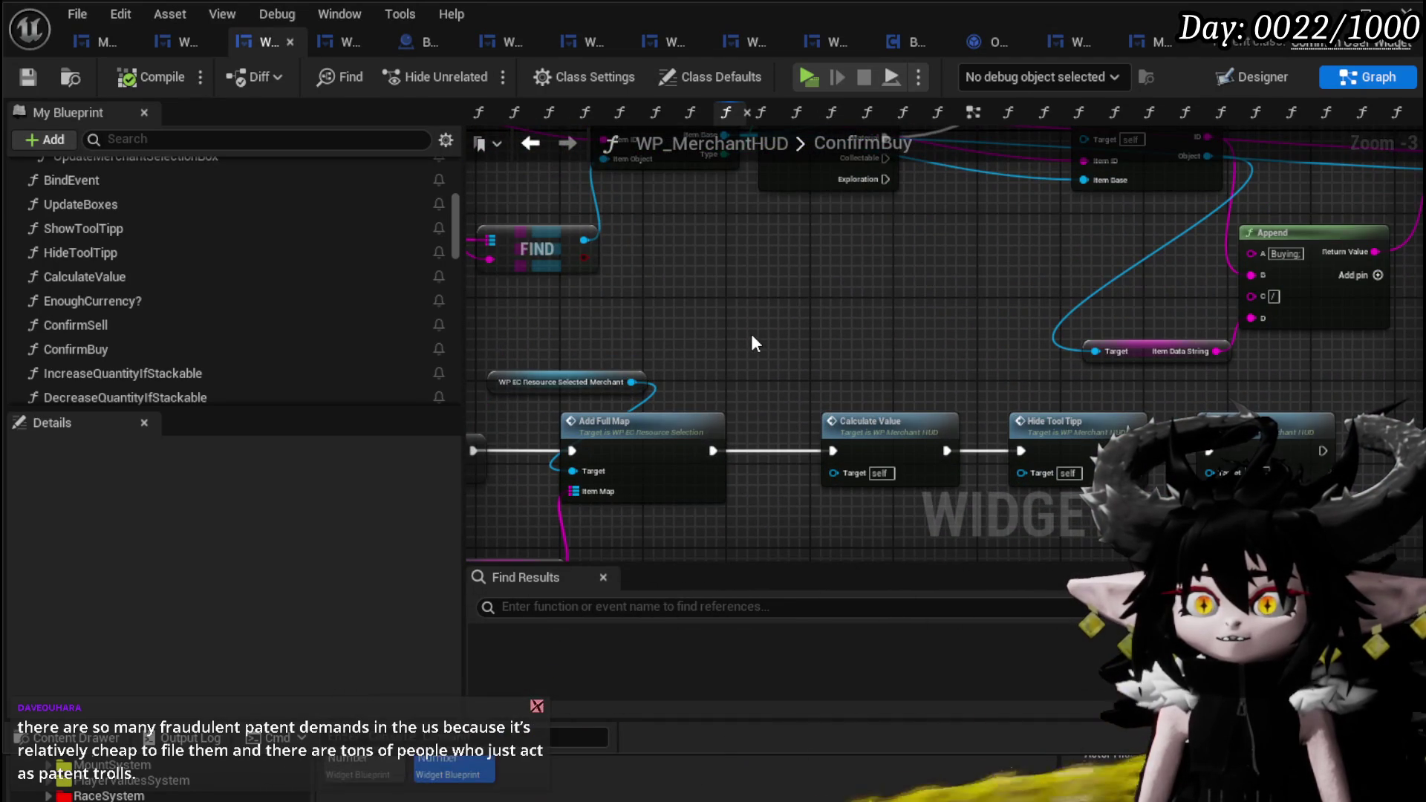
mouse_move(753, 344)
mouse_down()
mouse_move(938, 225)
mouse_move(880, 269)
mouse_up()
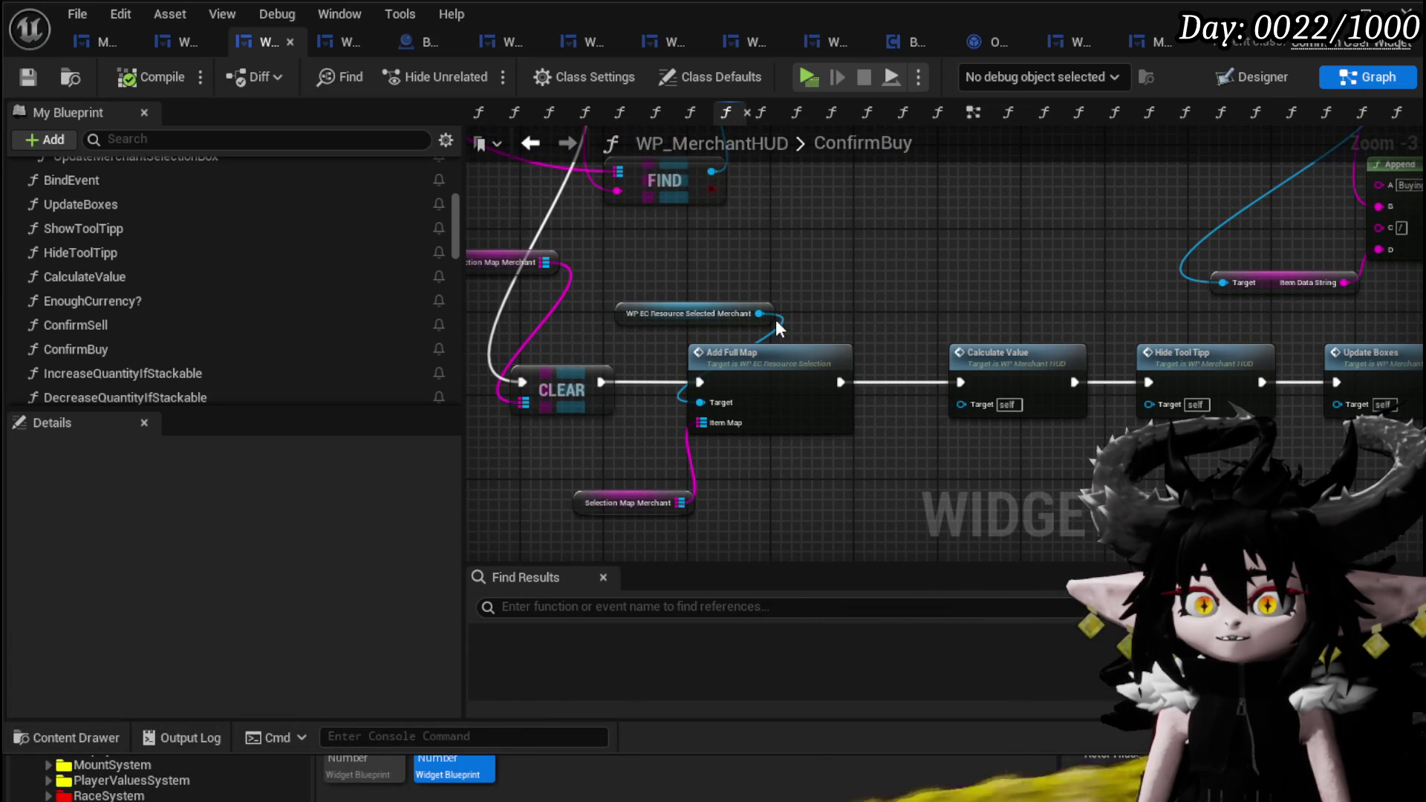
drag(673, 268, 762, 525)
mouse_move(775, 433)
mouse_down()
mouse_move(778, 515)
mouse_move(820, 611)
mouse_up()
mouse_move(725, 380)
mouse_down()
mouse_move(840, 404)
mouse_move(707, 404)
mouse_move(642, 366)
mouse_up()
- Wire CLEAR's exec straight into Calculate Value and tidy Add Full Map upward
drag(541, 354, 895, 350)
drag(774, 356, 640, 300)
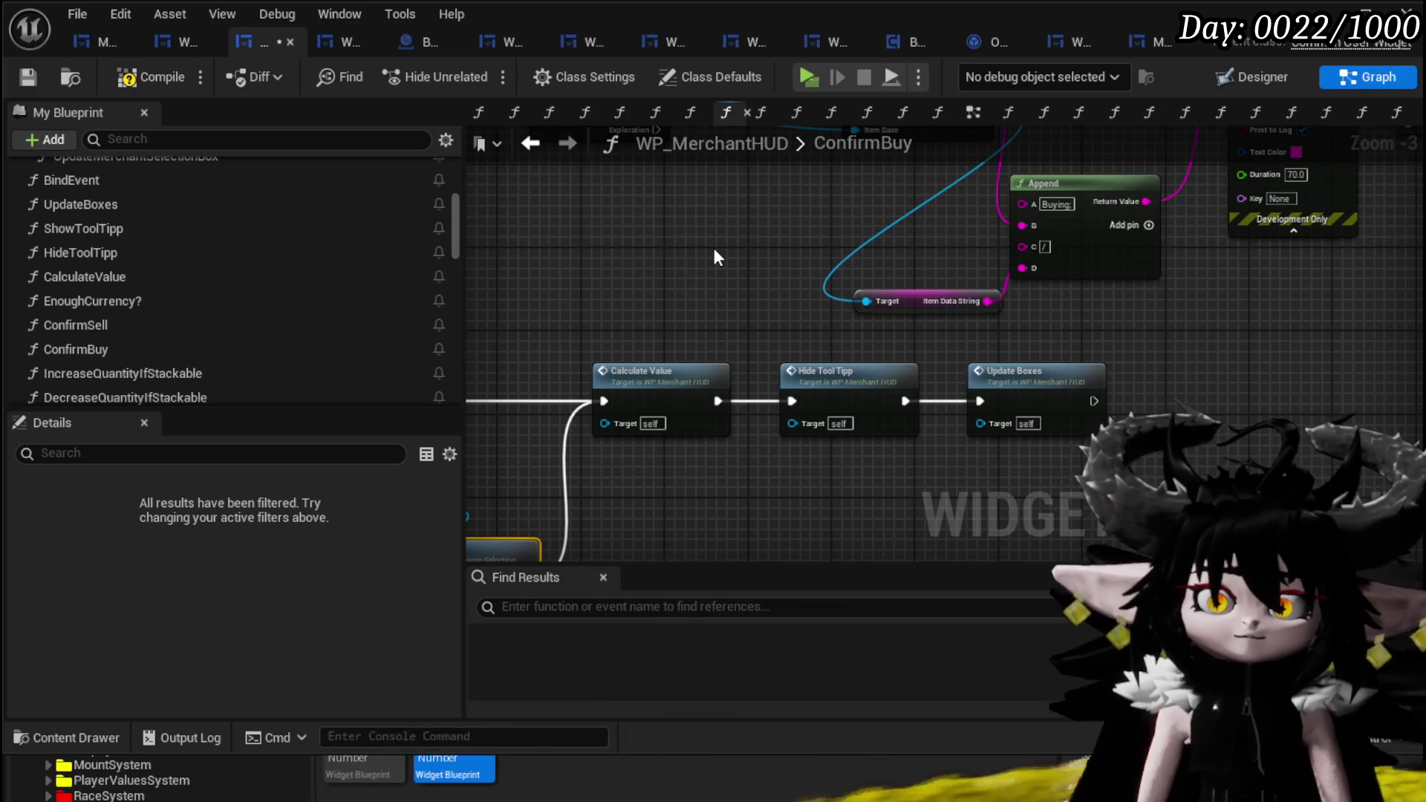
mouse_move(711, 244)
mouse_down()
mouse_move(822, 346)
mouse_move(765, 318)
mouse_move(801, 304)
mouse_move(781, 234)
mouse_up()
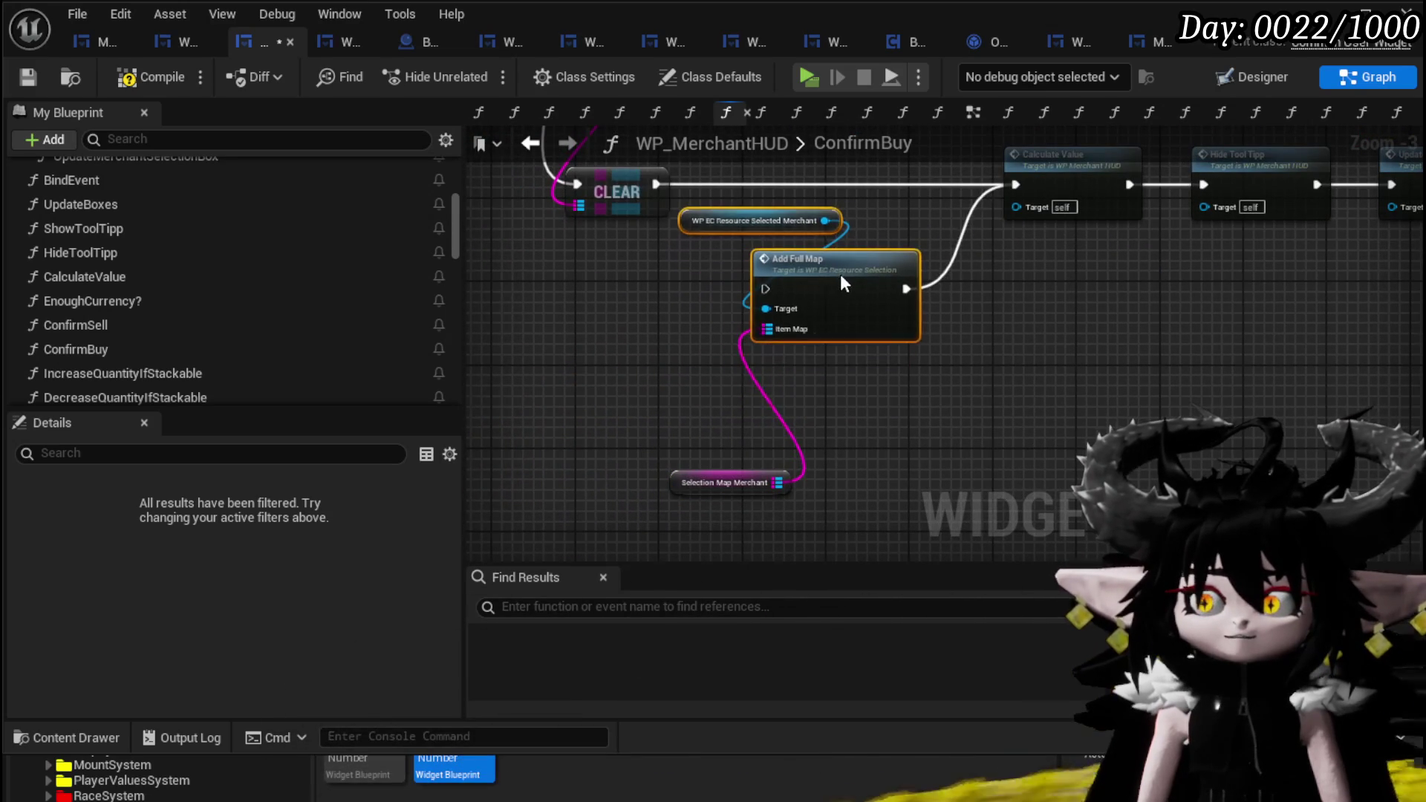
mouse_move(687, 486)
mouse_down()
mouse_move(633, 371)
mouse_move(631, 328)
mouse_up()
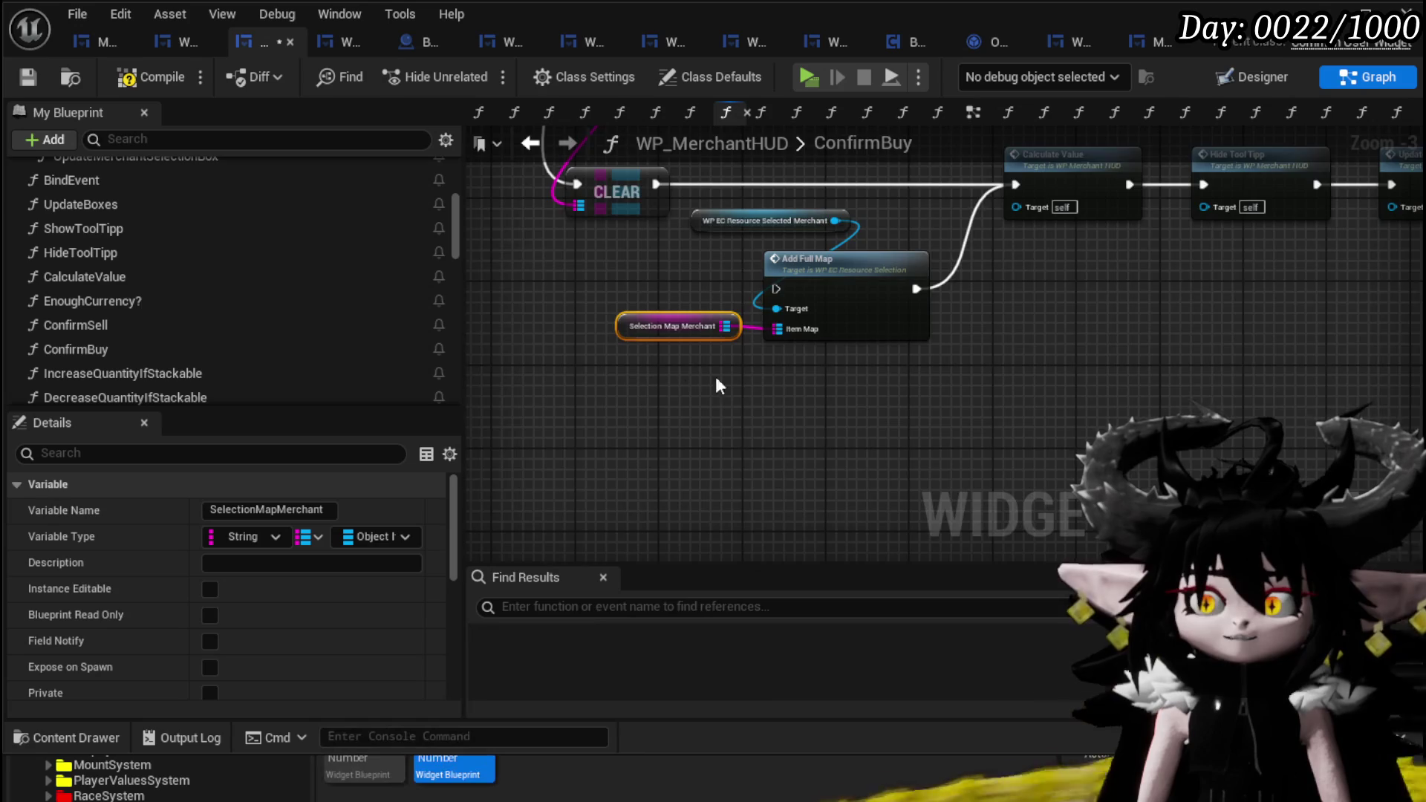
scroll(683, 360, down, 3)
scroll(740, 385, up, 3)
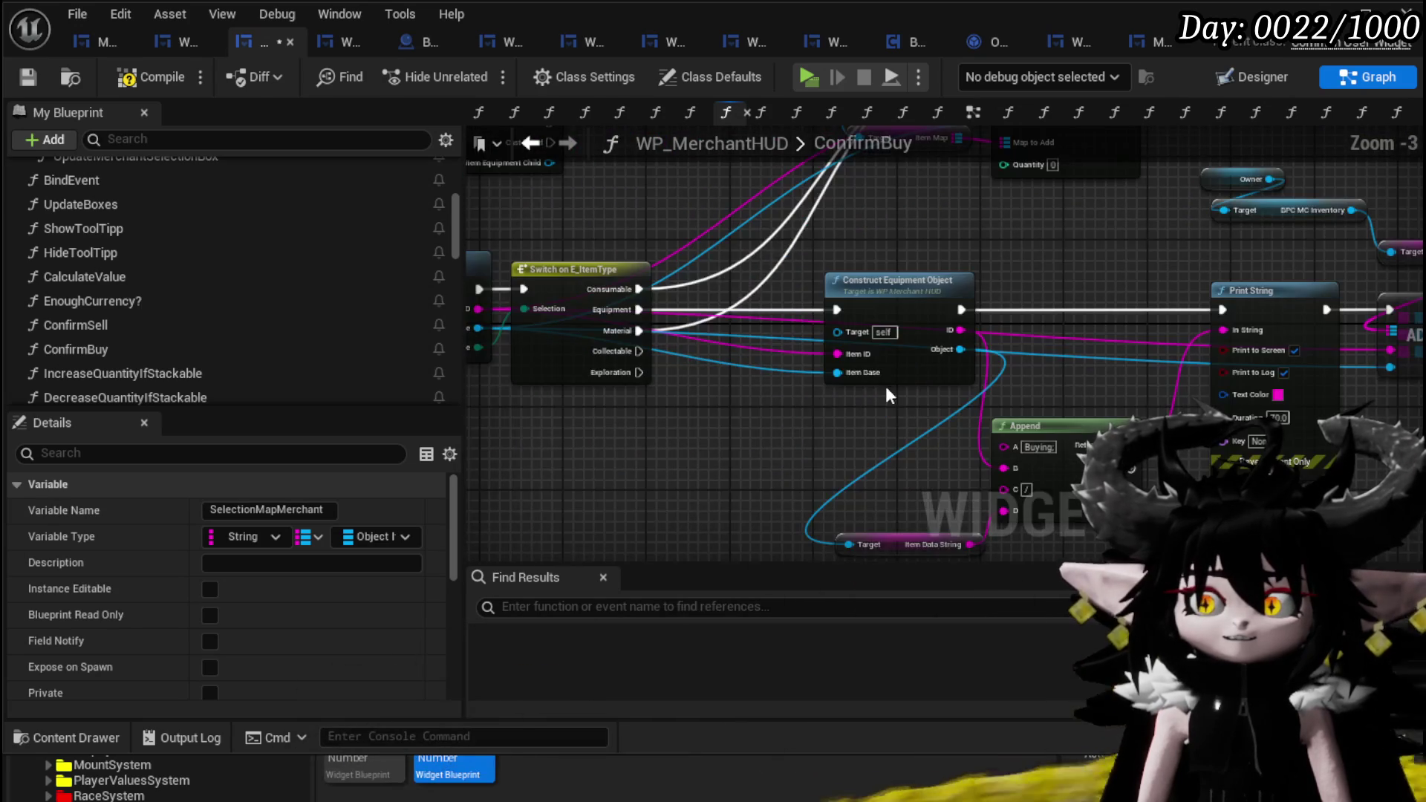
- Duplicate the inventory Item Map ADD nodes with Ctrl+C, Ctrl+V
mouse_move(714, 203)
mouse_down()
mouse_move(792, 305)
mouse_move(733, 400)
mouse_move(667, 373)
mouse_move(559, 420)
mouse_move(576, 255)
mouse_move(778, 279)
mouse_move(735, 295)
mouse_move(963, 224)
mouse_move(968, 411)
mouse_up()
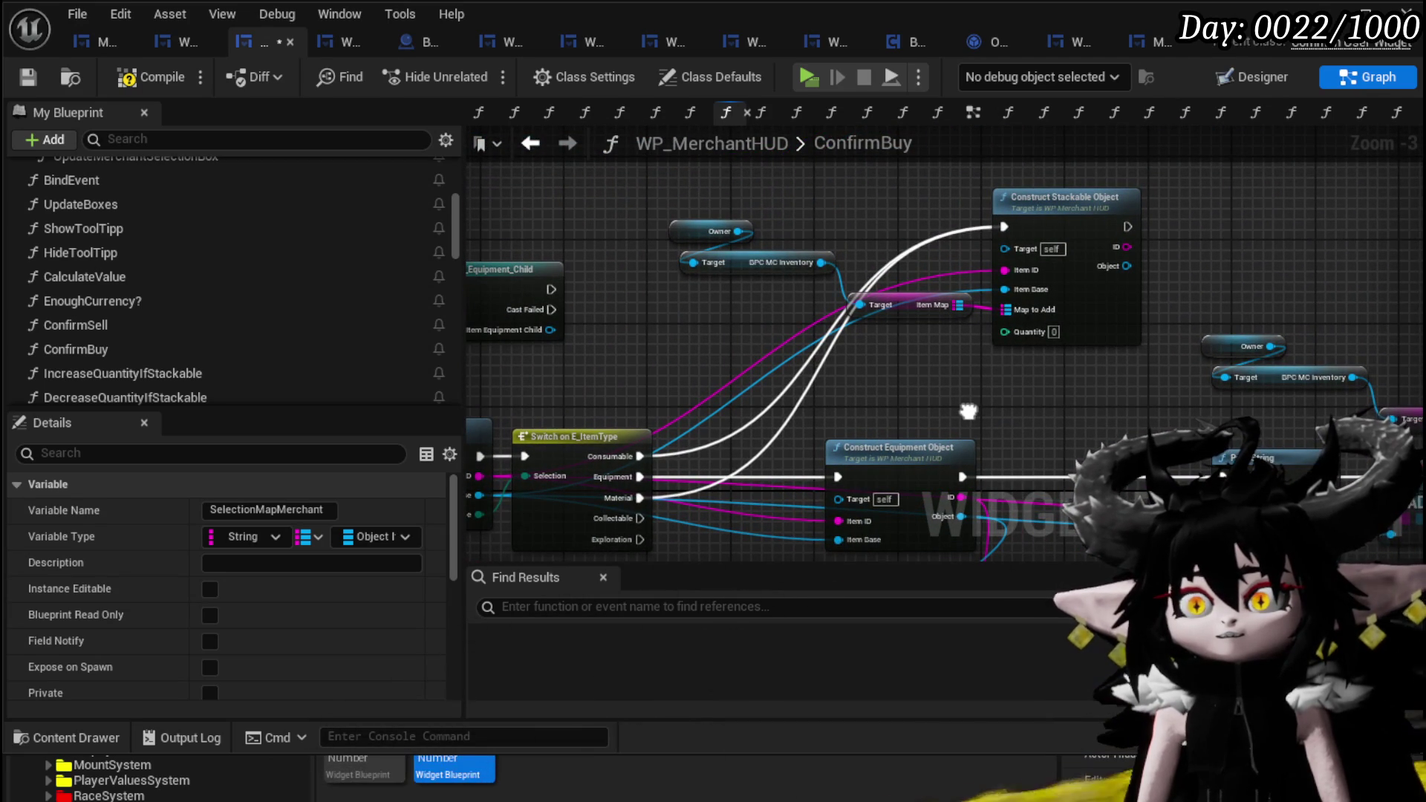
mouse_move(968, 411)
mouse_down()
mouse_move(1005, 396)
mouse_move(891, 460)
mouse_move(965, 446)
mouse_move(1222, 327)
mouse_up()
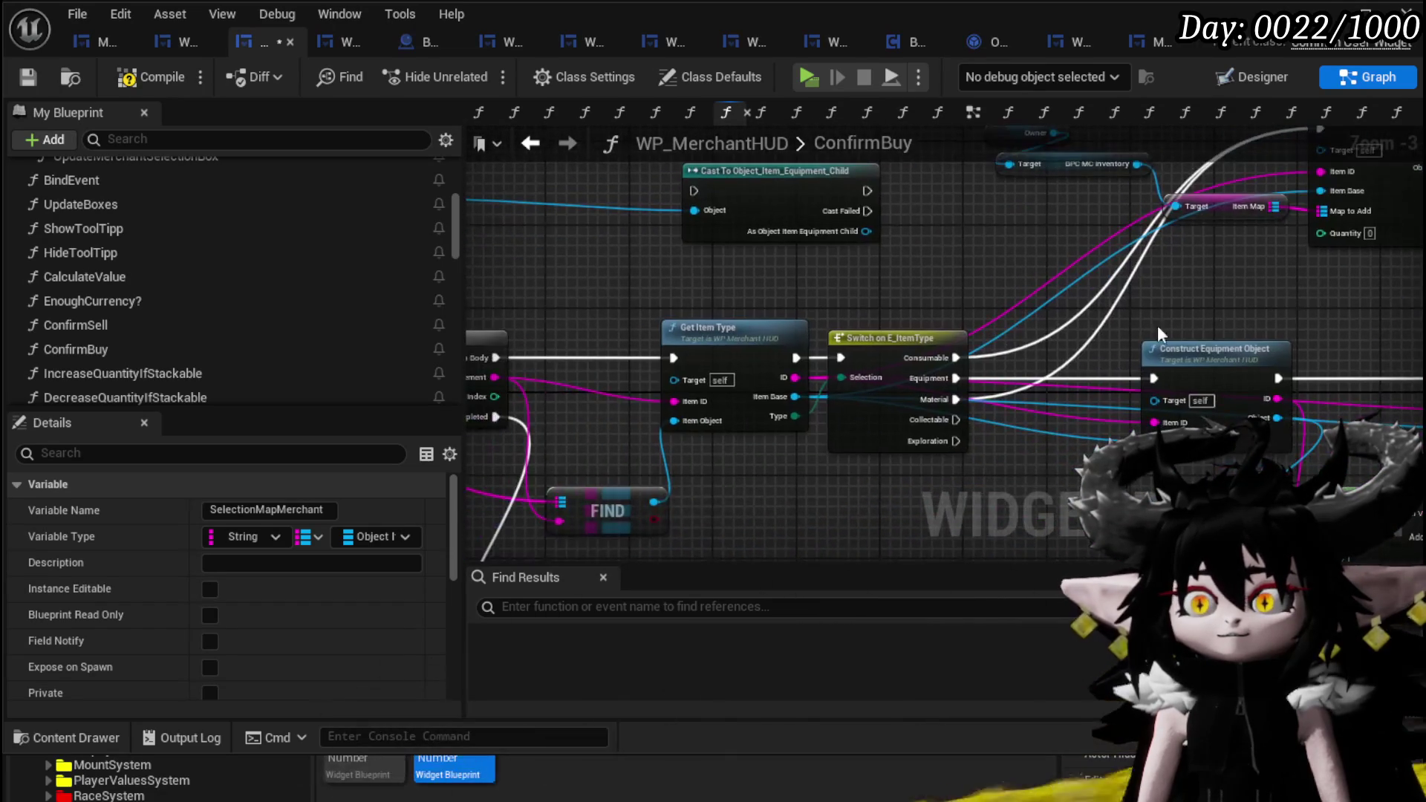
mouse_move(935, 327)
mouse_down()
mouse_move(564, 365)
mouse_move(574, 391)
mouse_move(854, 416)
mouse_move(1315, 344)
mouse_move(846, 405)
mouse_move(1050, 407)
mouse_move(467, 408)
mouse_up()
mouse_move(789, 411)
mouse_down()
mouse_move(726, 294)
mouse_move(627, 366)
mouse_up()
drag(1047, 327, 1114, 427)
key(ctrl+c)
key(ctrl+v)
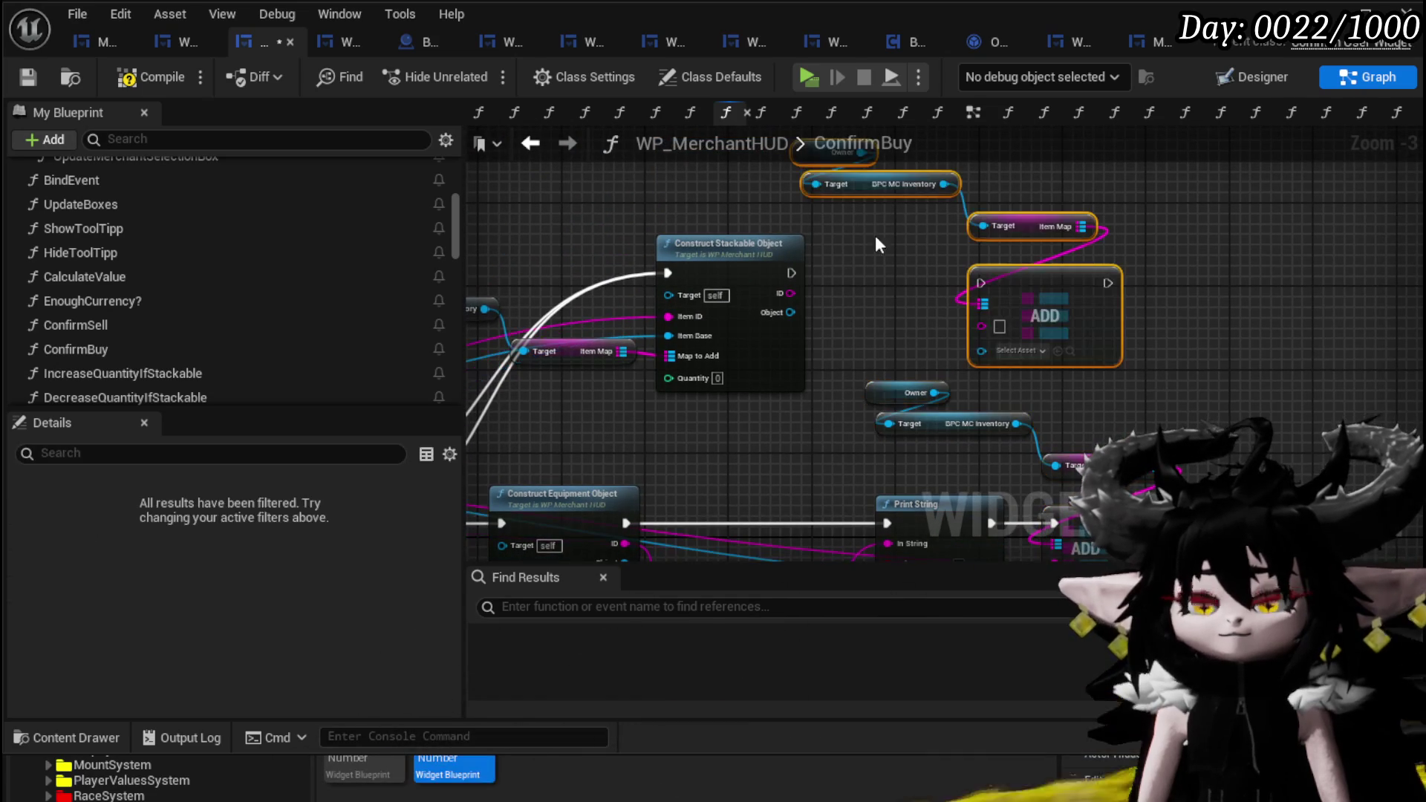
- Wire Construct Stackable Object's ID and Object into the pasted ADD and arrange the copies
drag(791, 293, 1000, 328)
drag(790, 312, 981, 340)
drag(1055, 310, 972, 300)
drag(663, 284, 808, 219)
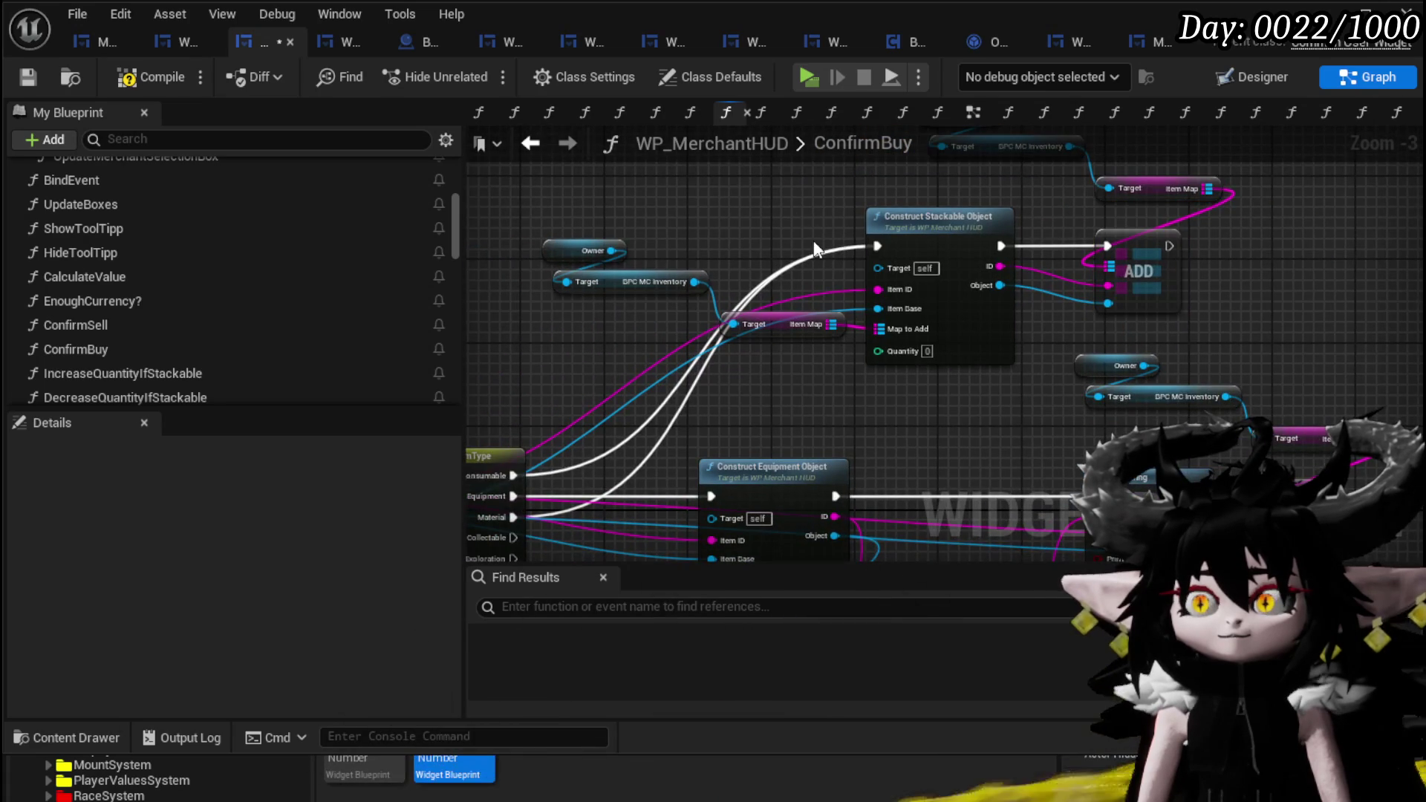
mouse_move(558, 335)
mouse_down()
mouse_move(851, 289)
mouse_move(627, 357)
mouse_up()
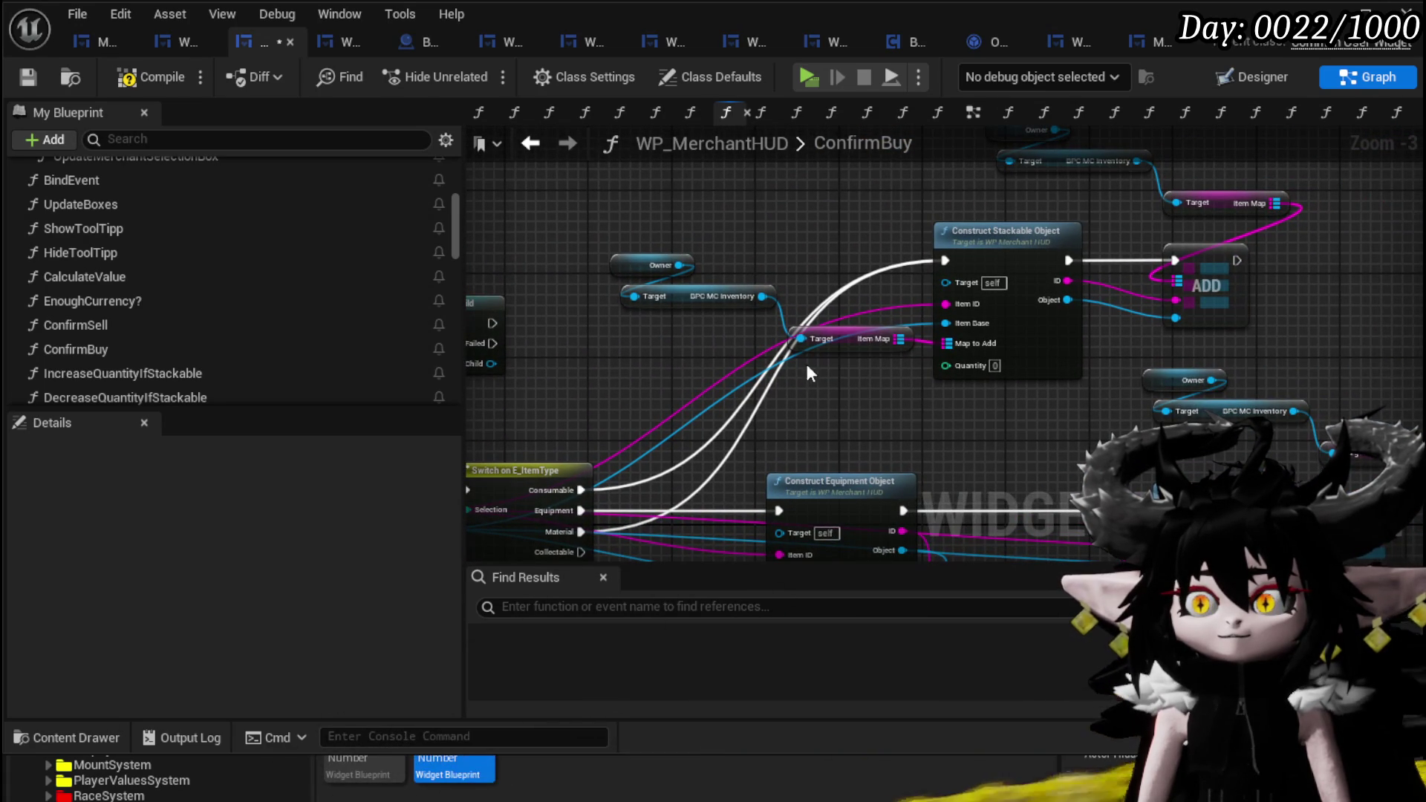
mouse_move(606, 250)
mouse_down()
mouse_move(884, 333)
mouse_move(663, 234)
mouse_up()
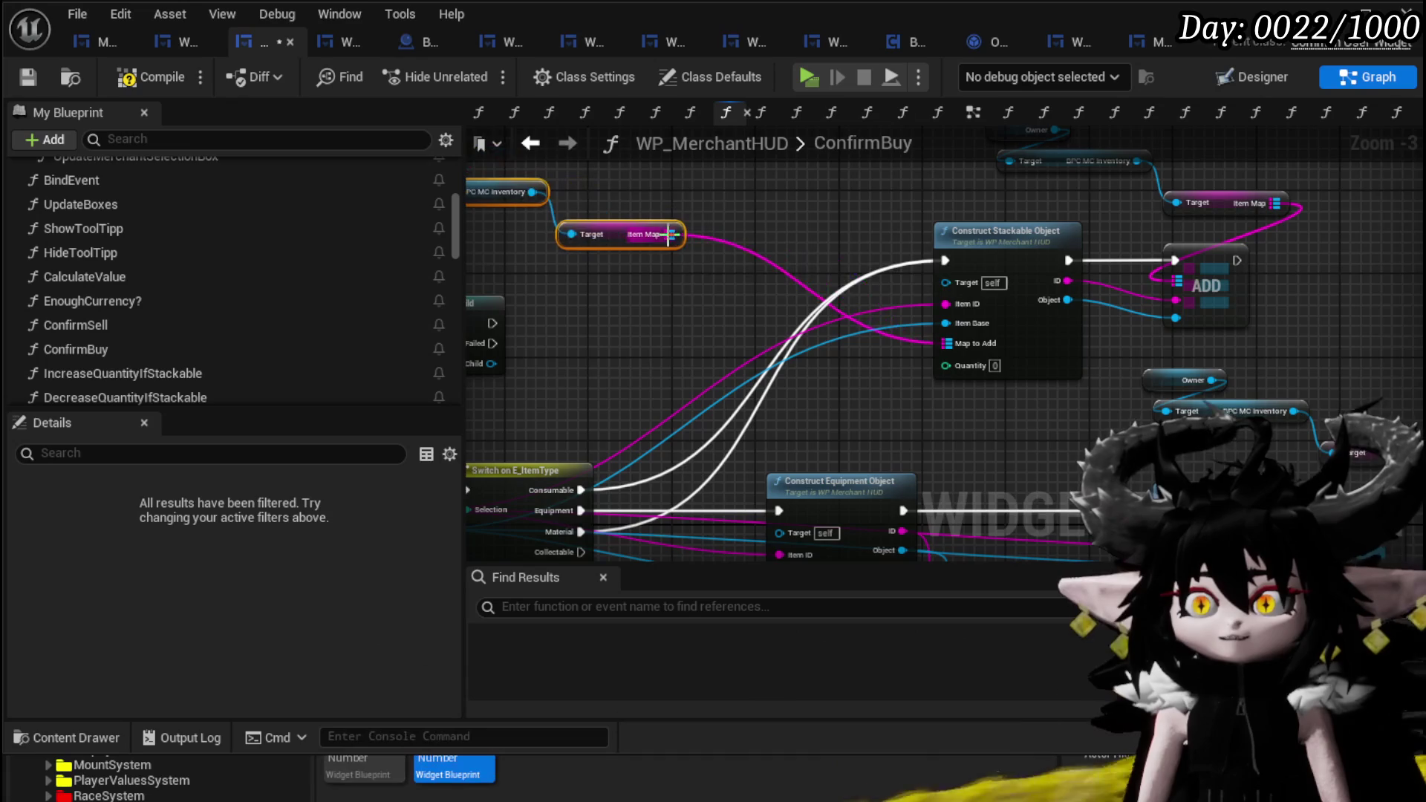
- Link the For Each Loop's Array Element to FIND's key
mouse_move(682, 327)
mouse_down()
mouse_move(946, 278)
mouse_move(1057, 306)
mouse_up()
drag(810, 293, 1040, 297)
drag(520, 297, 950, 303)
drag(830, 314, 1046, 313)
mouse_move(920, 318)
mouse_down()
mouse_move(594, 348)
mouse_move(689, 231)
mouse_up()
mouse_move(701, 408)
mouse_down()
mouse_move(747, 276)
mouse_move(745, 238)
mouse_up()
drag(843, 266, 473, 317)
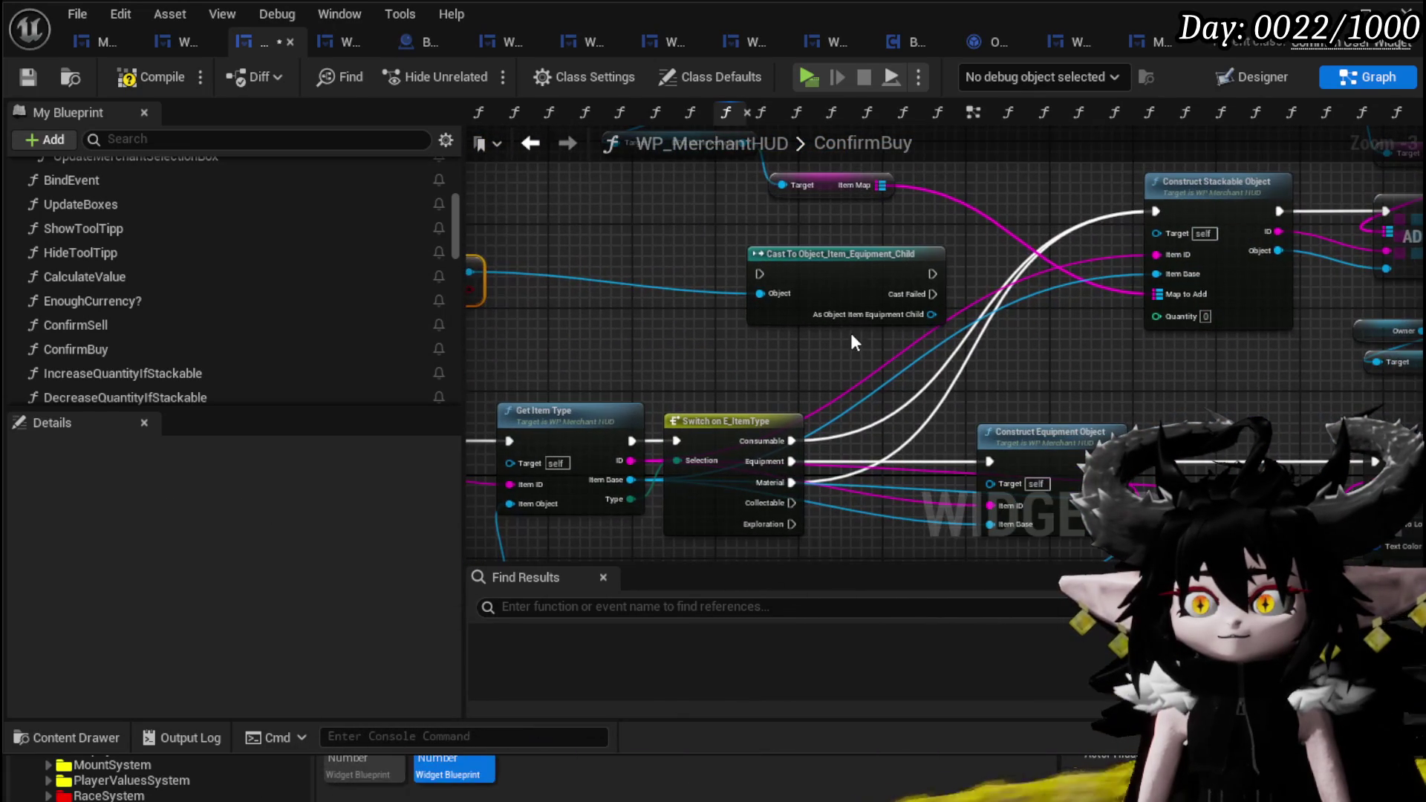
- Delete the Cast To Object_Item_Equipment_Child node
drag(853, 278, 716, 237)
drag(796, 273, 664, 323)
text(get )
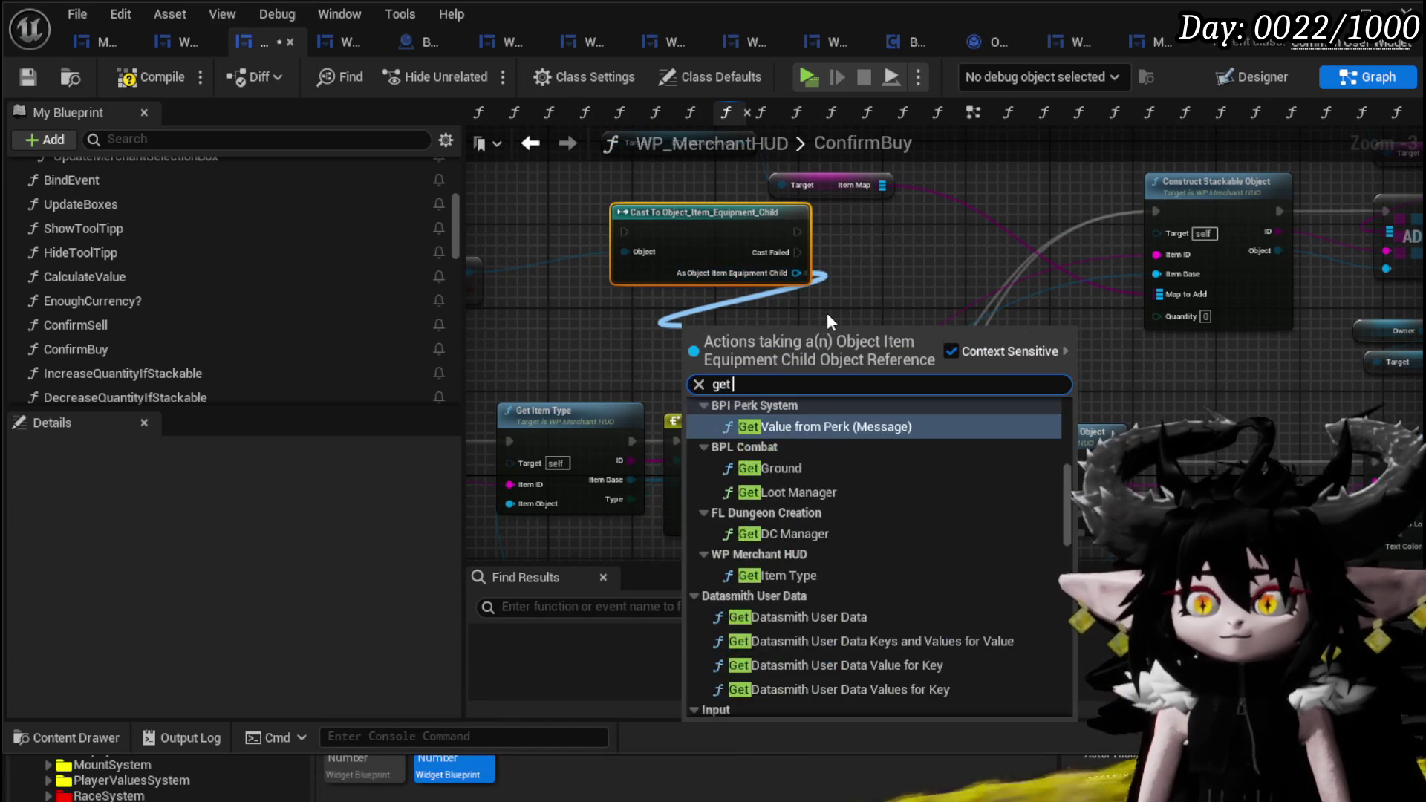
text(Quant)
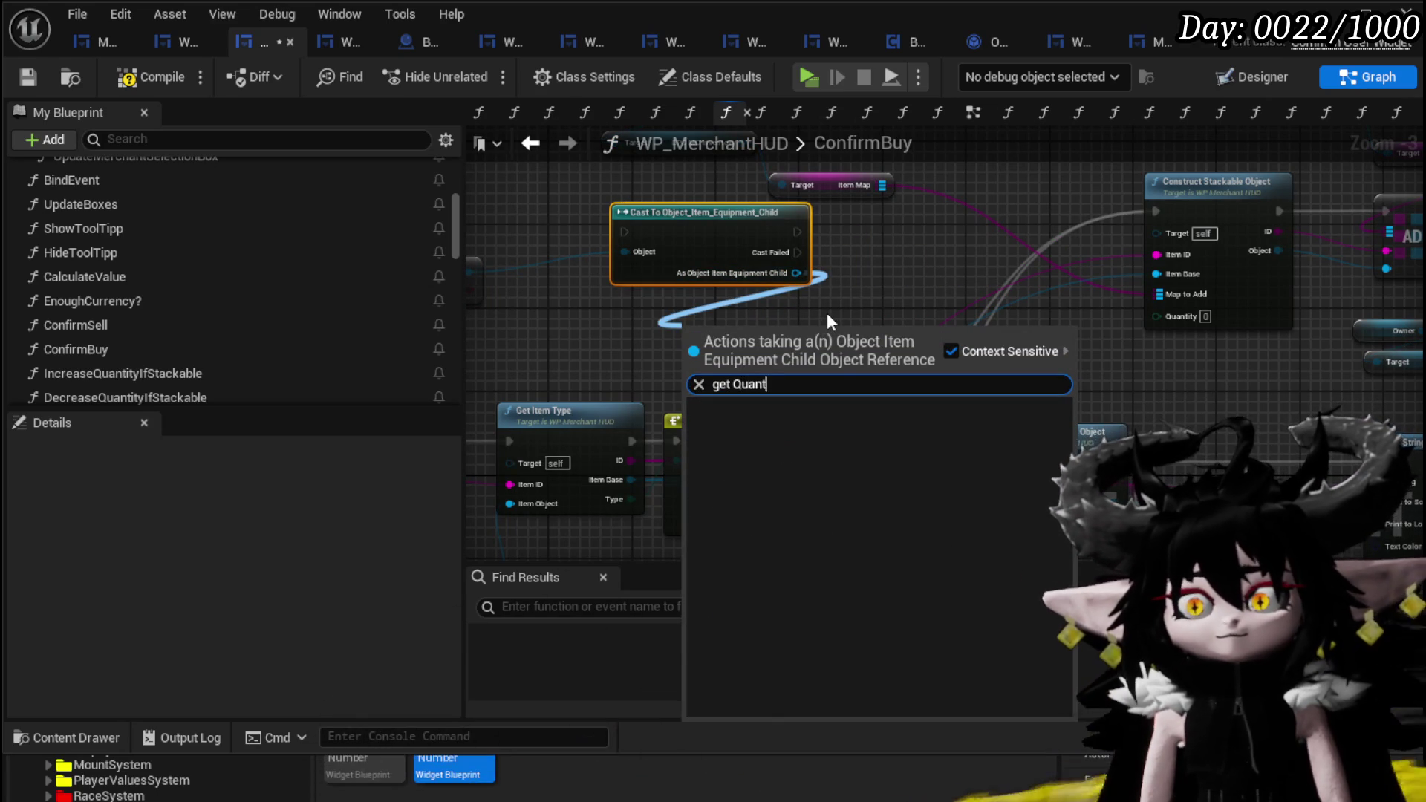
key(BackSpace)
key(BackSpace)
key(BackSpace)
key(BackSpace)
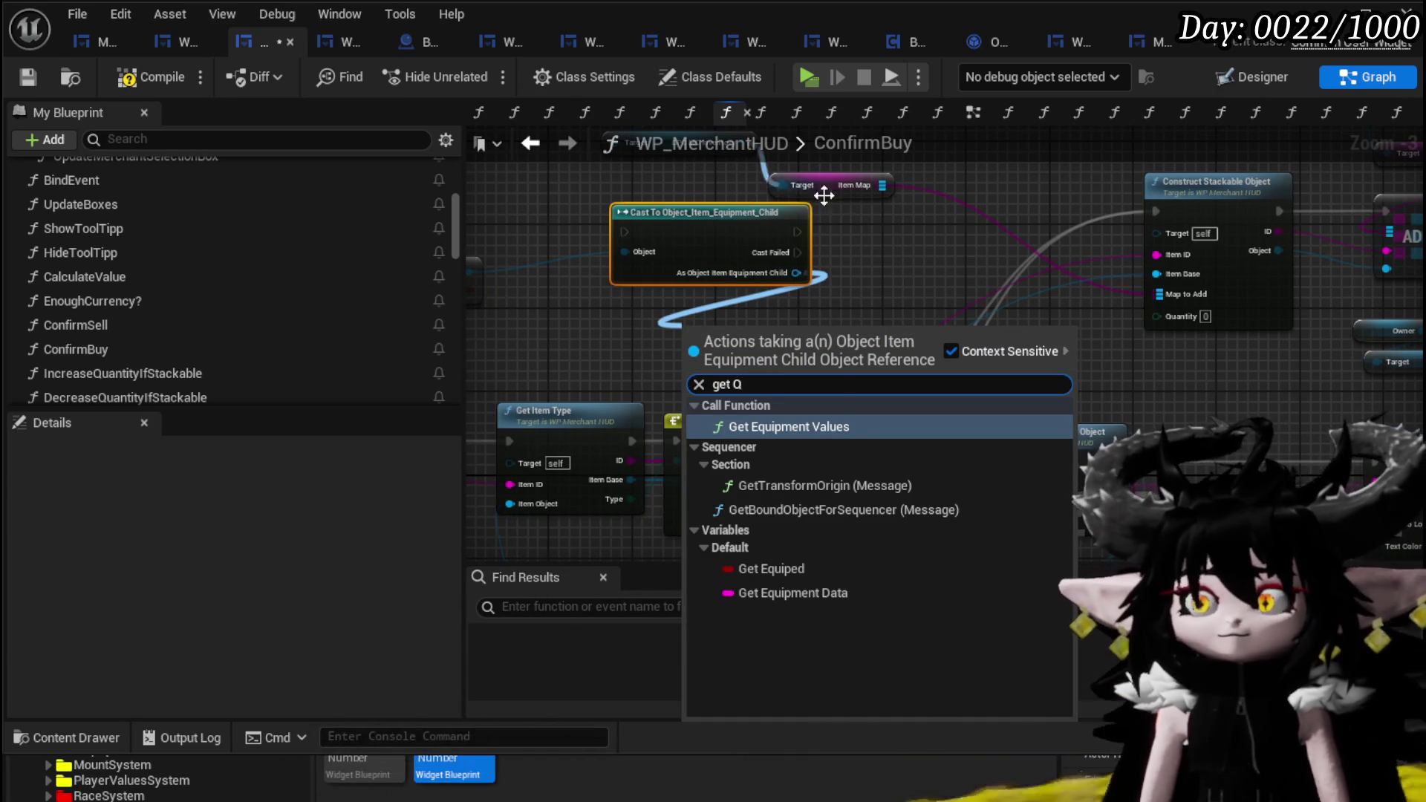
click(741, 254)
key(Delete)
- Add a Cast To Object_Item_Stackable_Child node fed by FIND's result
drag(669, 307, 768, 310)
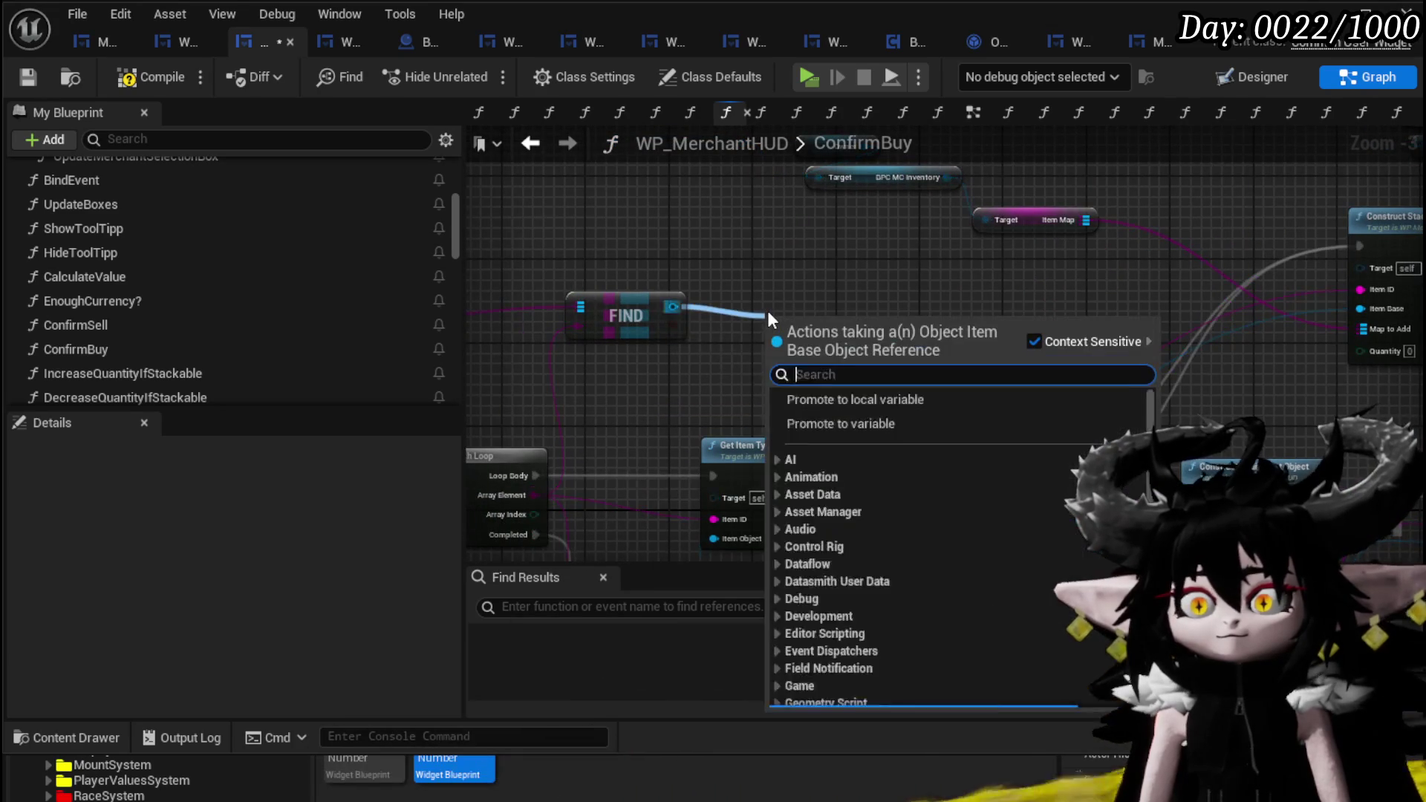
text(get)
key(BackSpace)
key(BackSpace)
key(BackSpace)
text(cast to )
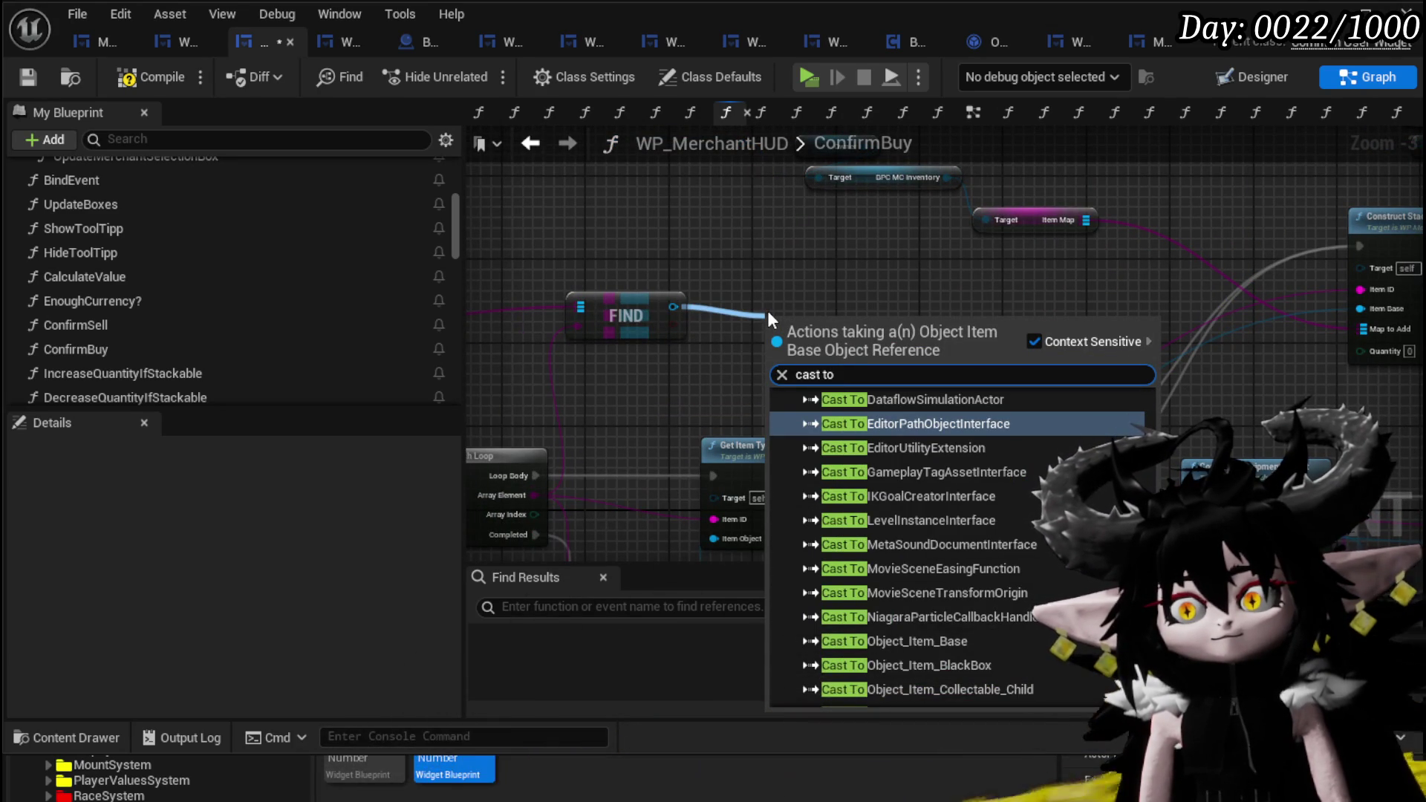
text(s)
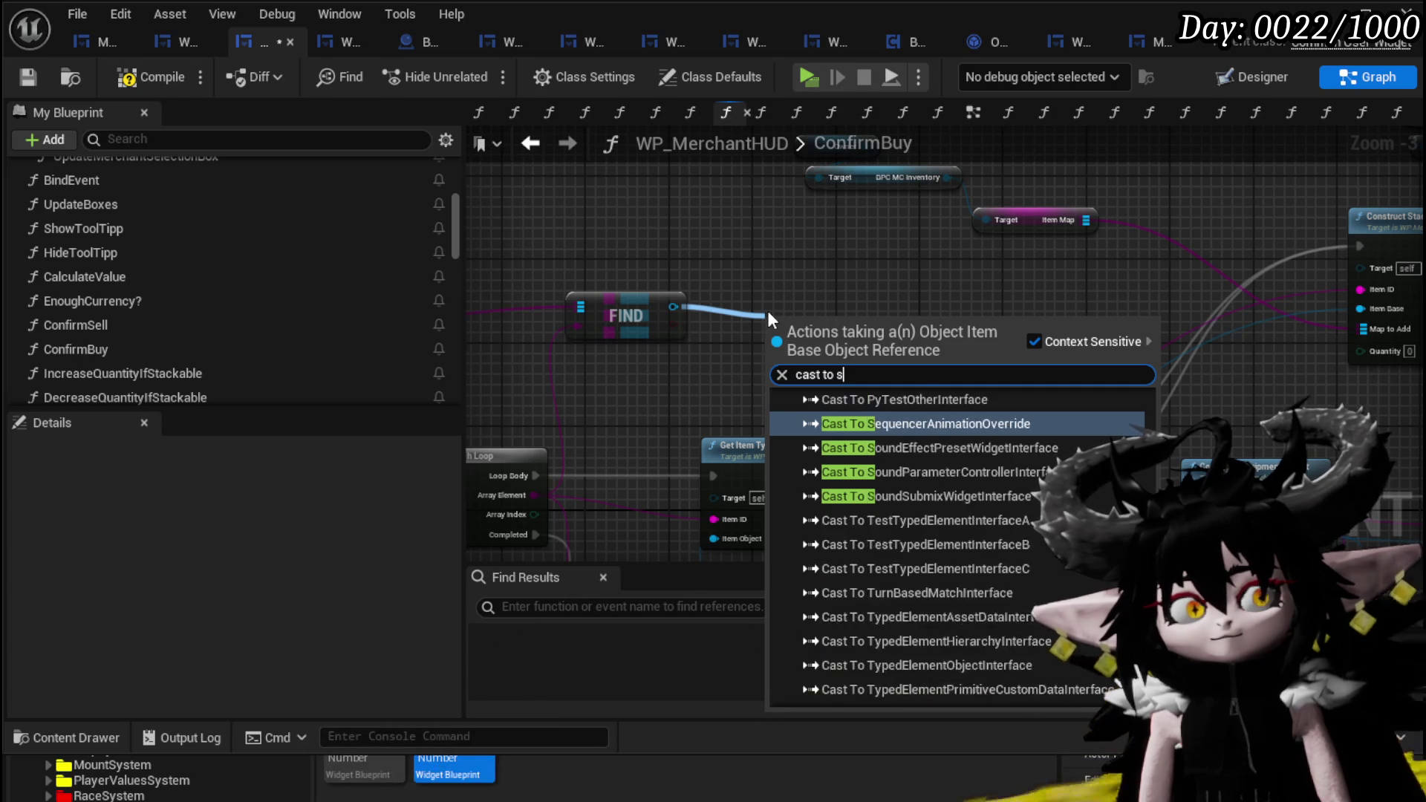
text(tacka)
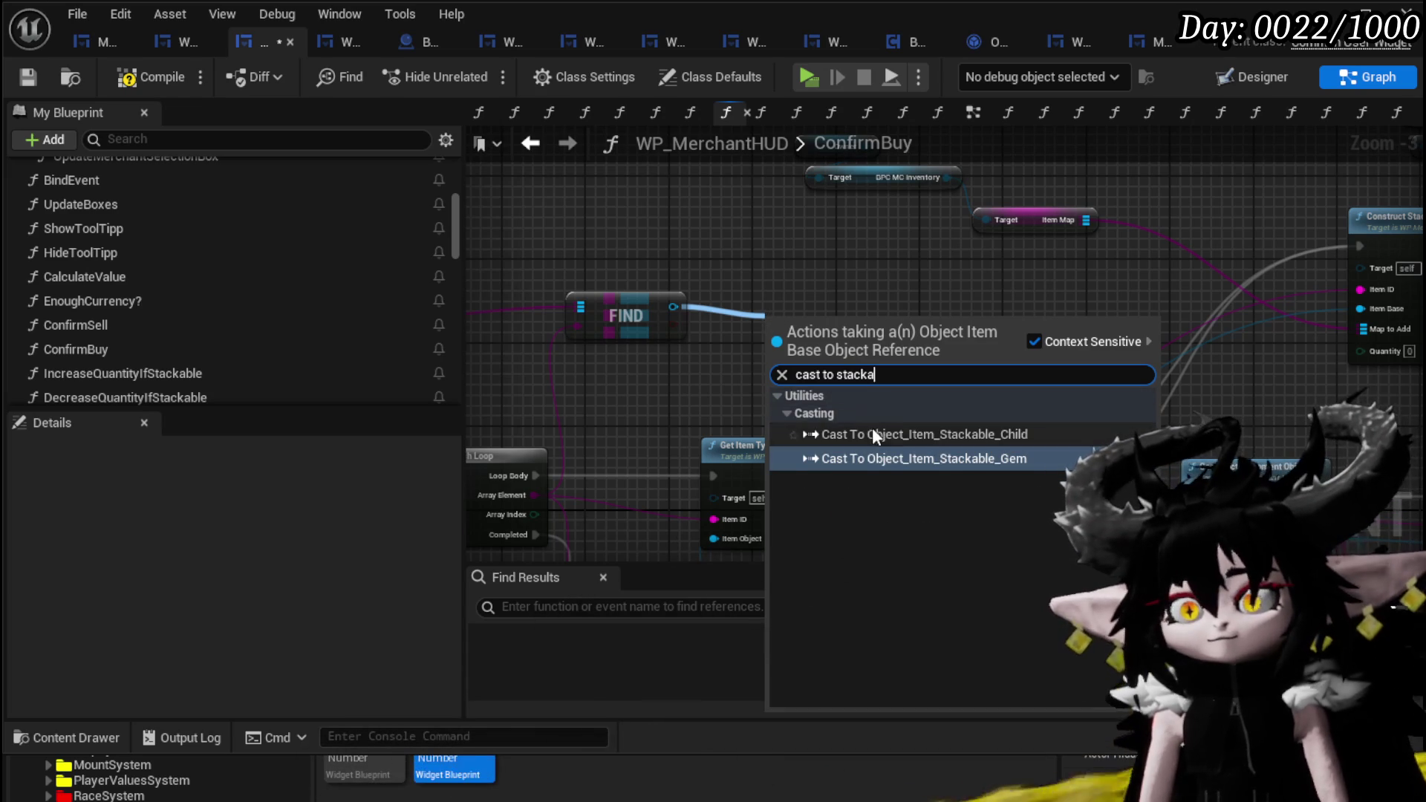
click(872, 433)
drag(852, 323, 950, 286)
mouse_move(1044, 281)
mouse_down()
mouse_move(593, 333)
mouse_move(871, 292)
mouse_up()
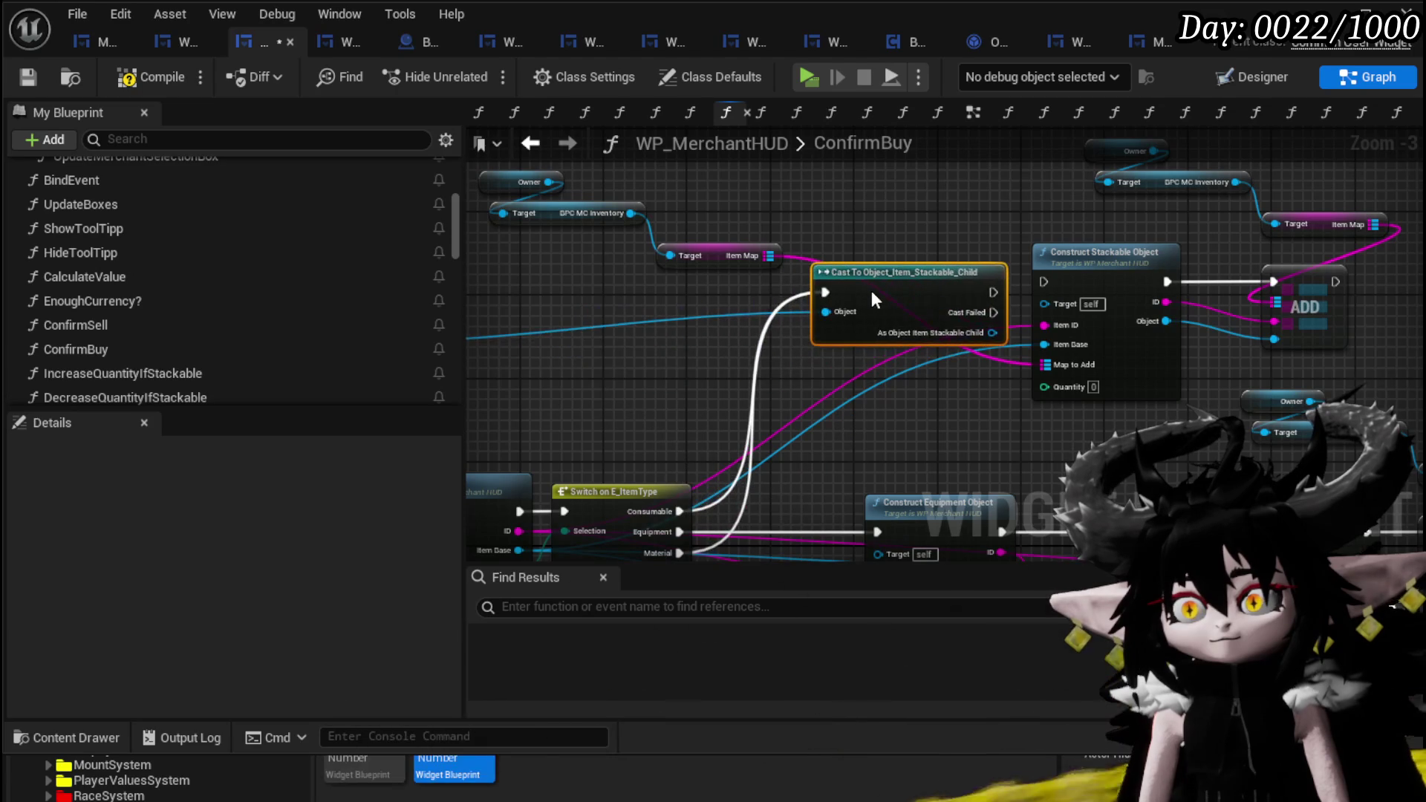
- Link the stackable cast's execution into Construct Stackable Object and rearrange nearby nodes
mouse_move(721, 255)
mouse_down()
mouse_move(752, 234)
mouse_move(754, 183)
mouse_up()
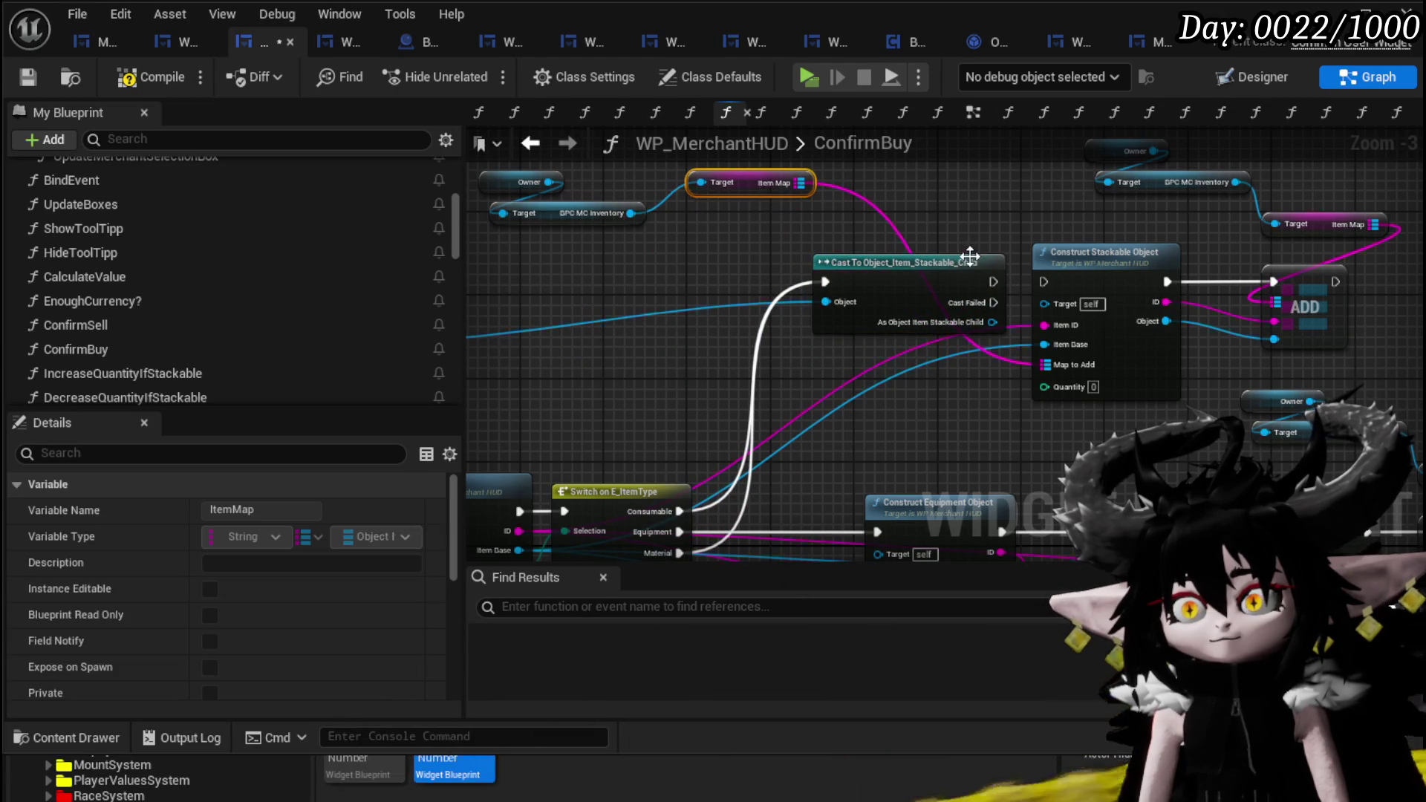
drag(993, 281, 1044, 285)
drag(928, 297, 862, 297)
mouse_move(963, 383)
mouse_down()
mouse_move(897, 368)
mouse_move(1382, 267)
mouse_up()
drag(835, 361, 757, 375)
mouse_move(1032, 381)
mouse_down()
mouse_move(841, 413)
mouse_move(571, 390)
mouse_up()
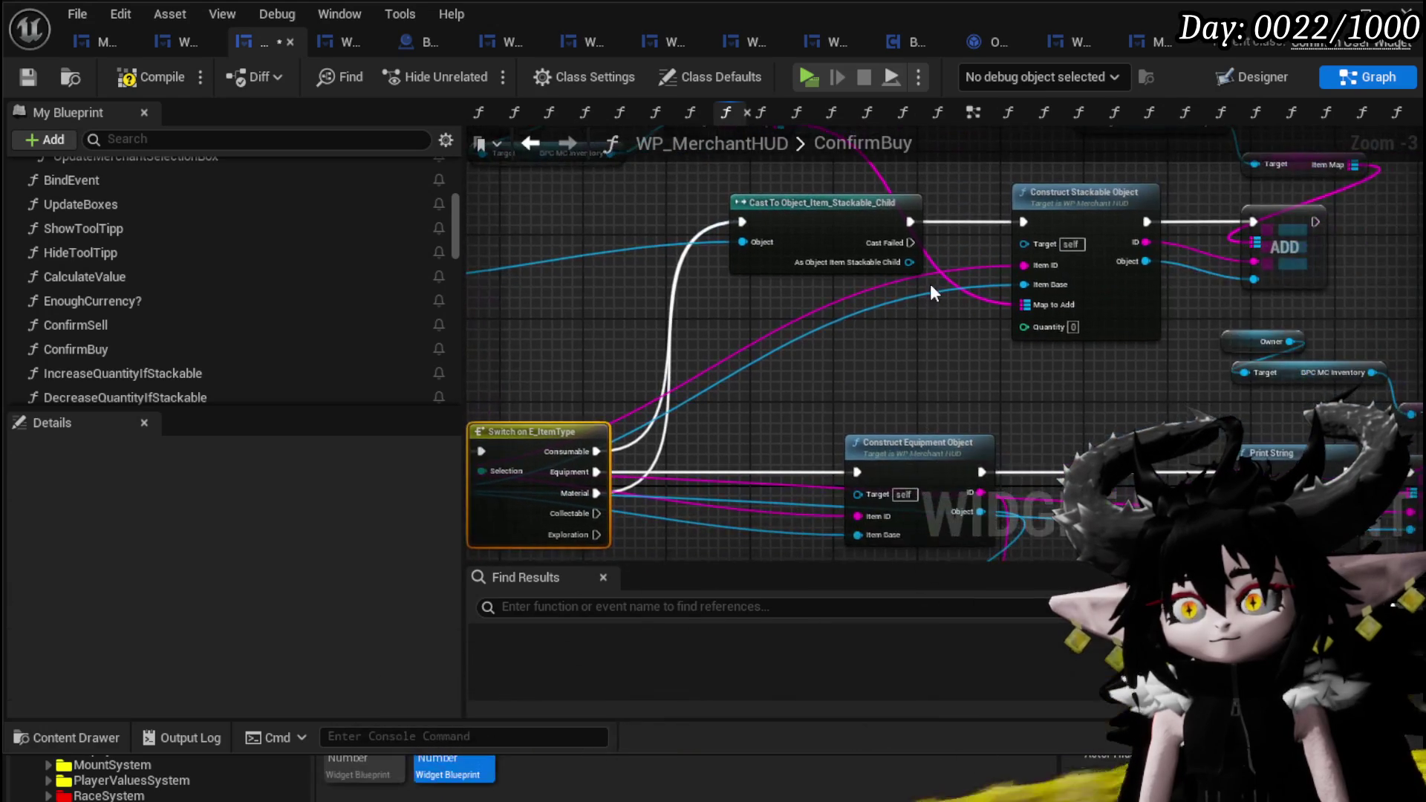
- Connect Get Item Type's Item Base to the stackable cast's Object input
drag(897, 265, 1025, 285)
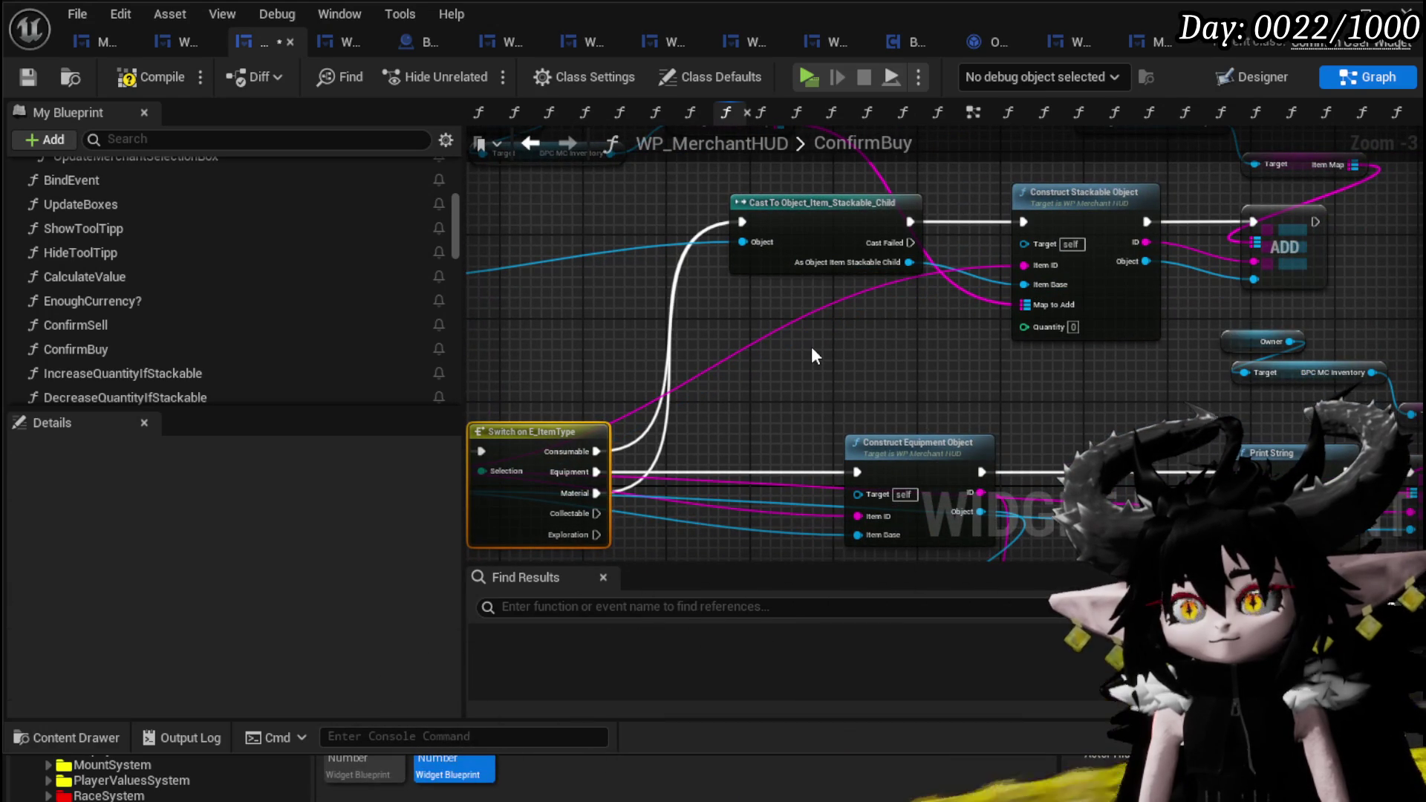
mouse_move(811, 347)
mouse_down()
mouse_move(1152, 272)
mouse_move(1174, 272)
mouse_move(822, 369)
mouse_move(1315, 301)
mouse_move(948, 330)
mouse_up()
mouse_move(527, 465)
mouse_down()
mouse_move(669, 549)
mouse_move(876, 394)
mouse_move(1156, 260)
mouse_up()
mouse_move(985, 301)
mouse_down()
mouse_move(1234, 280)
mouse_move(1123, 280)
mouse_up()
drag(664, 443, 1018, 202)
drag(867, 225, 1210, 223)
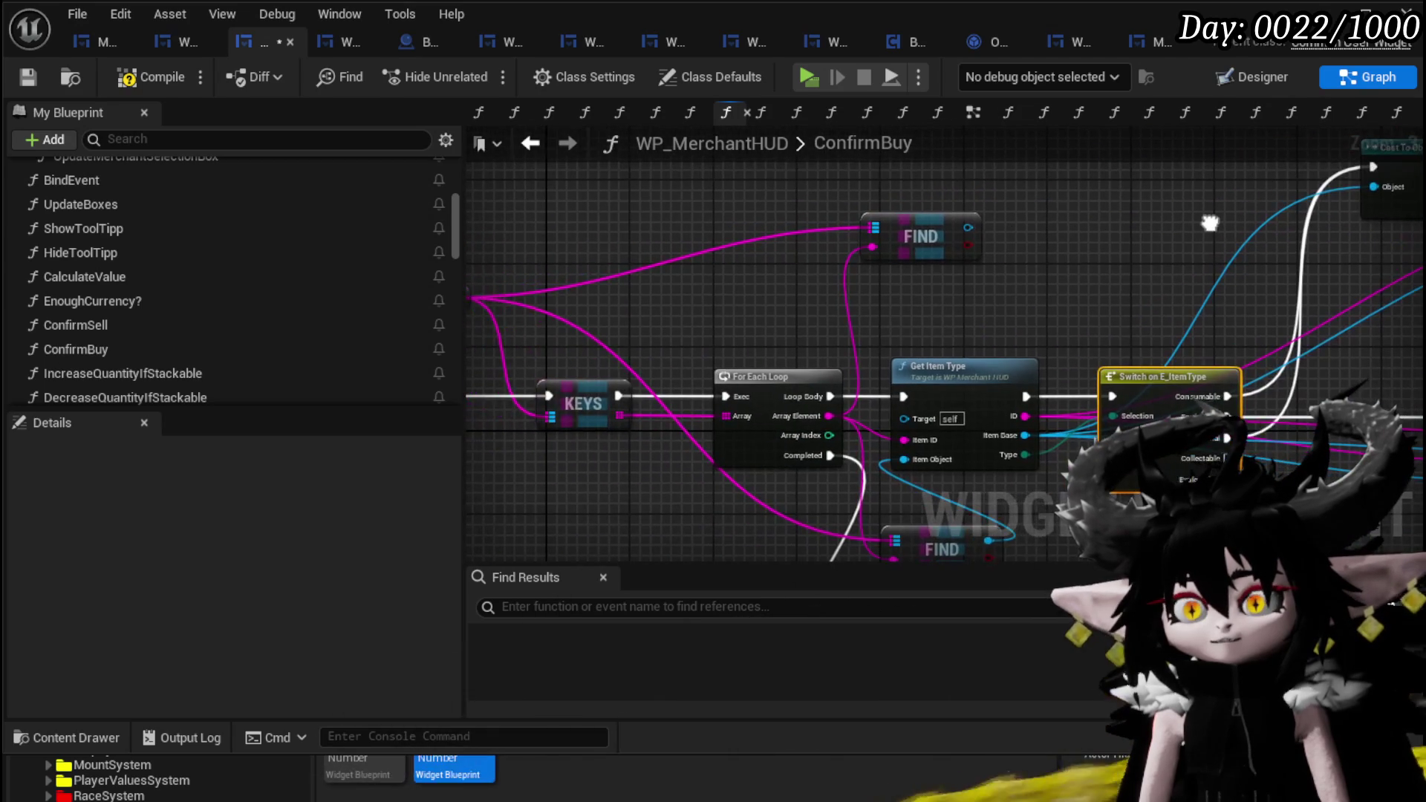
- Add a Get Quantity node from the cast and wire it into Construct Stackable Object's Quantity
mouse_move(849, 256)
mouse_down()
mouse_move(535, 300)
mouse_move(244, 311)
mouse_up()
drag(938, 262, 791, 297)
text(get Quant)
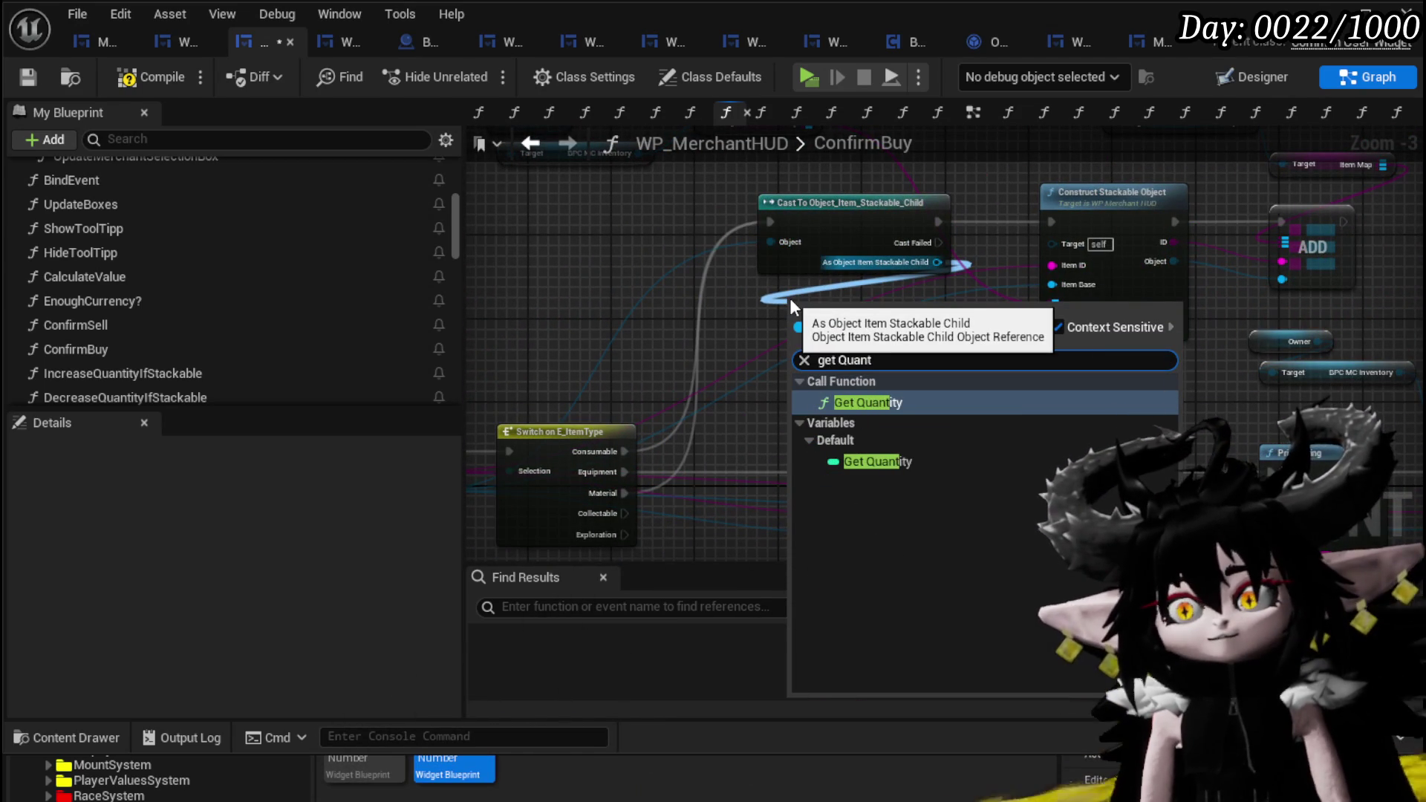
key(Escape)
mouse_move(952, 332)
mouse_down()
mouse_move(1072, 324)
mouse_move(1055, 326)
mouse_up()
drag(903, 305, 926, 292)
- Open the Construct Stackable Object function graph
mouse_move(1080, 385)
mouse_down()
mouse_move(917, 494)
mouse_move(1002, 492)
mouse_up()
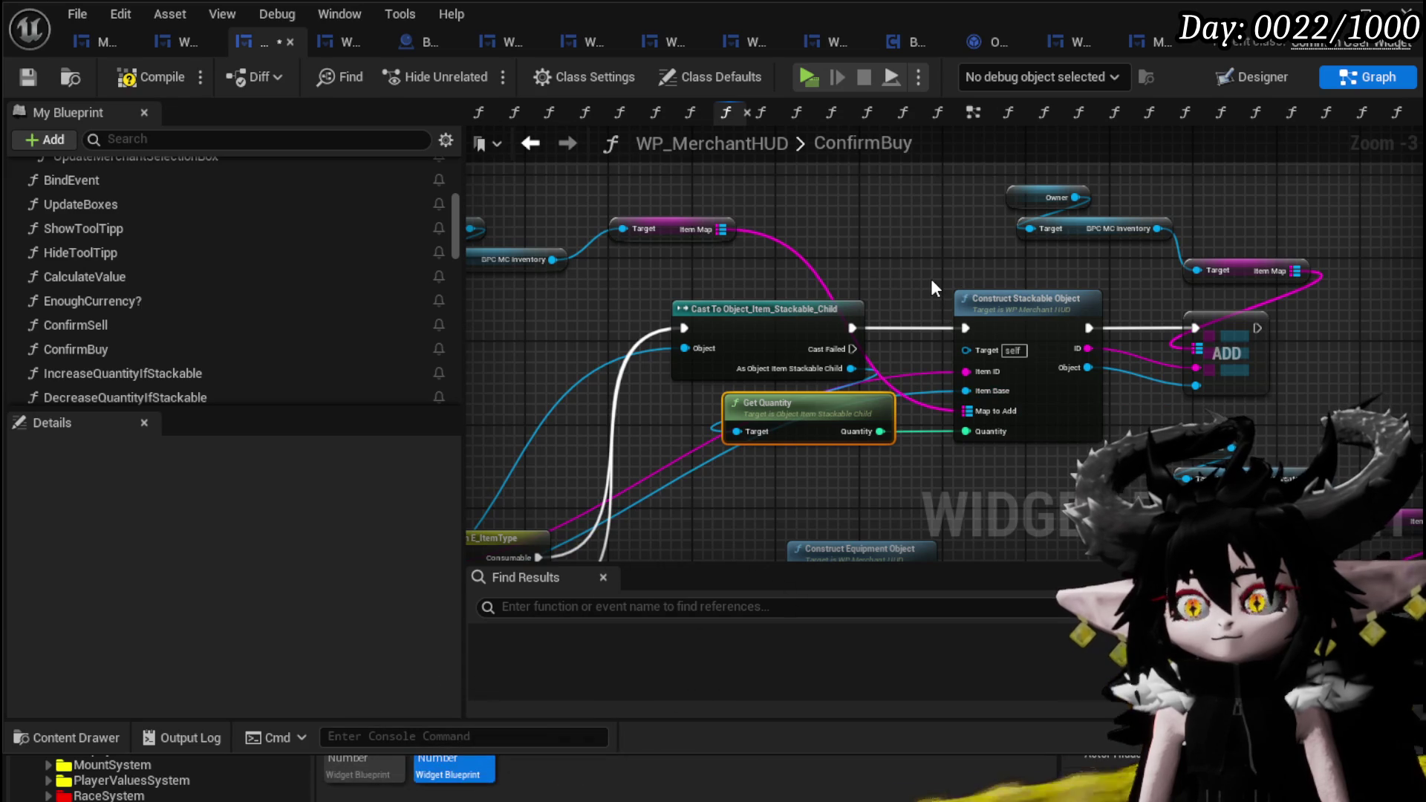
mouse_move(1071, 367)
mouse_down()
mouse_move(1292, 312)
mouse_move(846, 253)
mouse_move(949, 280)
mouse_move(911, 296)
mouse_up()
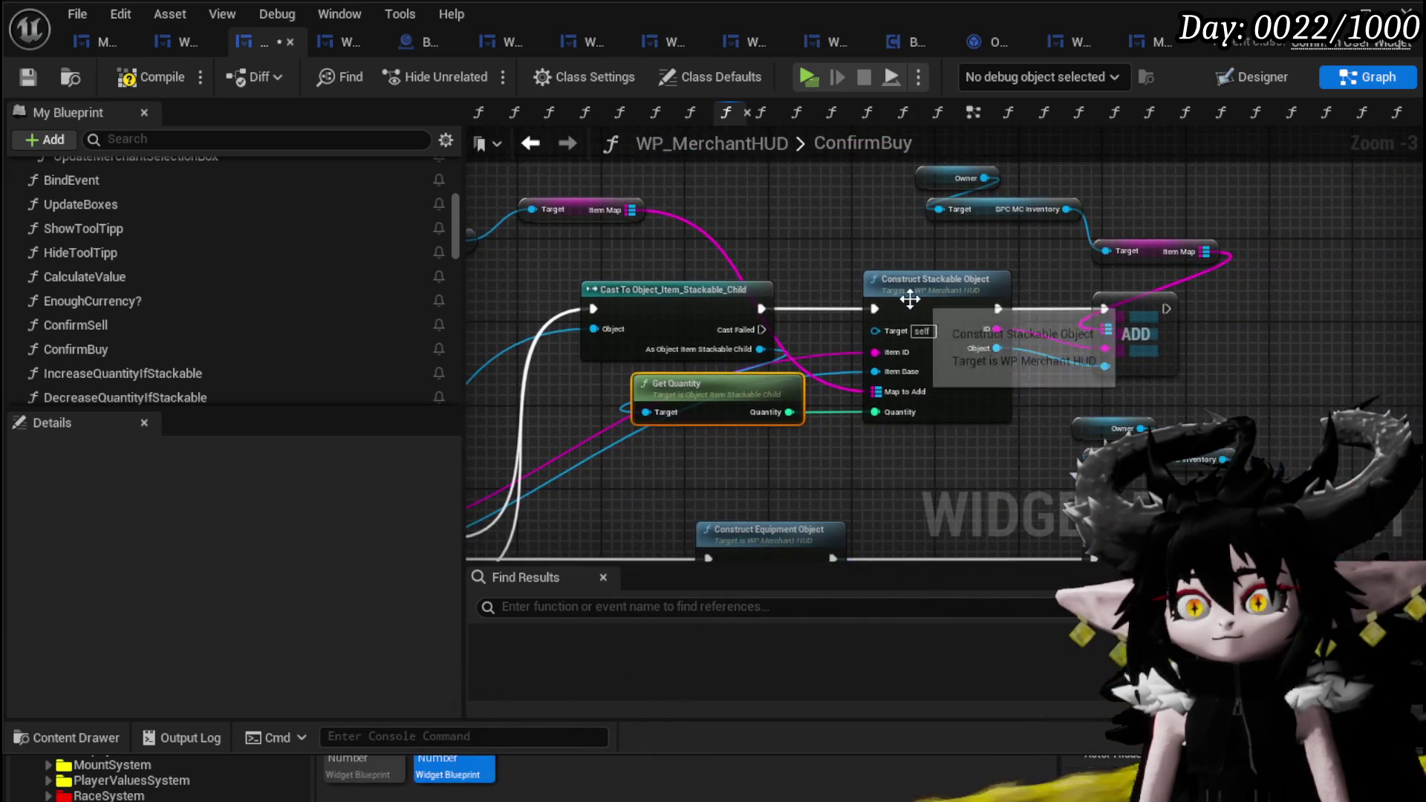
click(902, 299)
double_click(902, 299)
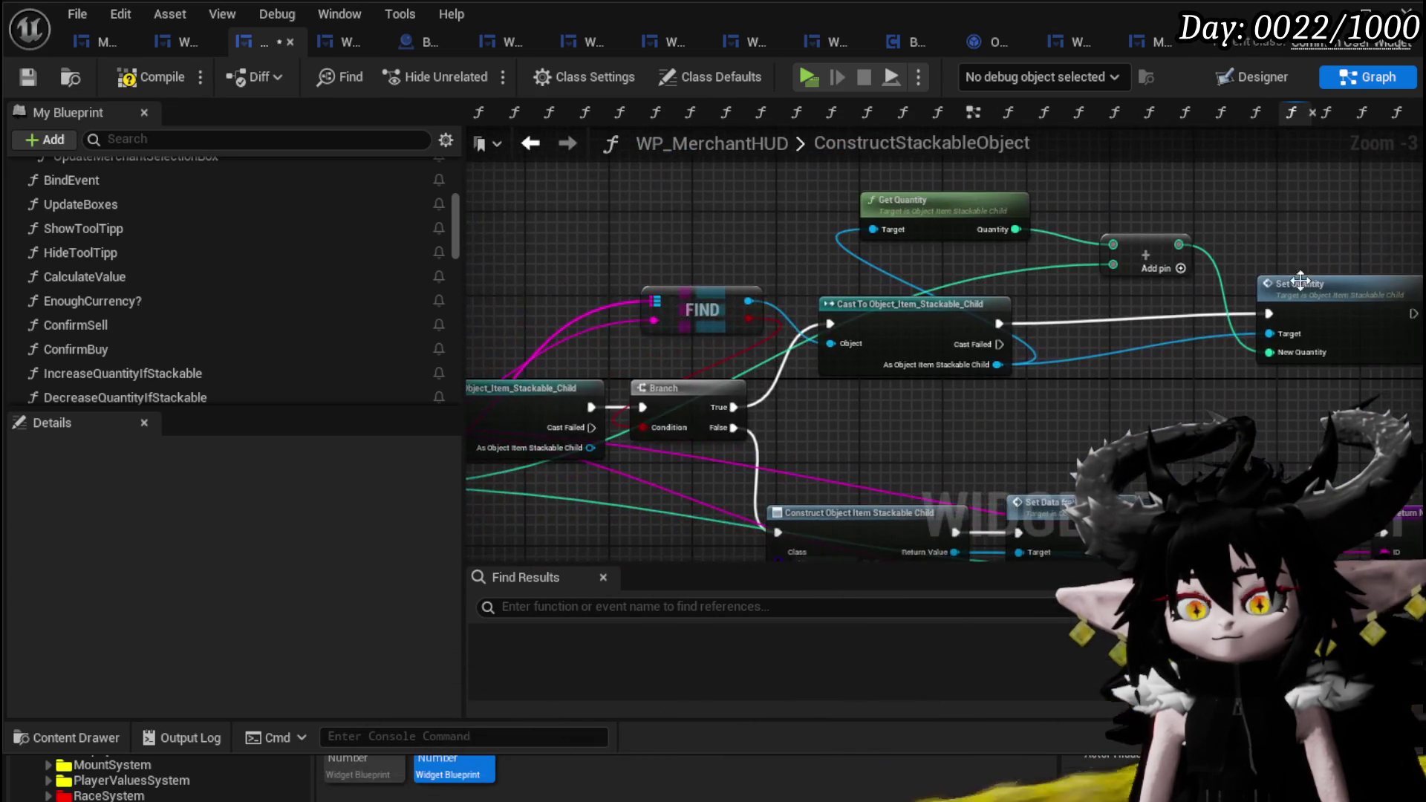
- Compile and save the WP_MerchantHUD blueprint
drag(1023, 444, 1068, 381)
mouse_move(1068, 381)
mouse_down()
mouse_move(825, 372)
mouse_move(850, 408)
mouse_move(1068, 286)
mouse_move(1419, 339)
mouse_up()
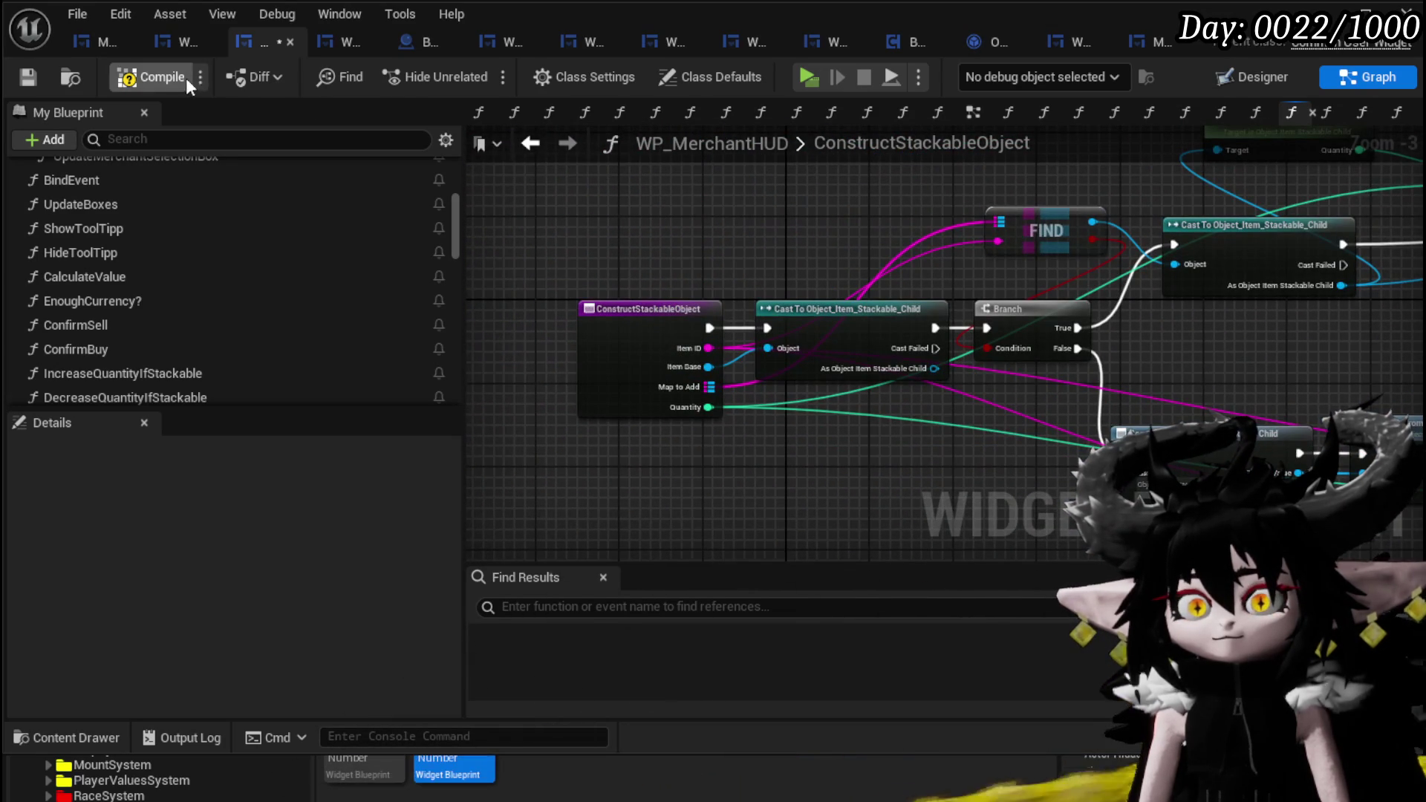
click(33, 78)
- Back in ConfirmBuy, box-select the KEYS group and move it left
click(528, 143)
scroll(790, 277, down, 5)
scroll(735, 328, up, 3)
drag(735, 328, 1146, 321)
drag(878, 358, 988, 247)
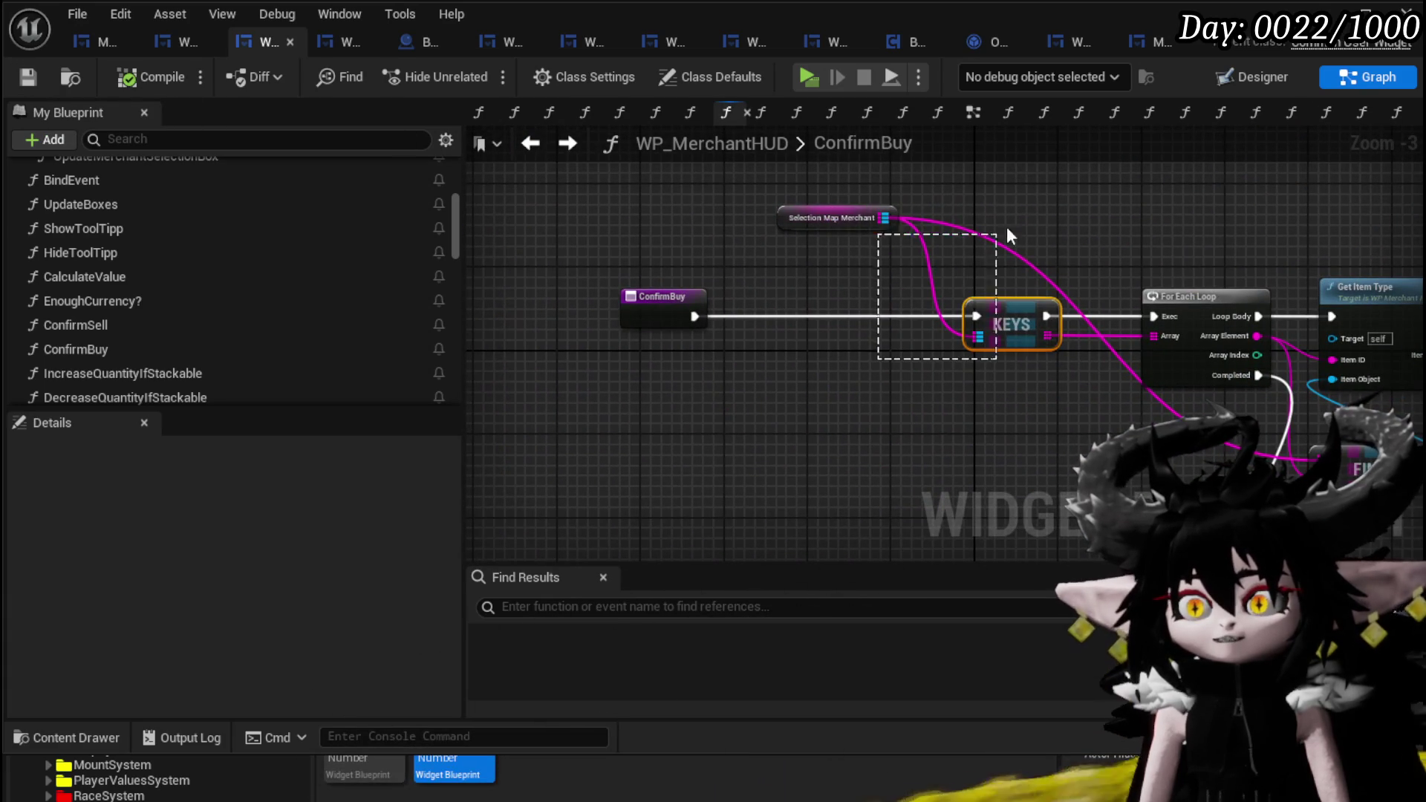
drag(1205, 180, 1205, 180)
drag(1181, 306, 995, 306)
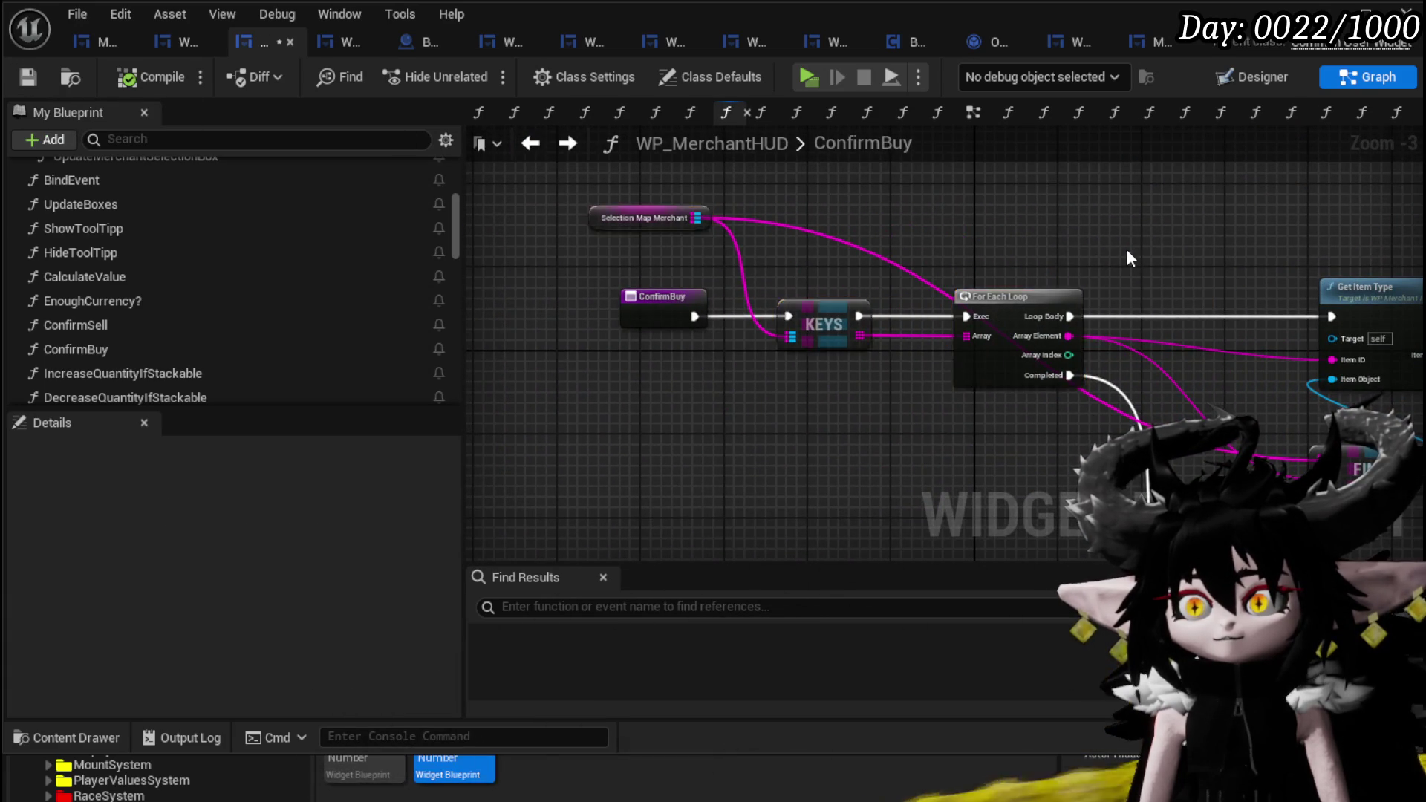
drag(1126, 248, 520, 200)
- Move Selection Map Merchant right and box-select the whole ConfirmBuy node network
scroll(520, 200, down, 1)
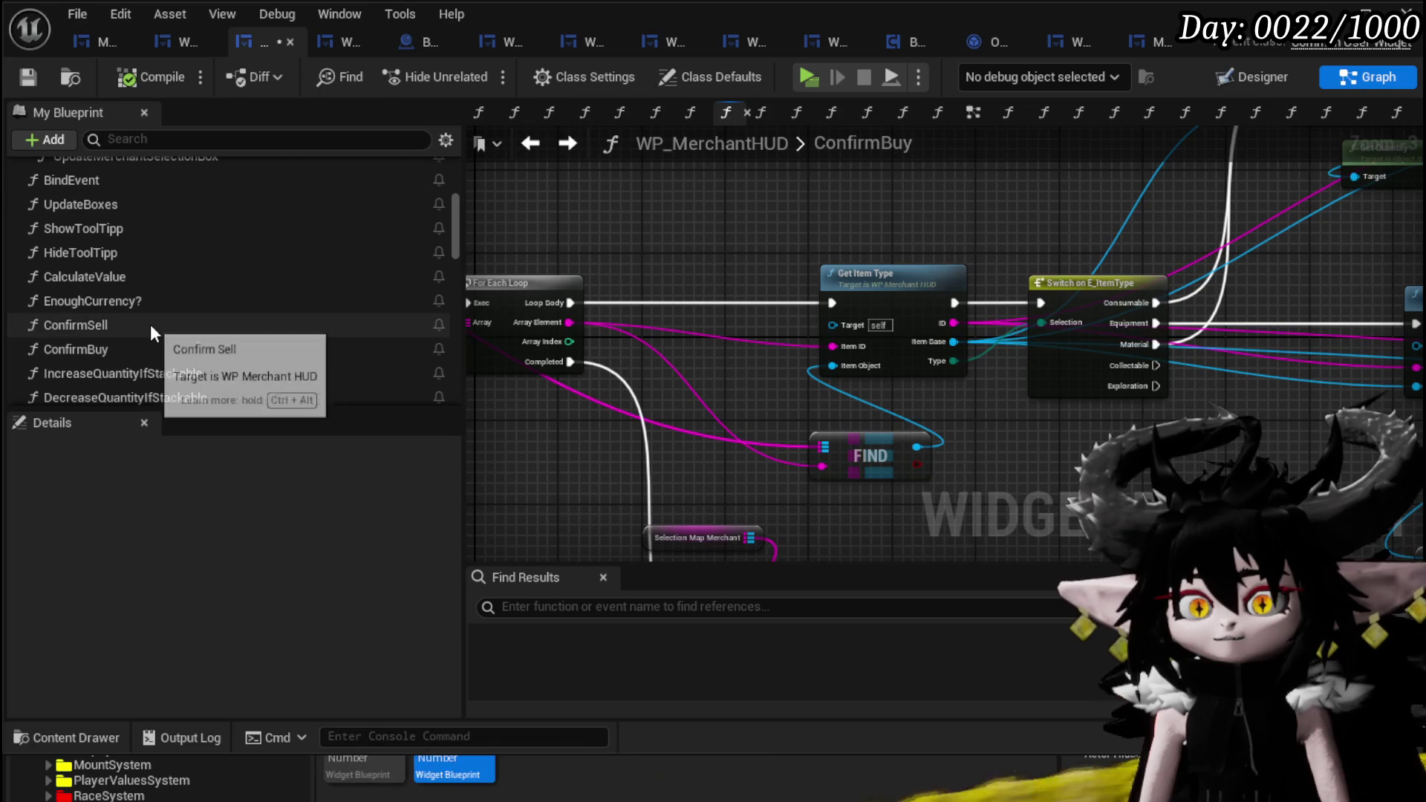
scroll(676, 296, down, 1)
scroll(651, 308, up, 2)
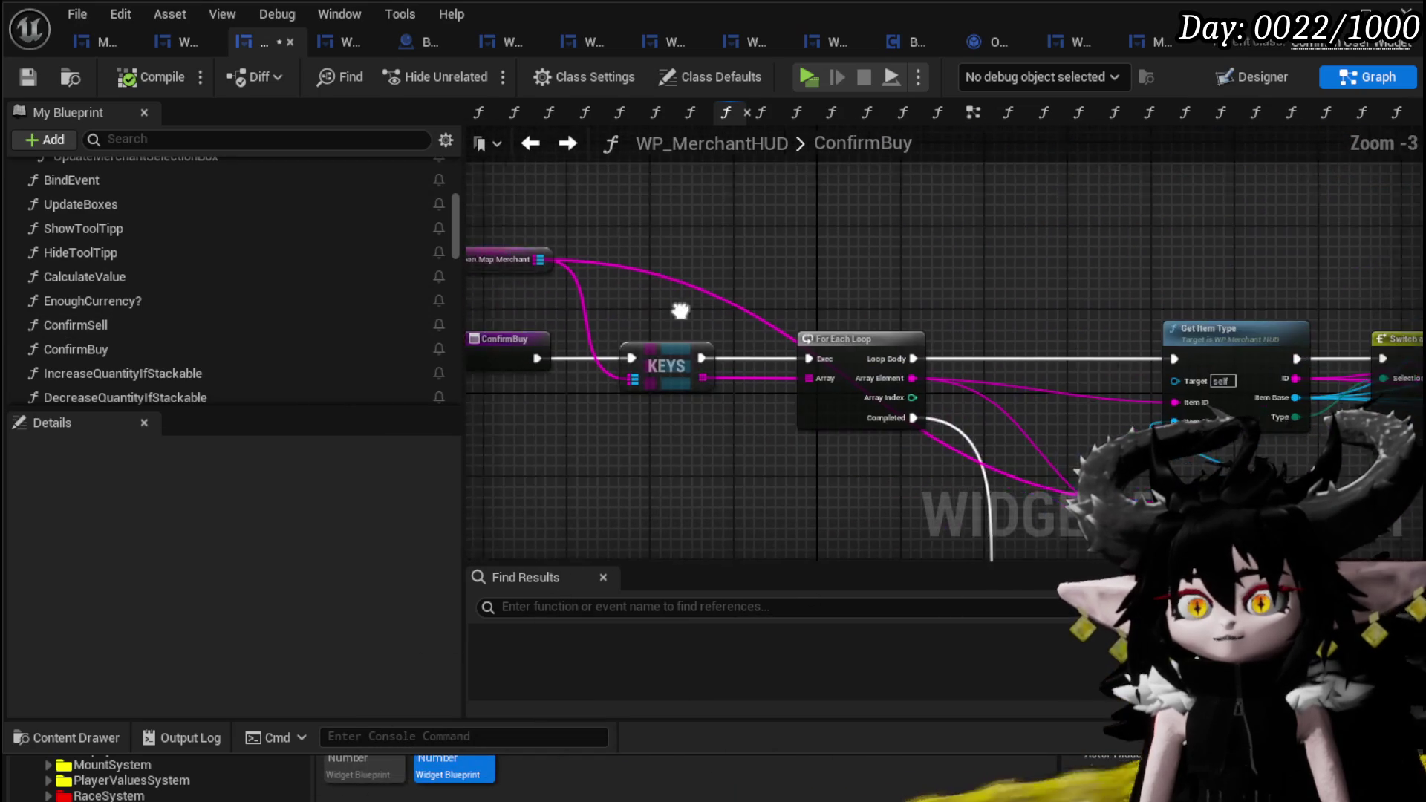
drag(560, 265, 722, 275)
scroll(722, 278, down, 8)
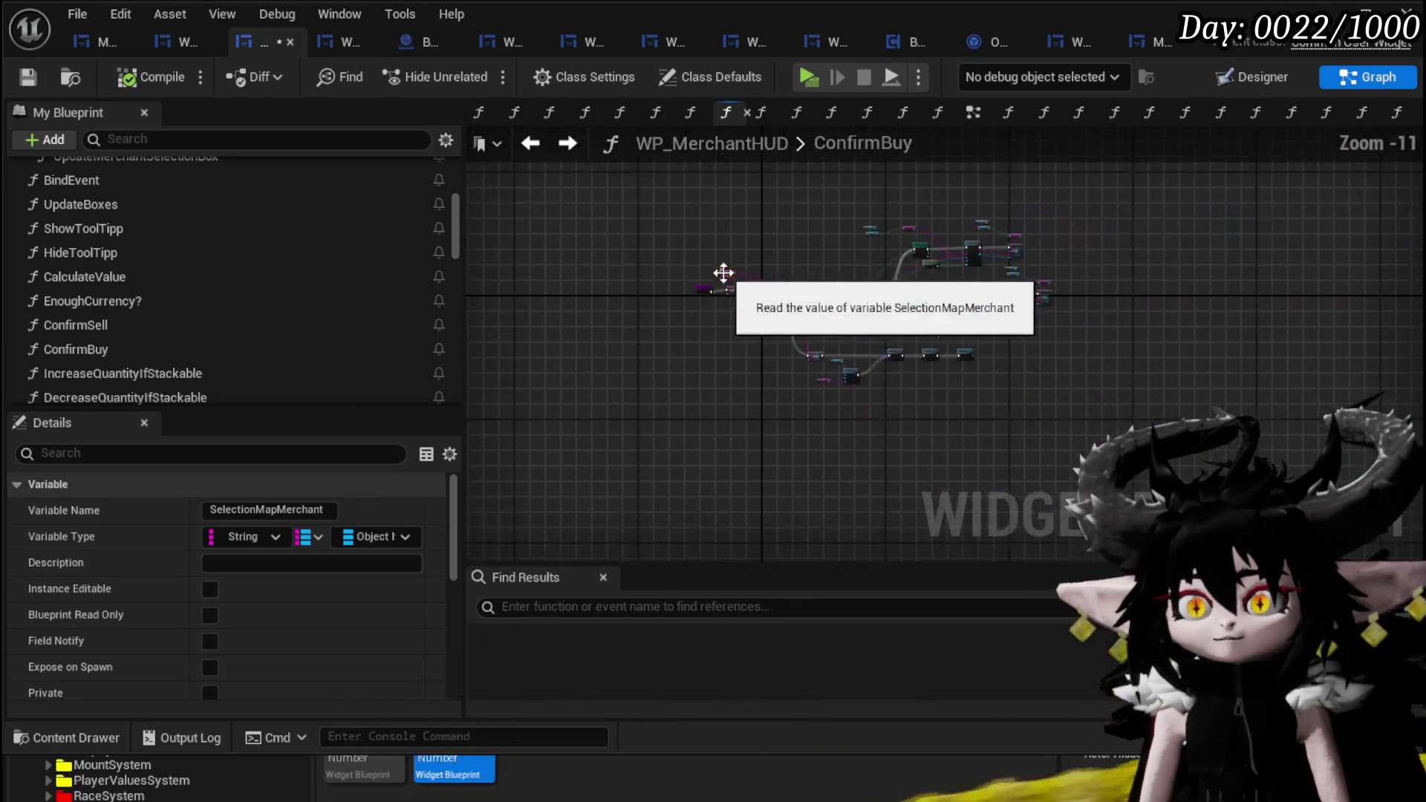
drag(1046, 443, 1056, 446)
- Open ConfirmSell and position the pasted buy nodes in its graph
double_click(141, 327)
scroll(707, 479, down, 3)
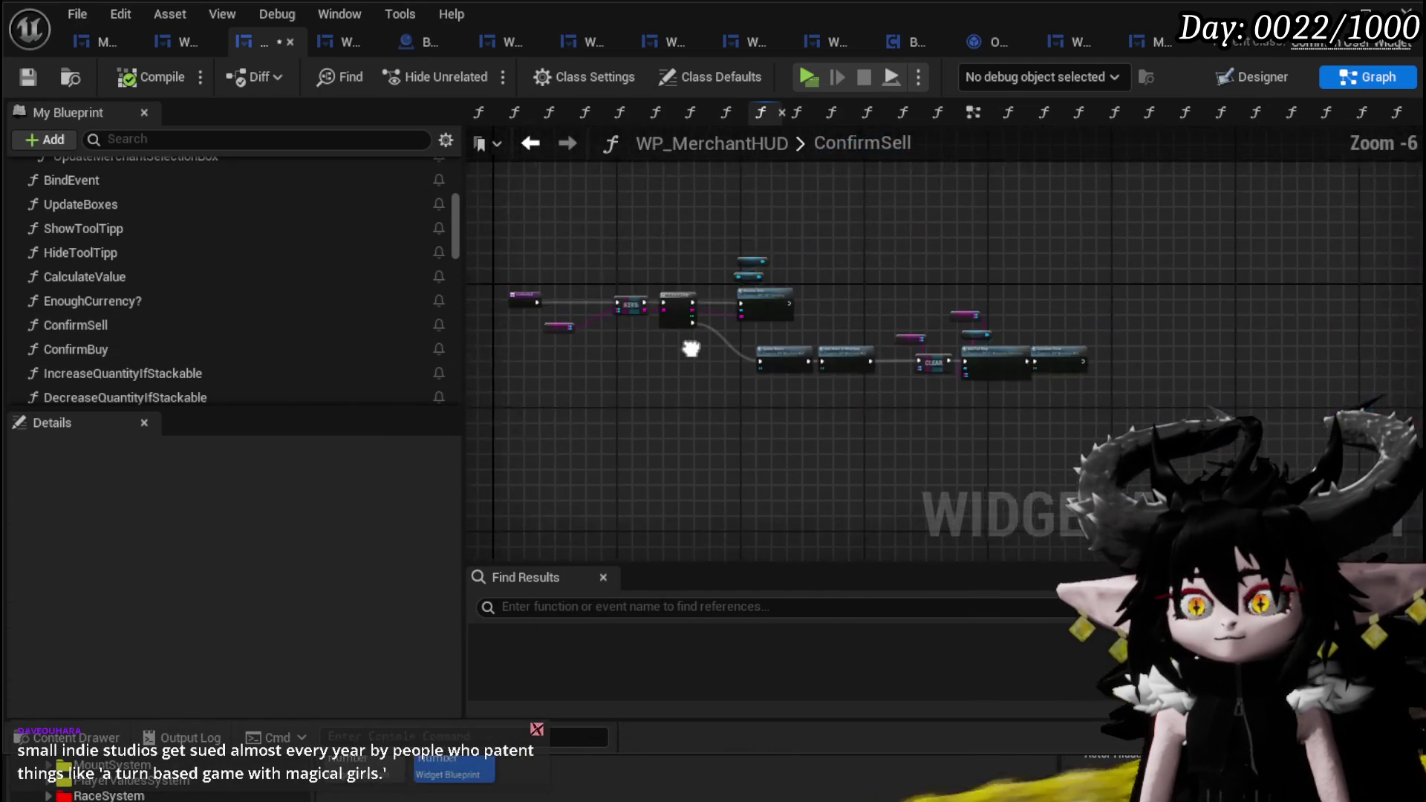
mouse_move(714, 476)
mouse_down()
mouse_move(820, 405)
mouse_move(1041, 357)
mouse_up()
scroll(752, 290, up, 3)
scroll(630, 459, up, 4)
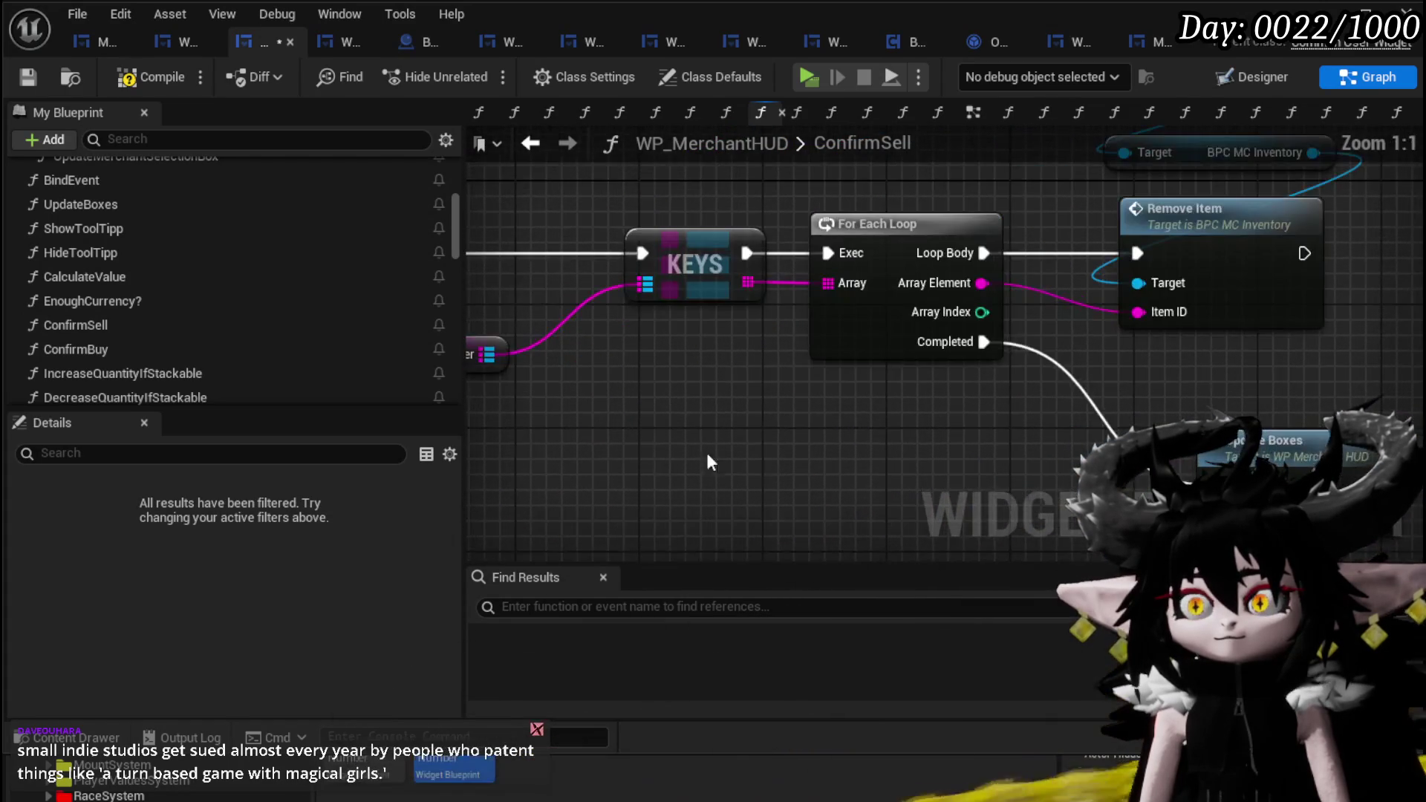
scroll(754, 471, down, 3)
- Connect ConfirmSell's execution to the KEYS node
mouse_move(754, 471)
mouse_down()
mouse_move(793, 430)
mouse_move(1039, 408)
mouse_move(996, 216)
mouse_move(789, 431)
mouse_up()
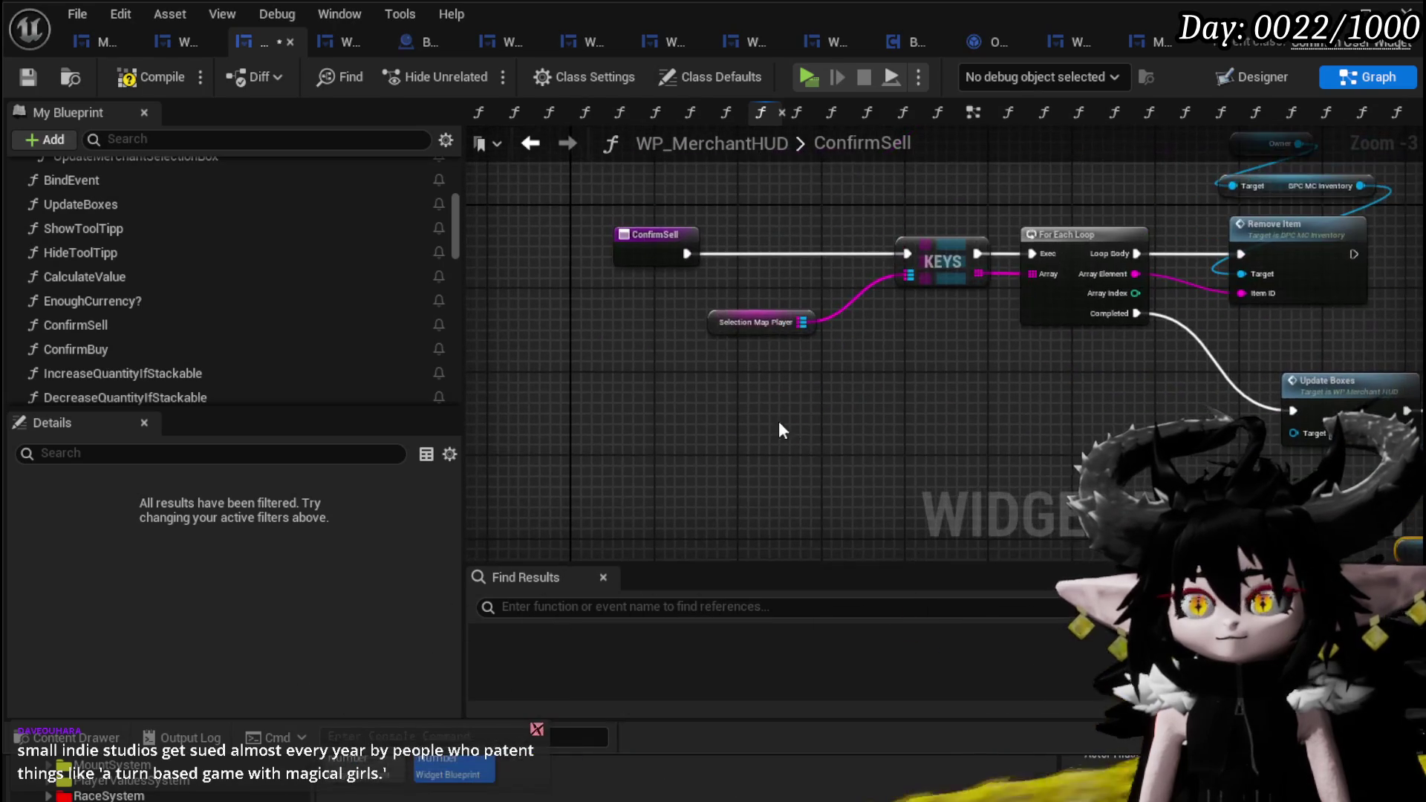
drag(742, 322, 794, 455)
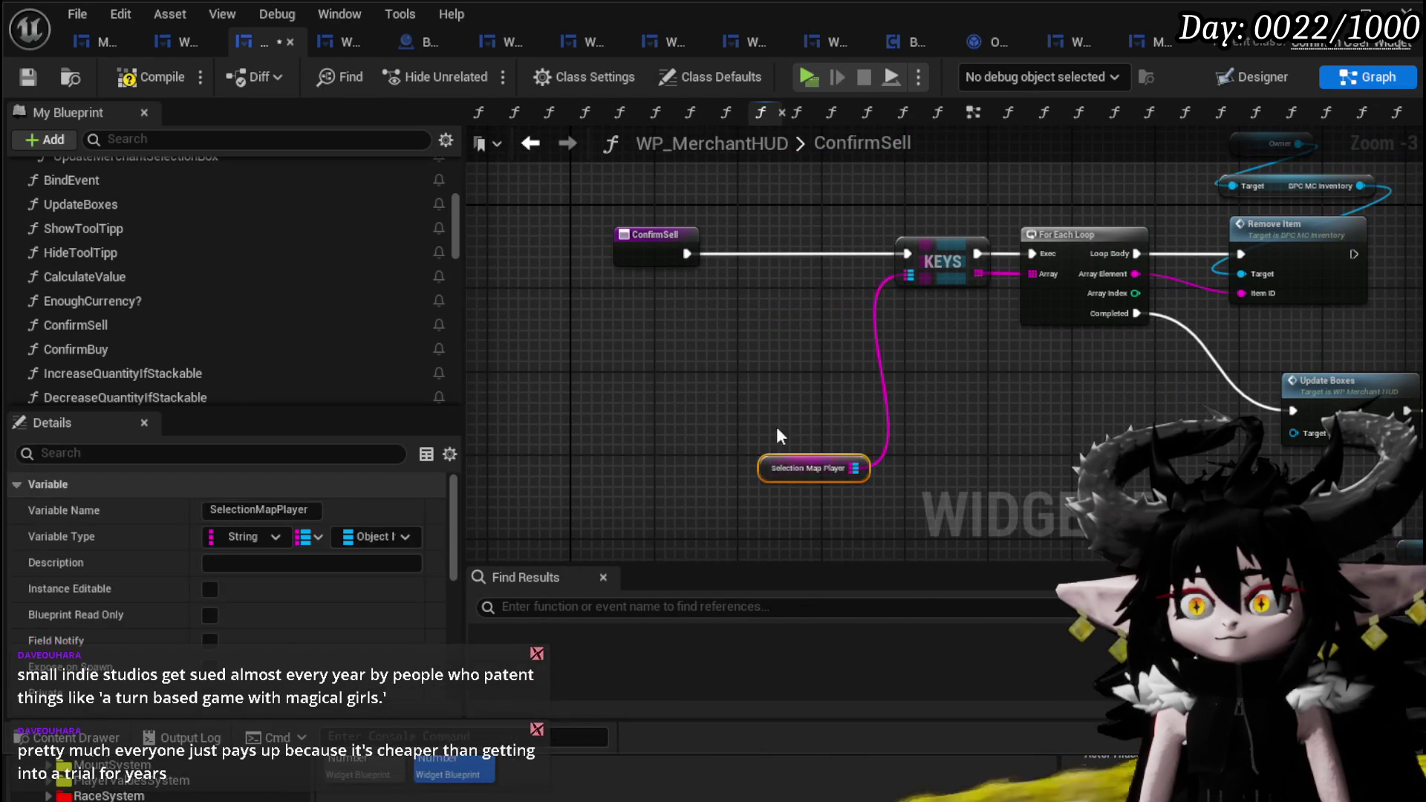
mouse_move(667, 254)
mouse_down()
mouse_move(641, 557)
mouse_move(551, 560)
mouse_move(567, 440)
mouse_up()
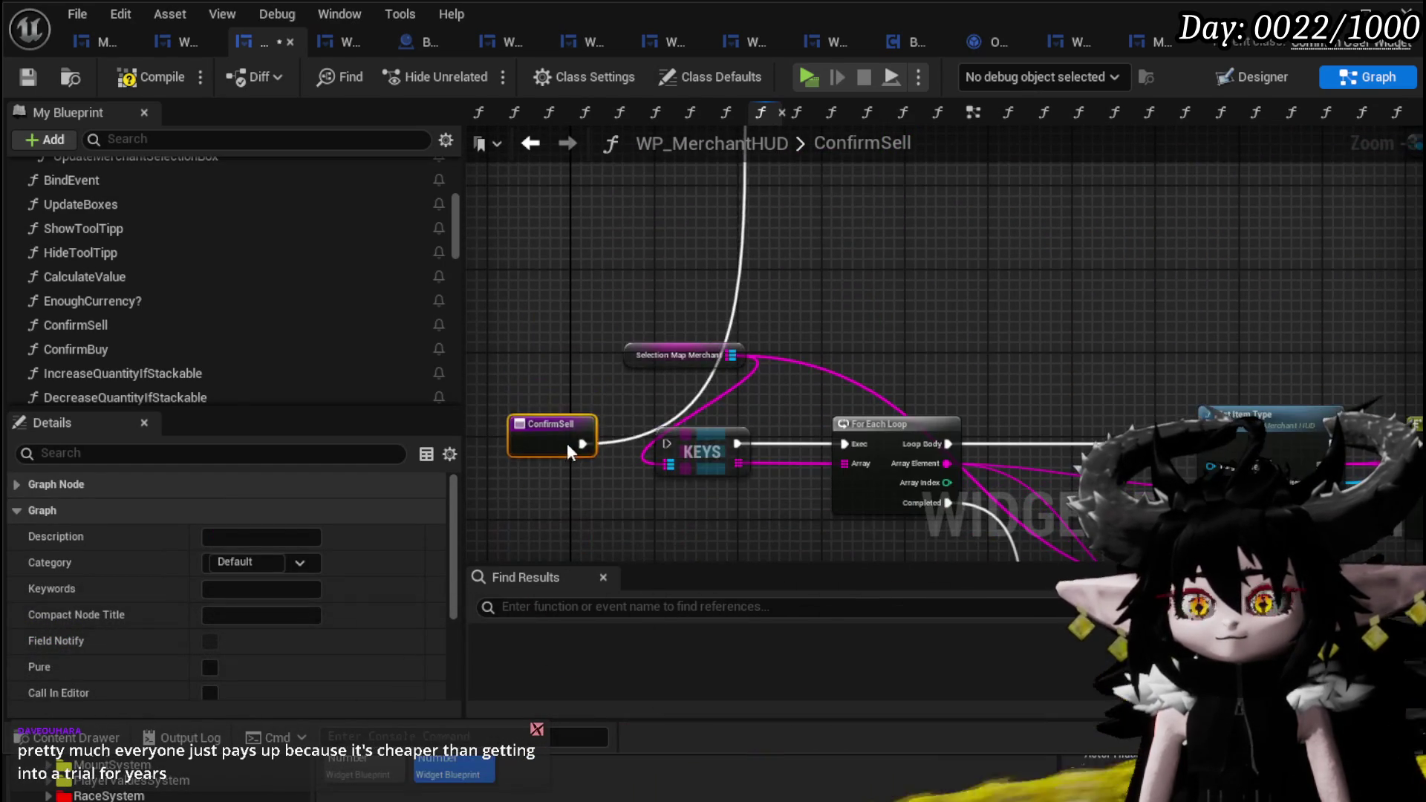
drag(663, 452, 666, 445)
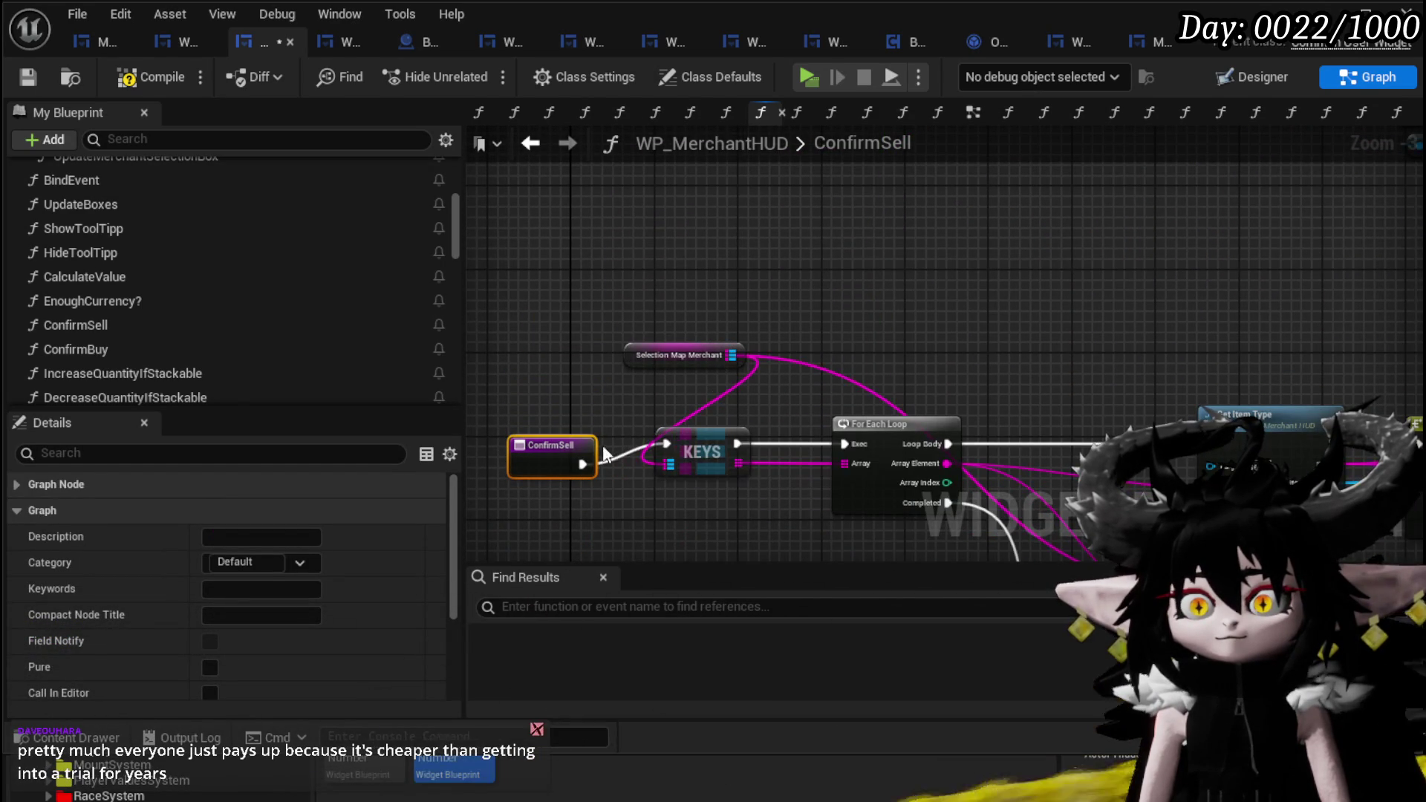
- Place Selection Map Player below ConfirmSell and delete the Selection Map Merchant getter
scroll(640, 317, down, 2)
mouse_move(719, 389)
mouse_down()
mouse_move(641, 476)
mouse_move(671, 239)
mouse_move(635, 199)
mouse_up()
scroll(632, 280, up, 4)
click(606, 320)
key(Delete)
scroll(572, 288, down, 1)
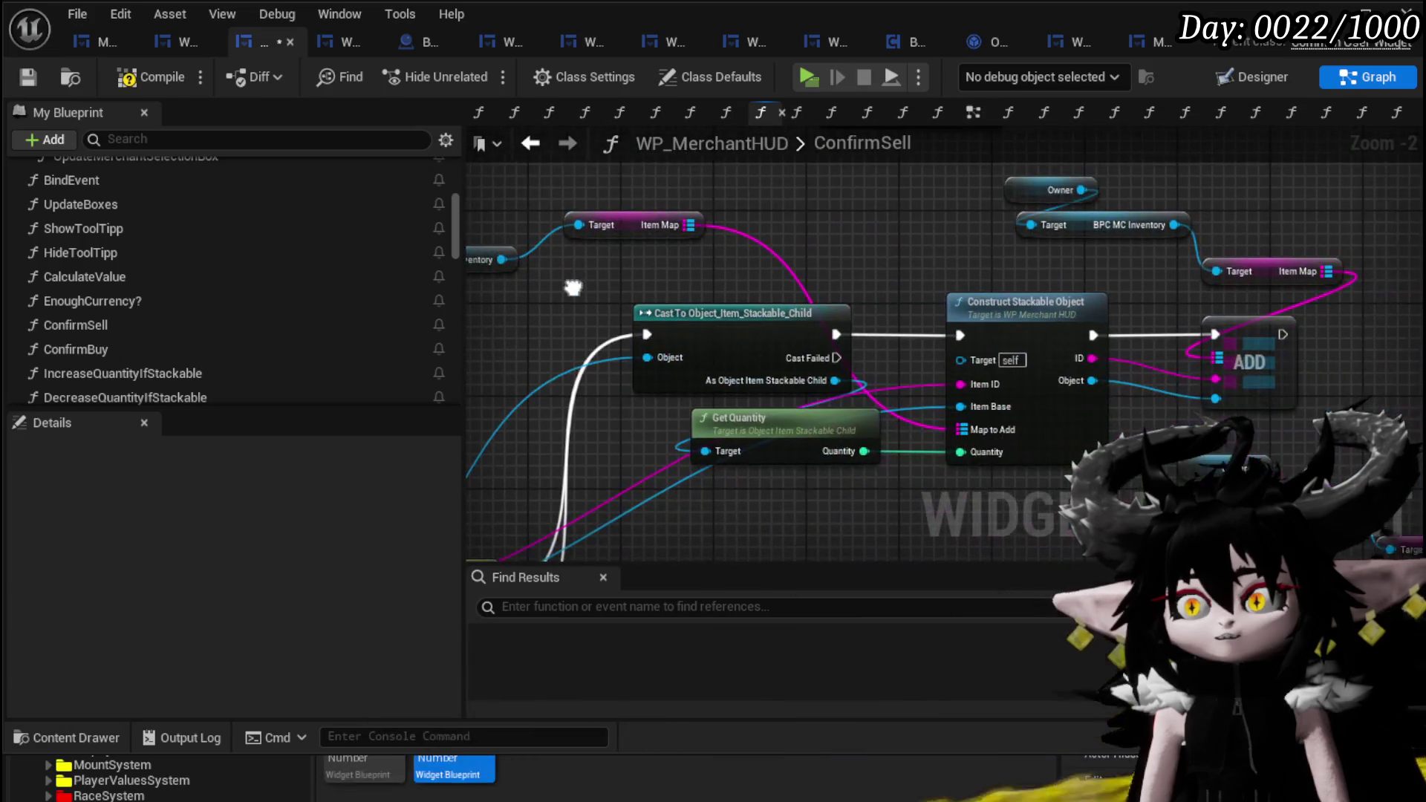
drag(573, 287, 579, 332)
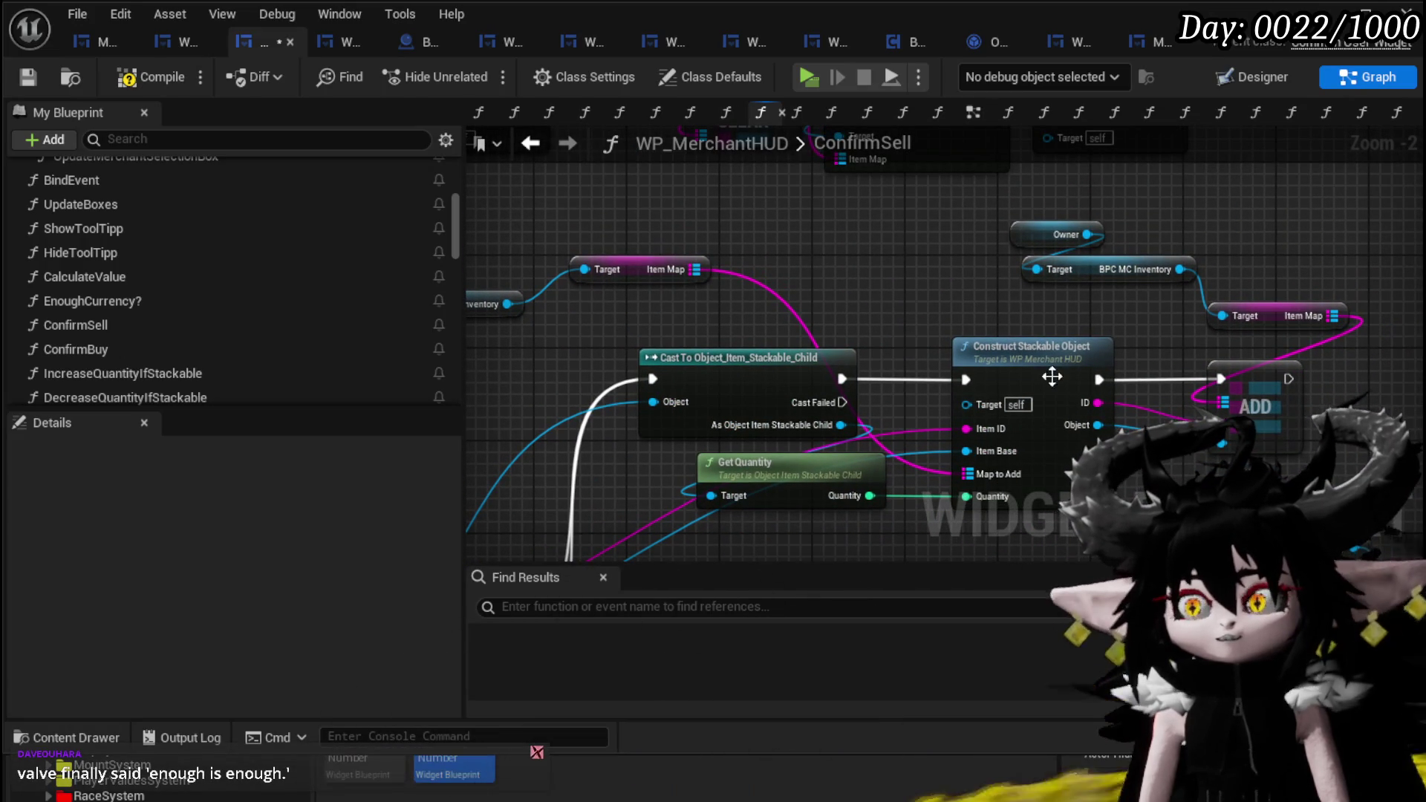
scroll(925, 312, down, 2)
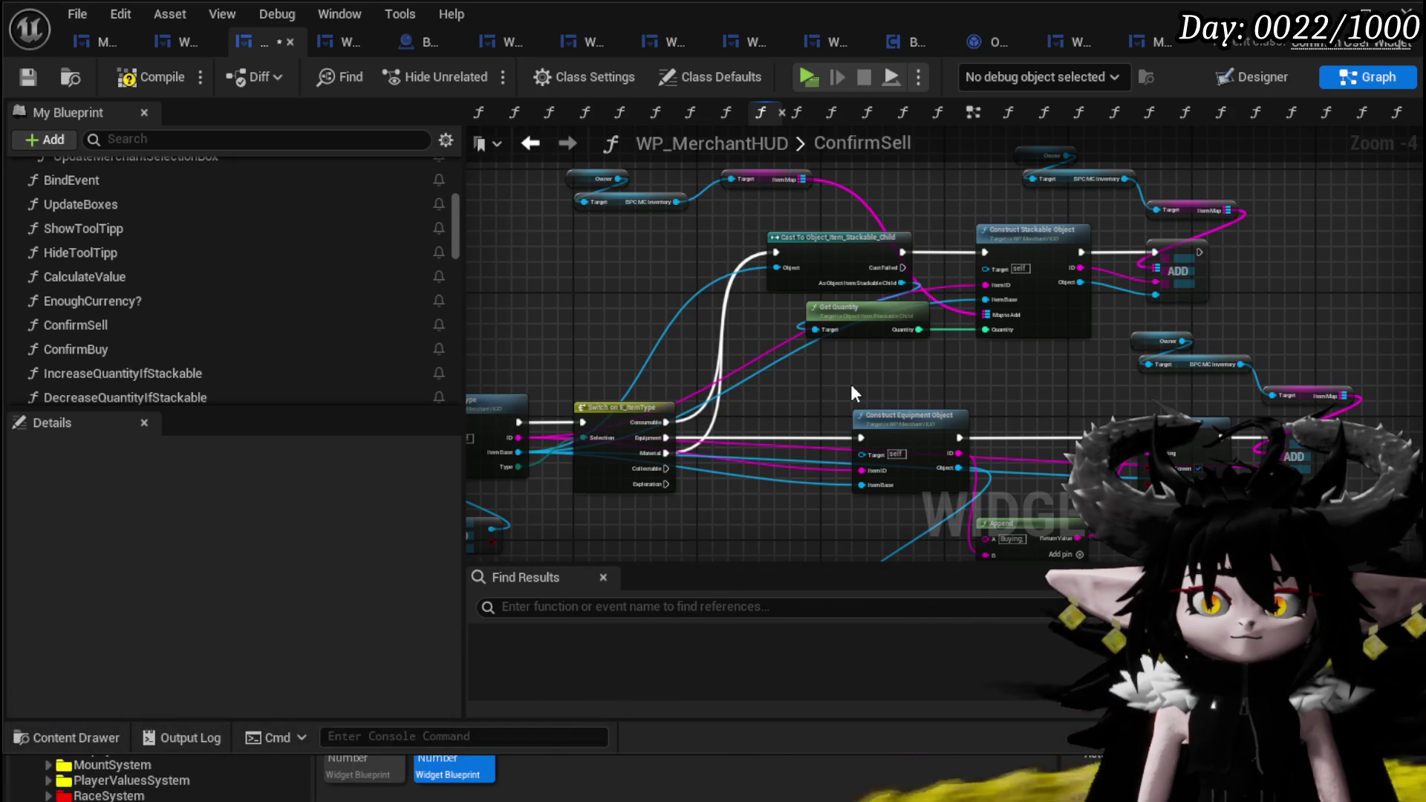
- Paste a copy of the Selection Map Player getter next to the CLEAR node
mouse_move(851, 386)
mouse_down()
mouse_move(694, 372)
mouse_move(1031, 477)
mouse_up()
scroll(885, 386, up, 4)
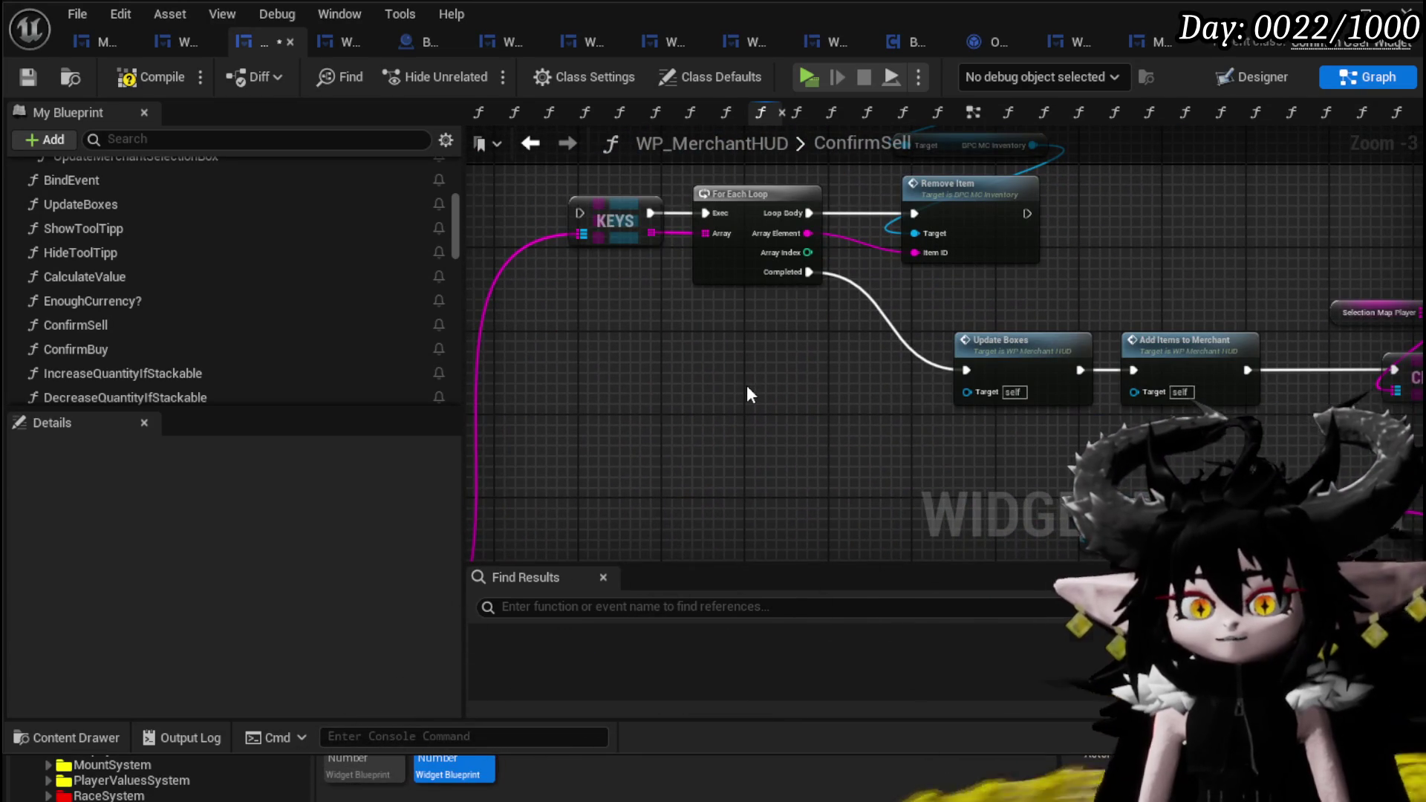
mouse_move(747, 385)
mouse_down()
mouse_move(573, 382)
mouse_move(780, 301)
mouse_move(587, 300)
mouse_move(862, 261)
mouse_move(888, 297)
mouse_move(1132, 338)
mouse_move(1052, 285)
mouse_up()
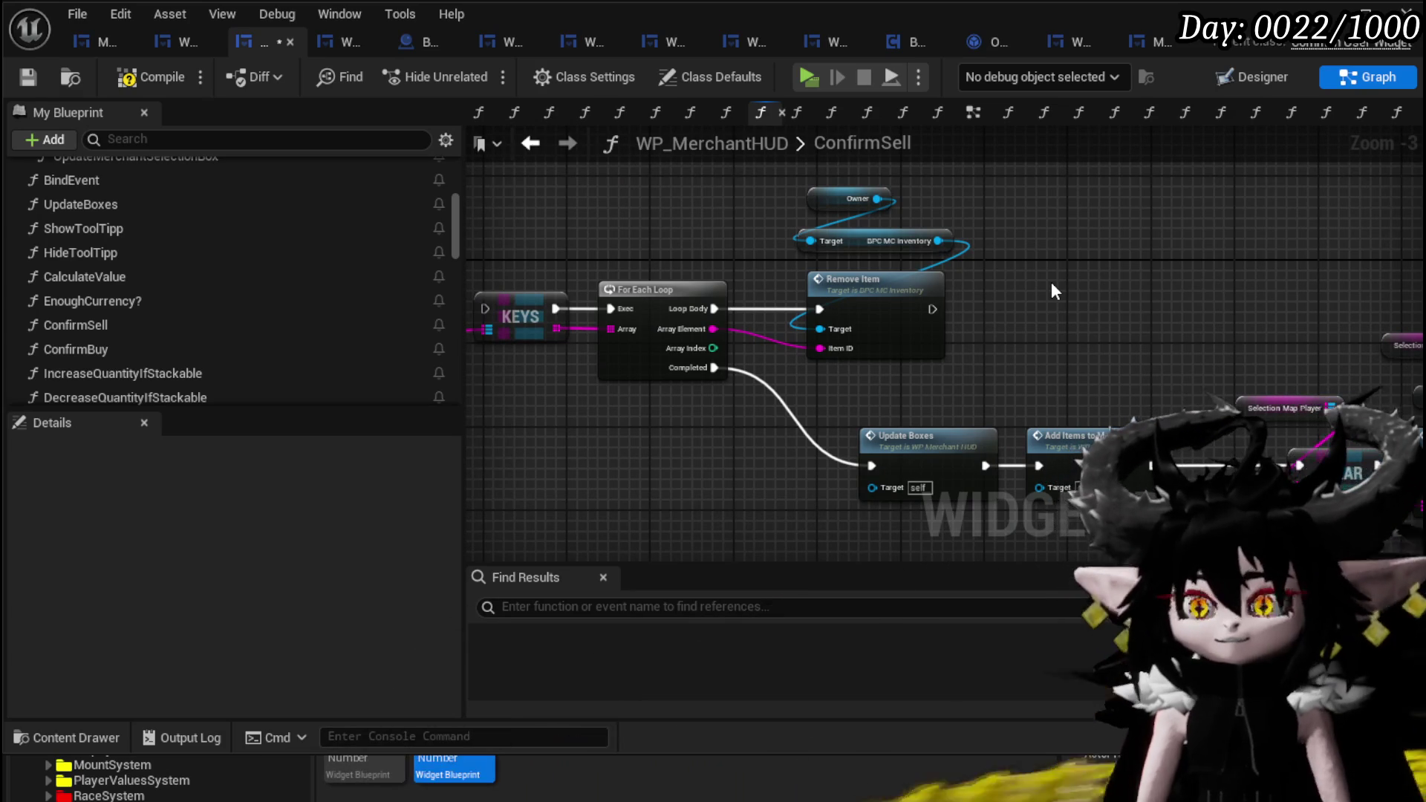
mouse_move(1089, 280)
mouse_down()
mouse_move(922, 247)
mouse_move(964, 302)
mouse_move(747, 271)
mouse_up()
mouse_move(921, 291)
mouse_down()
mouse_move(780, 280)
mouse_move(879, 168)
mouse_move(908, 260)
mouse_move(683, 395)
mouse_move(740, 342)
mouse_up()
mouse_move(607, 401)
mouse_down()
mouse_move(693, 321)
mouse_move(799, 321)
mouse_up()
scroll(780, 290, down, 3)
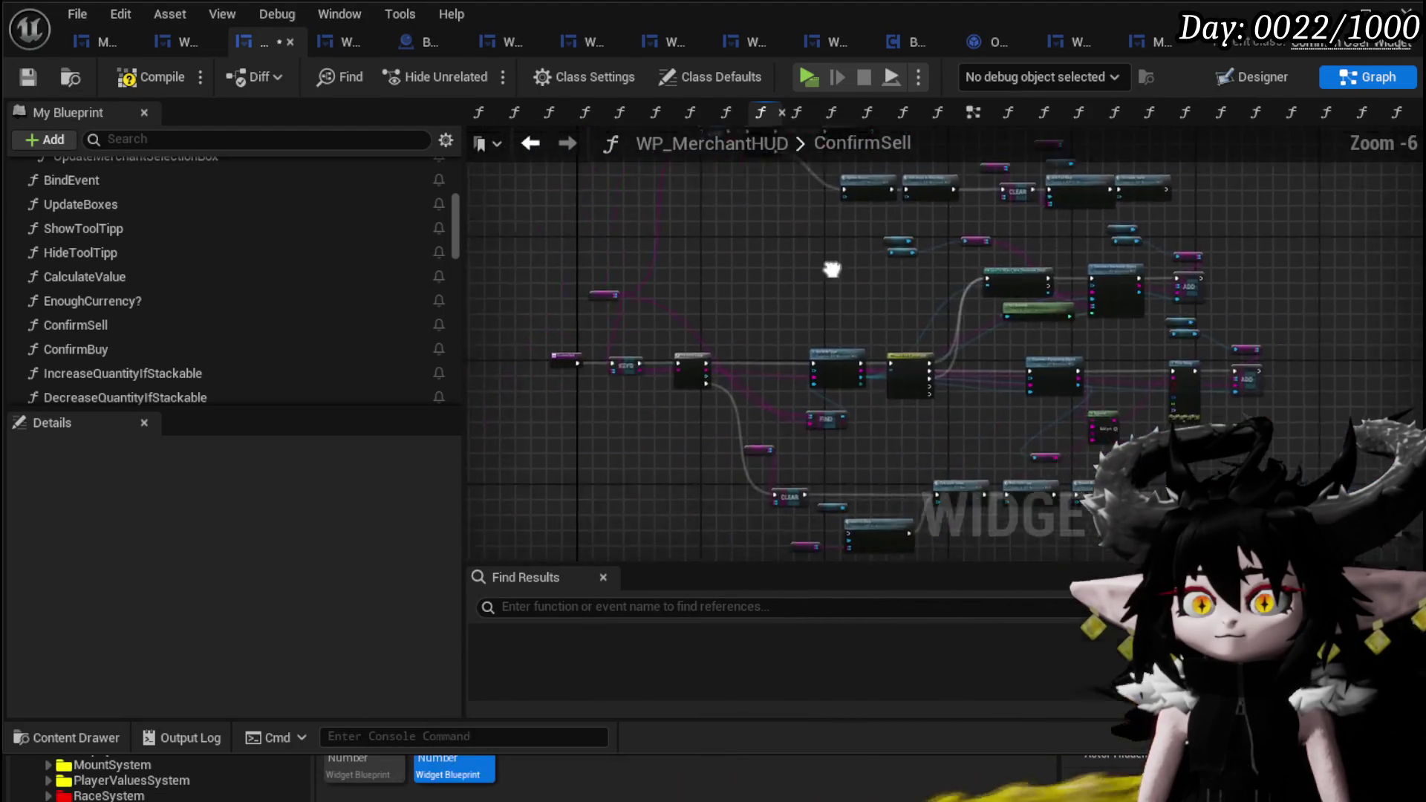
scroll(652, 296, up, 4)
drag(637, 328, 777, 220)
mouse_move(848, 564)
mouse_down()
mouse_move(752, 343)
mouse_move(607, 162)
mouse_up()
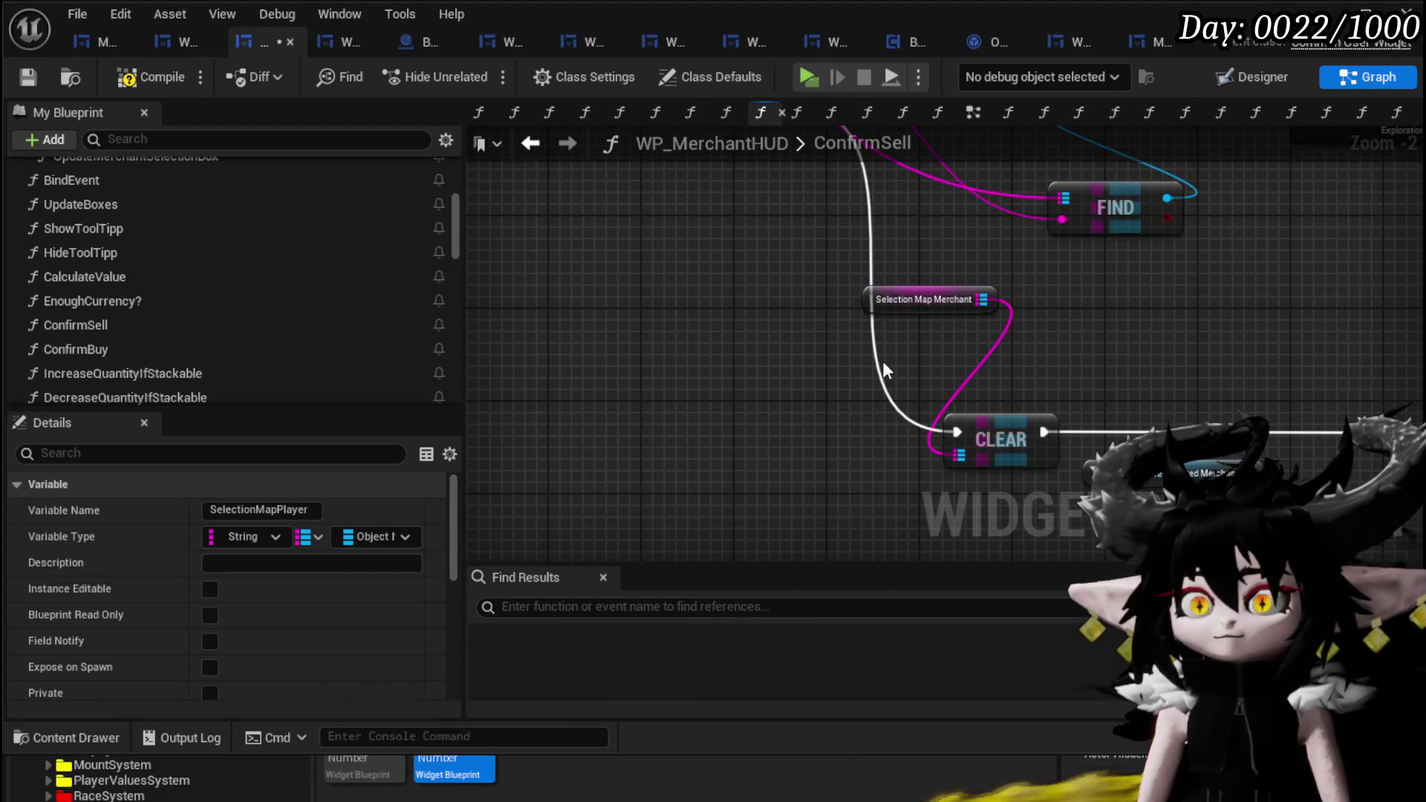
key(ctrl+v)
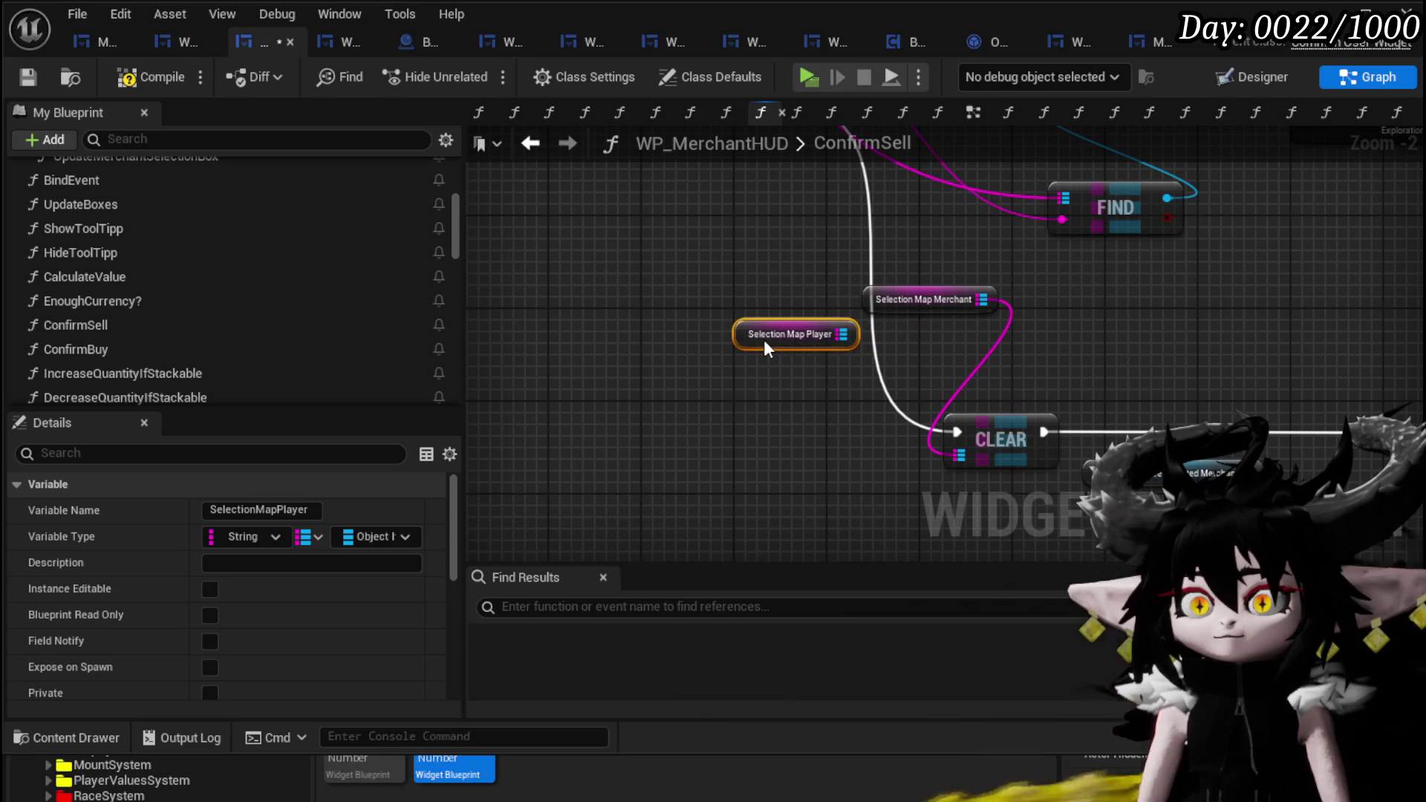
- Wire Selection Map Player into CLEAR and delete the two extra Selection Map getters
mouse_move(924, 332)
mouse_down()
mouse_move(854, 456)
mouse_move(864, 441)
mouse_up()
mouse_move(1010, 305)
mouse_down()
mouse_move(912, 524)
mouse_move(921, 482)
mouse_up()
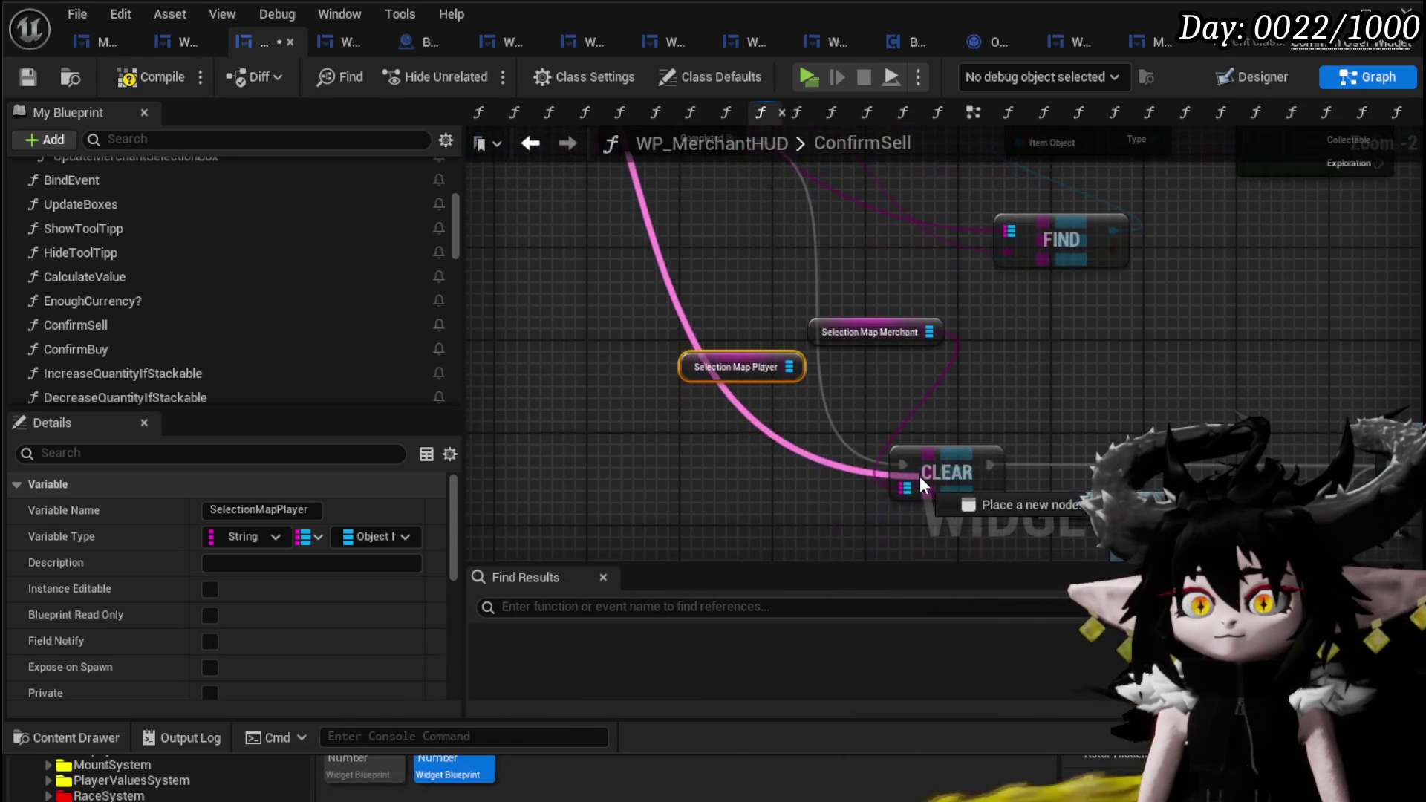
key(Delete)
drag(854, 269, 858, 513)
mouse_move(550, 168)
mouse_down()
mouse_move(719, 272)
mouse_move(718, 358)
mouse_up()
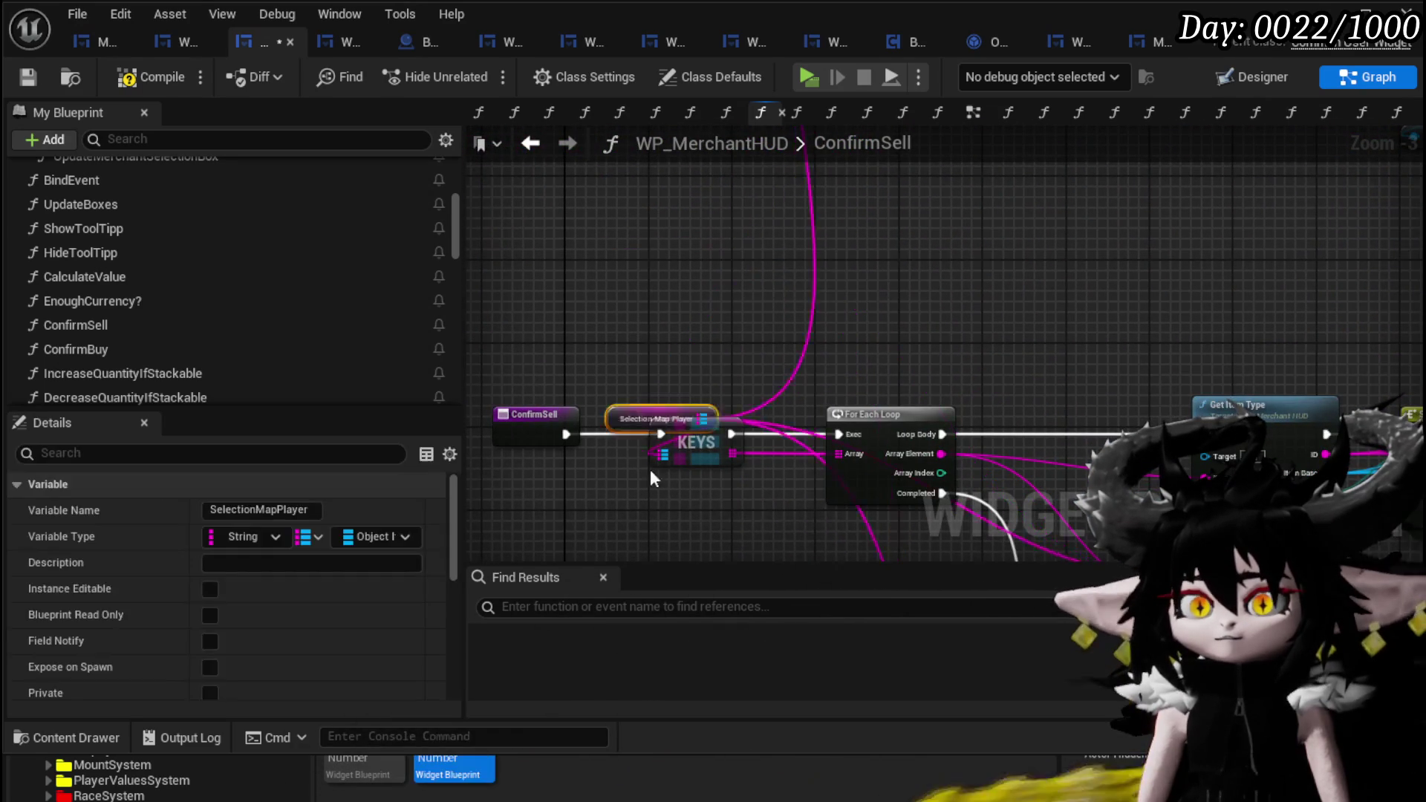
mouse_move(721, 492)
mouse_down()
mouse_move(751, 274)
mouse_move(801, 351)
mouse_move(655, 525)
mouse_up()
mouse_move(939, 478)
mouse_down()
mouse_move(576, 408)
mouse_move(538, 230)
mouse_move(865, 194)
mouse_up()
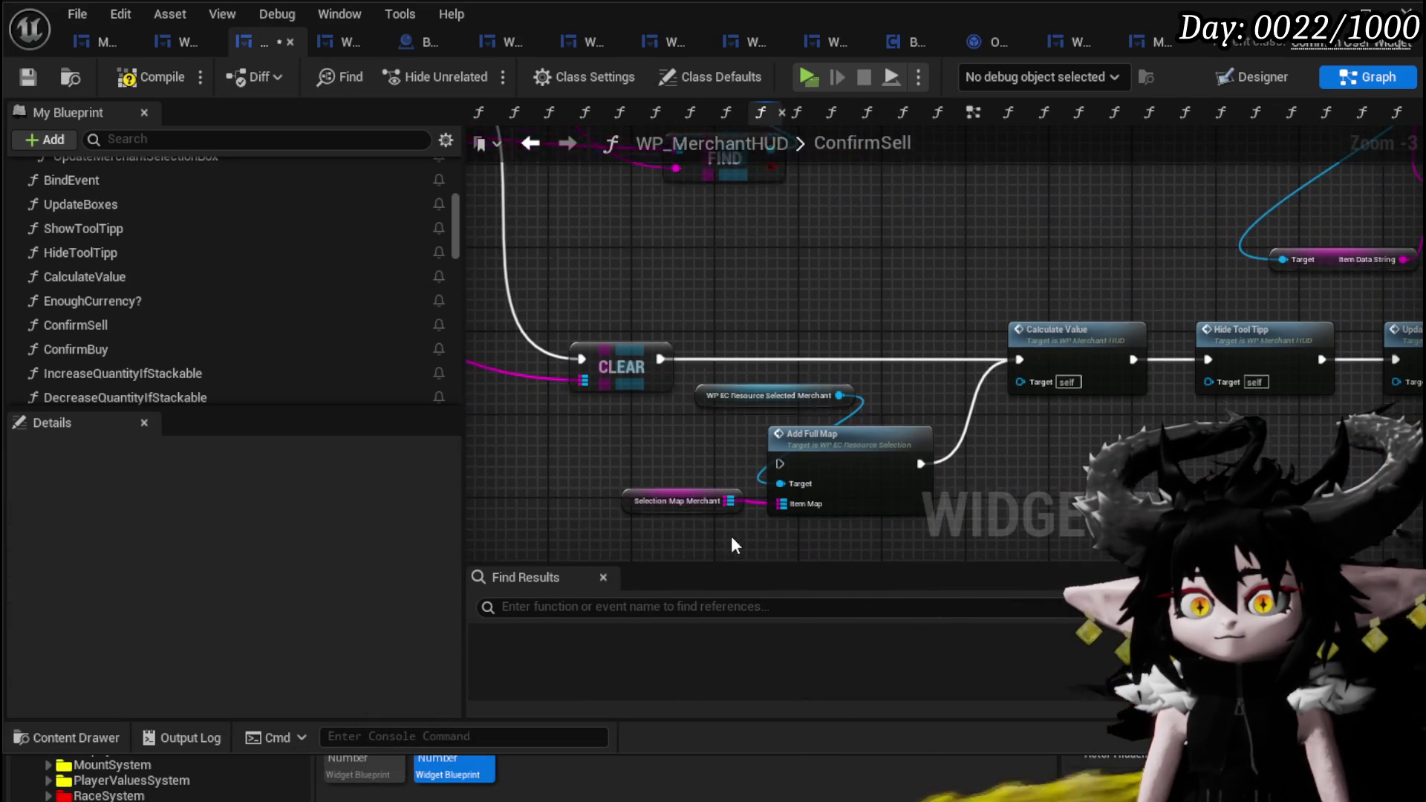
mouse_move(822, 314)
mouse_down()
mouse_move(866, 425)
mouse_move(739, 506)
mouse_move(766, 695)
mouse_up()
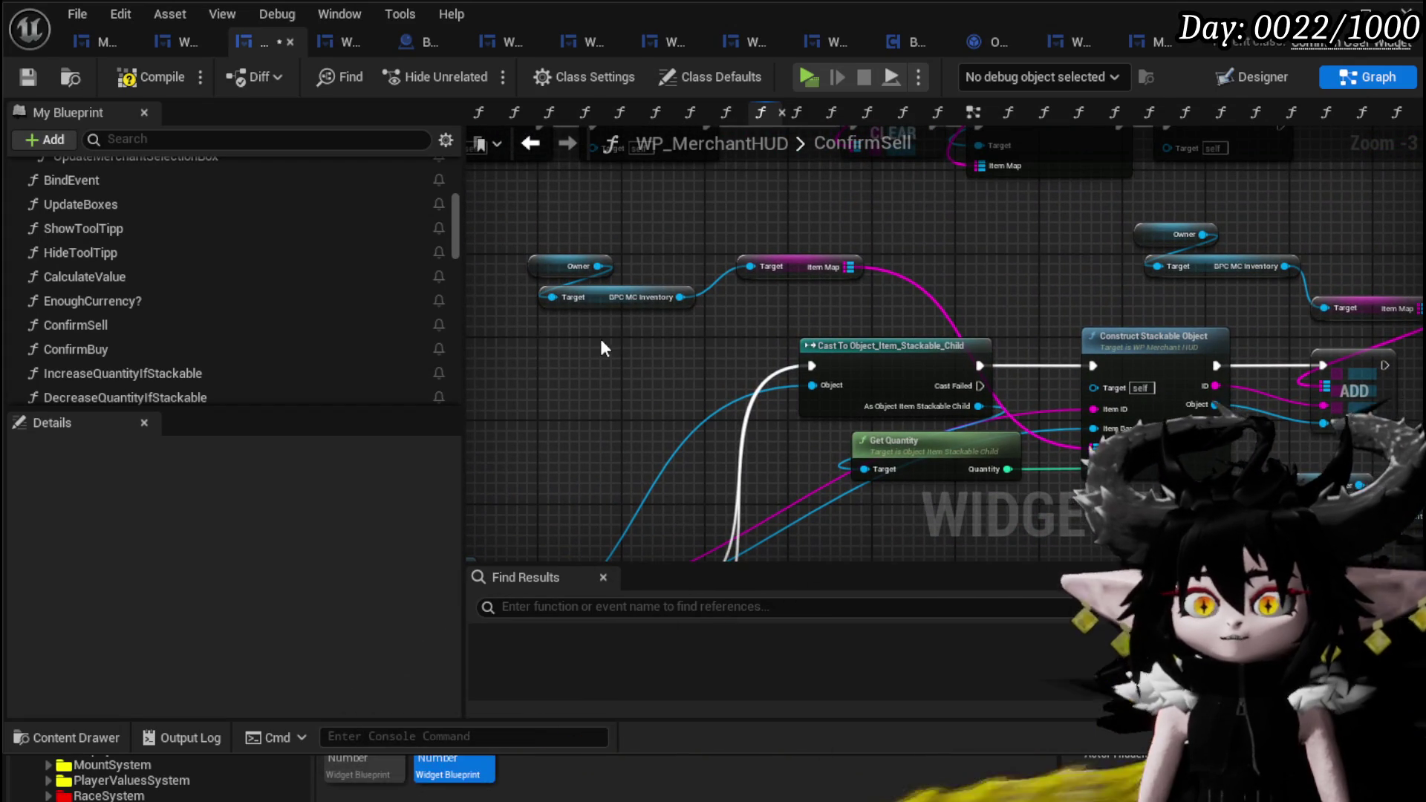
- Place a Merchant getter in ConfirmSell and add its BPC Loot Container getter
drag(581, 337, 649, 343)
scroll(199, 314, down, 3)
scroll(199, 314, down, 5)
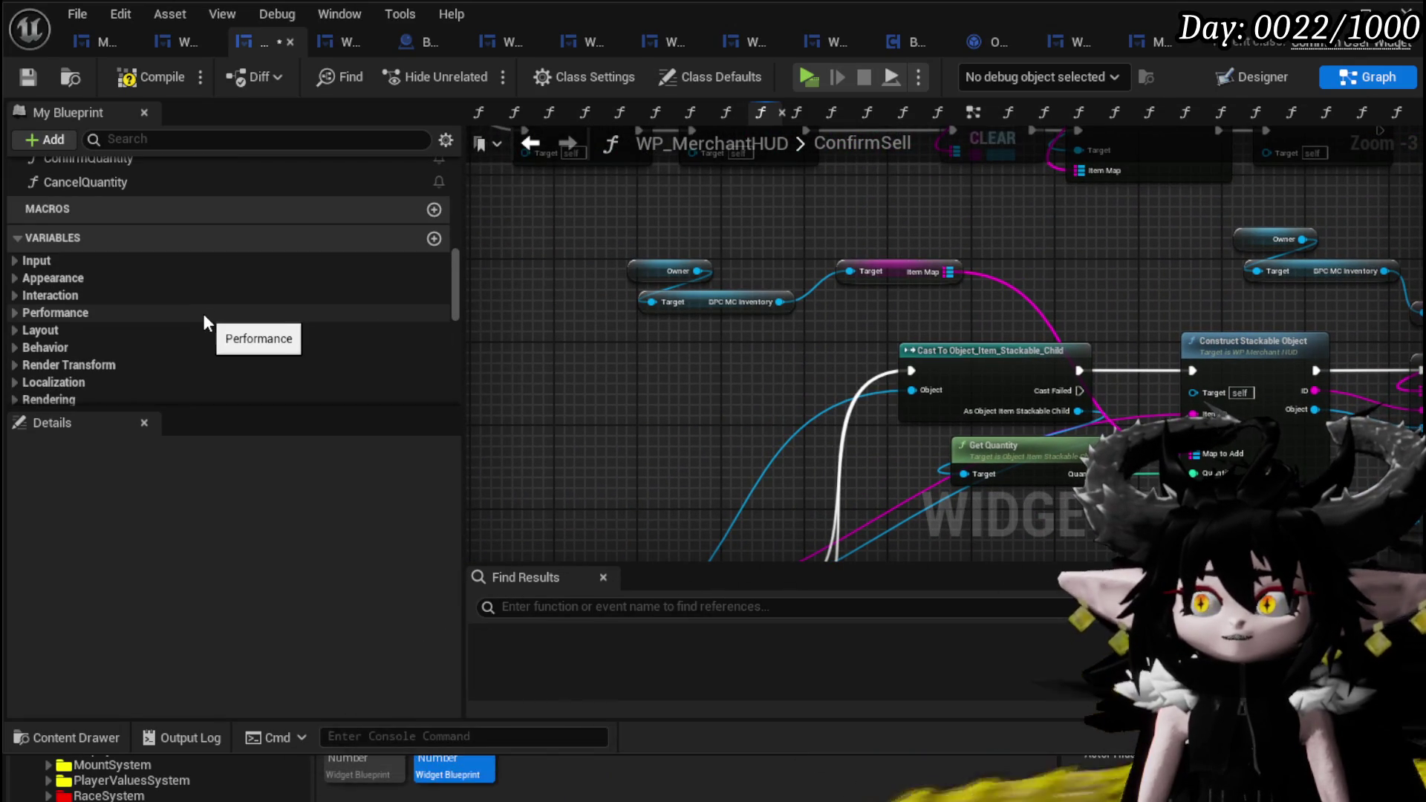
scroll(204, 320, down, 10)
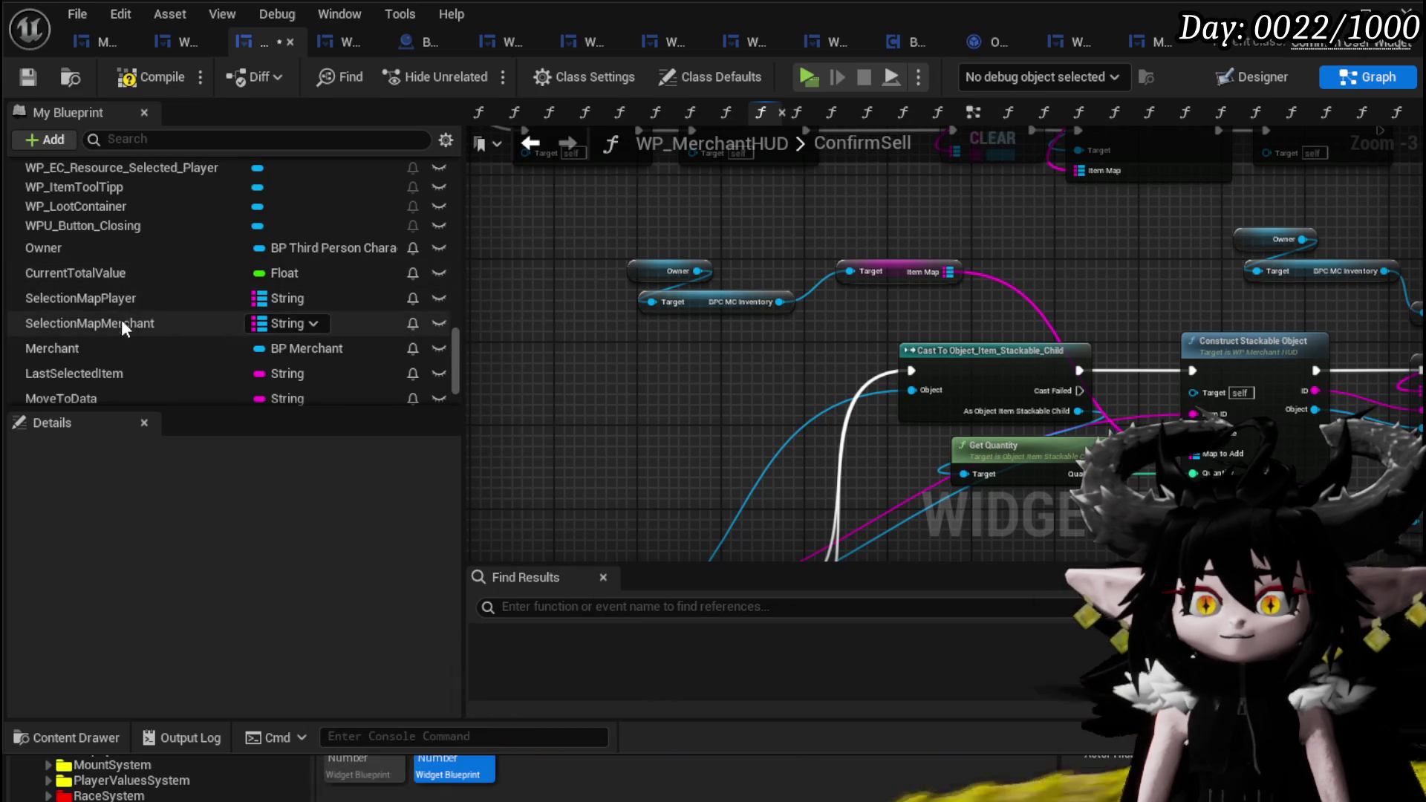
mouse_move(79, 350)
mouse_down()
mouse_move(527, 318)
mouse_move(541, 343)
mouse_up()
click(576, 357)
mouse_move(632, 394)
mouse_down()
mouse_move(912, 146)
mouse_move(605, 408)
mouse_up()
drag(578, 341, 574, 402)
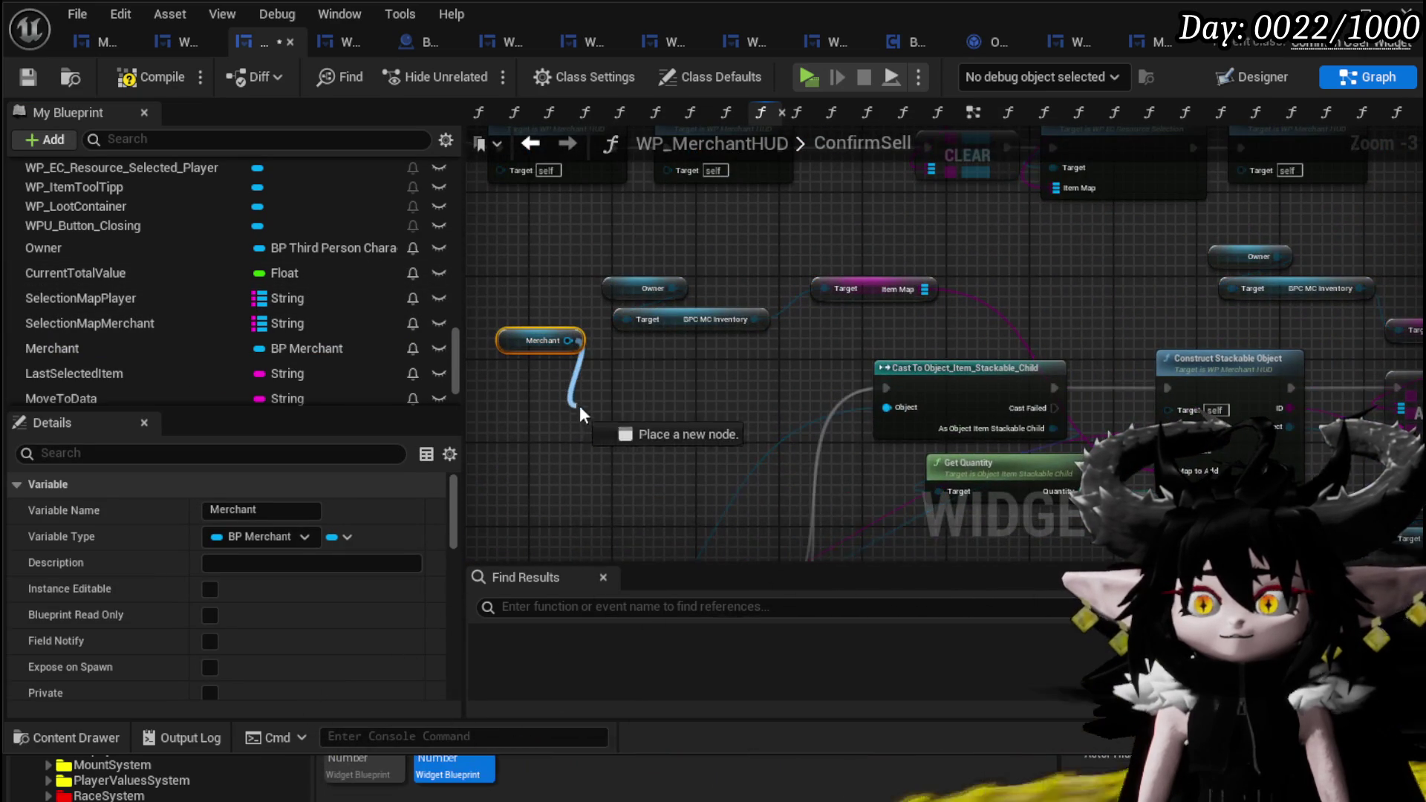
text(Loot)
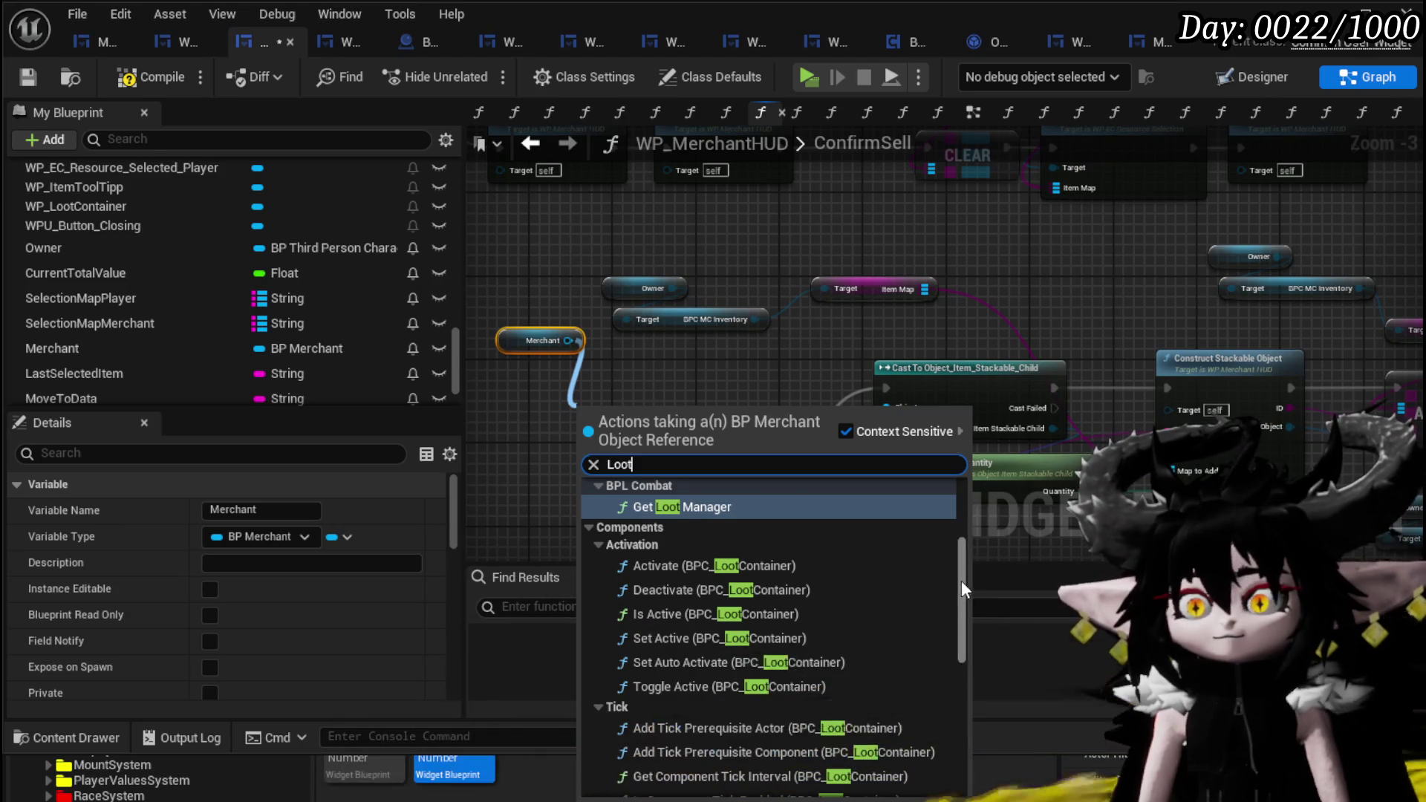
drag(961, 581, 955, 722)
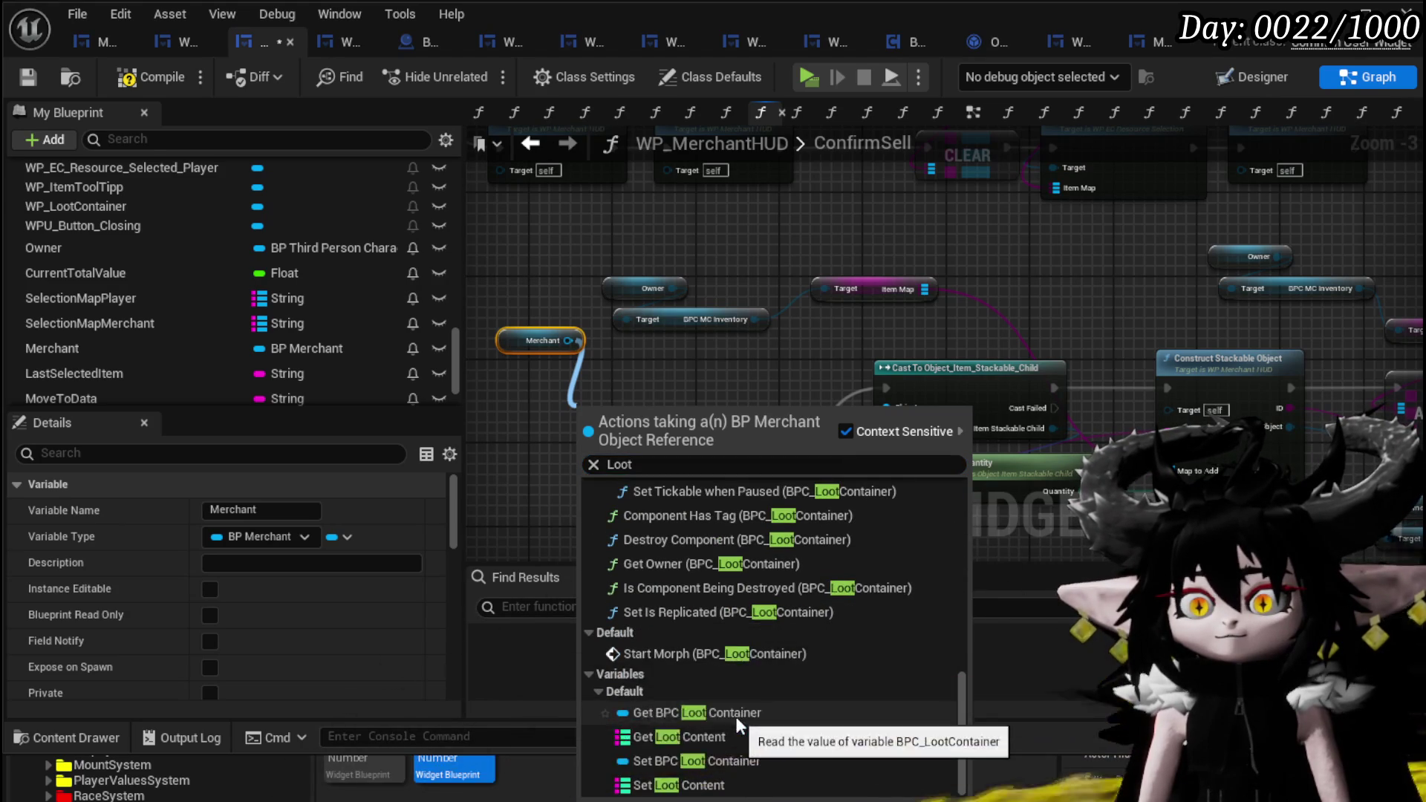
click(735, 714)
- Add the loot container's Item Map getter and wire it into the ADD node's map input
drag(711, 416, 616, 479)
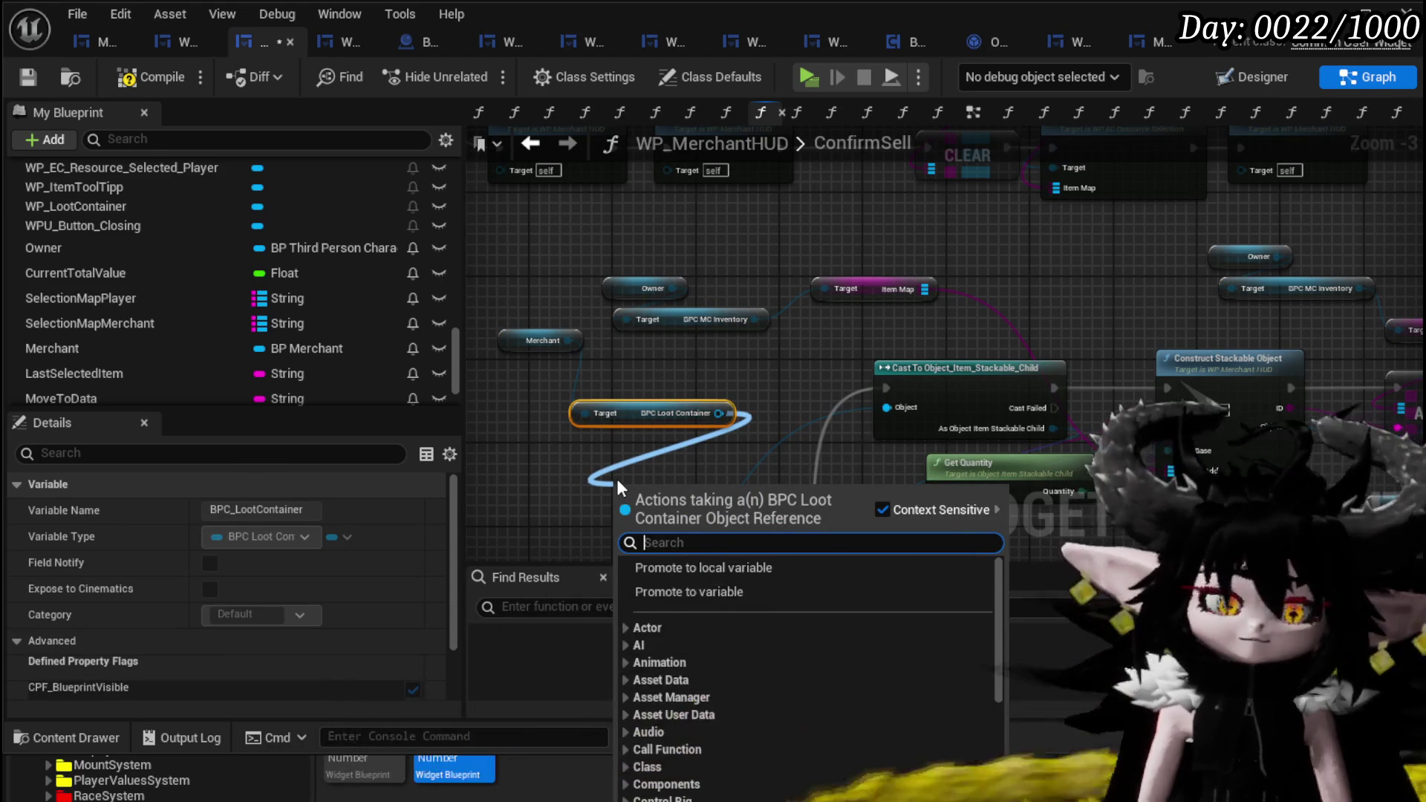
text(Item)
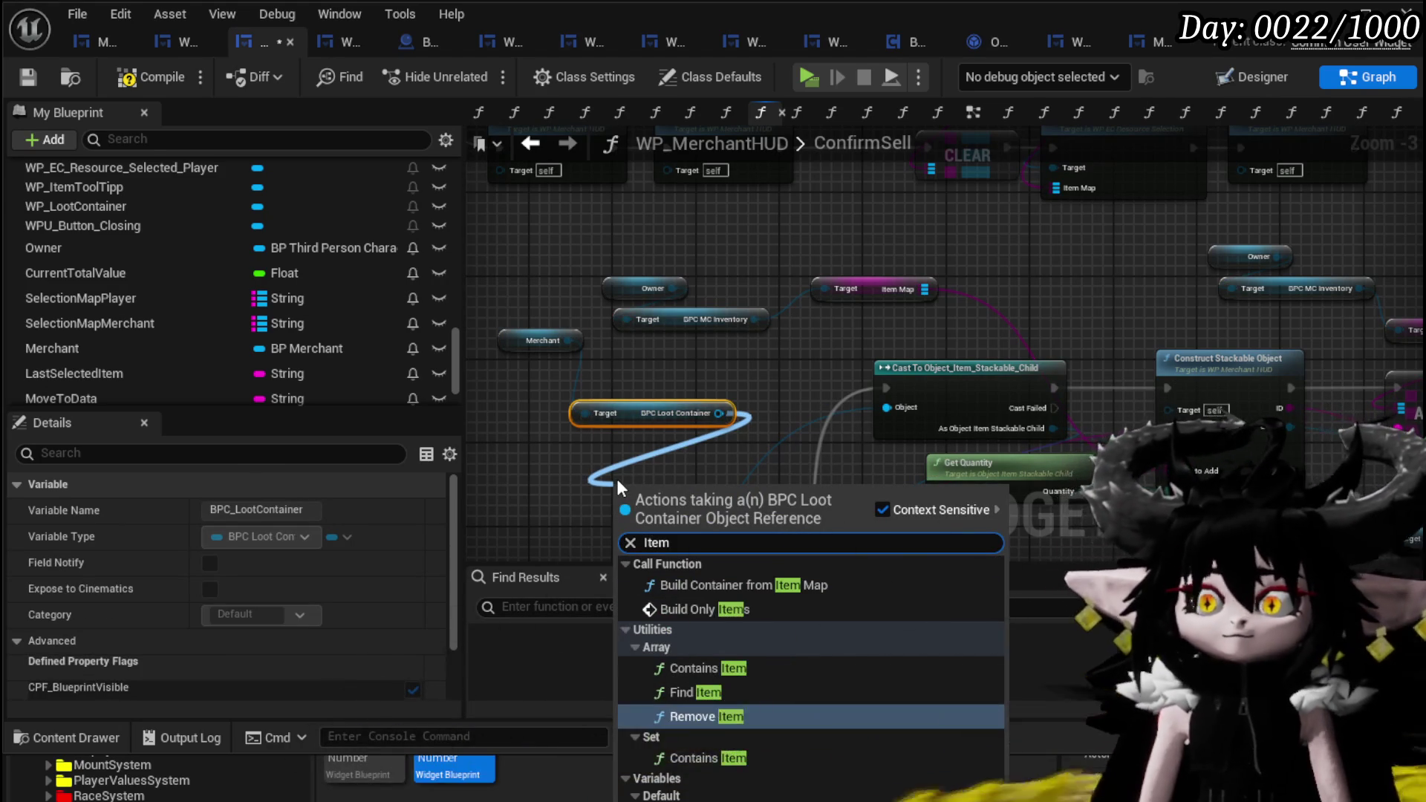
click(733, 798)
drag(685, 493, 676, 454)
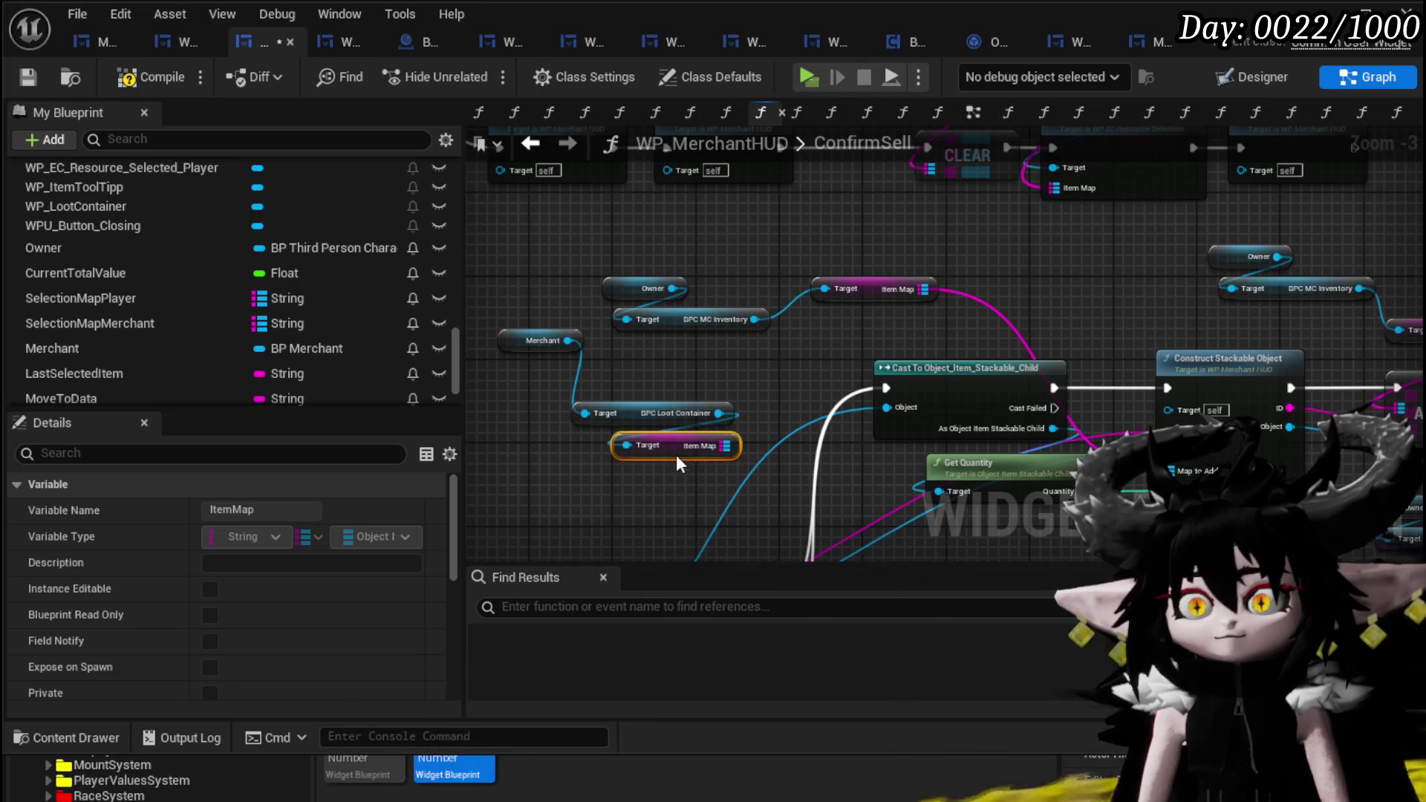
drag(786, 279, 587, 439)
drag(617, 381, 637, 369)
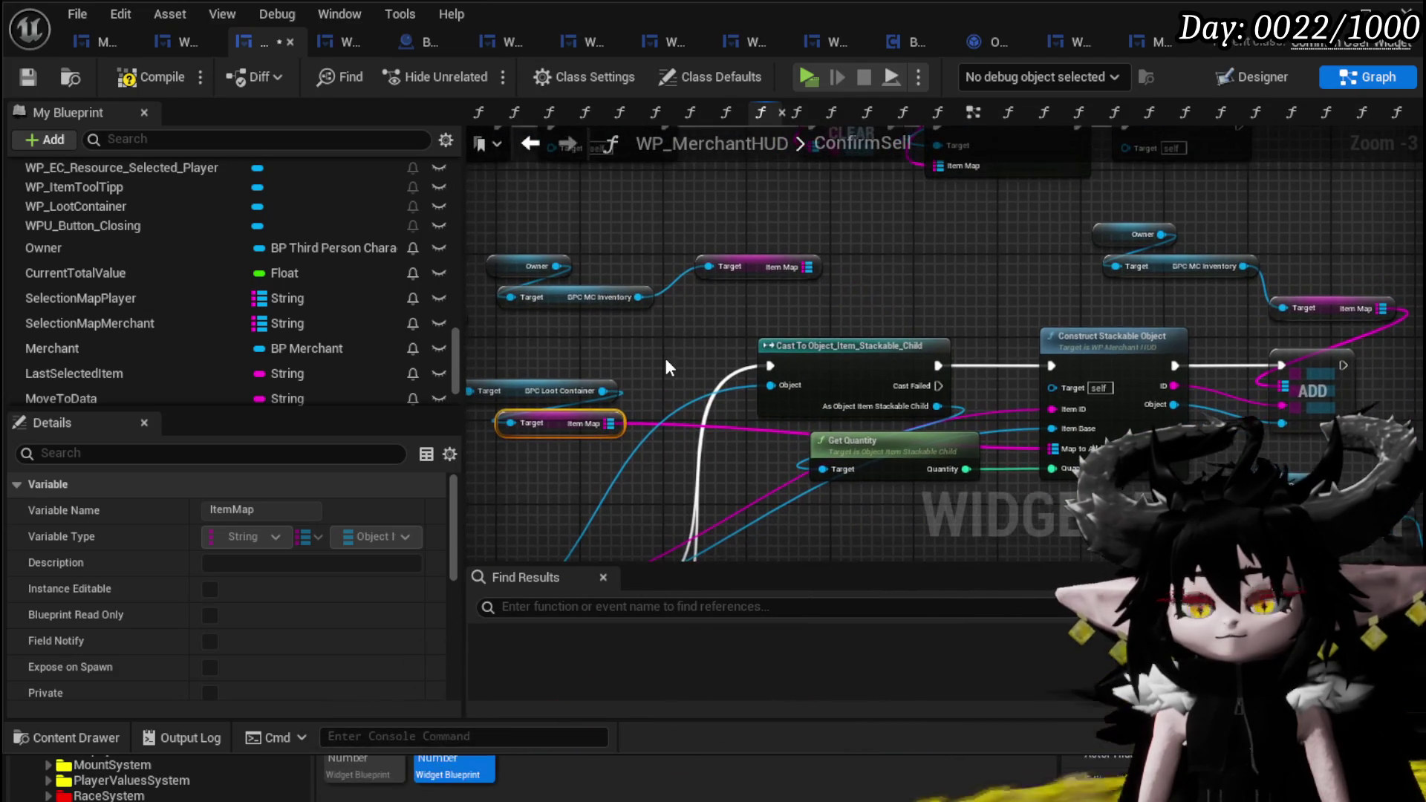
mouse_move(600, 422)
mouse_down()
mouse_move(1294, 421)
mouse_move(1290, 387)
mouse_up()
- Delete the old Owner, Inventory and Item Map getter nodes
drag(1152, 208, 1325, 301)
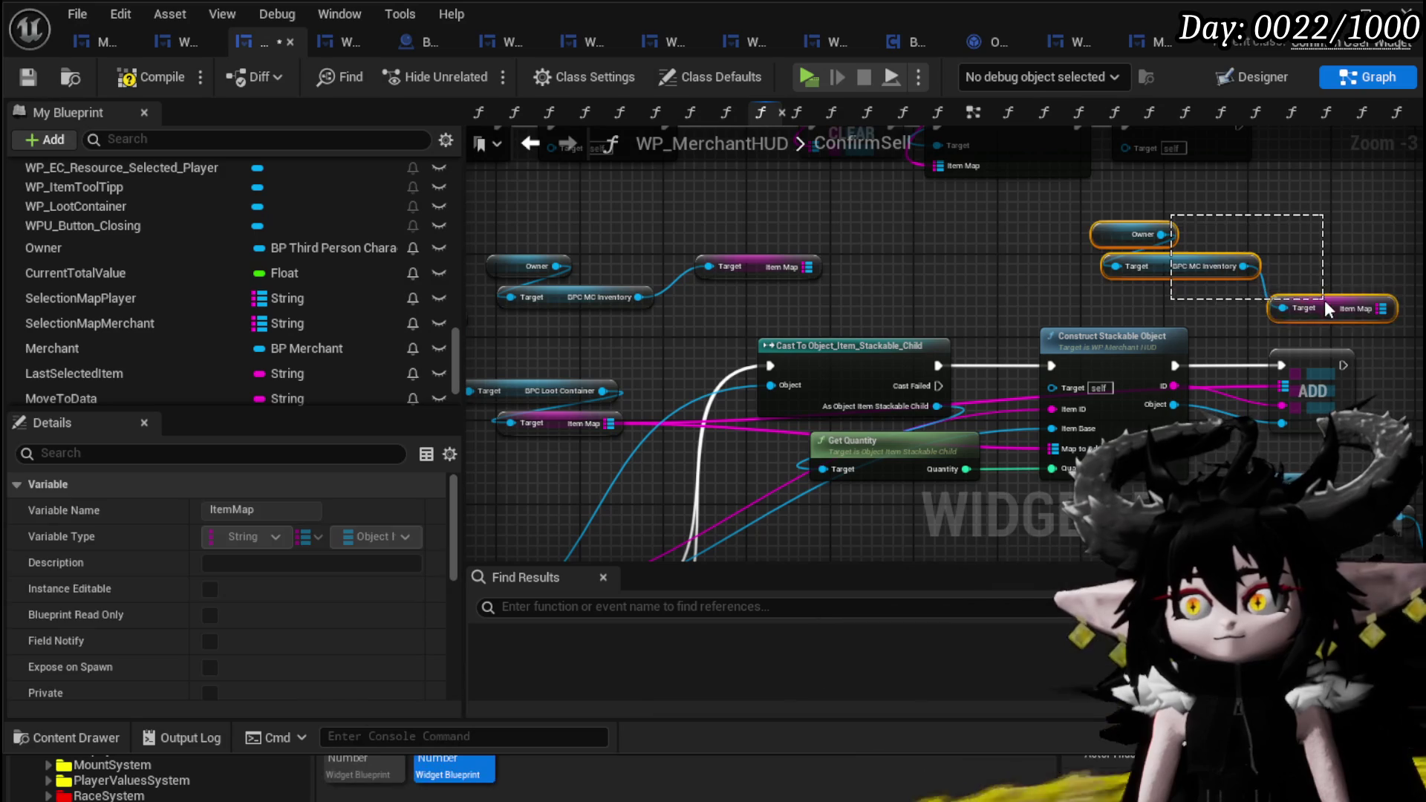
key(Delete)
drag(540, 325, 692, 239)
key(Delete)
click(773, 269)
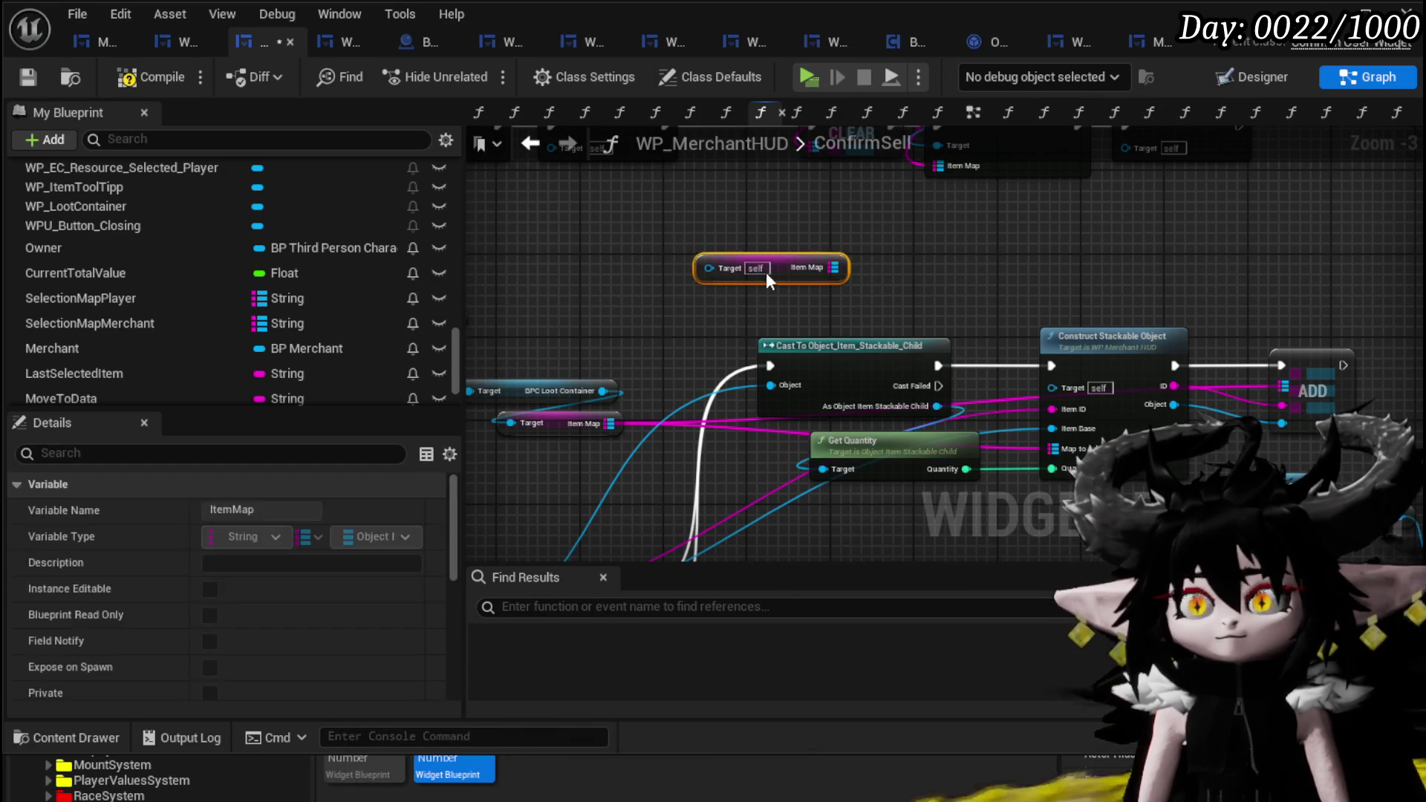
scroll(789, 349, down, 4)
scroll(791, 348, up, 4)
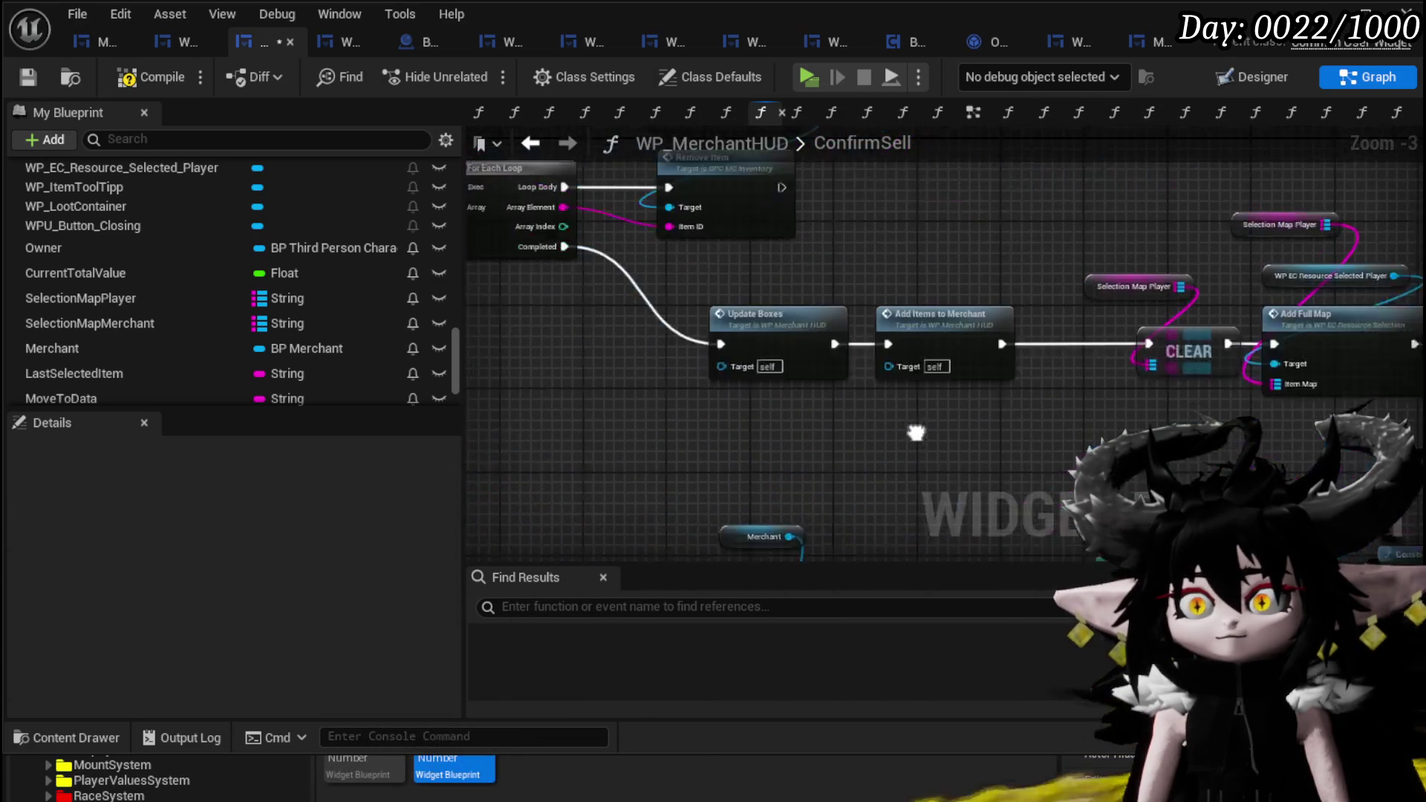
- Move the Remove Item node aside and delete the remaining unused nodes
click(786, 220)
drag(786, 219, 866, 266)
scroll(866, 267, down, 3)
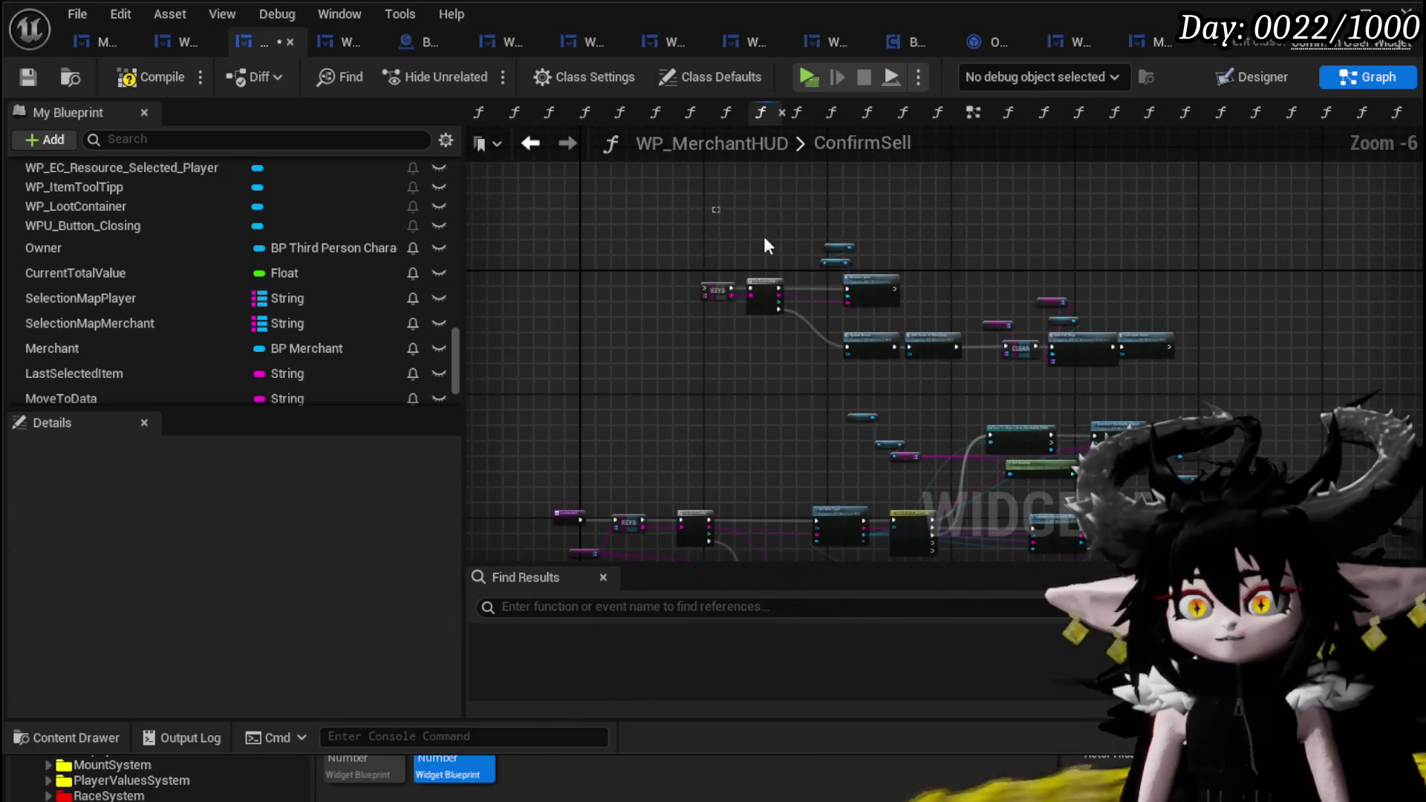
drag(1170, 359, 1171, 358)
key(Delete)
drag(1007, 395, 1013, 233)
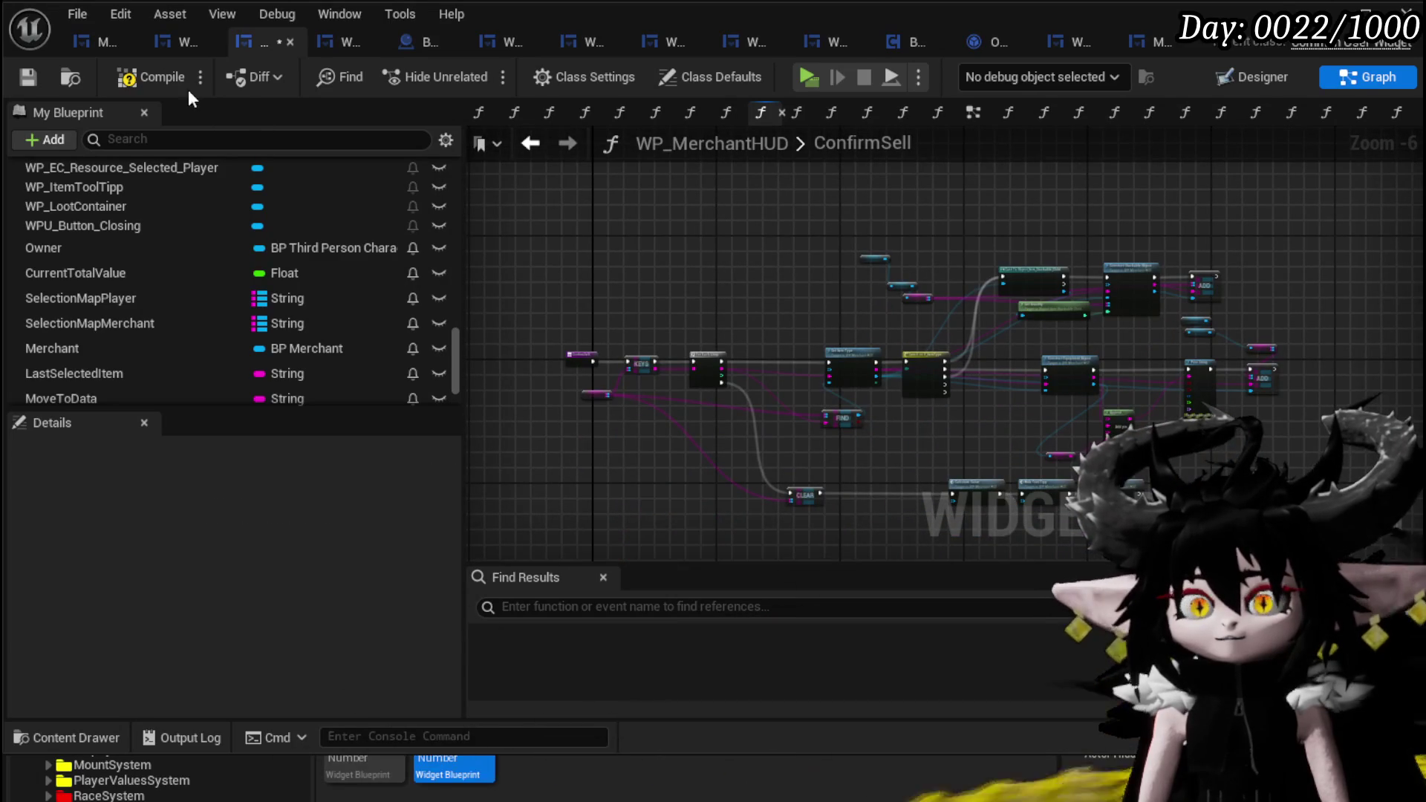
- Compile the merchant HUD, start a play test, and sell the Iron_Legs for 98
click(31, 76)
click(1332, 13)
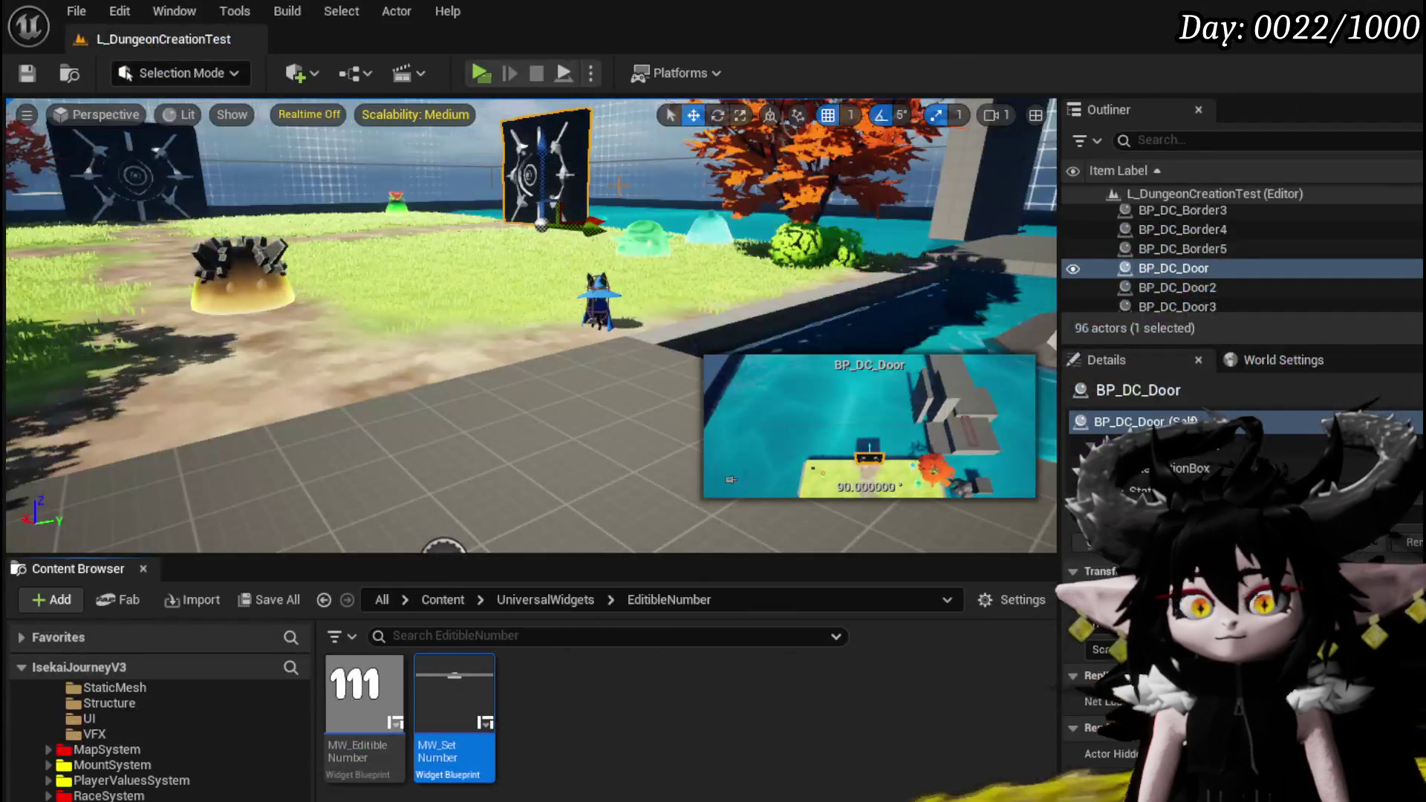
click(480, 73)
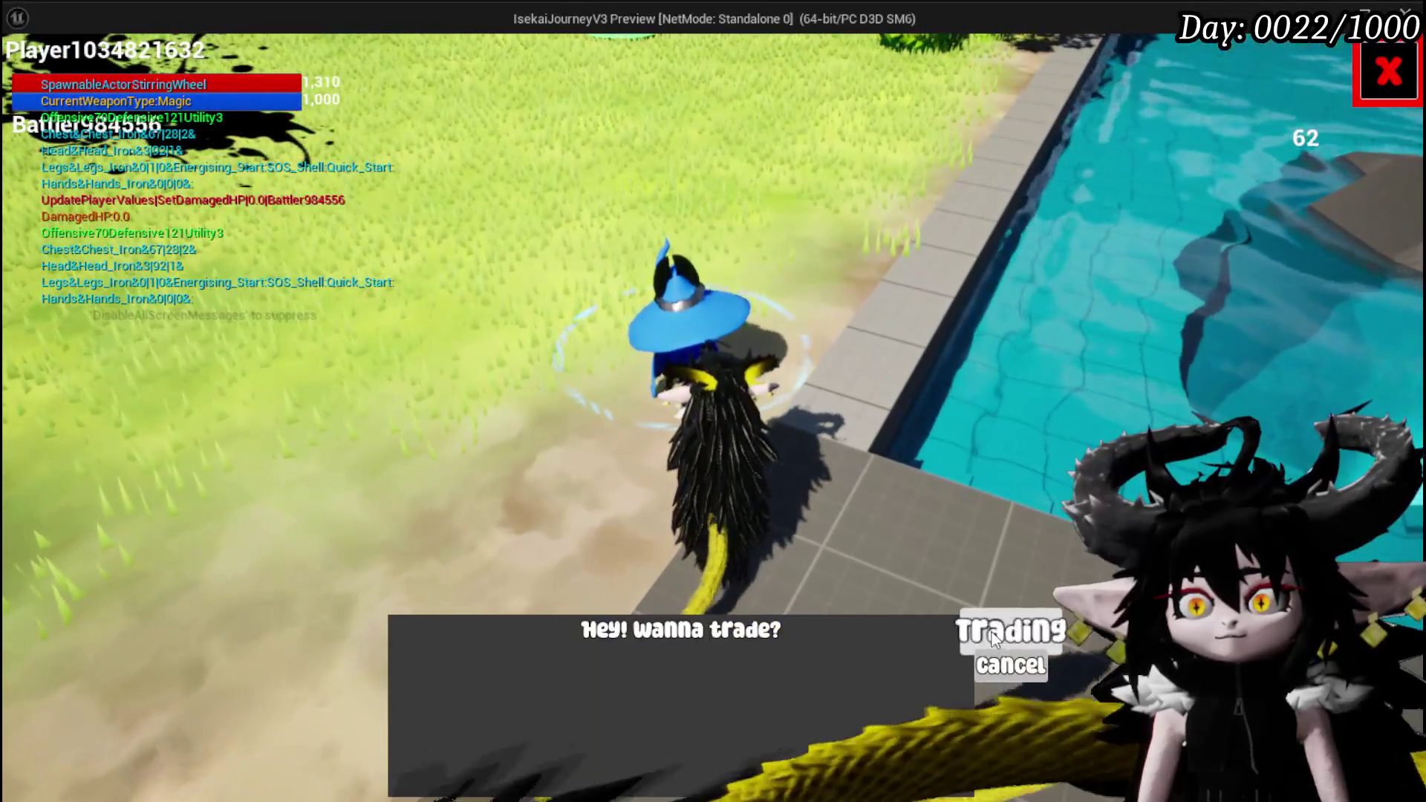
click(1010, 634)
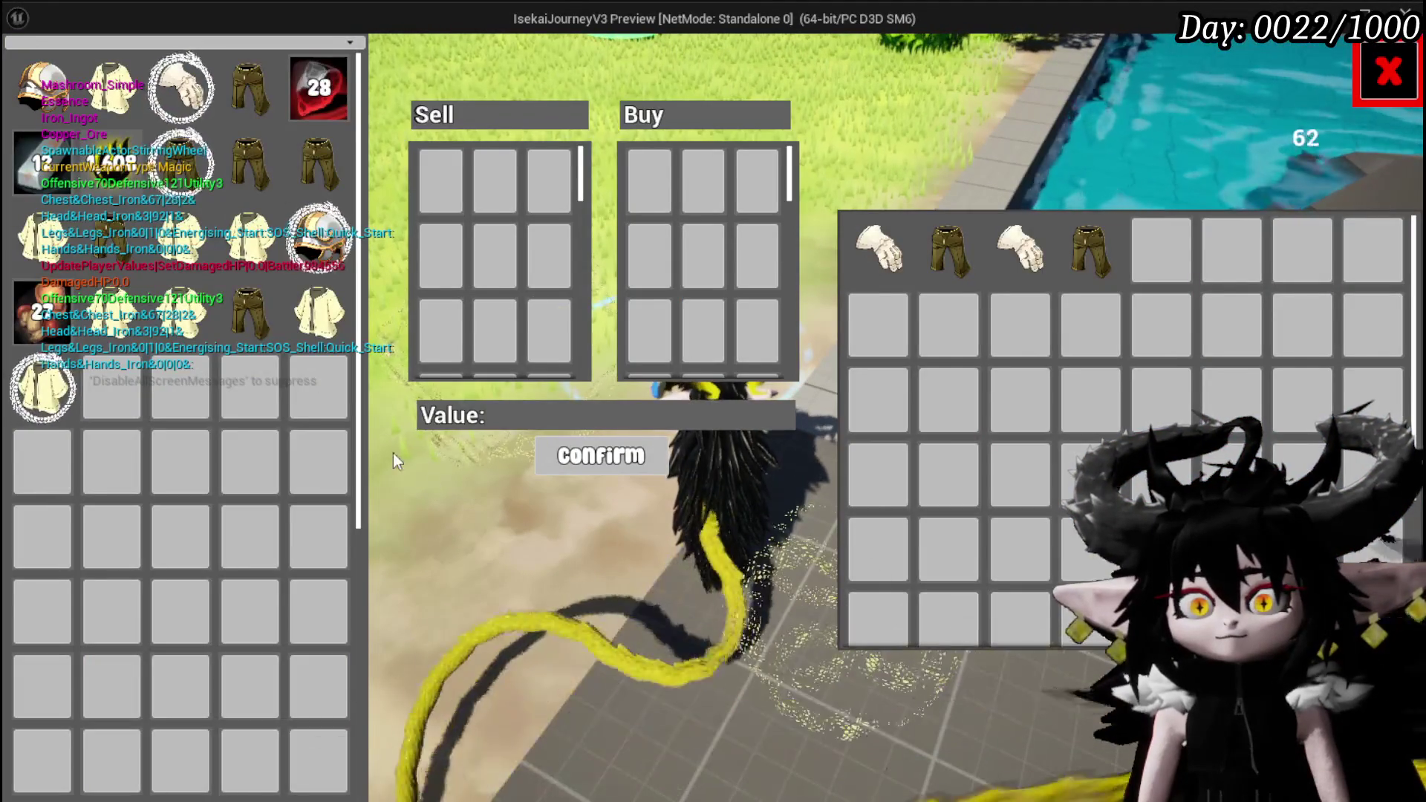
click(249, 312)
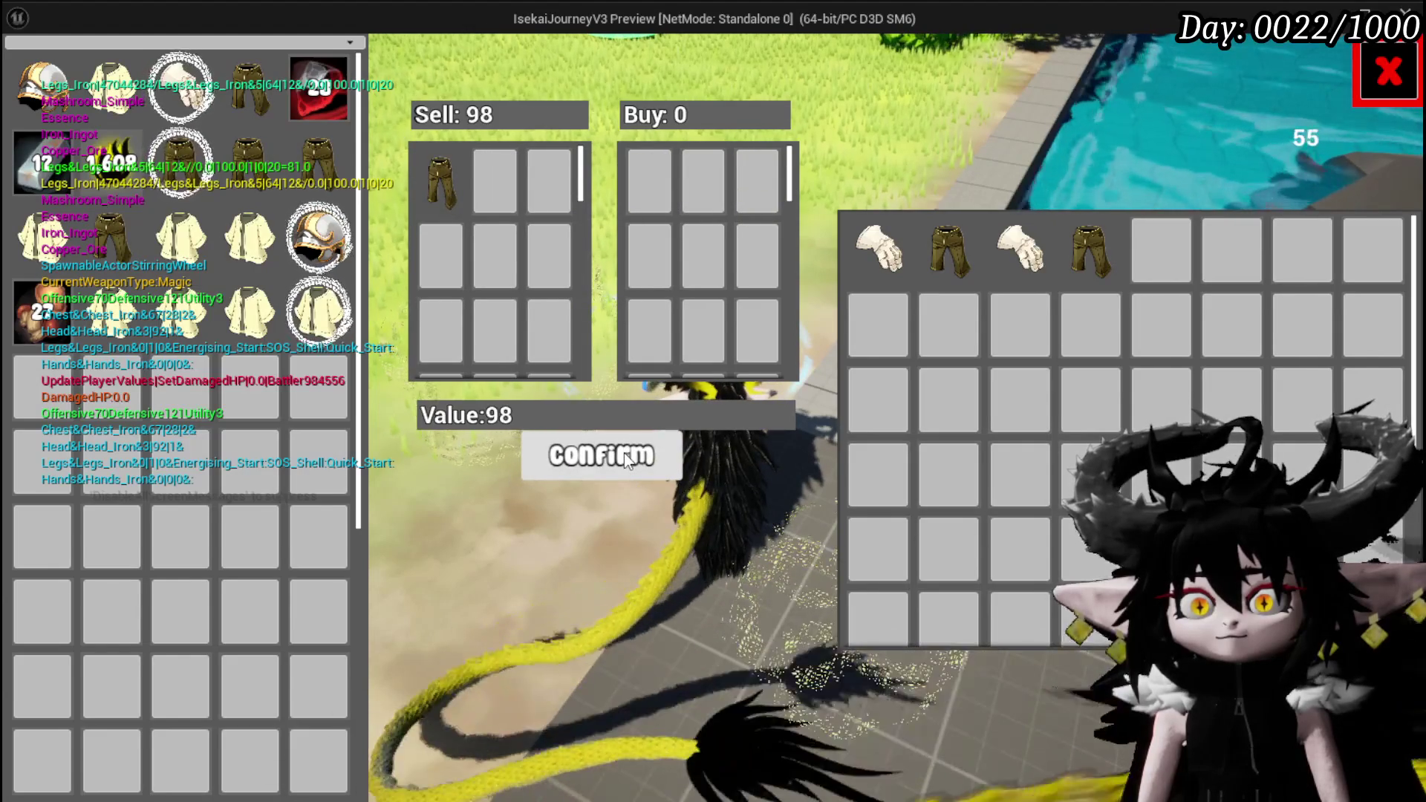
click(624, 452)
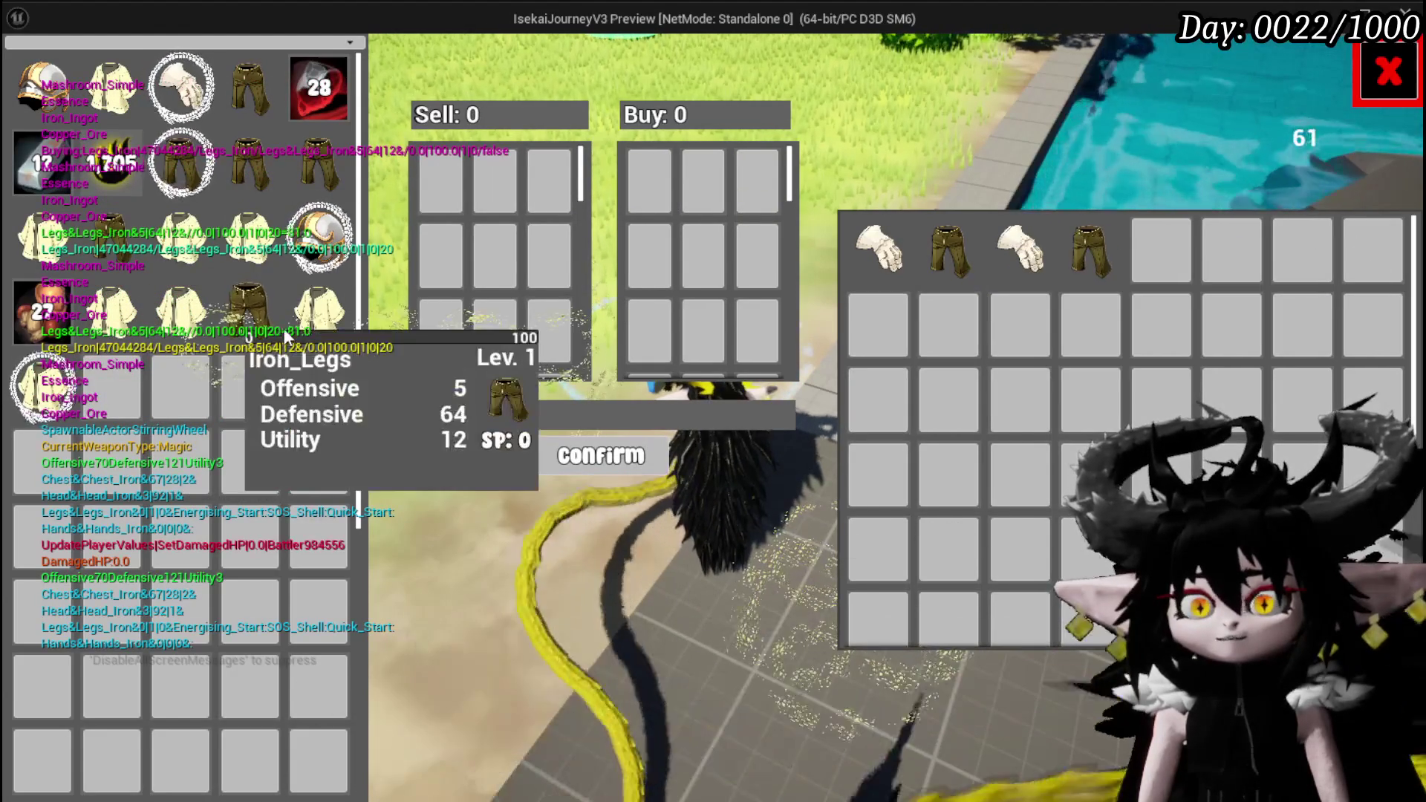
- Sell 12 from the 28-stack of red ore, hitting the ConfirmQuantity breakpoint
click(296, 83)
text(12)
click(409, 184)
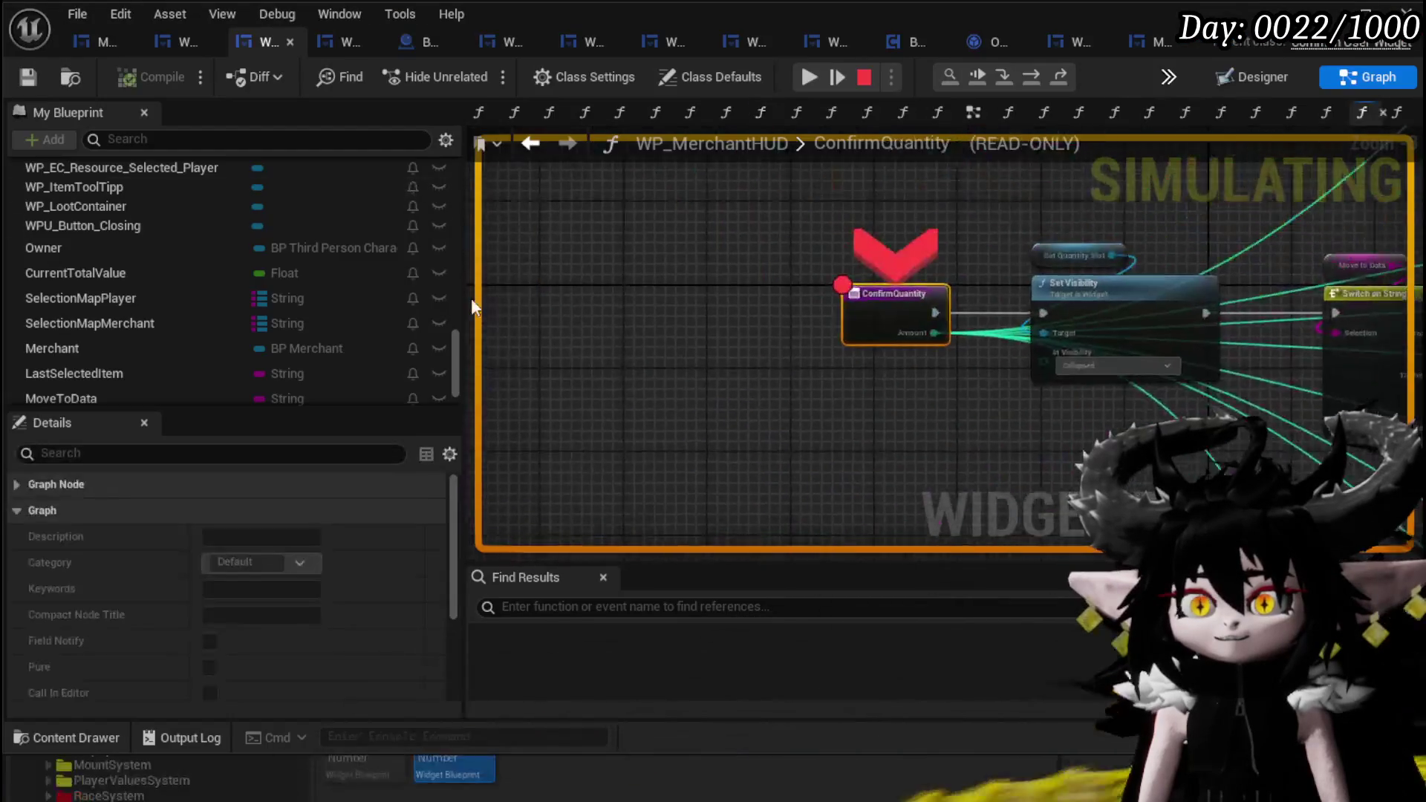
- Disable the ConfirmQuantity breakpoint, resume the game, and confirm the ore sale
right_click(915, 338)
click(996, 465)
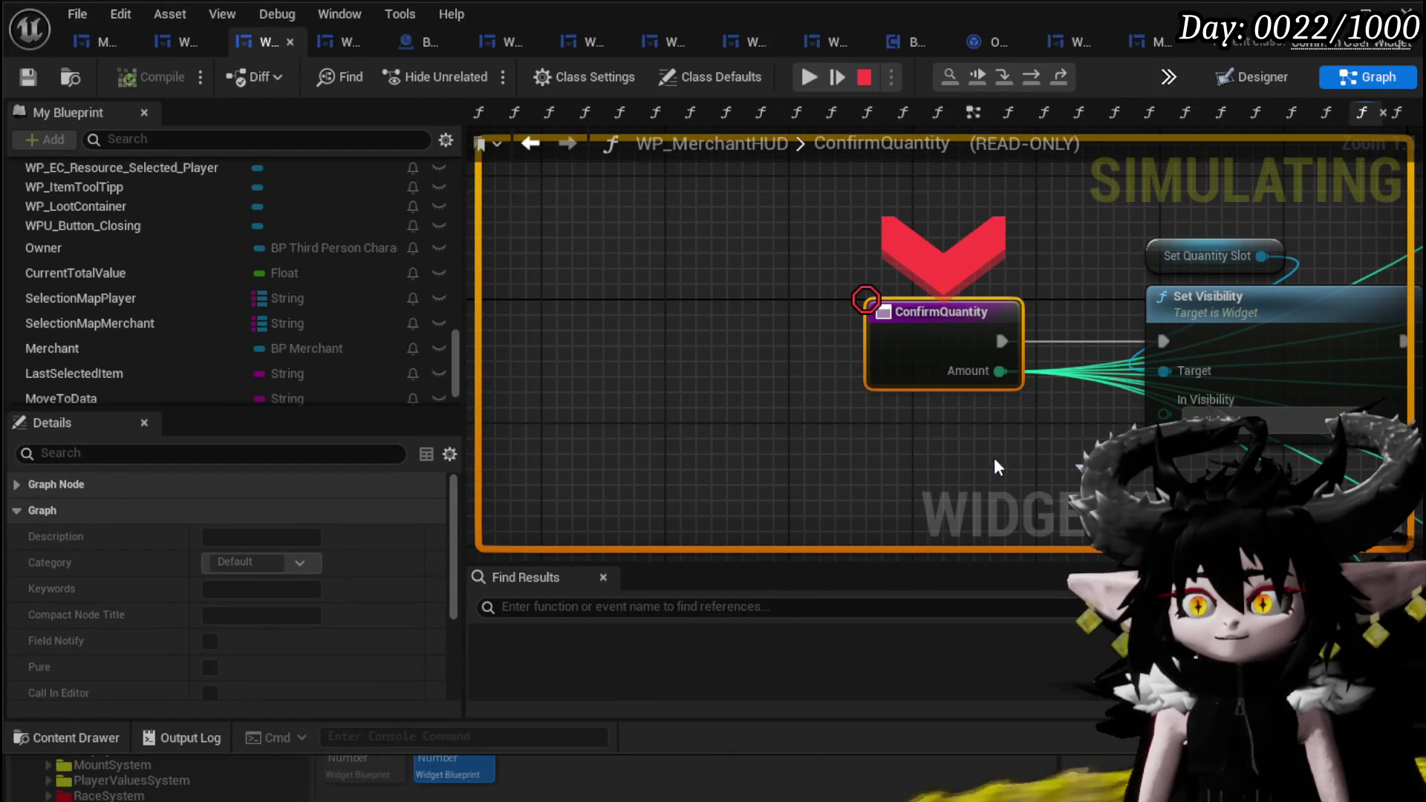
click(807, 76)
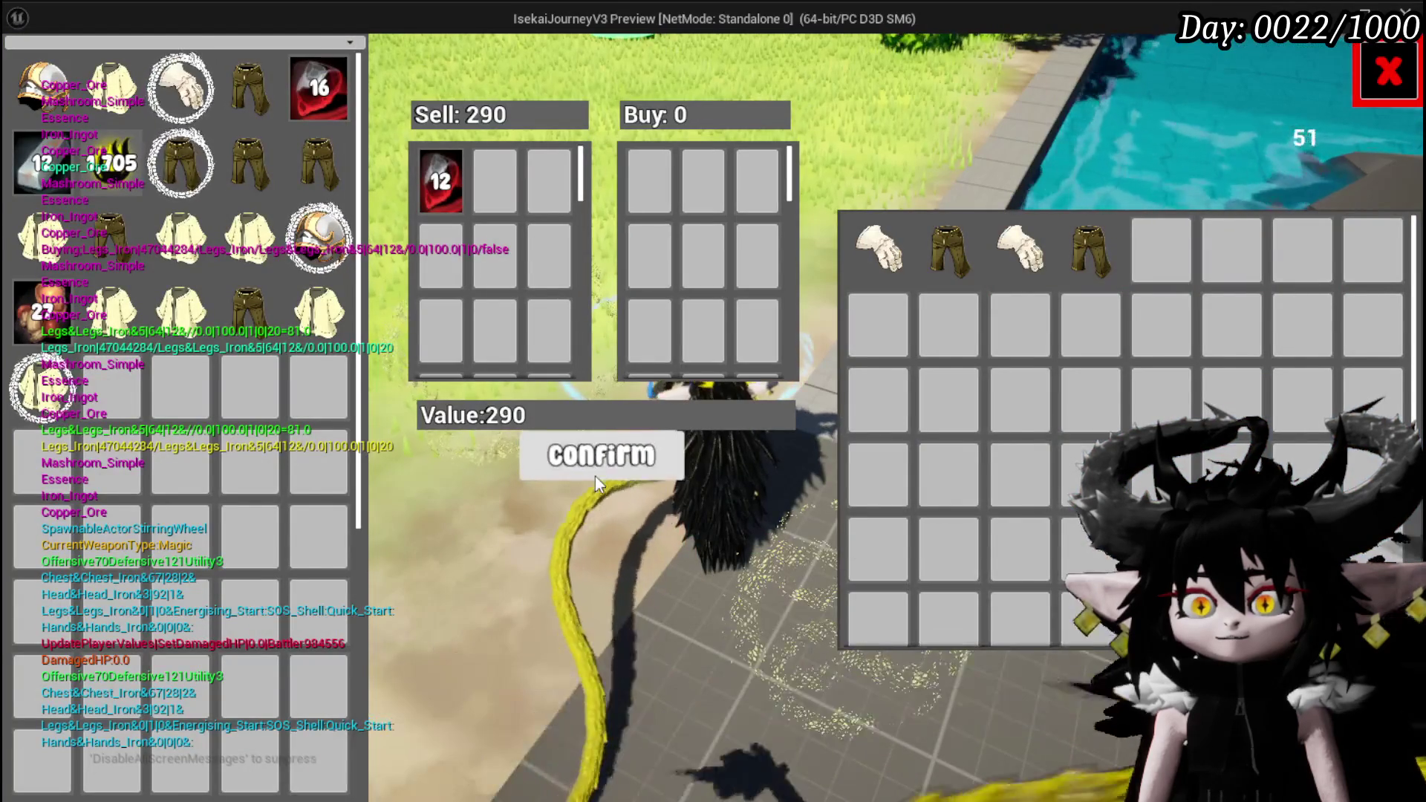
click(592, 460)
- Disable the SelectMerchantItem breakpoint and buy 6 ore from the merchant
click(1205, 235)
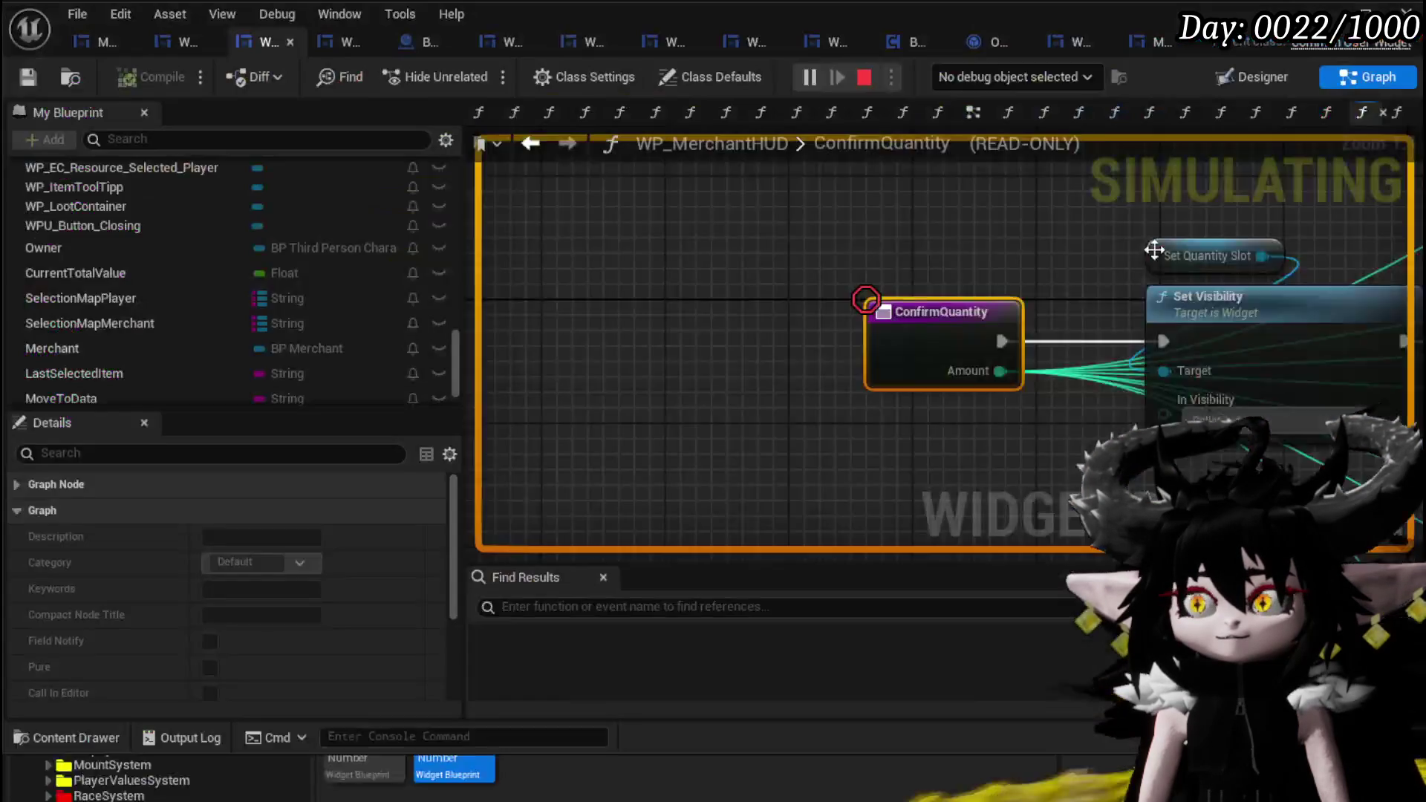
right_click(898, 339)
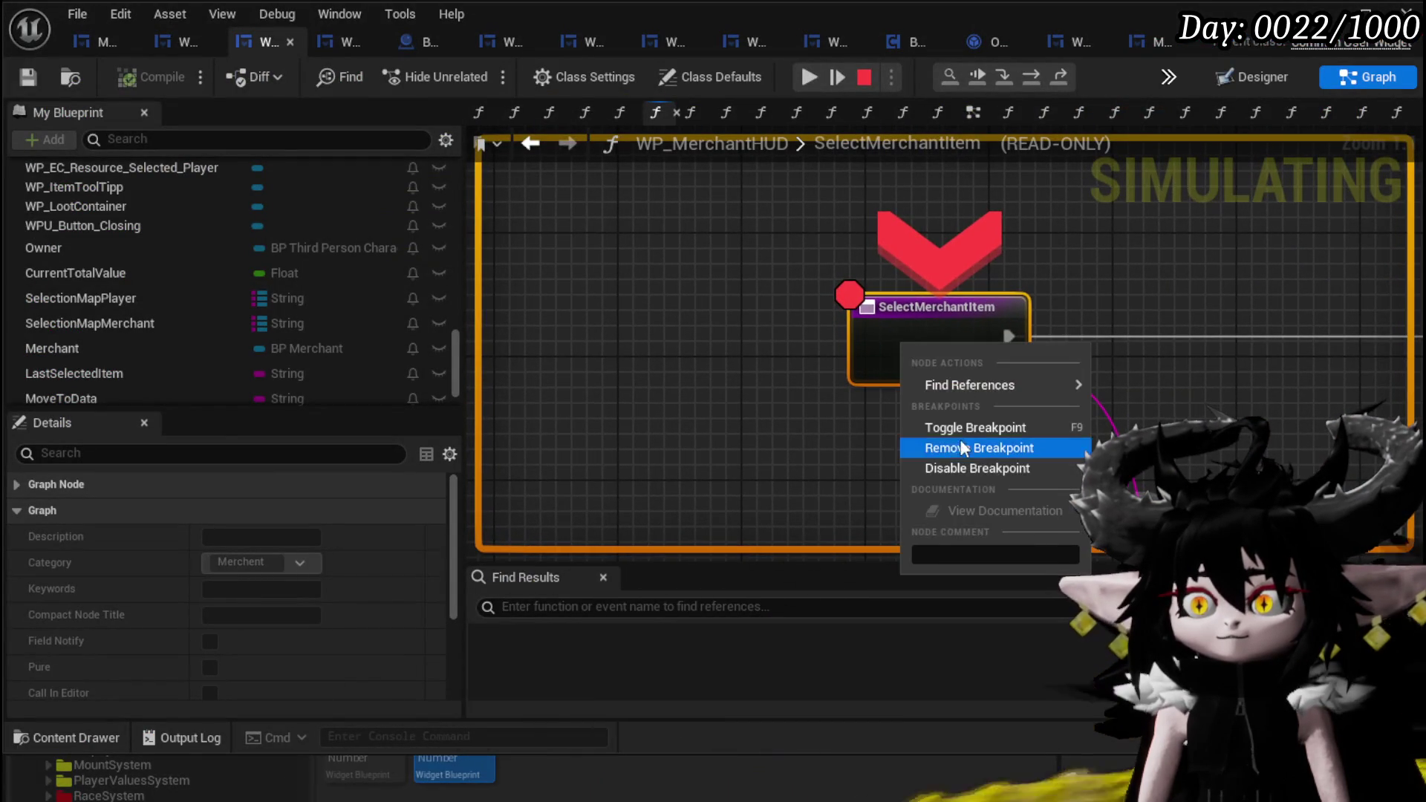
click(952, 475)
click(810, 77)
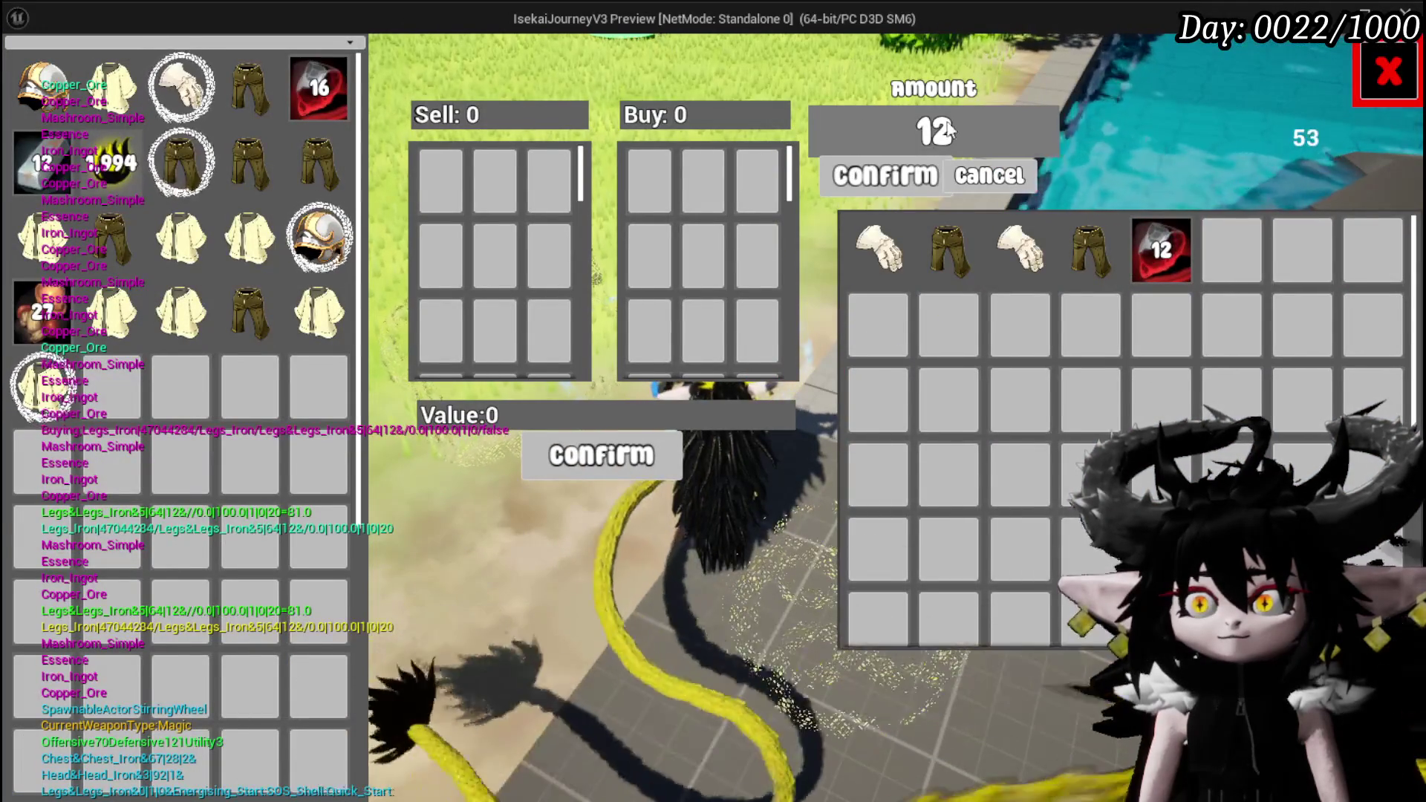
text(6)
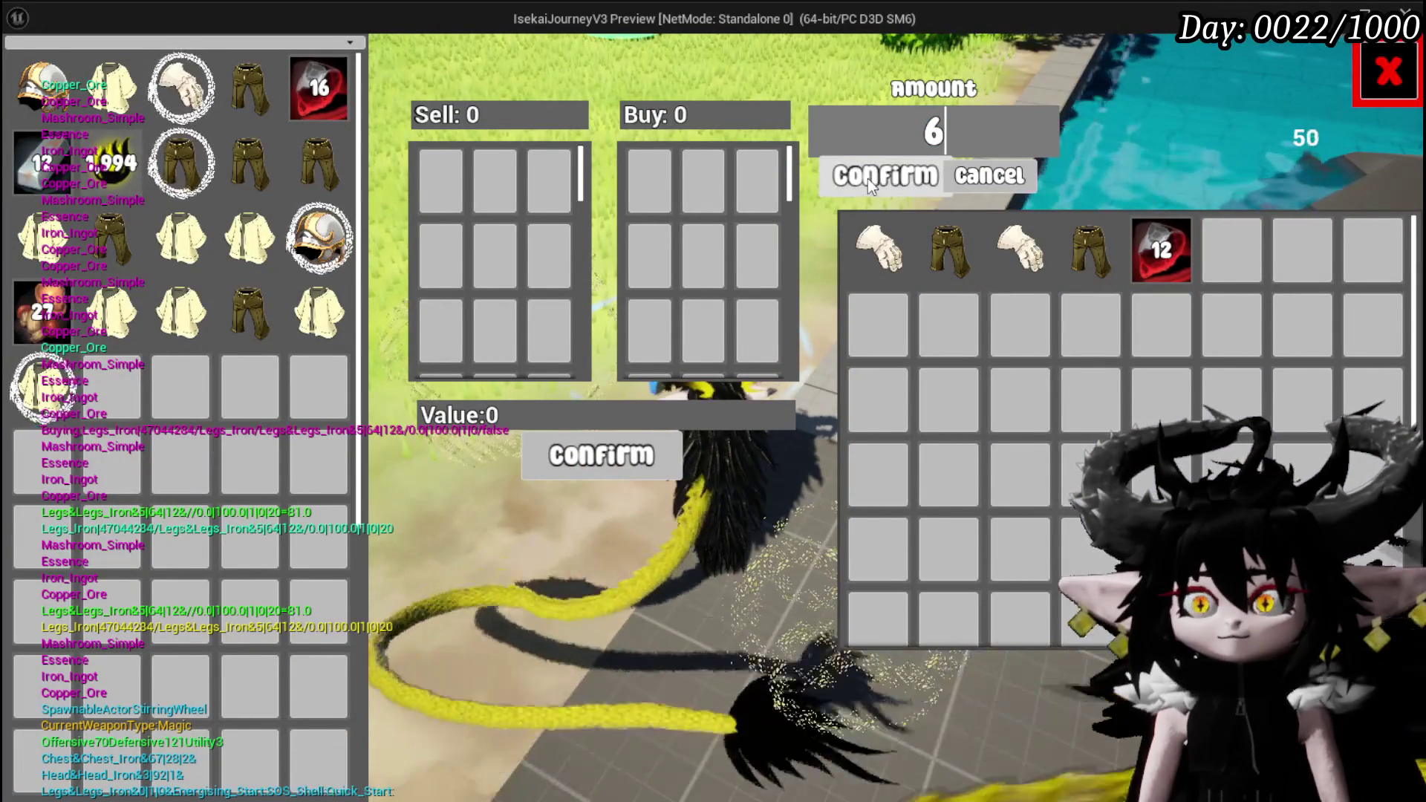
click(867, 178)
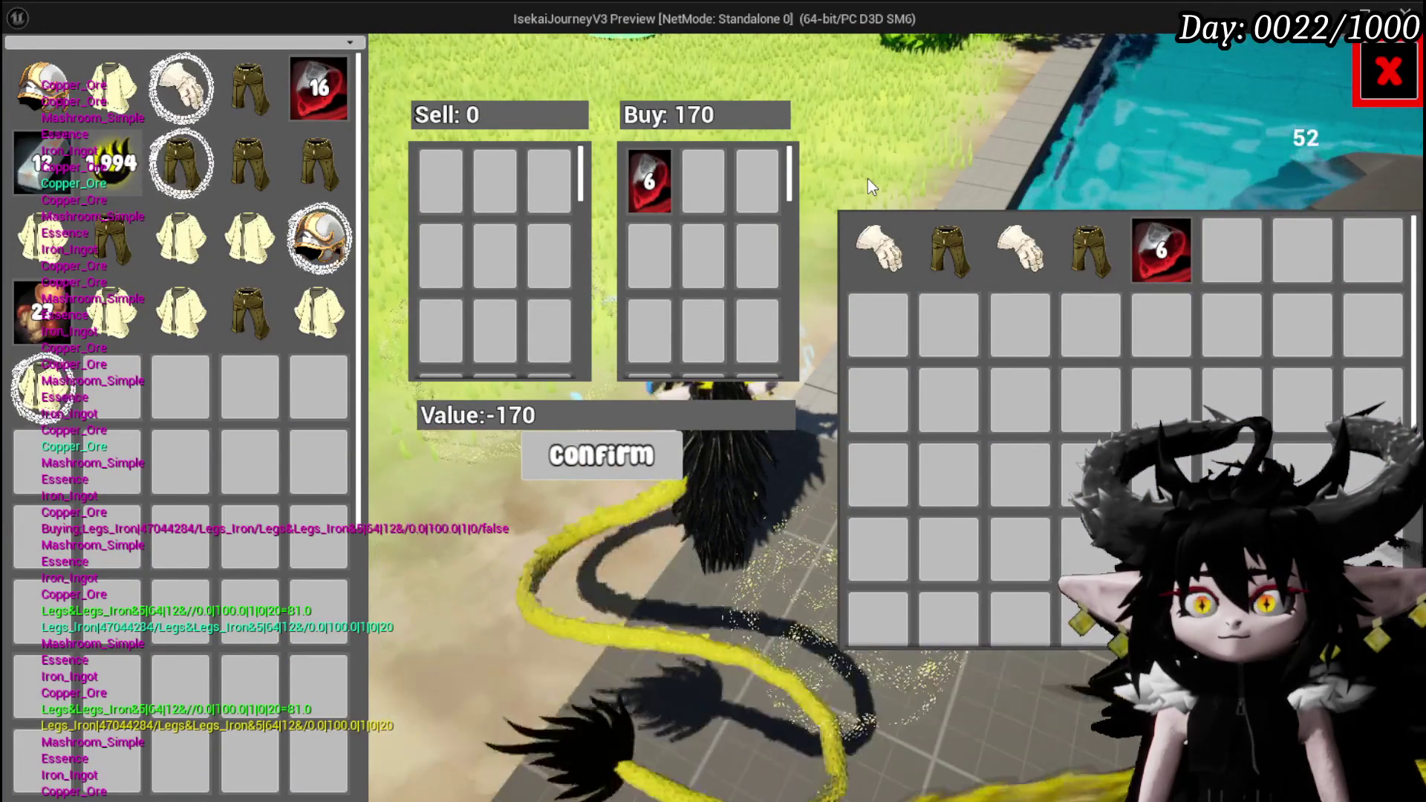
click(640, 458)
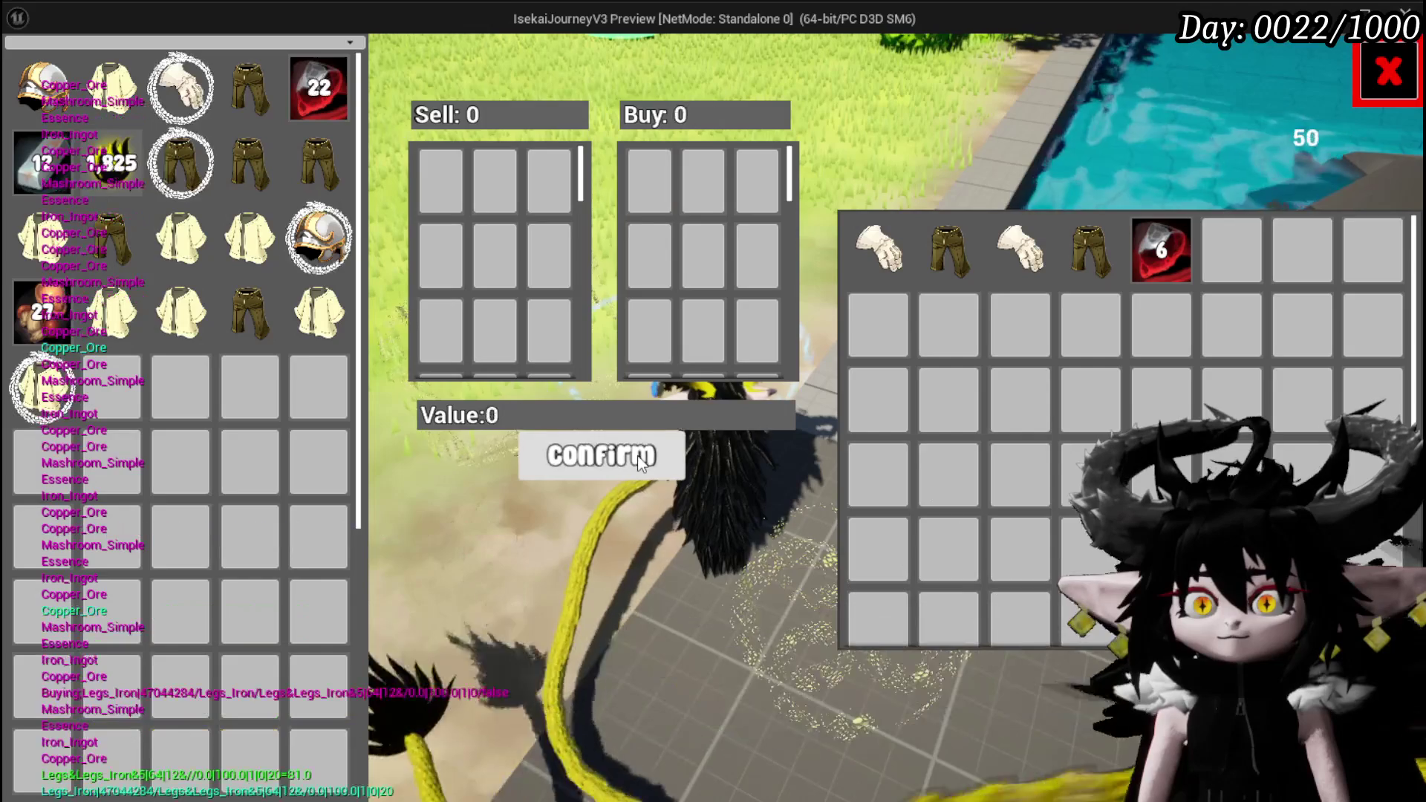
- Sell 10 from the 22-stack of Copper Ore
drag(319, 88, 441, 129)
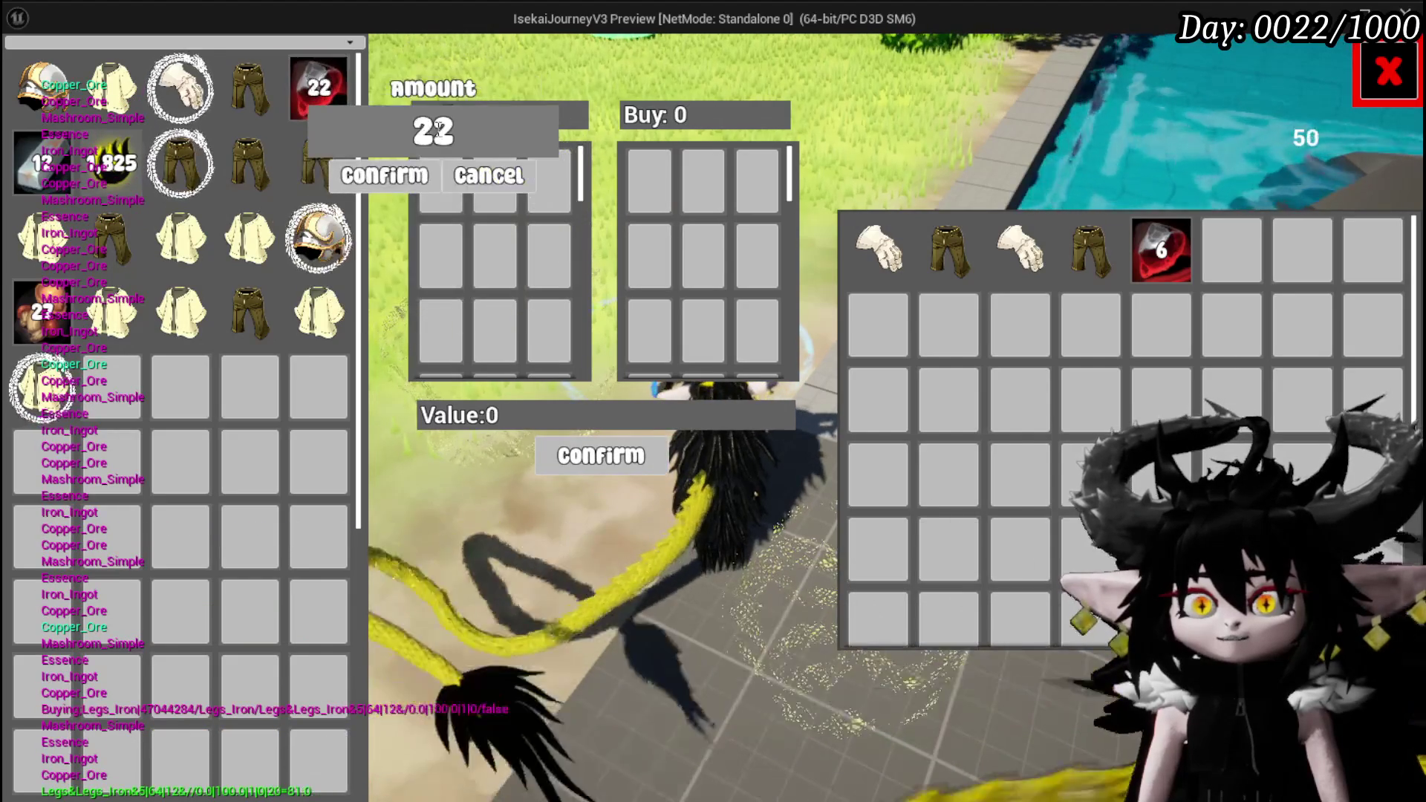
click(441, 133)
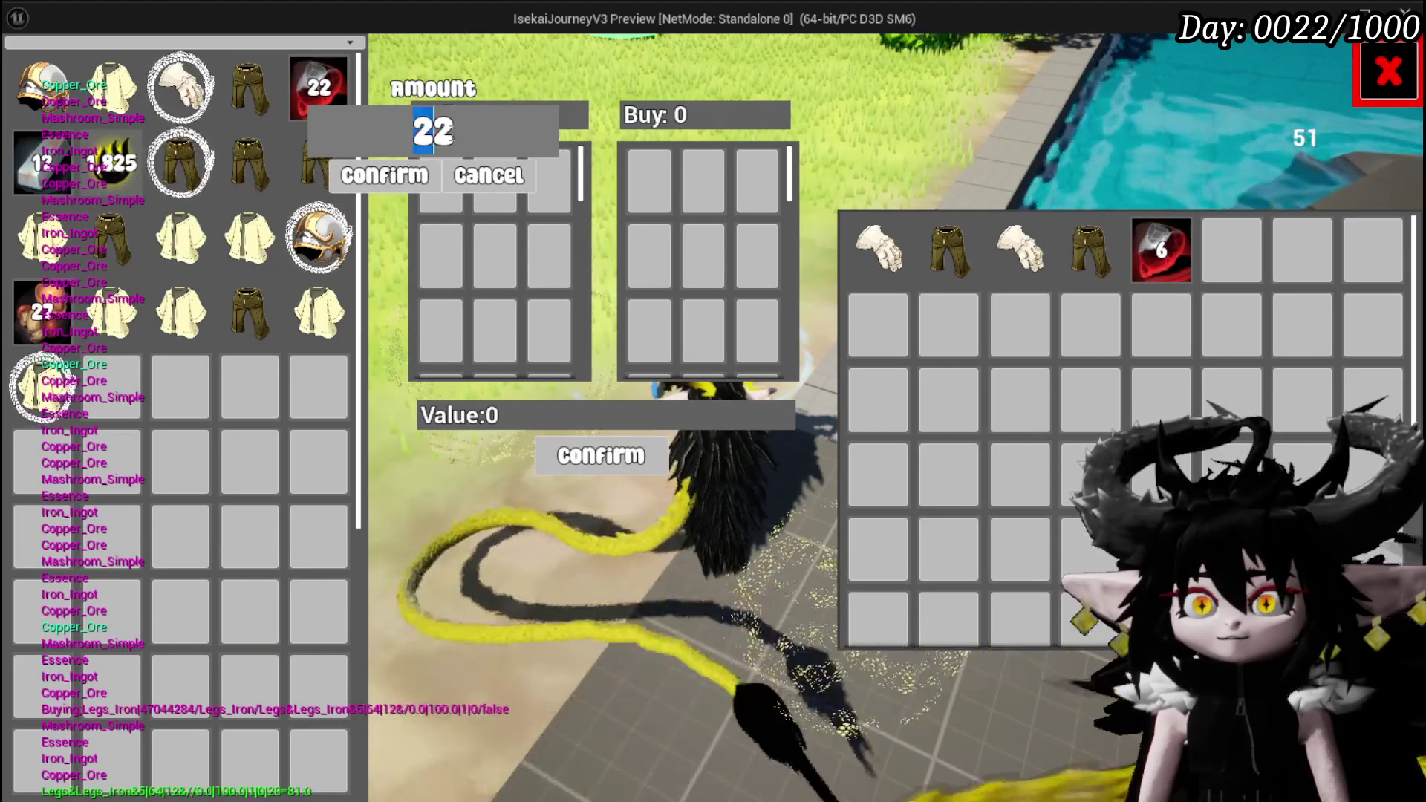
click(454, 131)
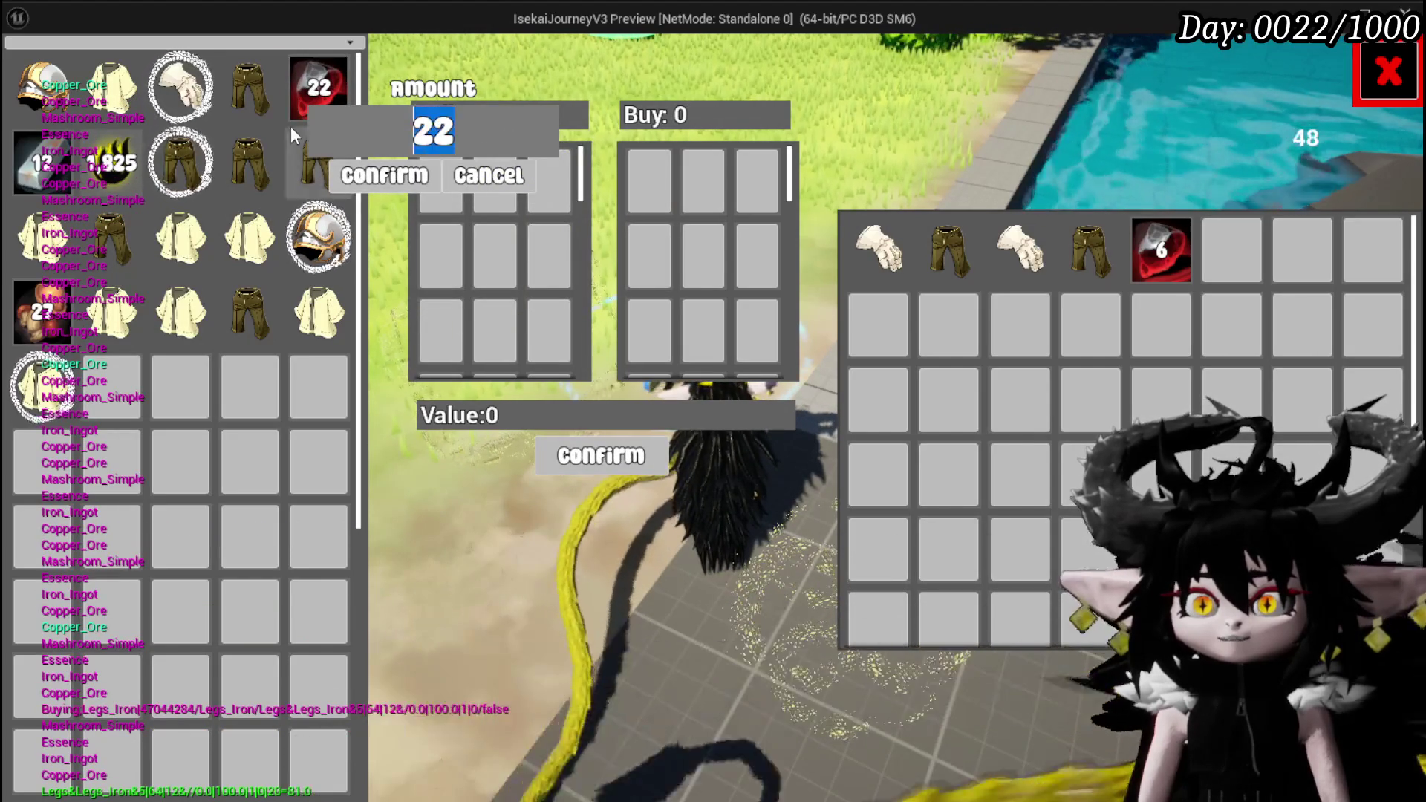
text(10)
click(395, 185)
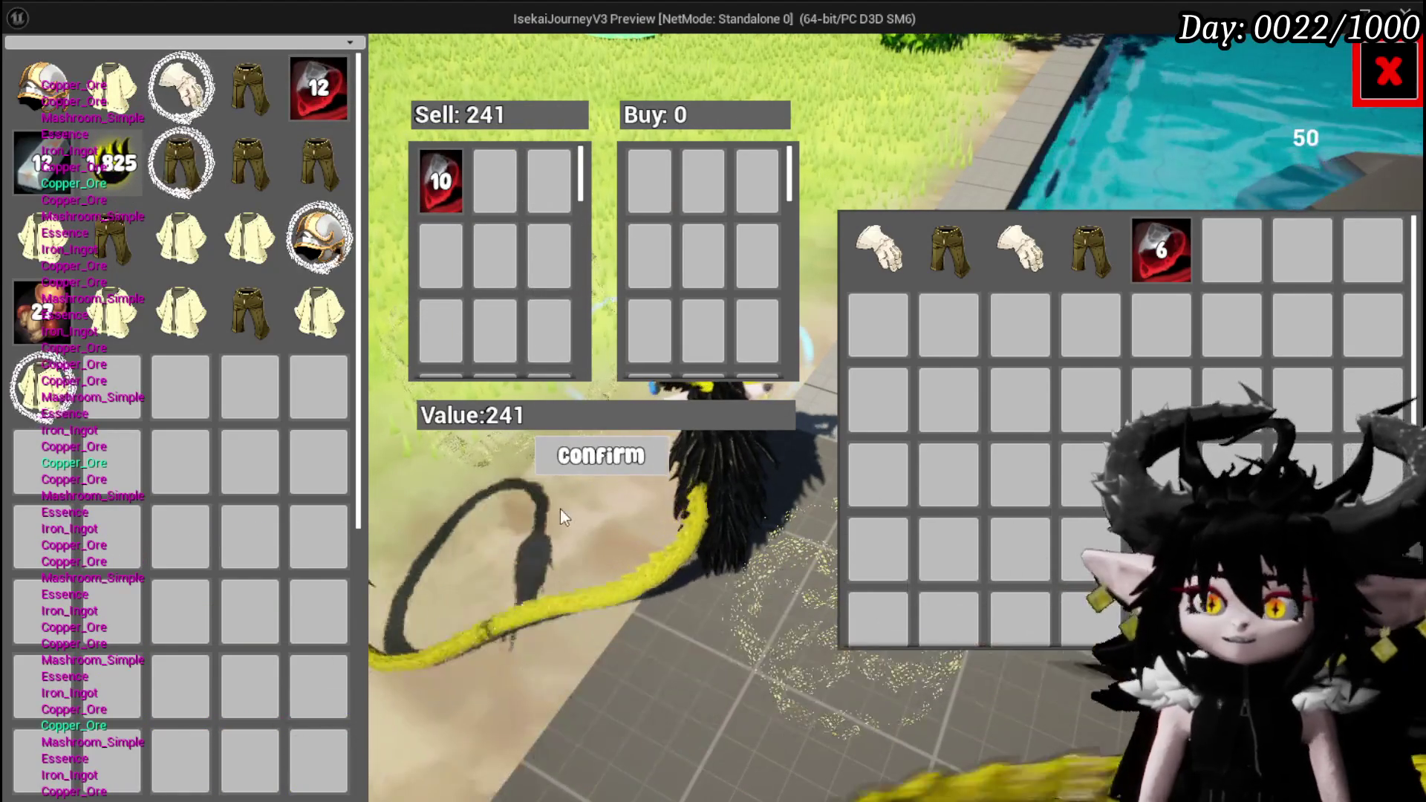
click(579, 461)
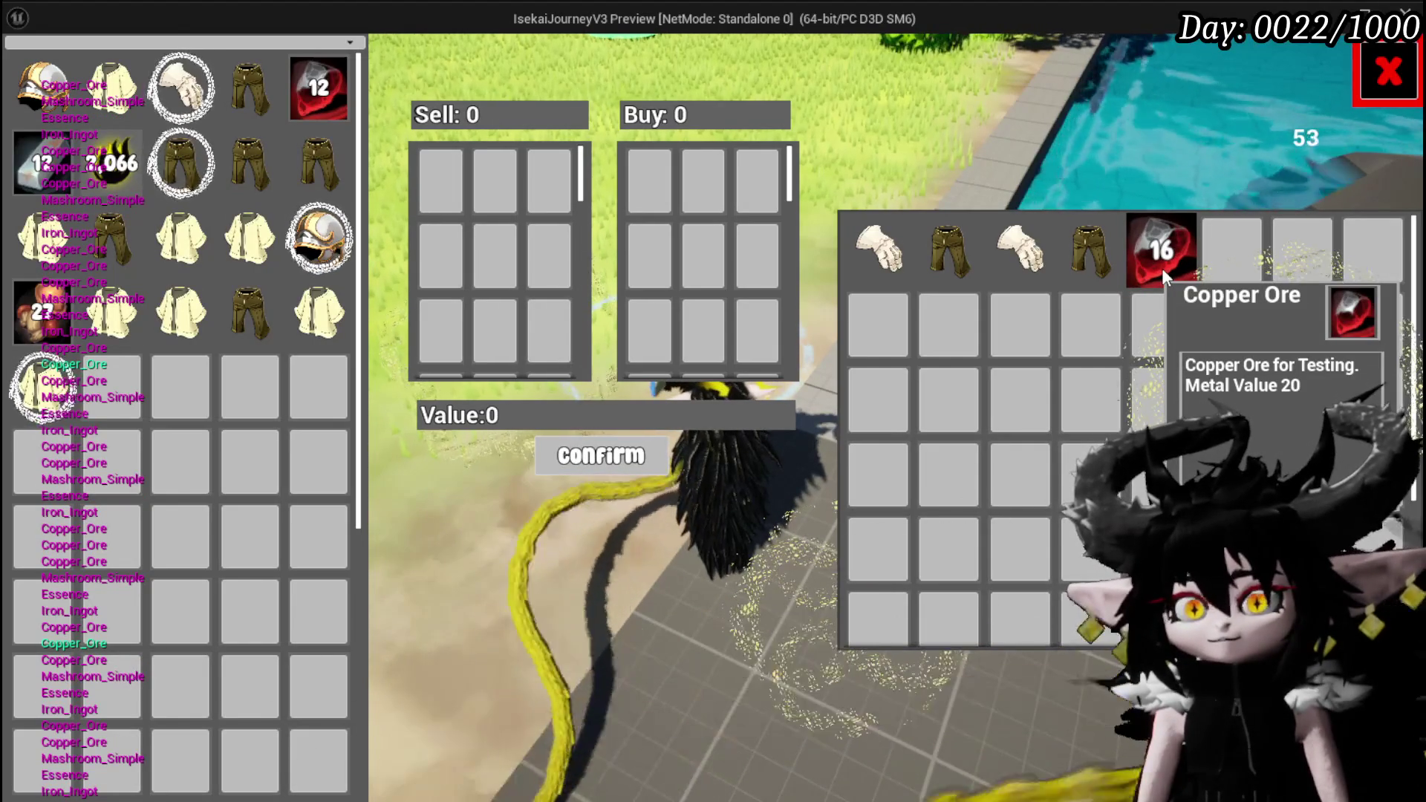
- Buy 10 red items and the Iron_Legs from the merchant
click(1162, 269)
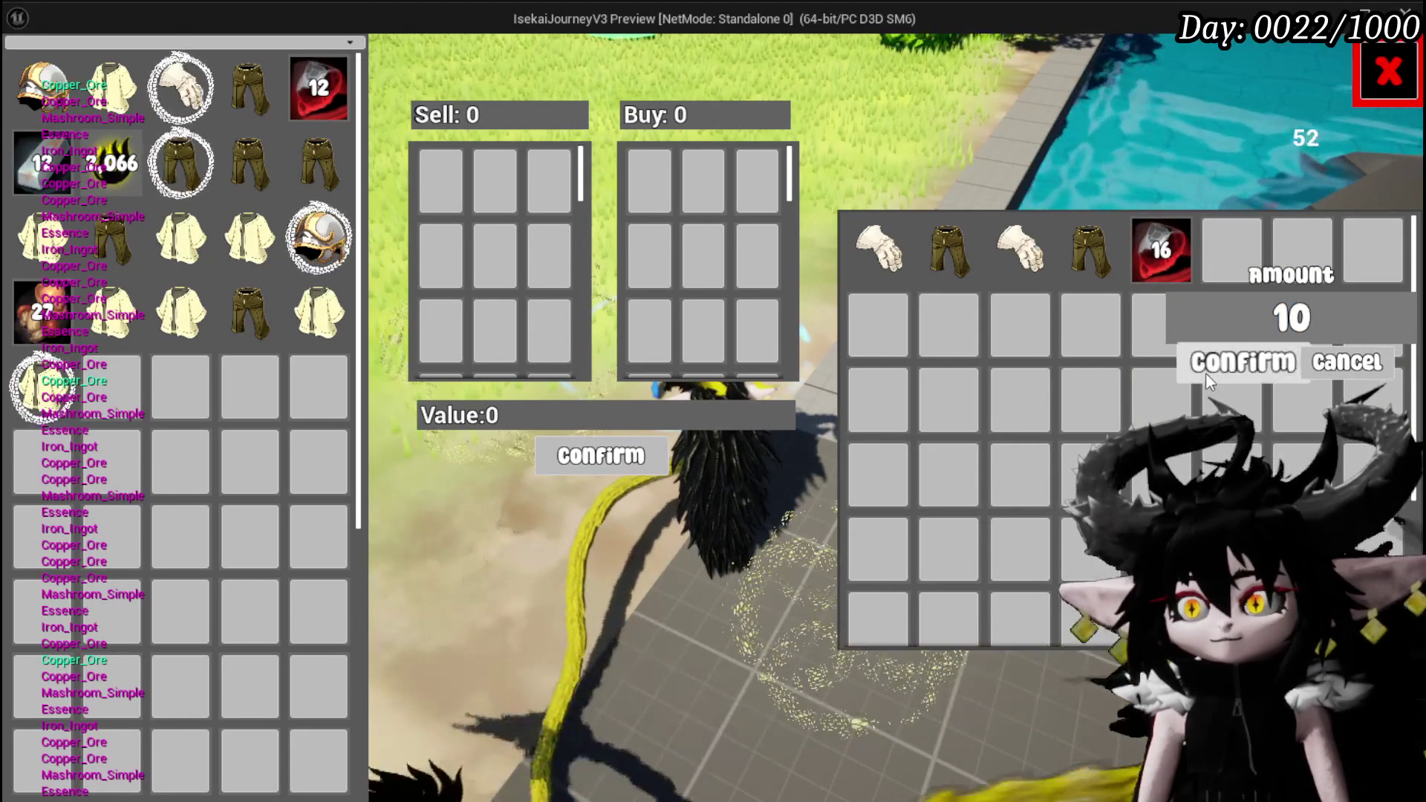
click(1206, 373)
click(1078, 246)
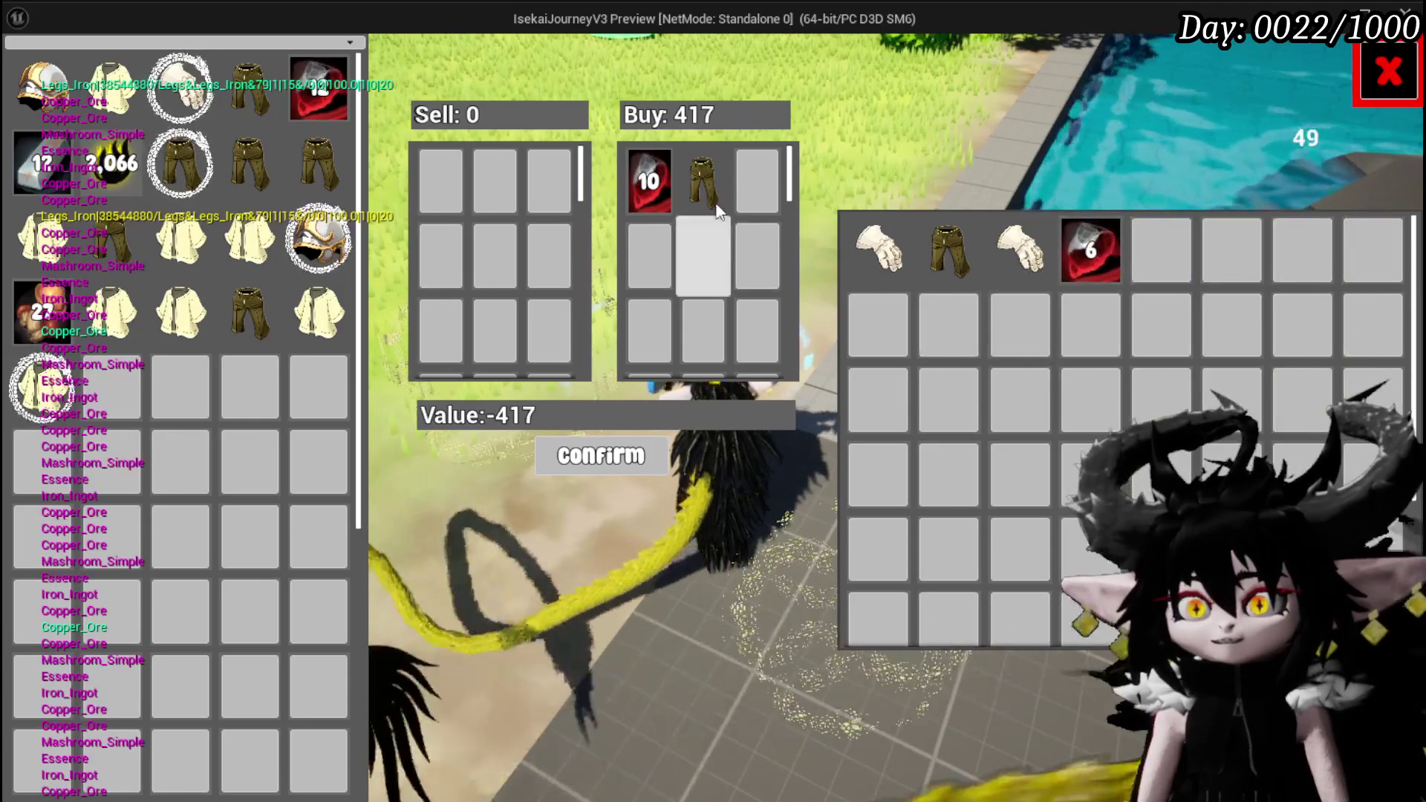
mouse_move(109, 165)
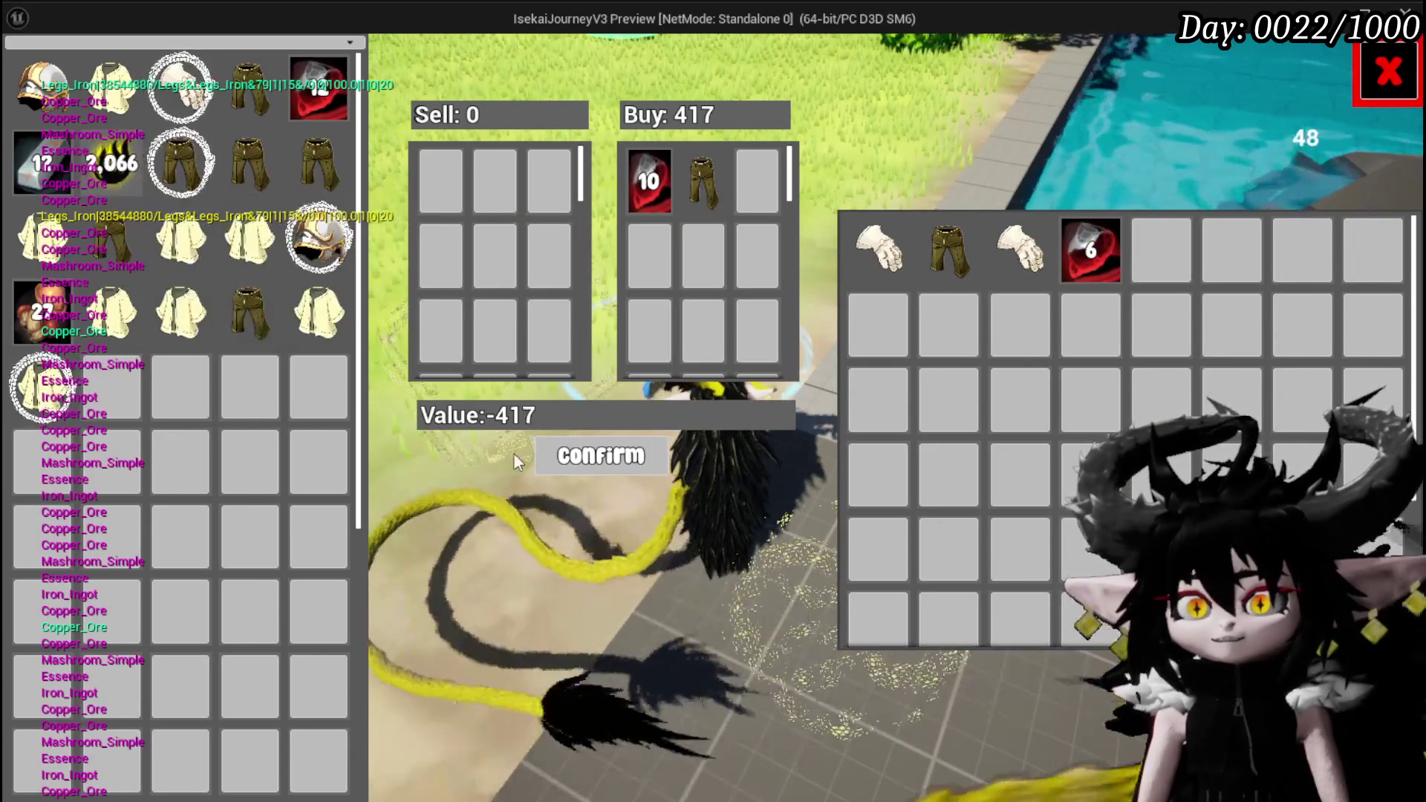
click(563, 460)
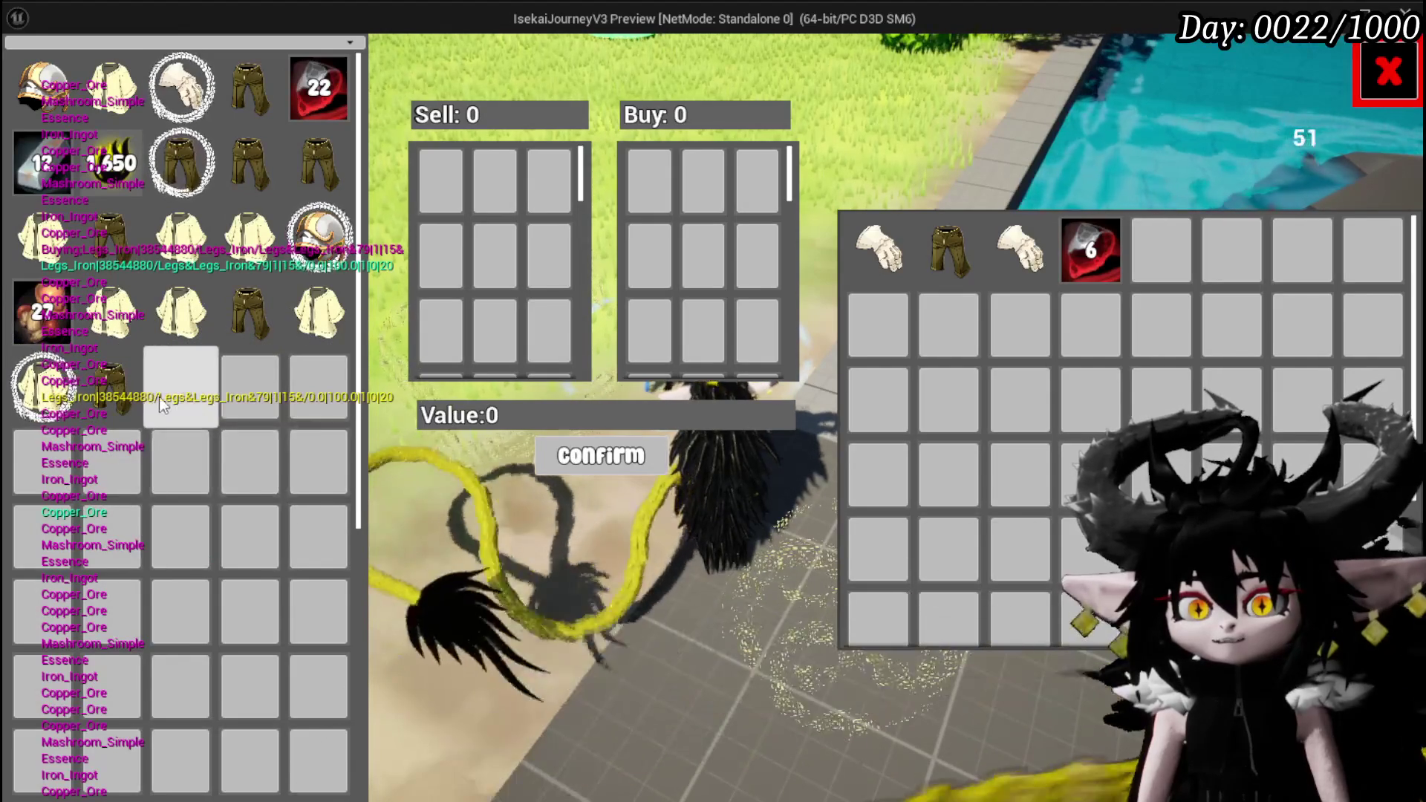
- Sell iron legs, 5 mushrooms, 12 red items, 2 silver ingots and an Iron_Chest for 765
click(111, 230)
click(72, 332)
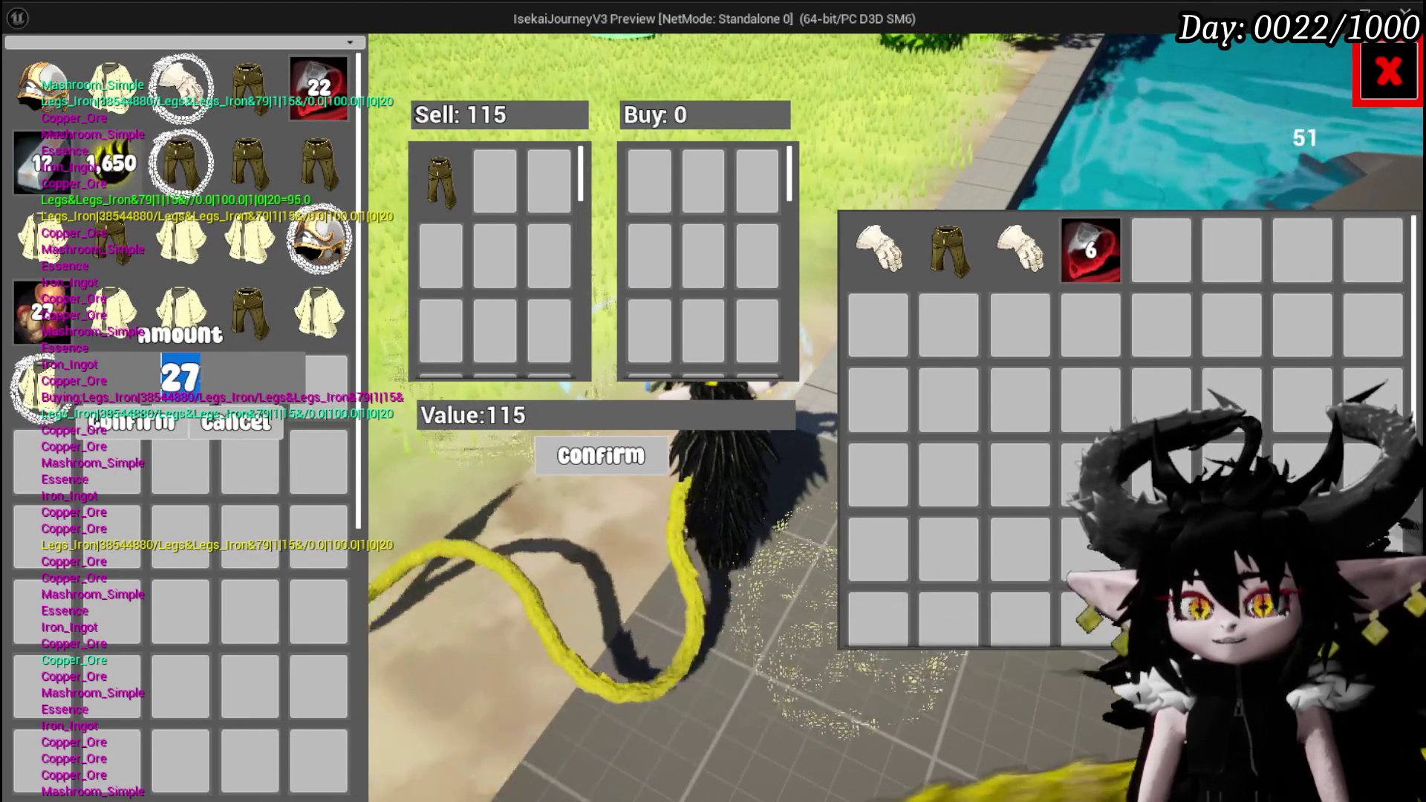
click(169, 421)
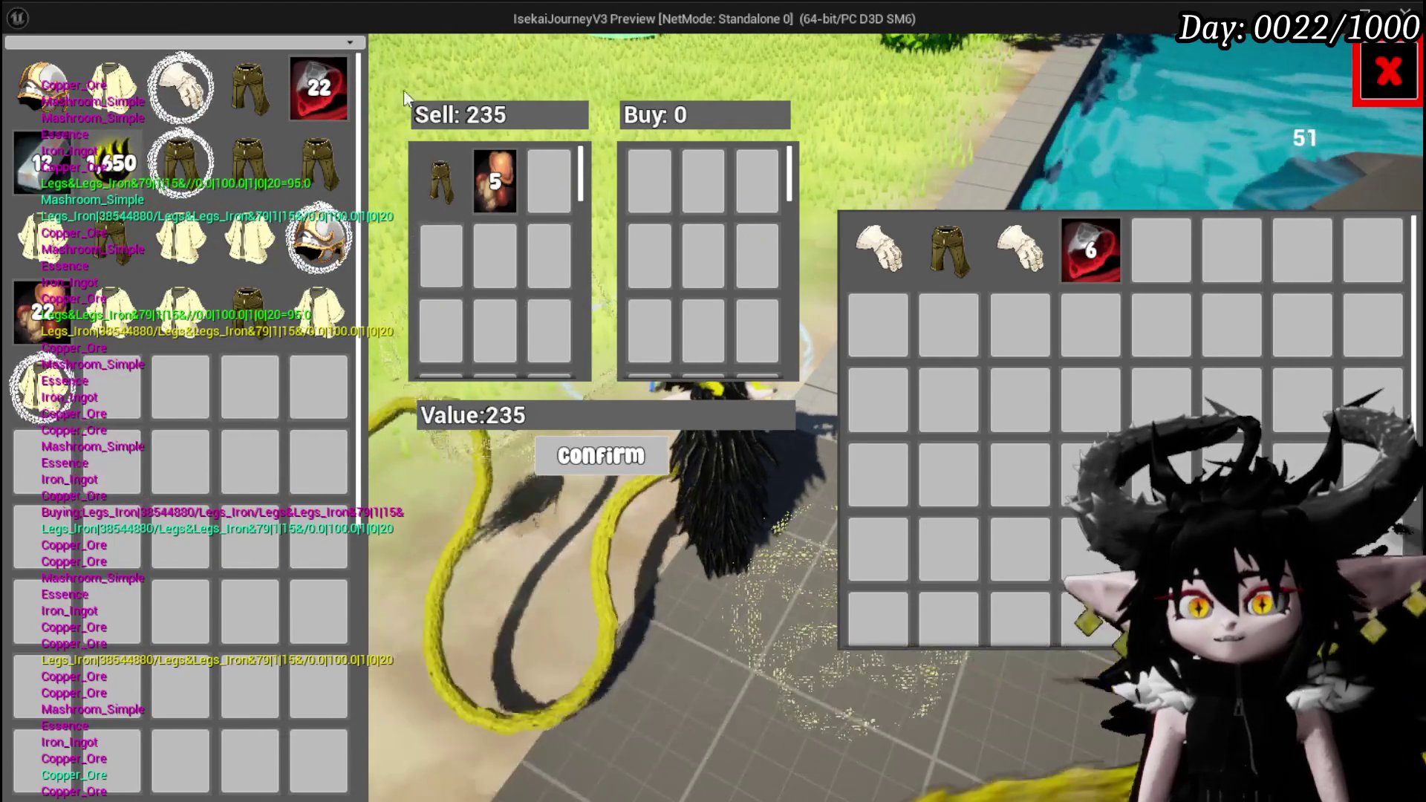
click(435, 182)
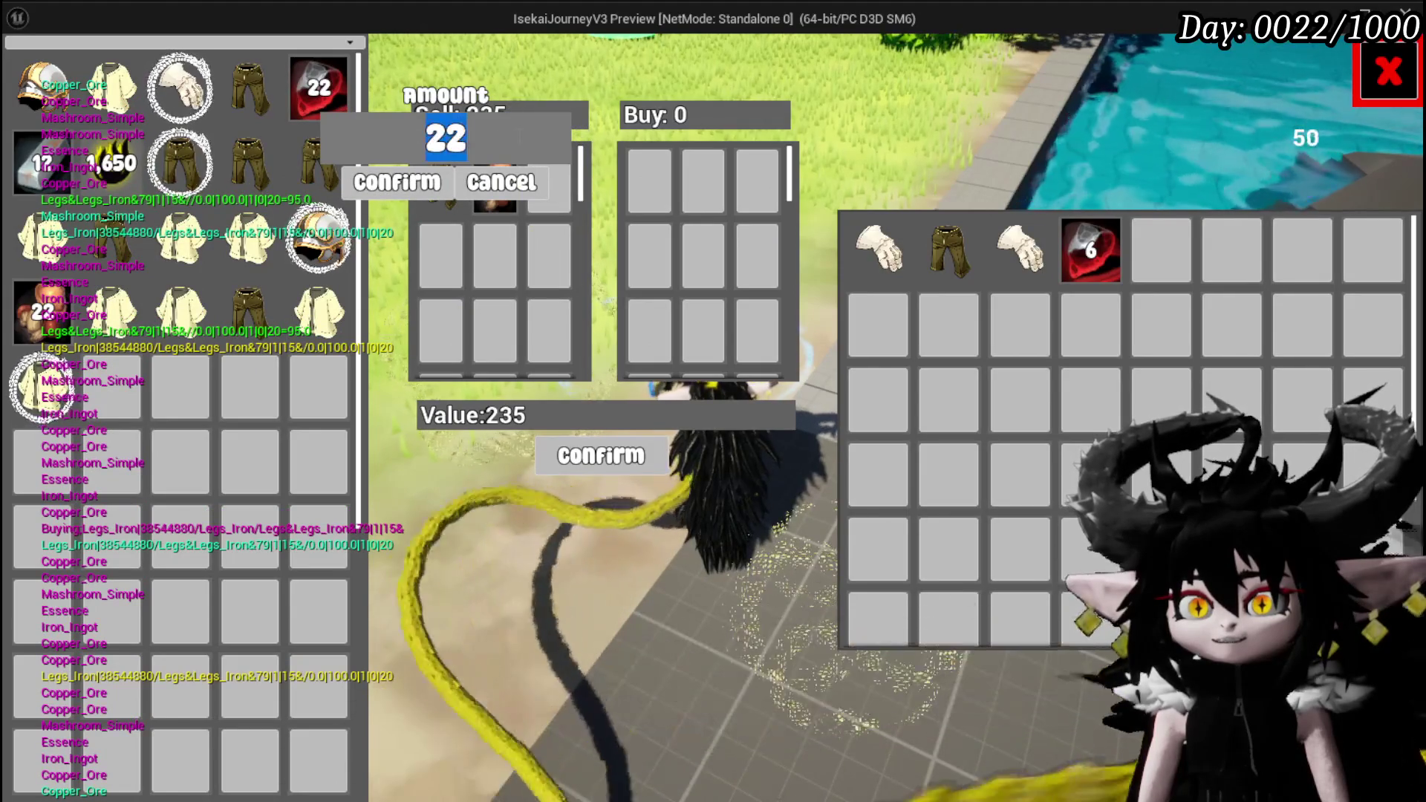
click(441, 182)
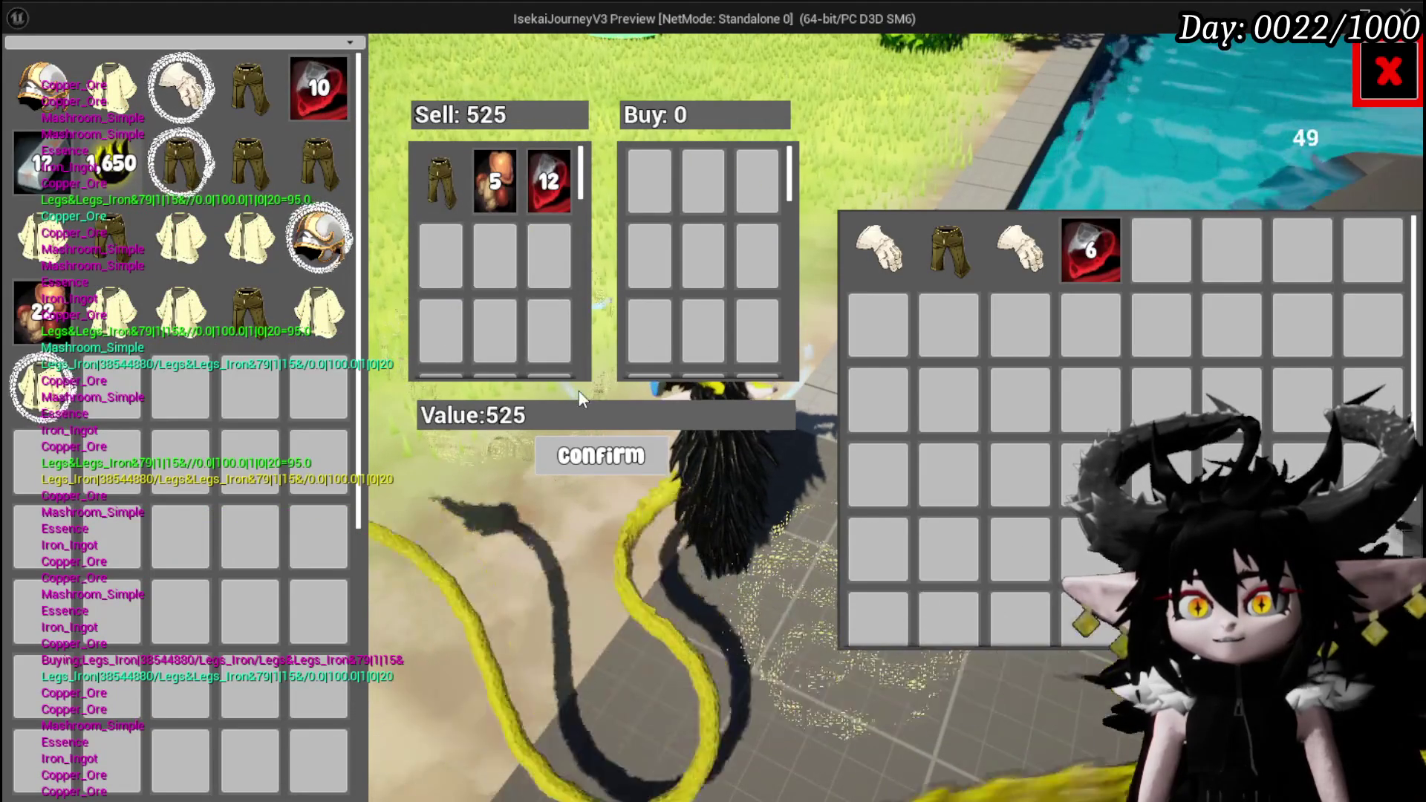
click(27, 171)
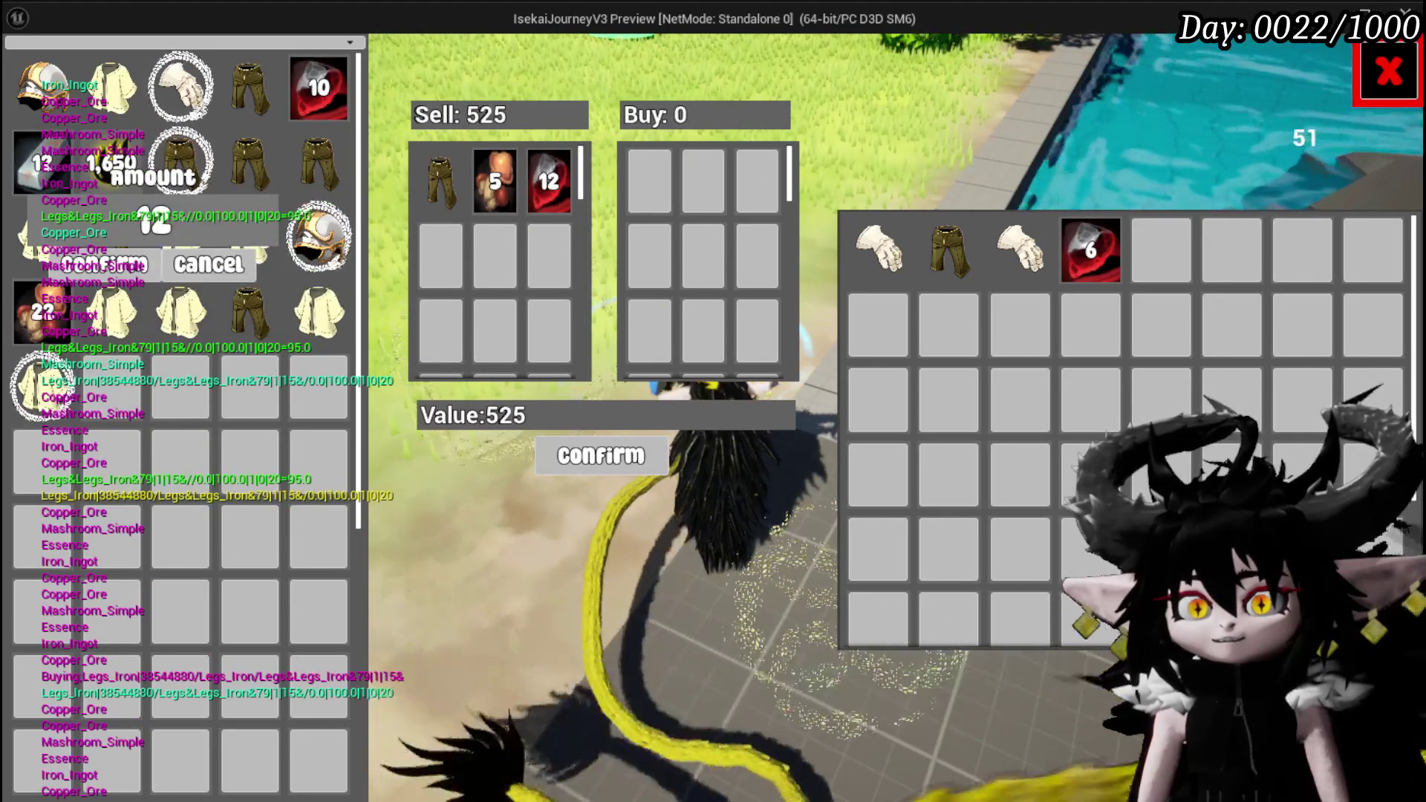
text(2)
key(Return)
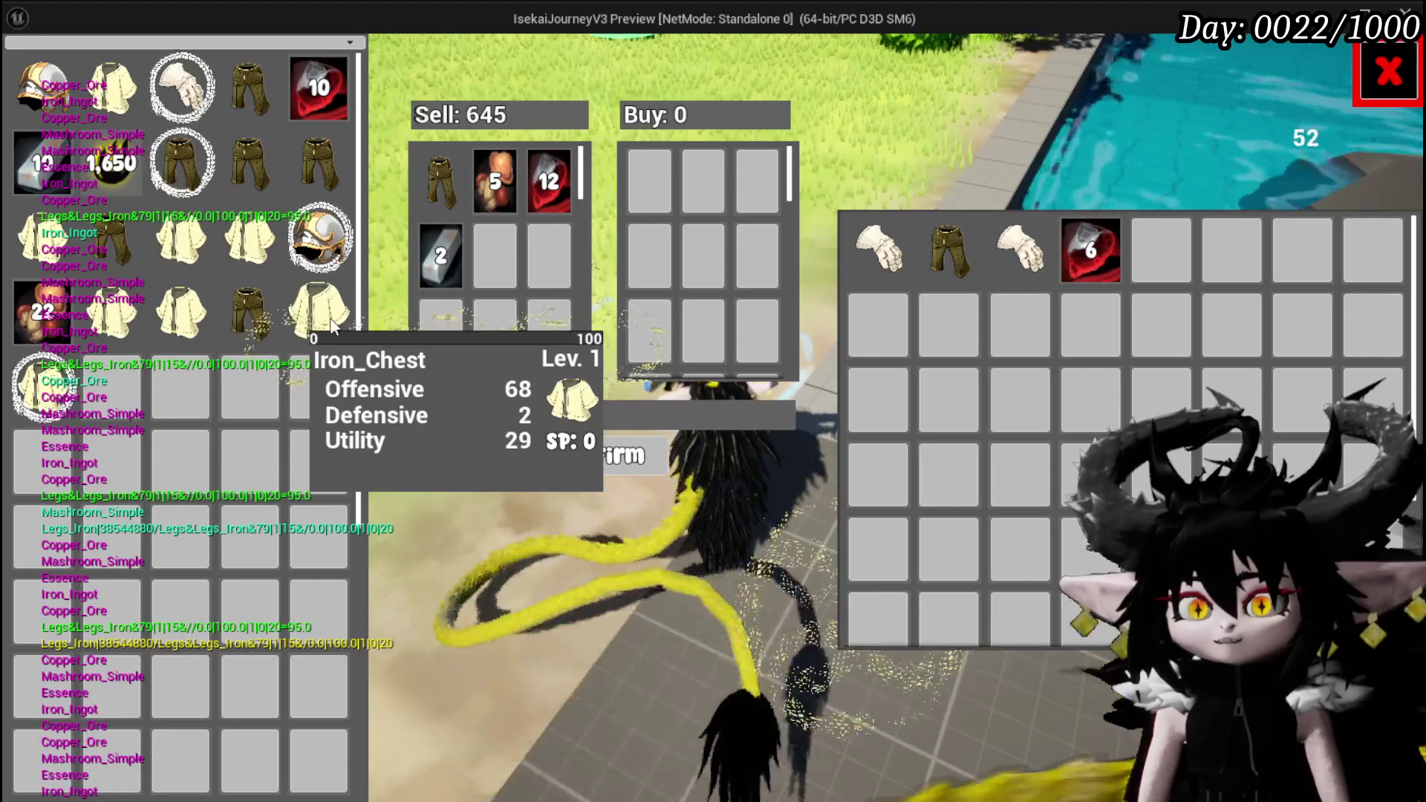
click(332, 336)
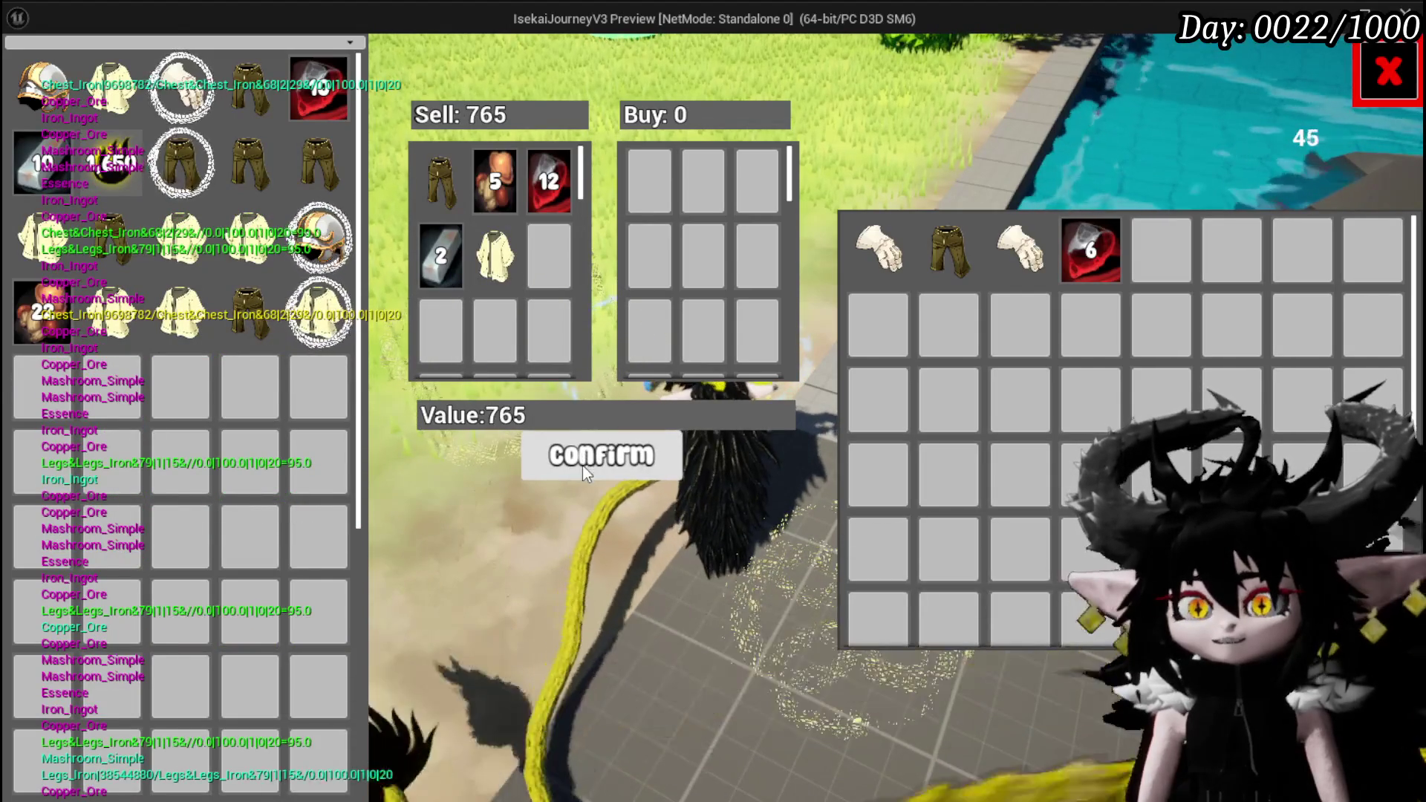
click(583, 463)
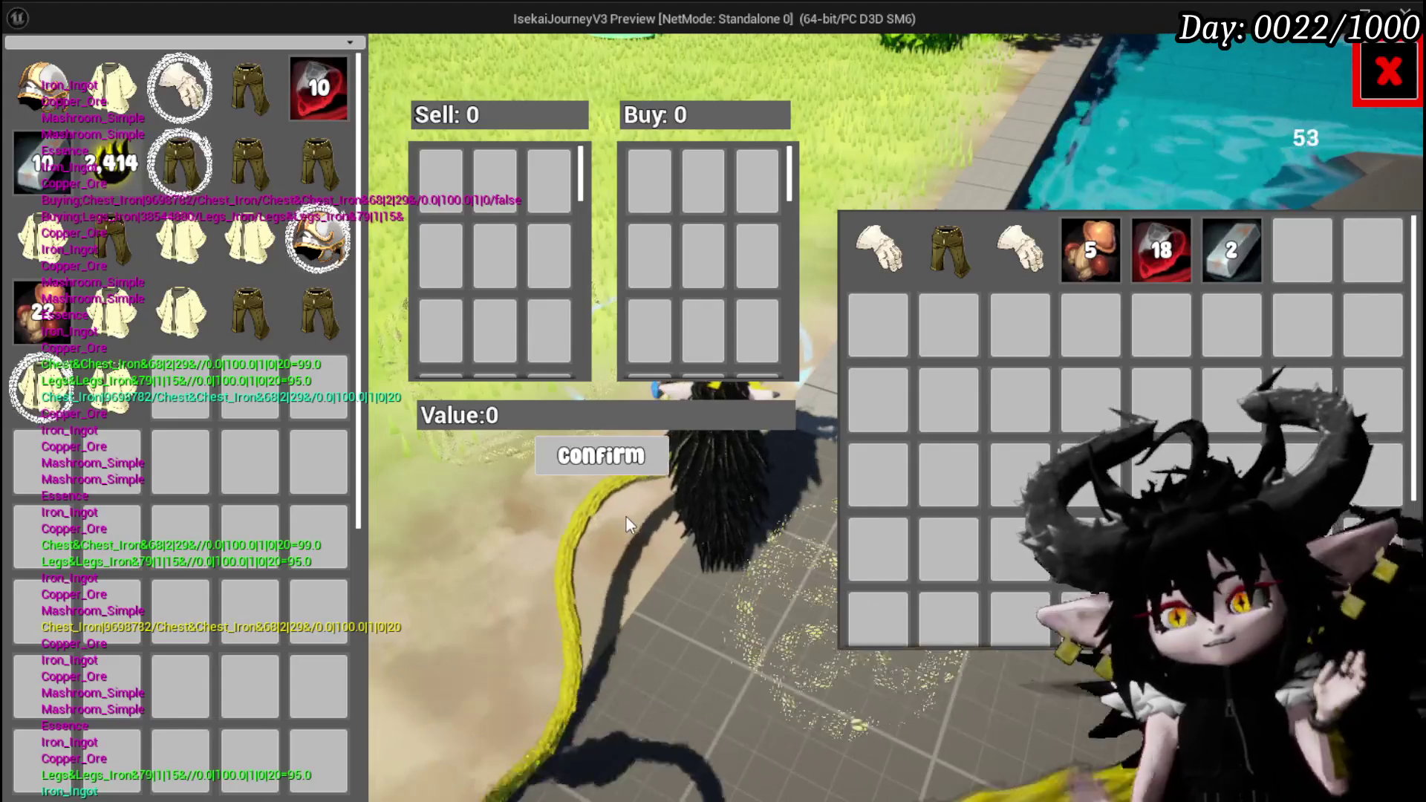
- Sell an Iron_Chest, 7 mushrooms, 5 red items, silver ingots and another Iron_Chest
mouse_move(1041, 247)
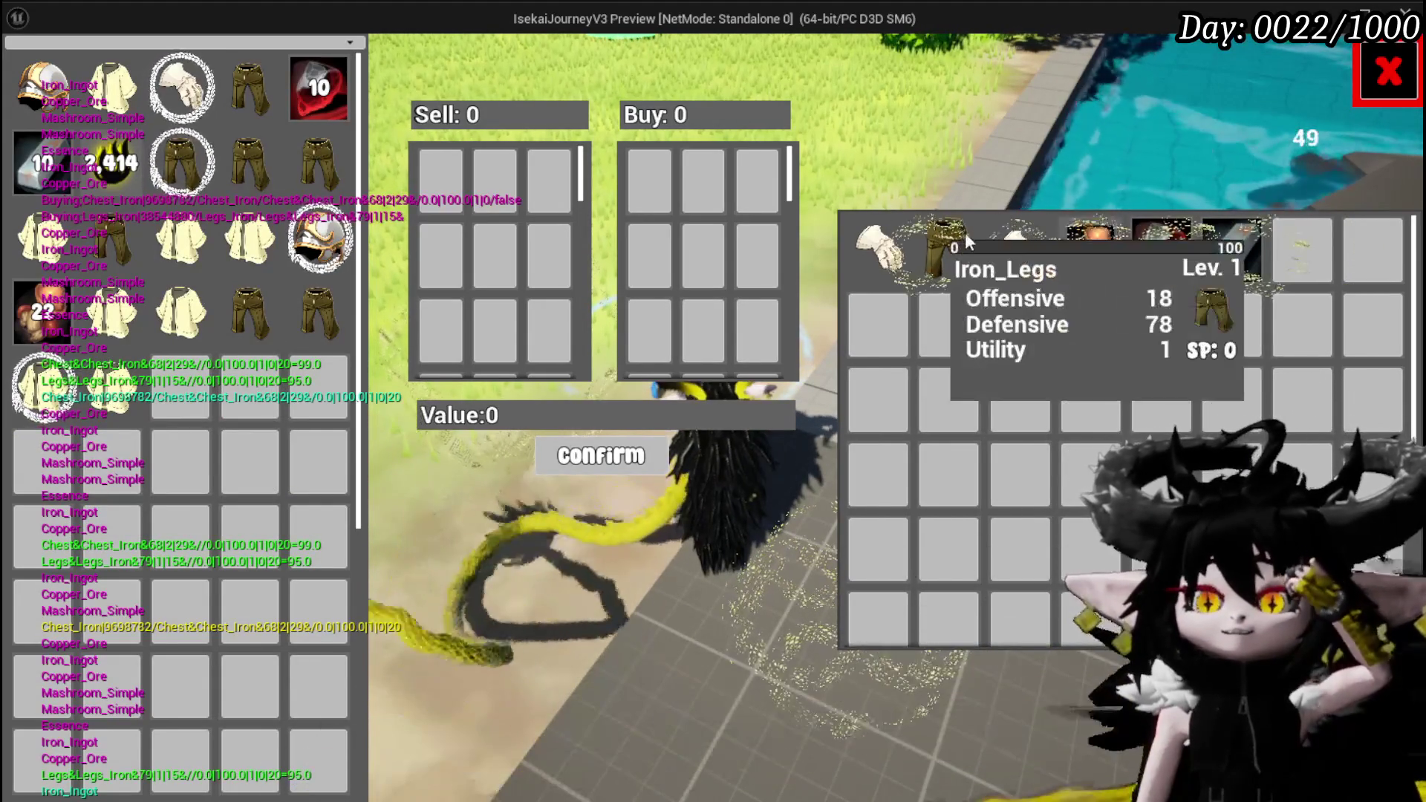
mouse_move(874, 252)
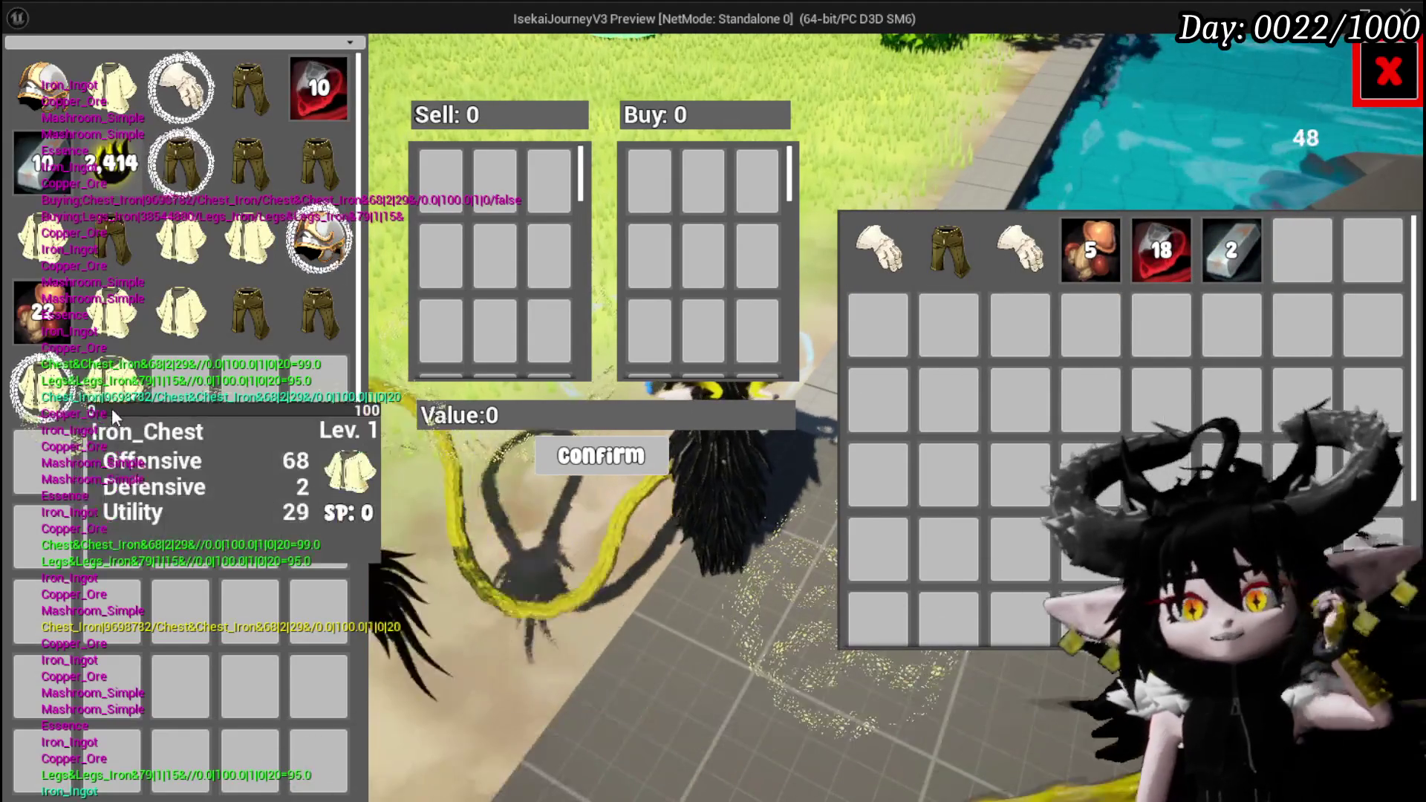
click(141, 424)
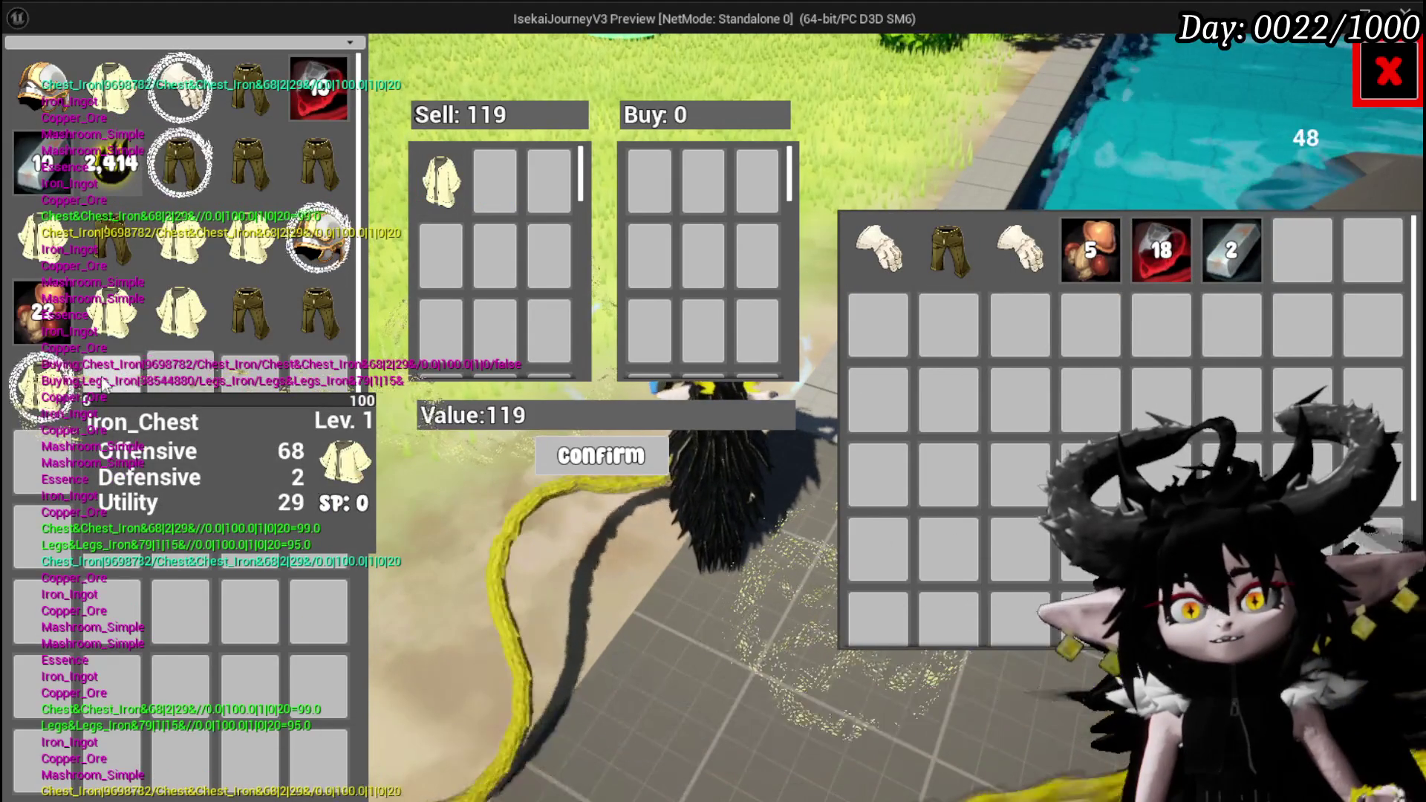
click(41, 312)
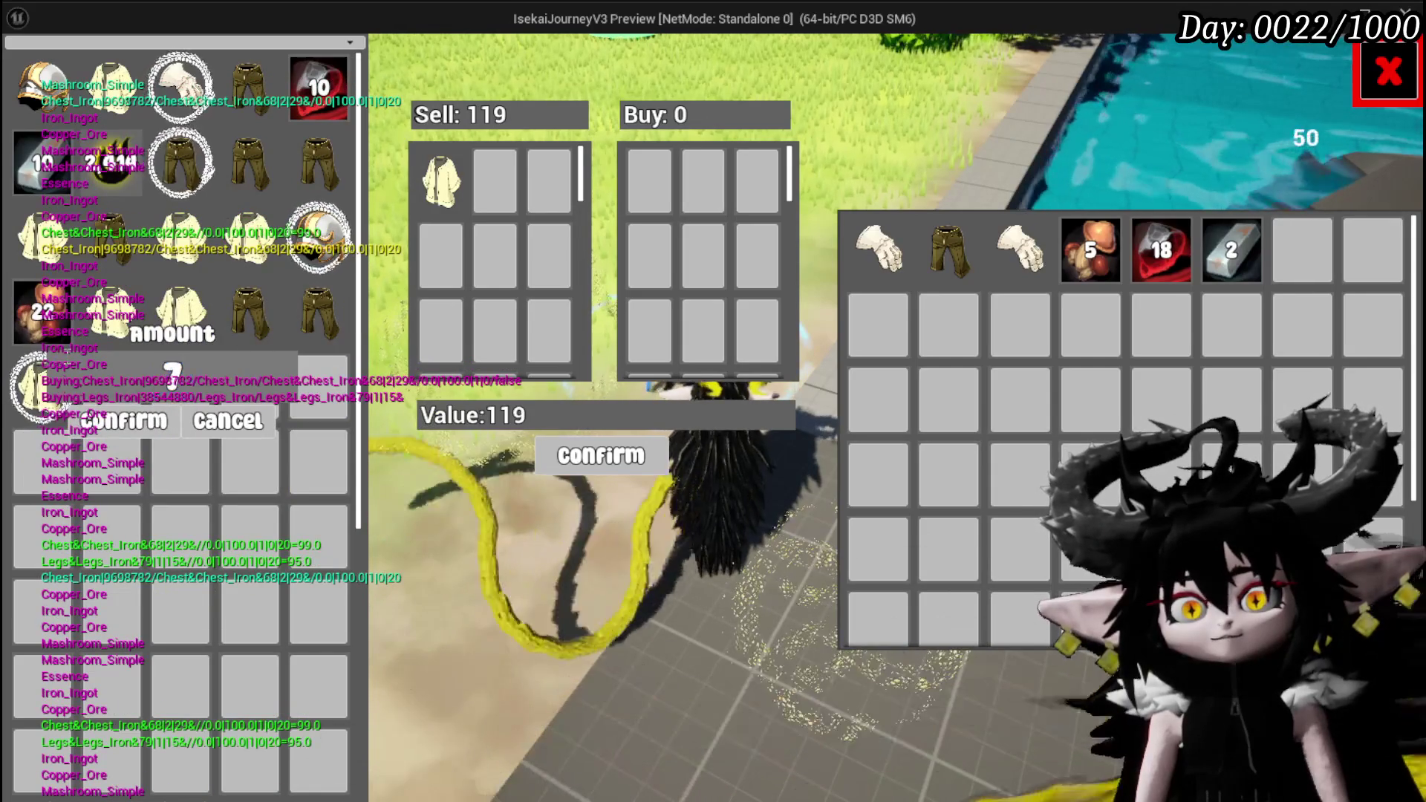
click(152, 427)
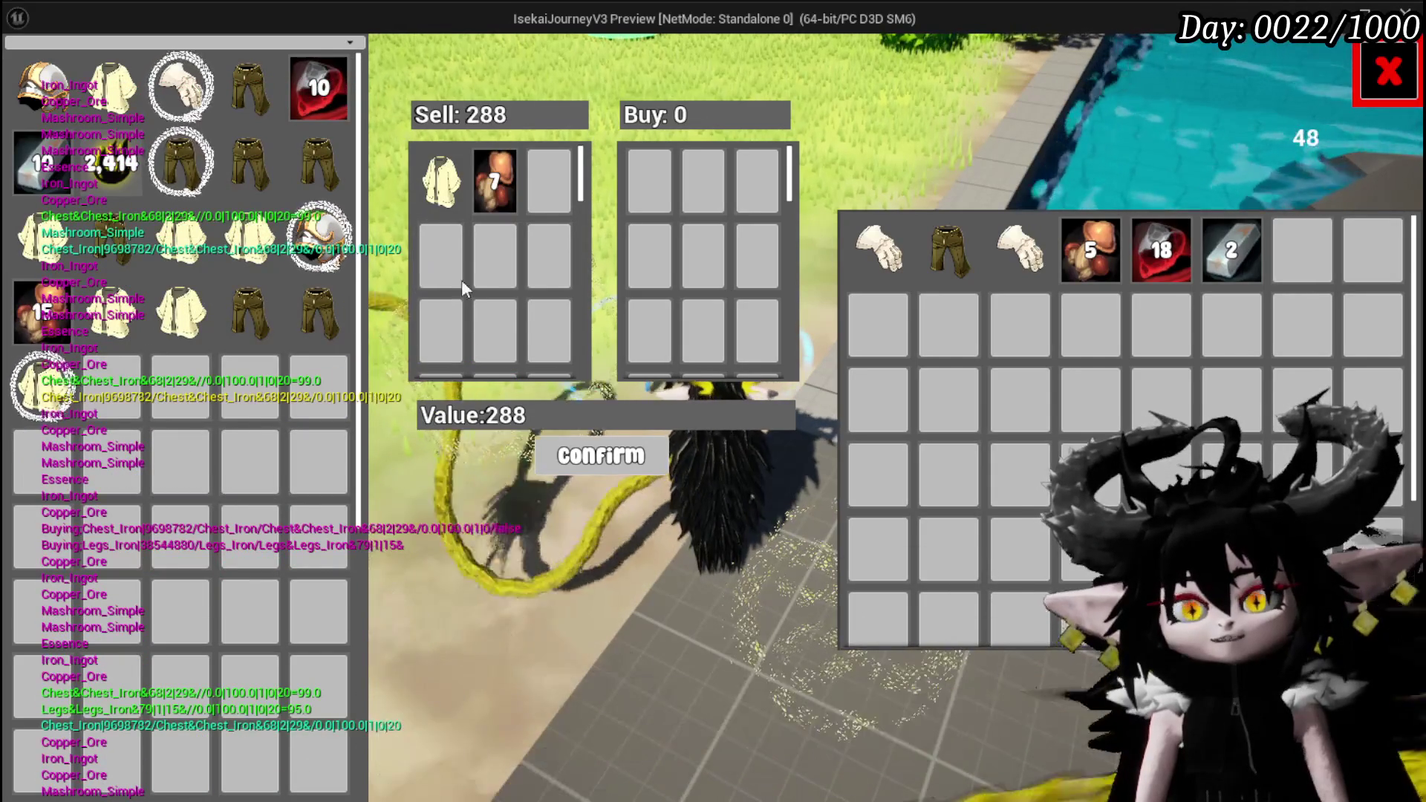
click(319, 87)
text(5)
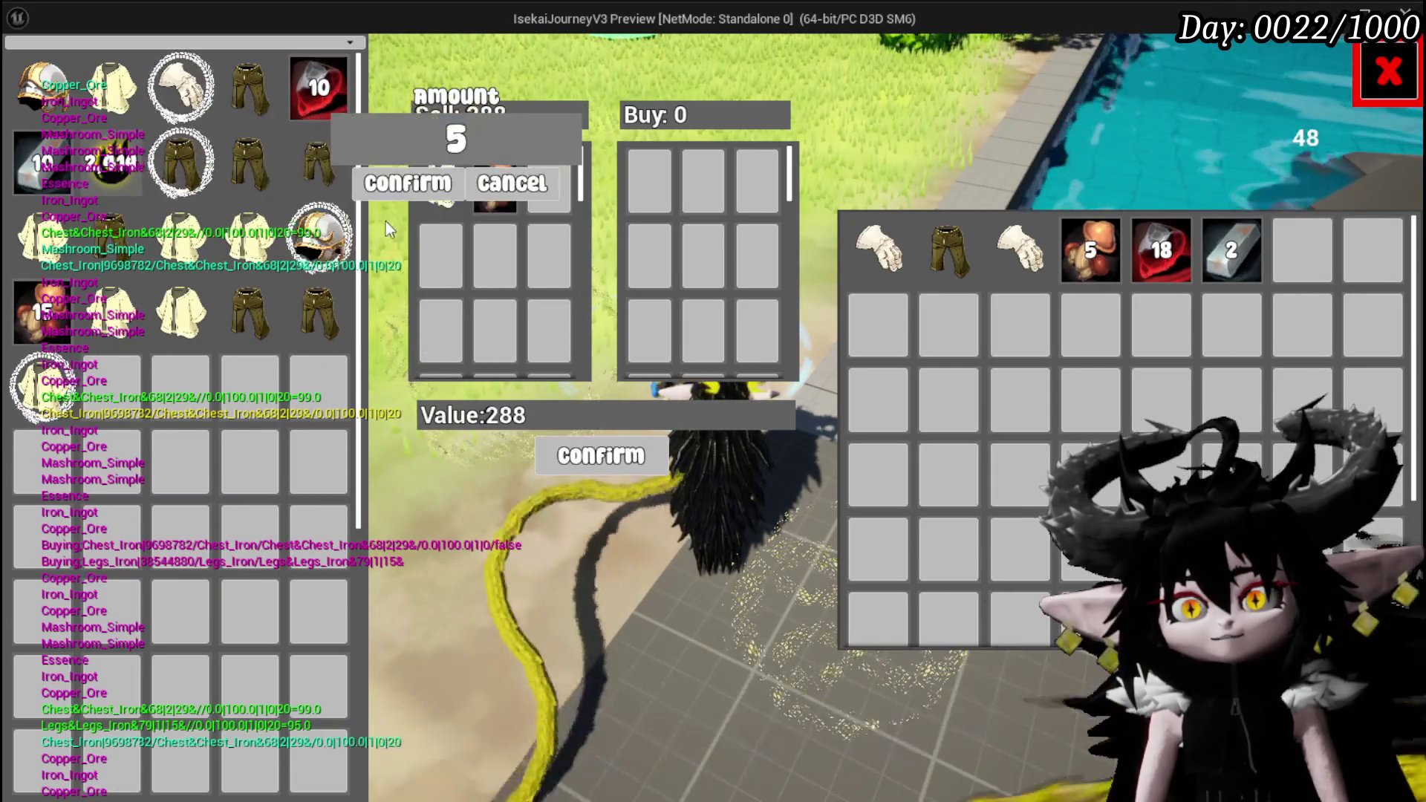
click(393, 184)
click(44, 162)
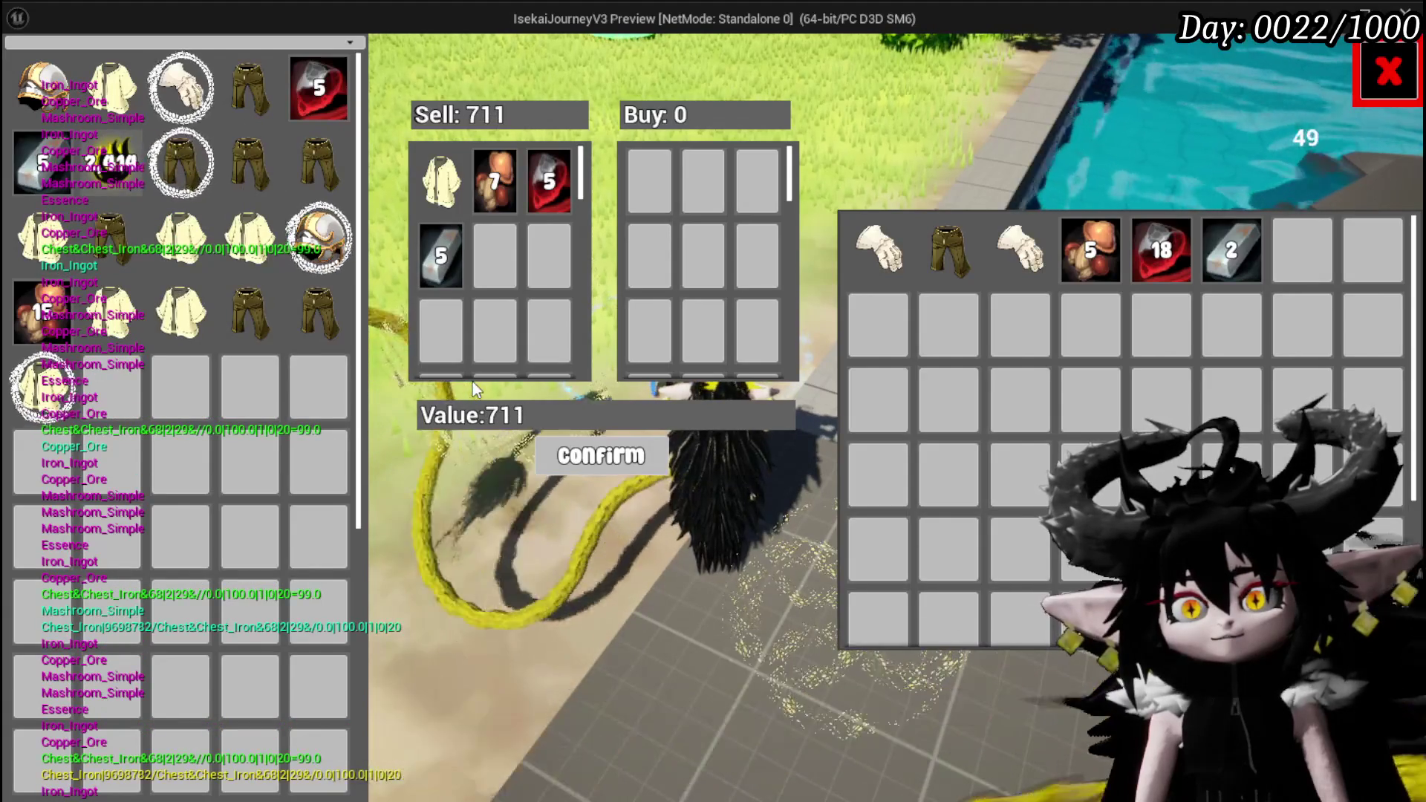
click(176, 290)
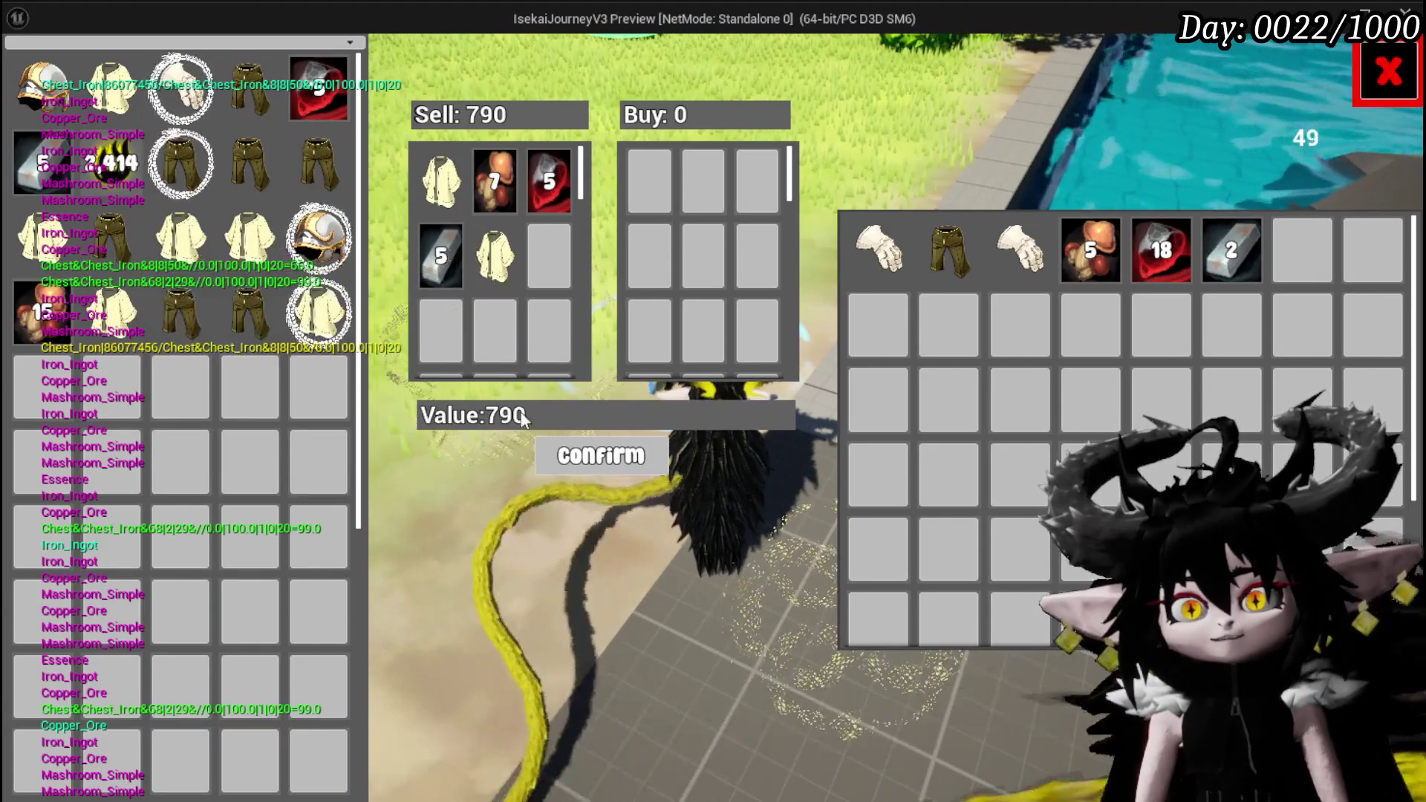
click(616, 469)
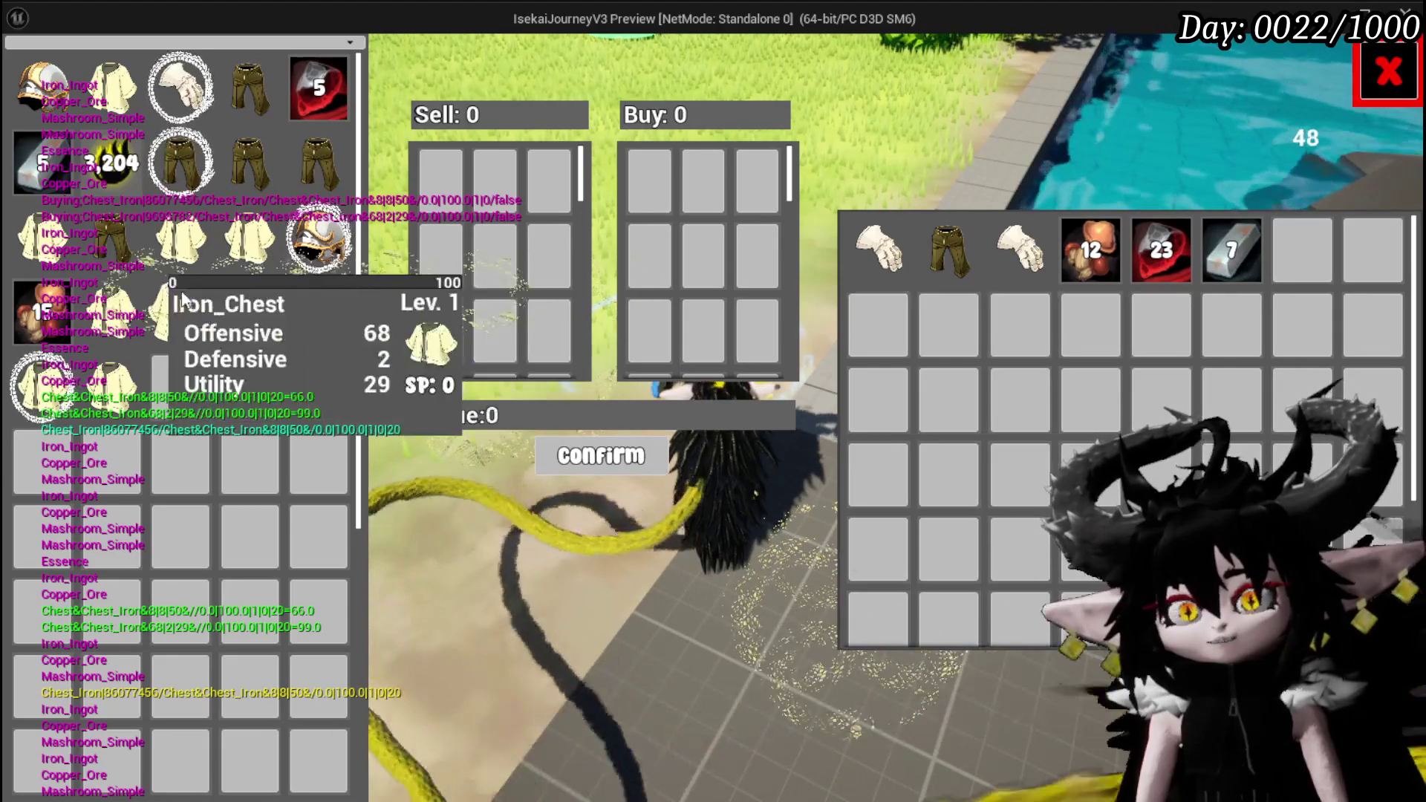
- Sell another Iron_Chest and the Iron_Legs, reaching 3,380 gold, then close the trade window
click(112, 382)
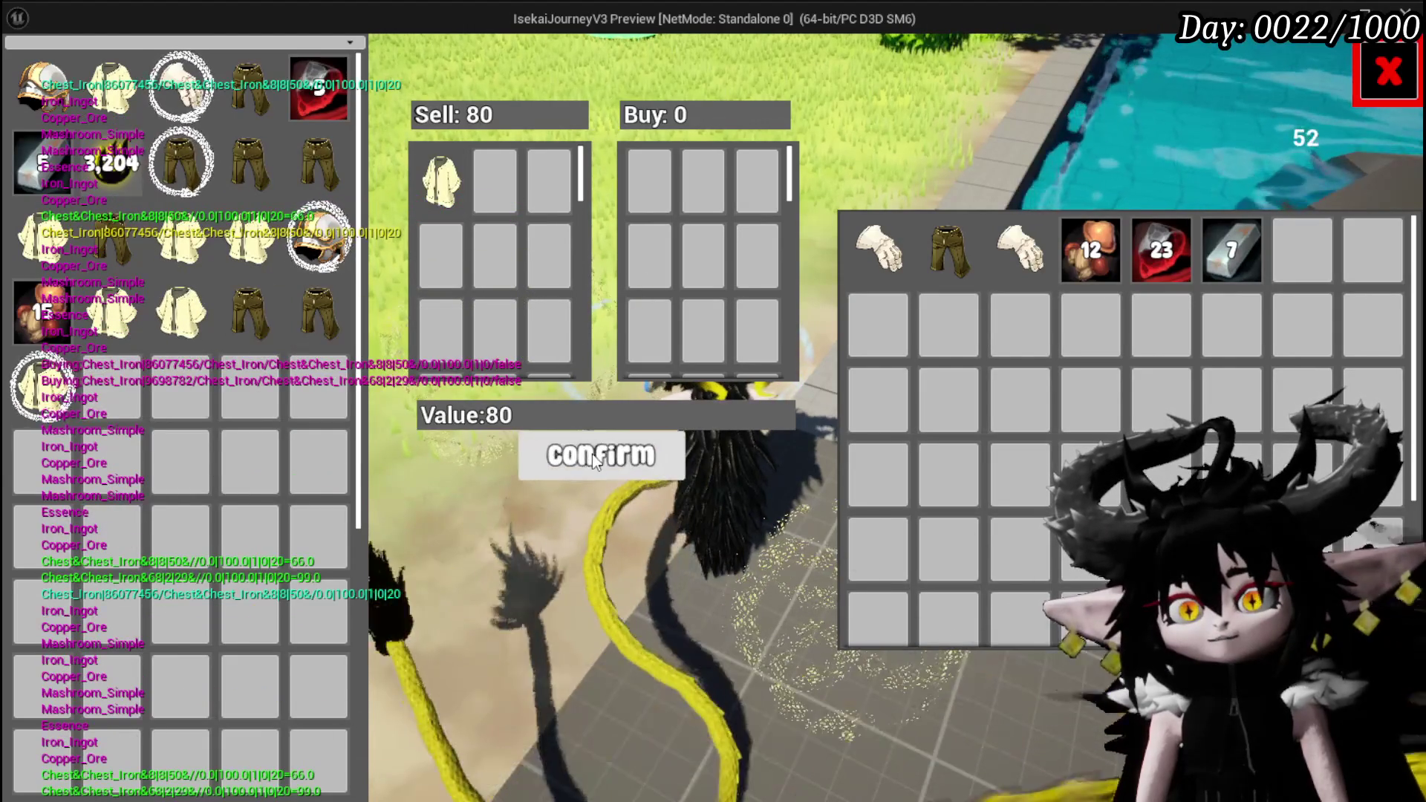
click(597, 459)
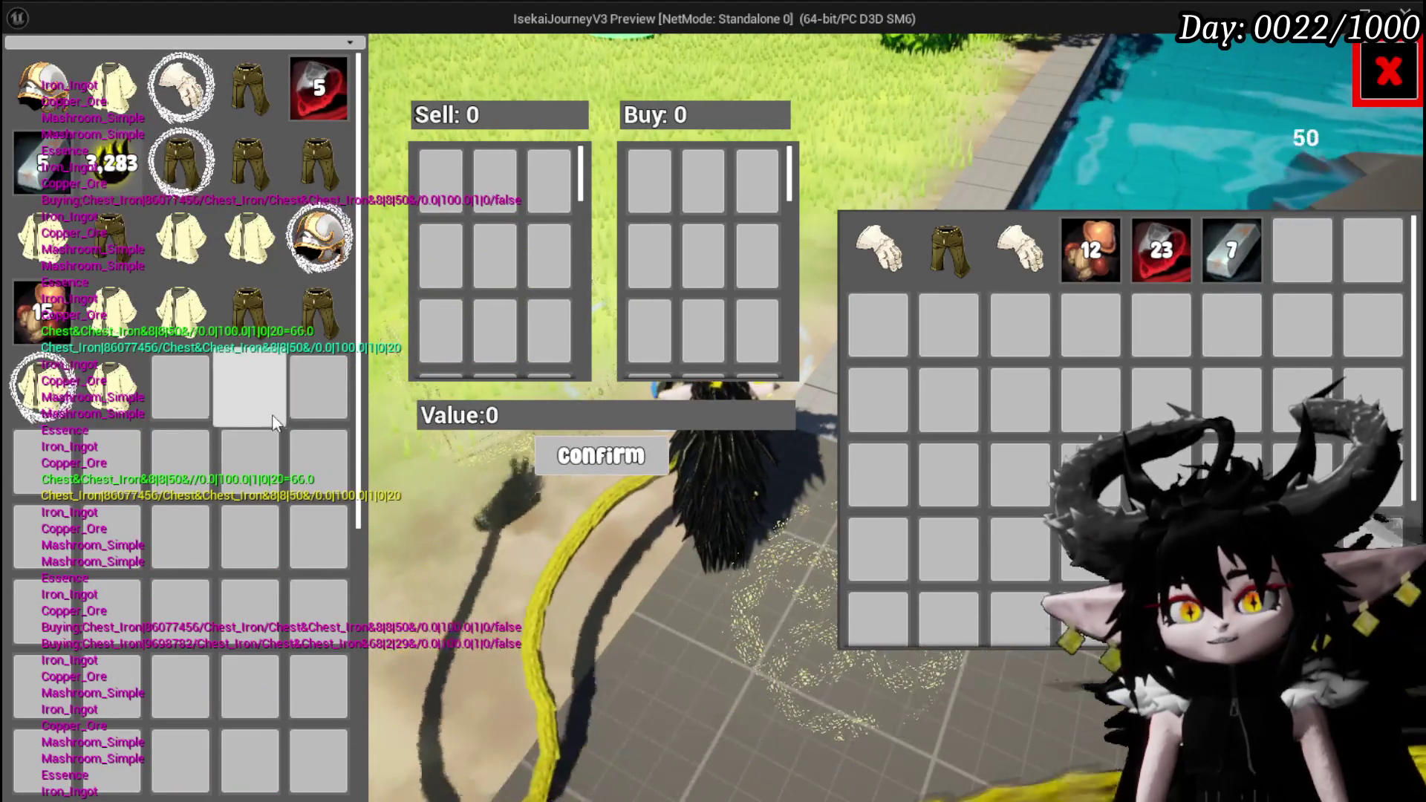
mouse_move(96, 399)
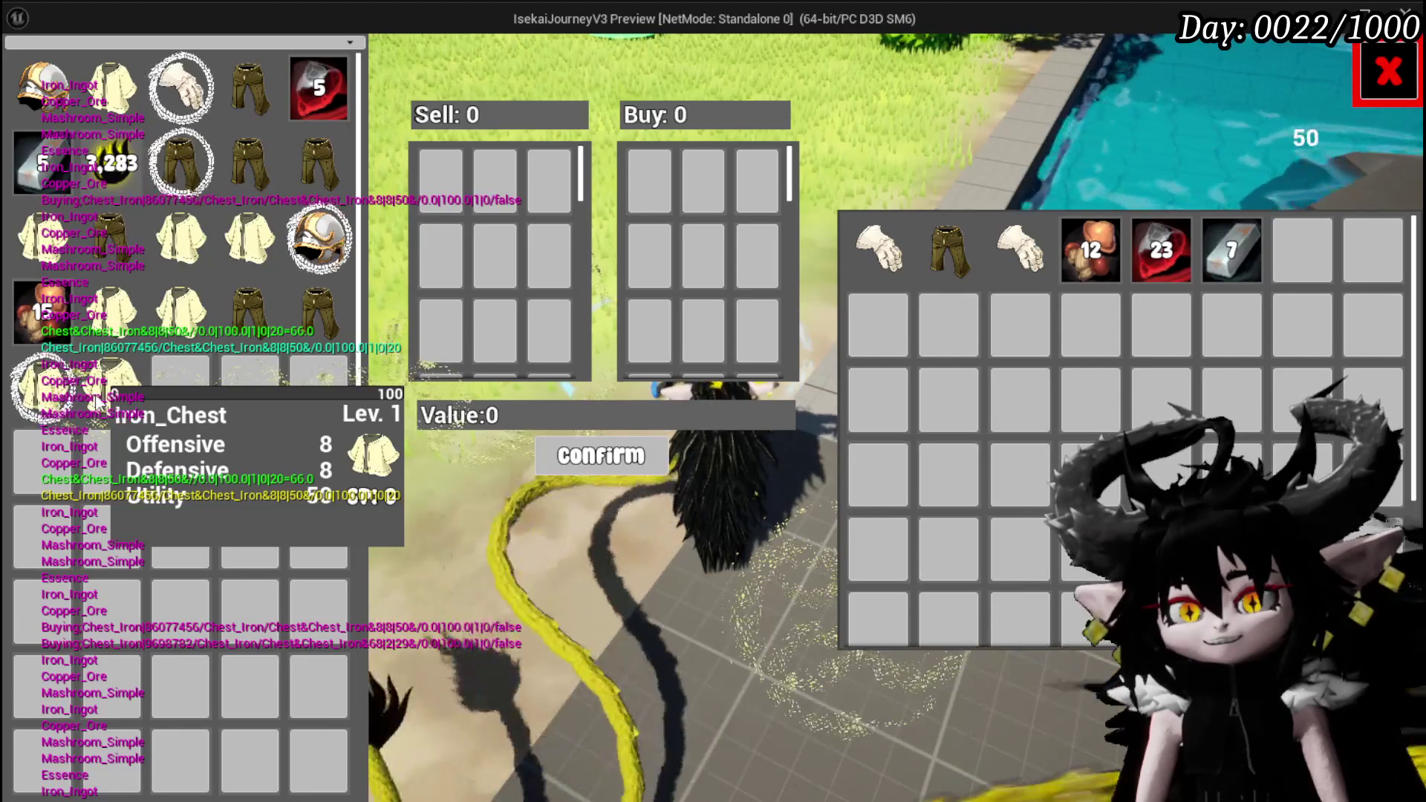
click(238, 337)
click(650, 469)
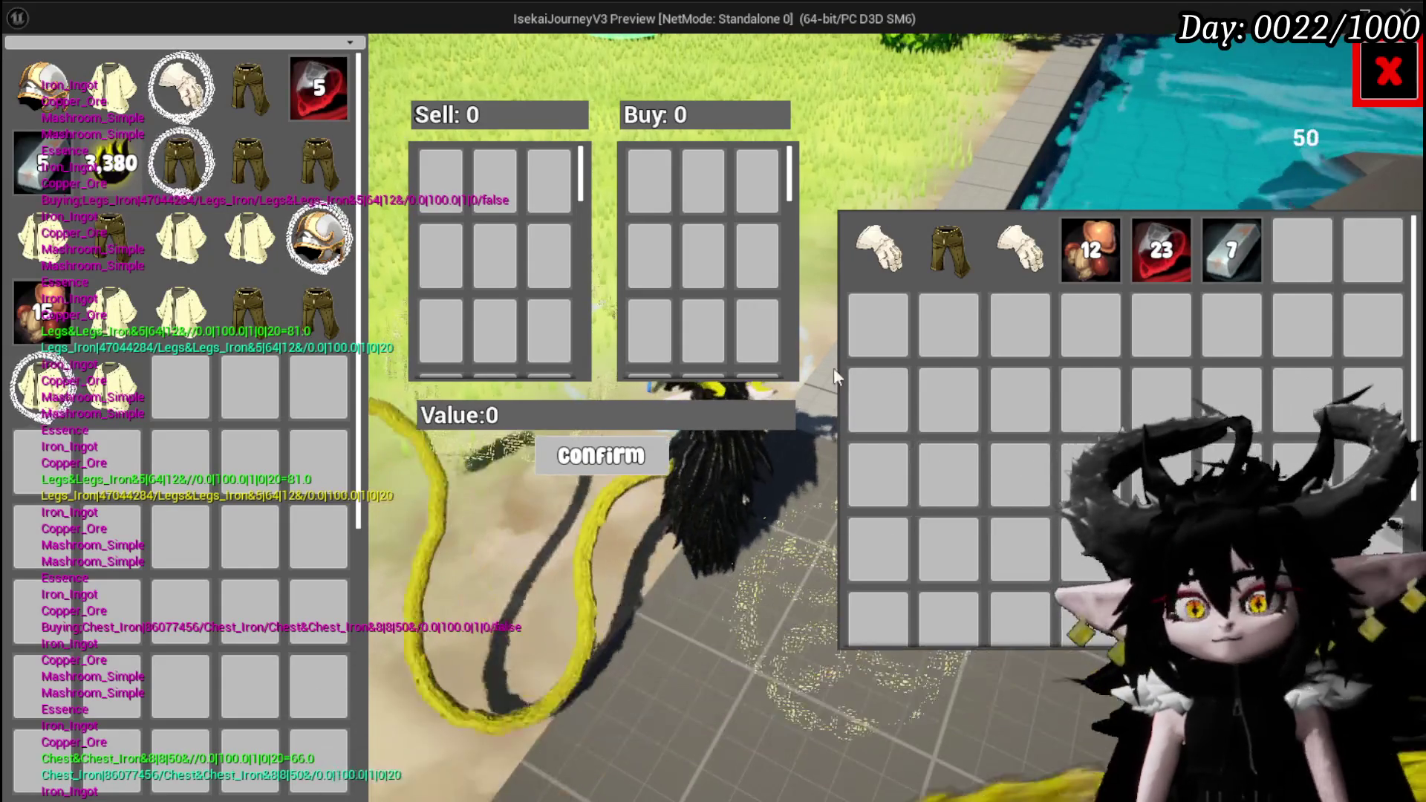
click(1374, 78)
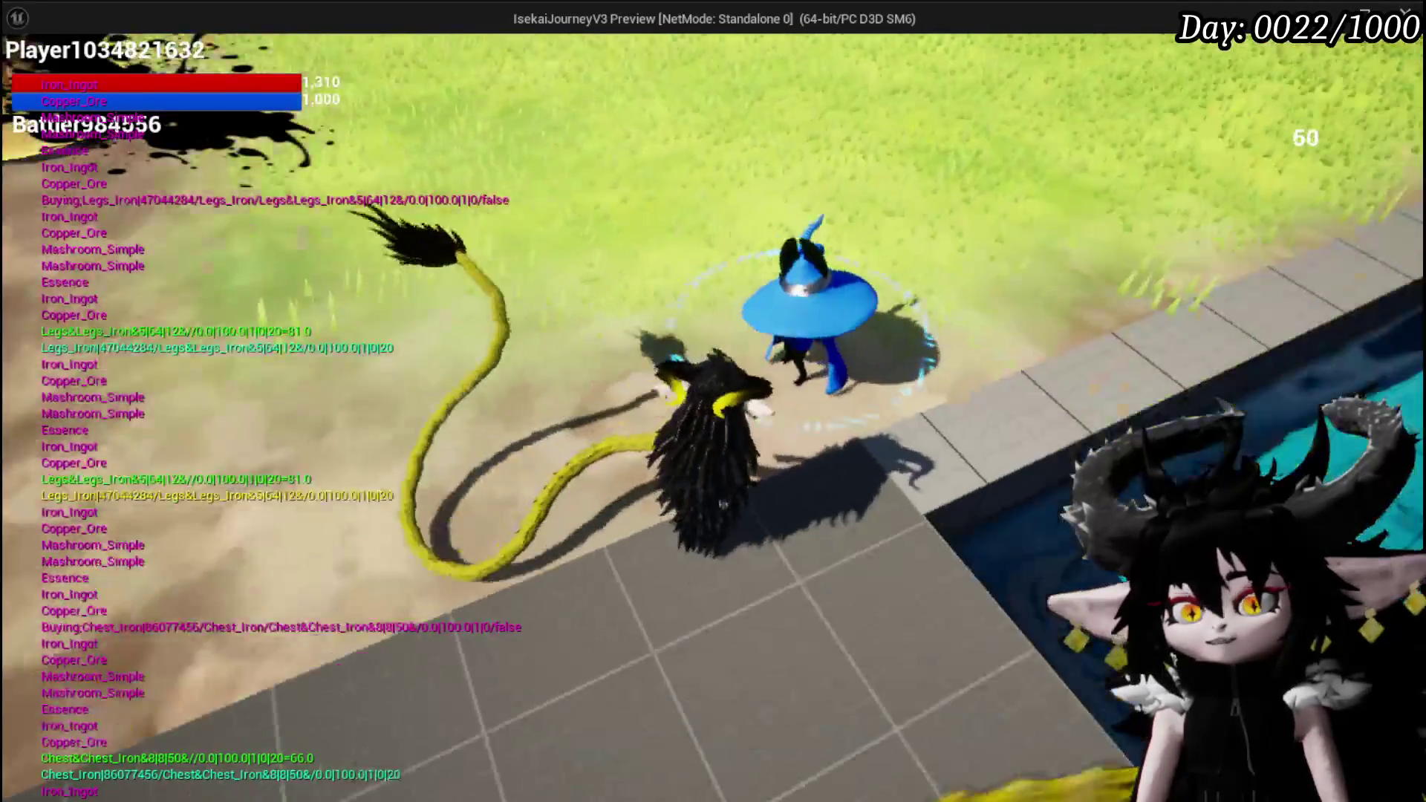
key(Escape)
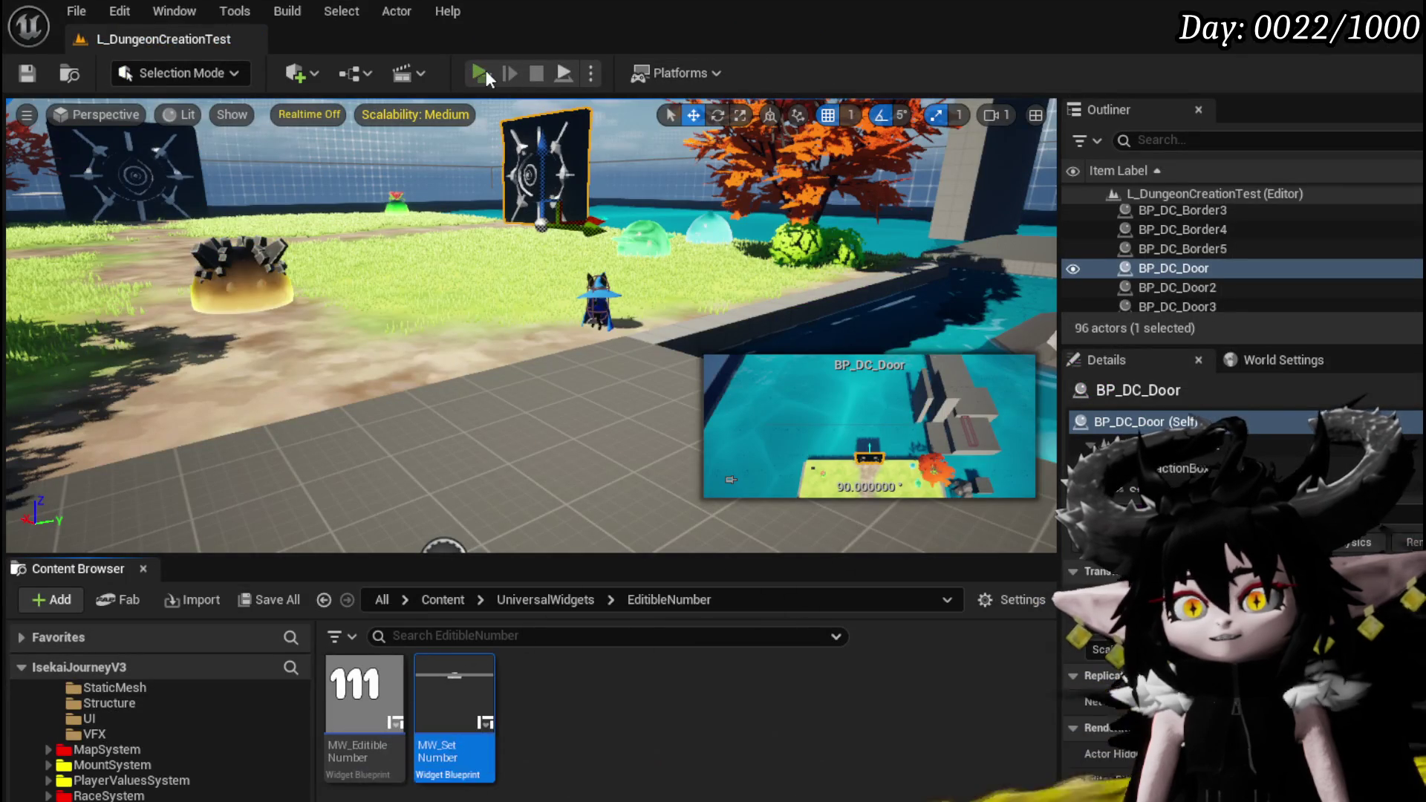
click(484, 73)
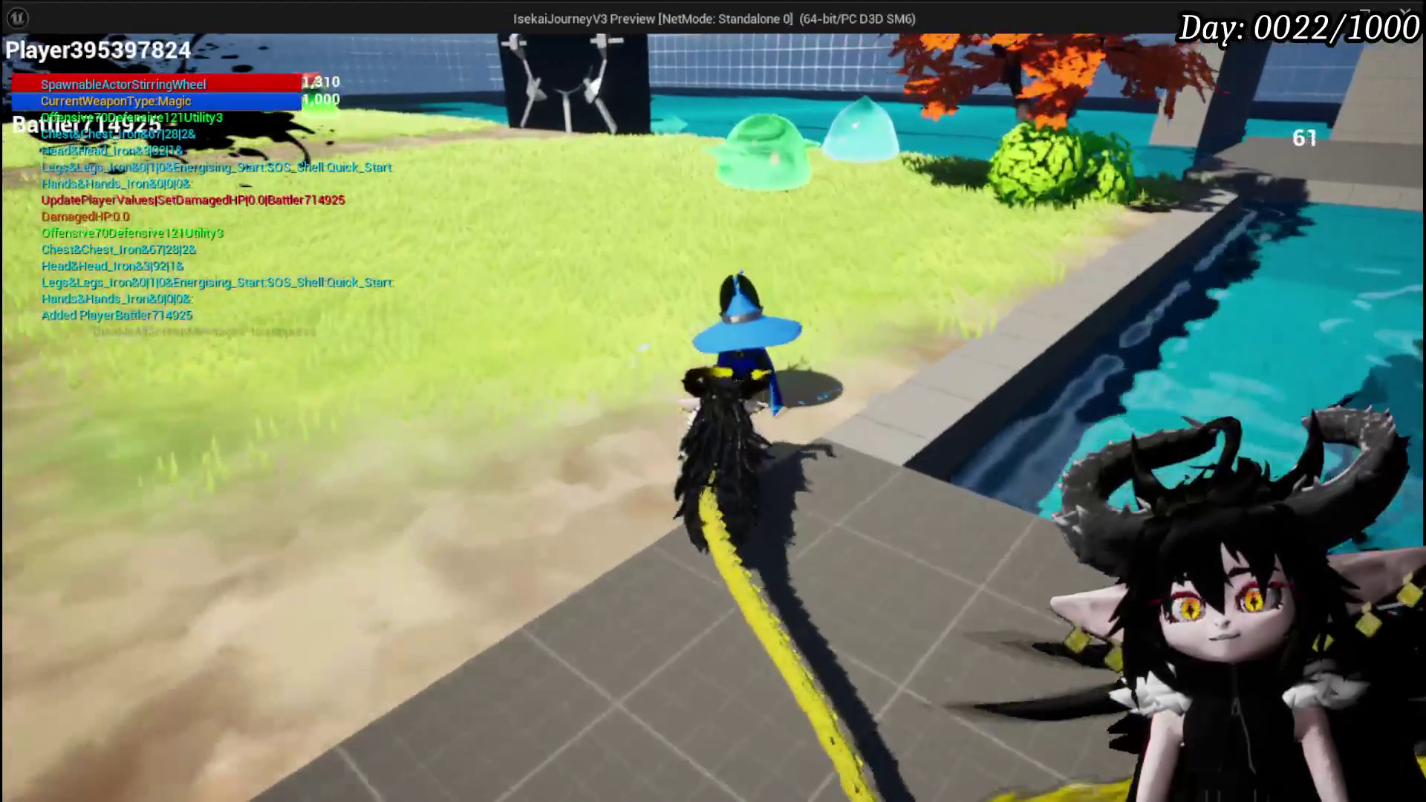
key(e)
click(1012, 631)
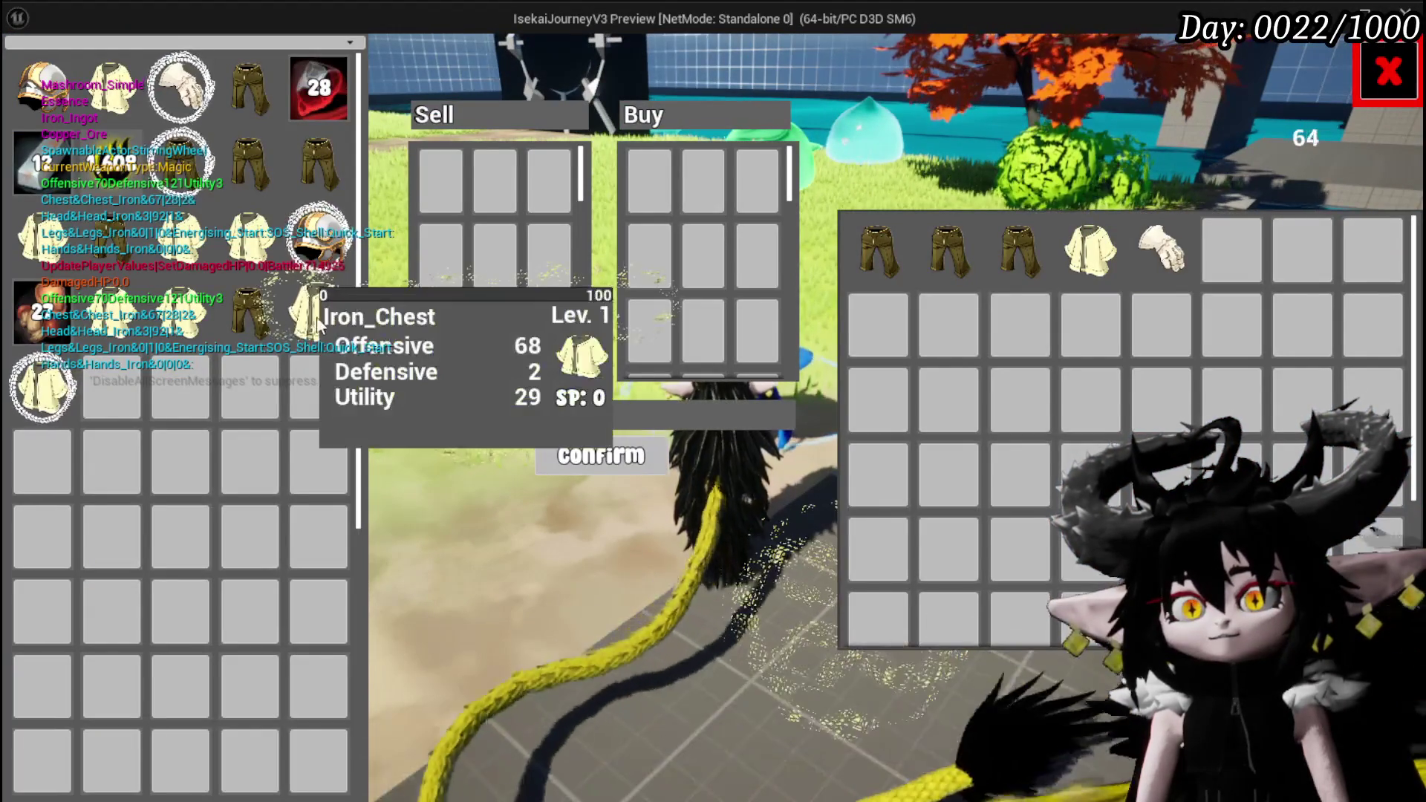
drag(318, 321, 442, 180)
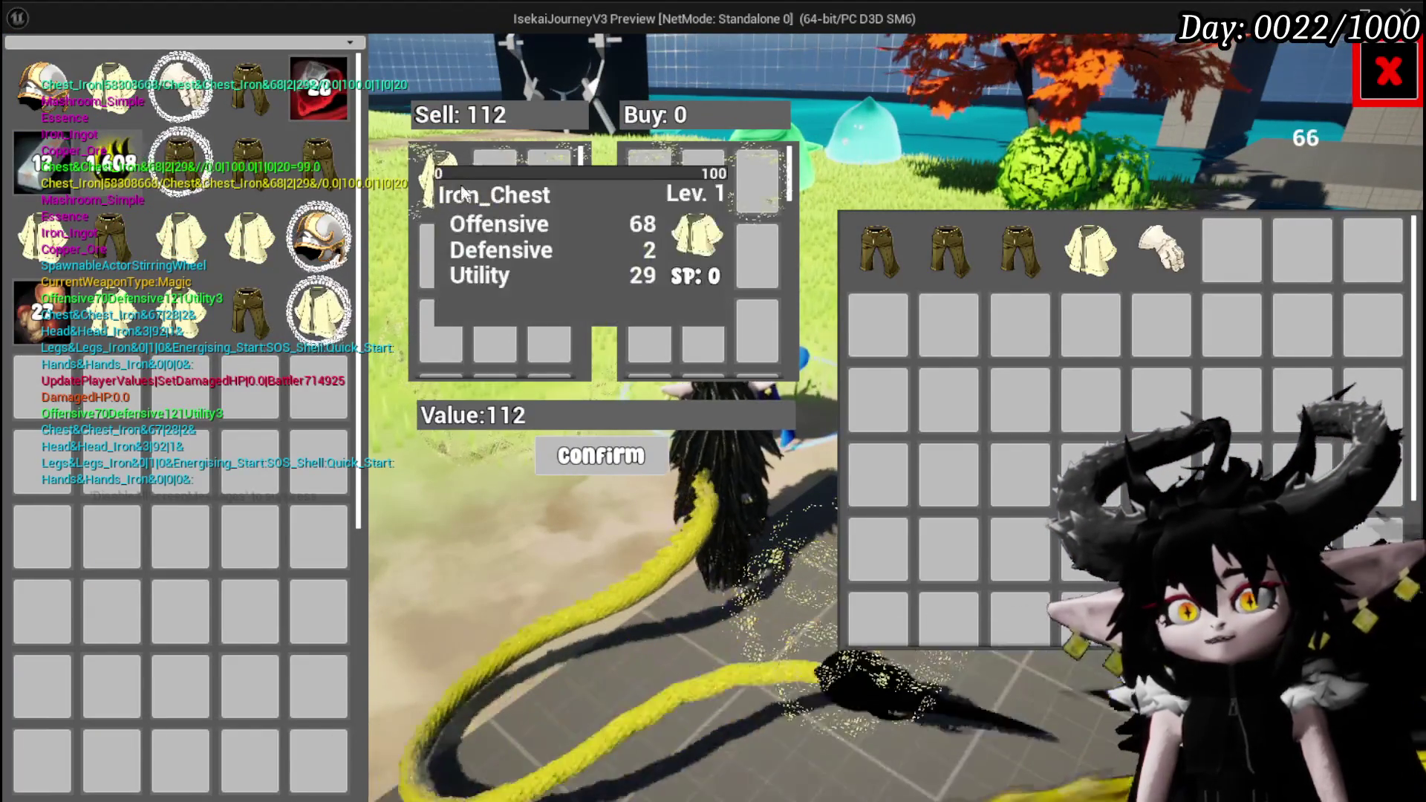
click(638, 461)
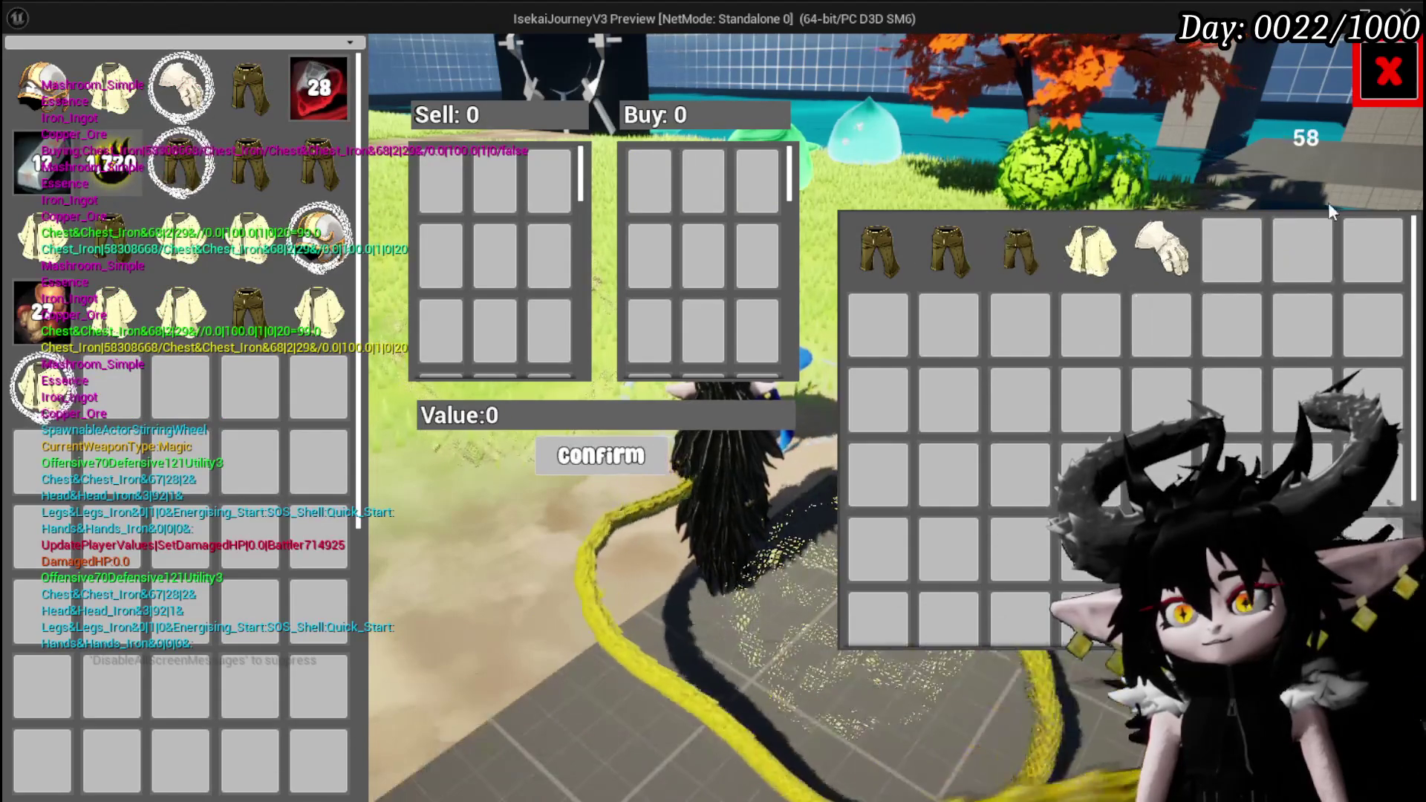
click(1389, 71)
key(alt+Tab)
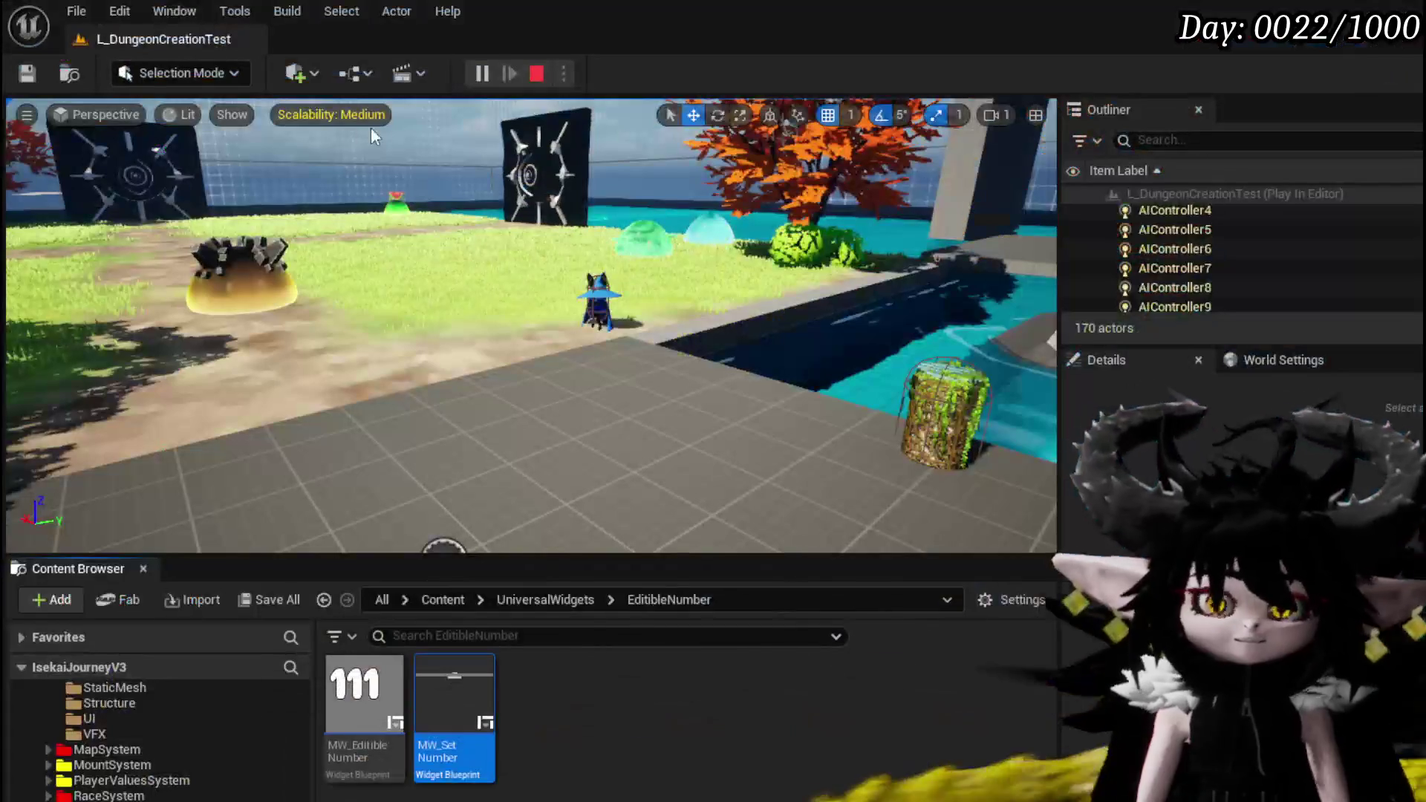
click(536, 73)
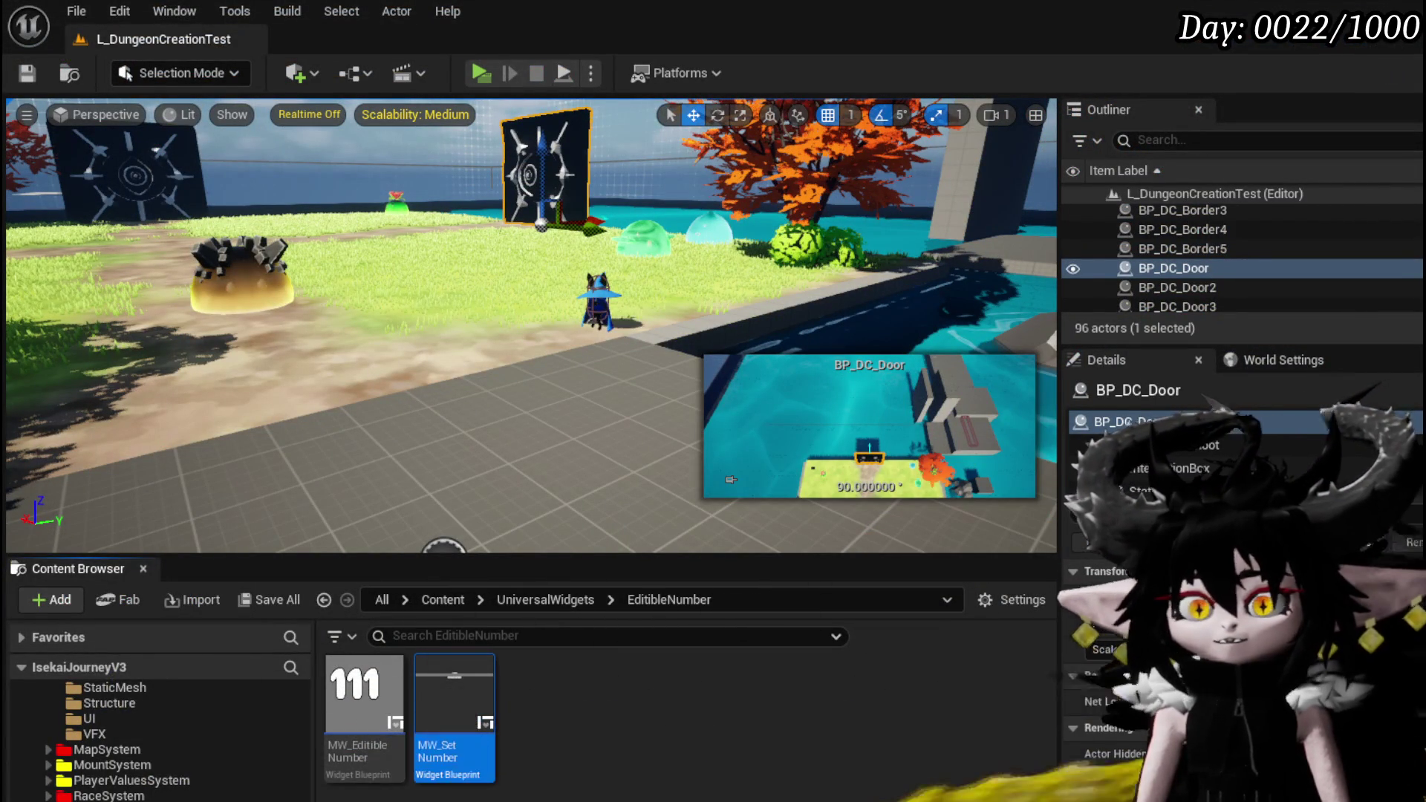
- Return to WP_MerchantHUD and open ConfirmBuy at its item-type switch section
key(alt+Tab)
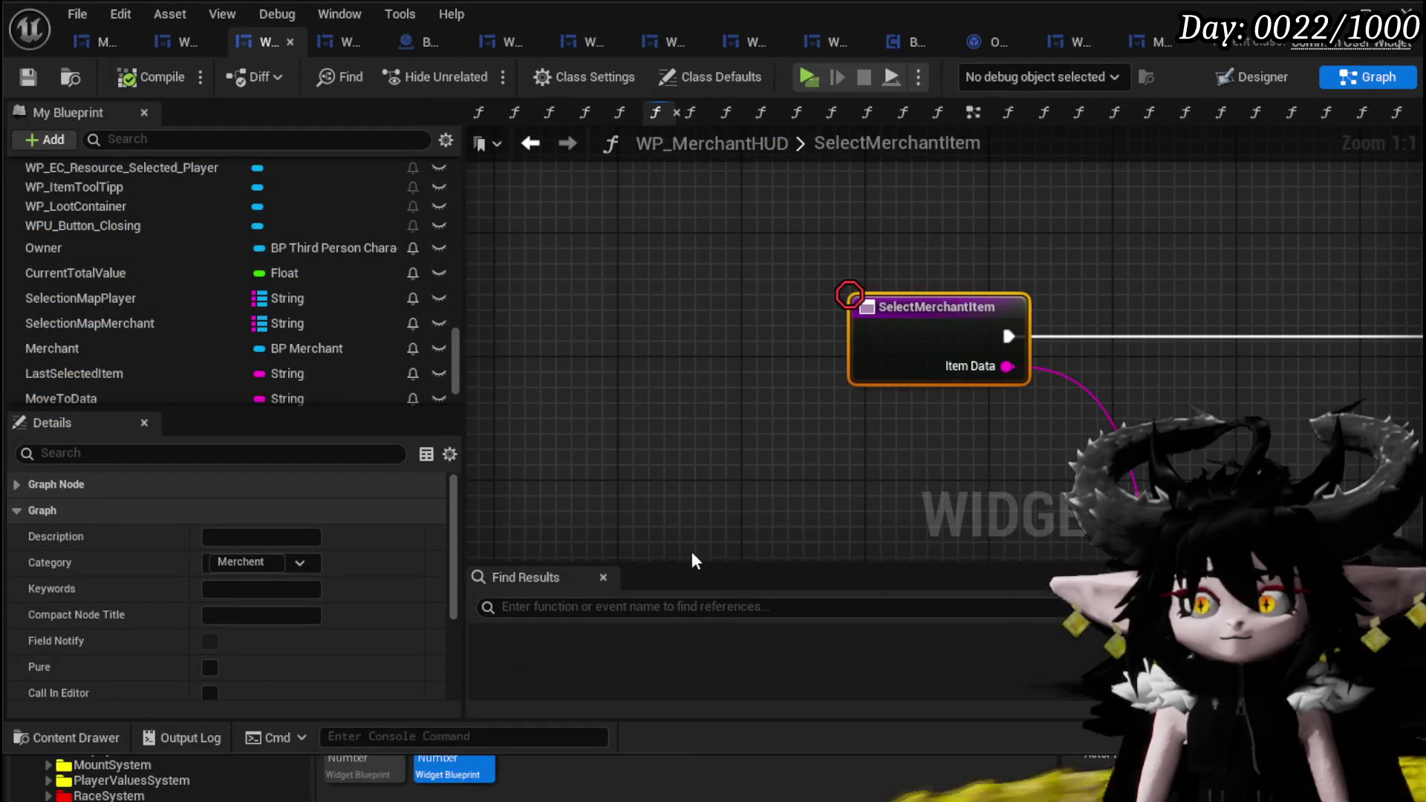
scroll(833, 372, down, 4)
scroll(288, 252, up, 10)
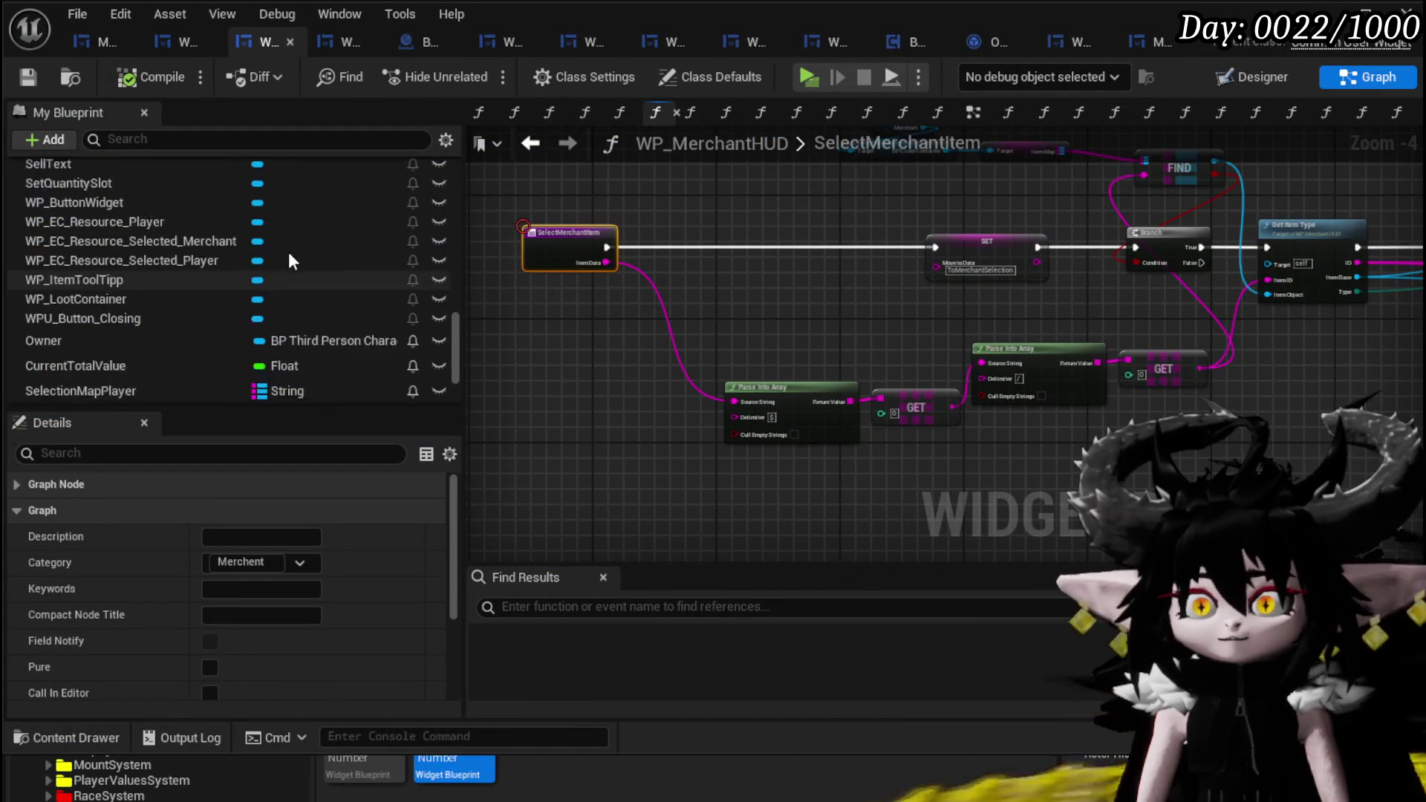
scroll(118, 279, up, 2)
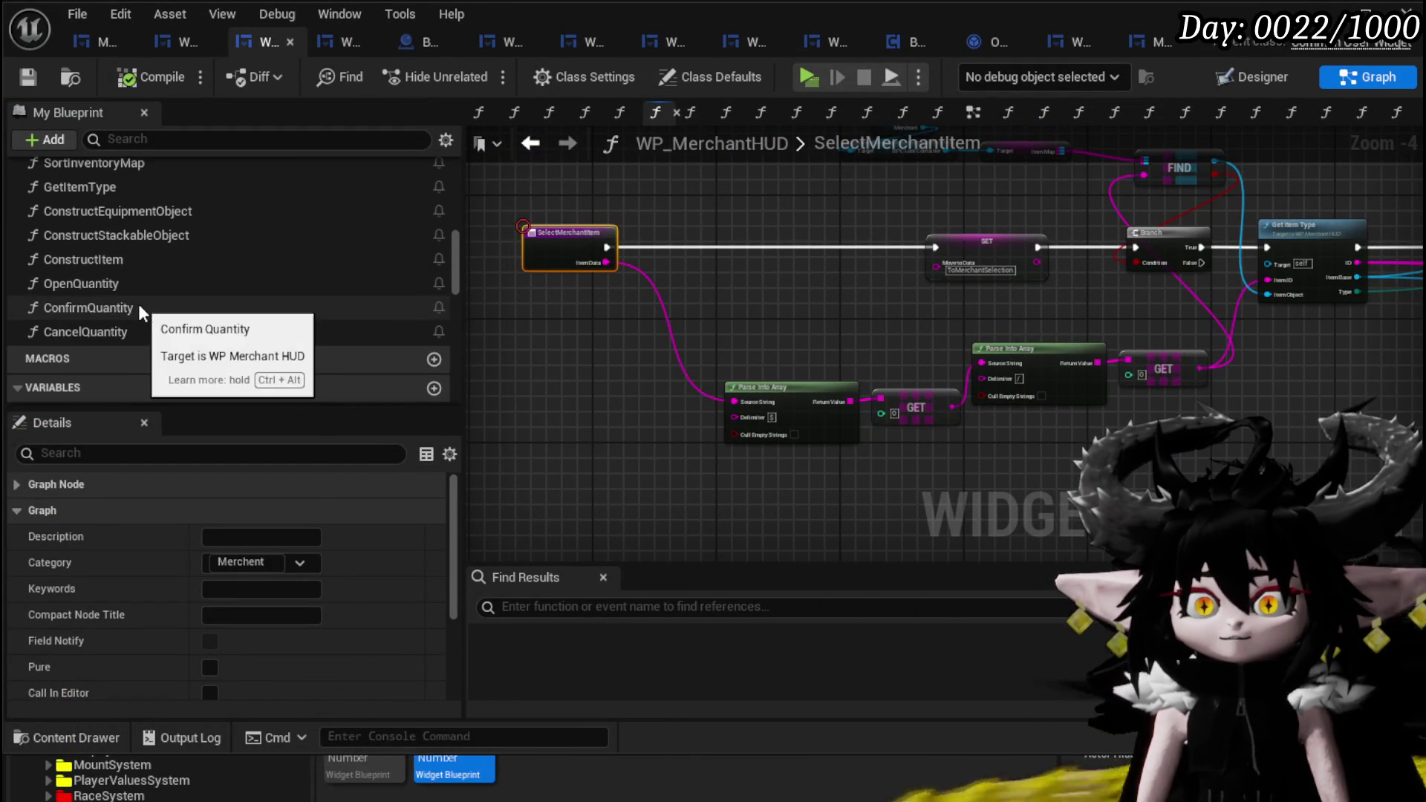
scroll(138, 305, up, 5)
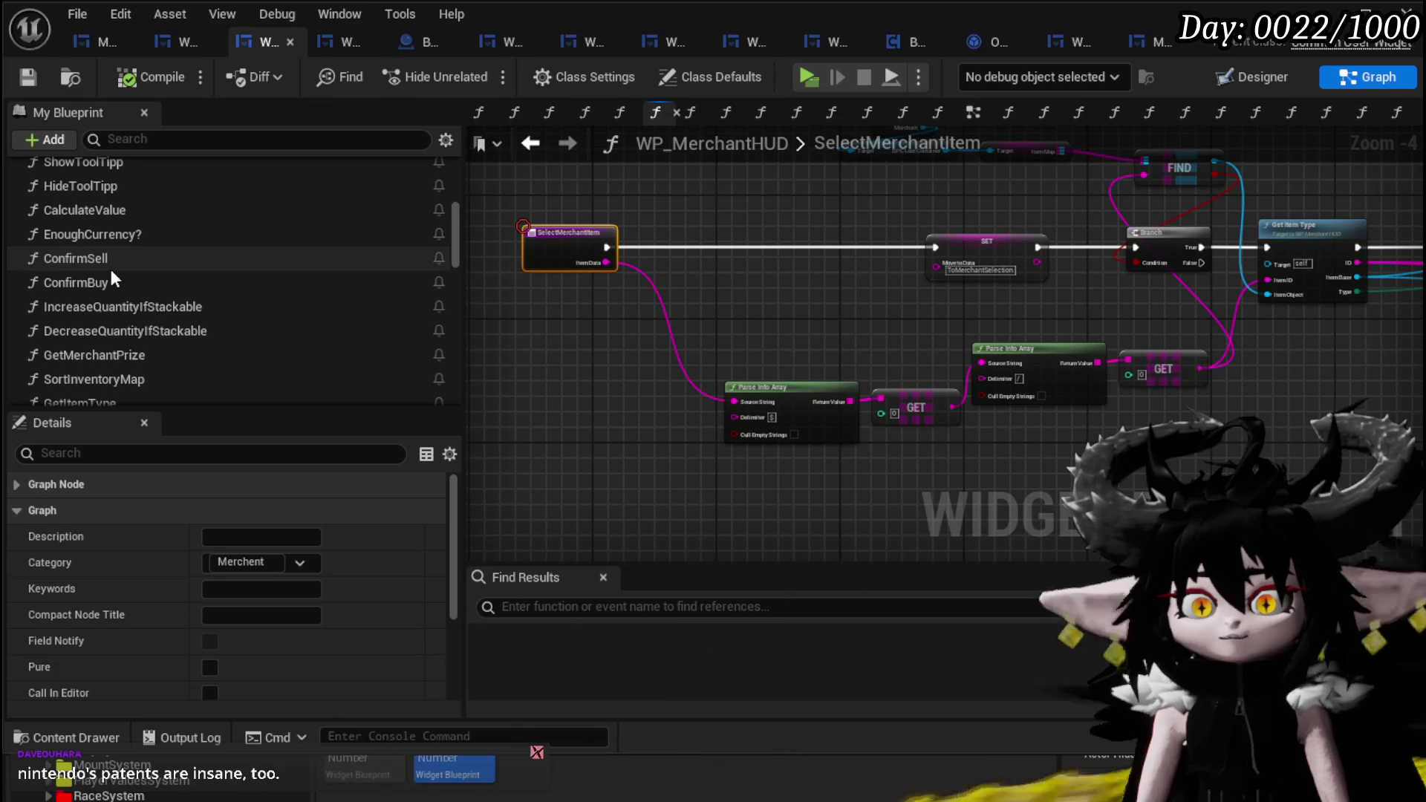
double_click(113, 283)
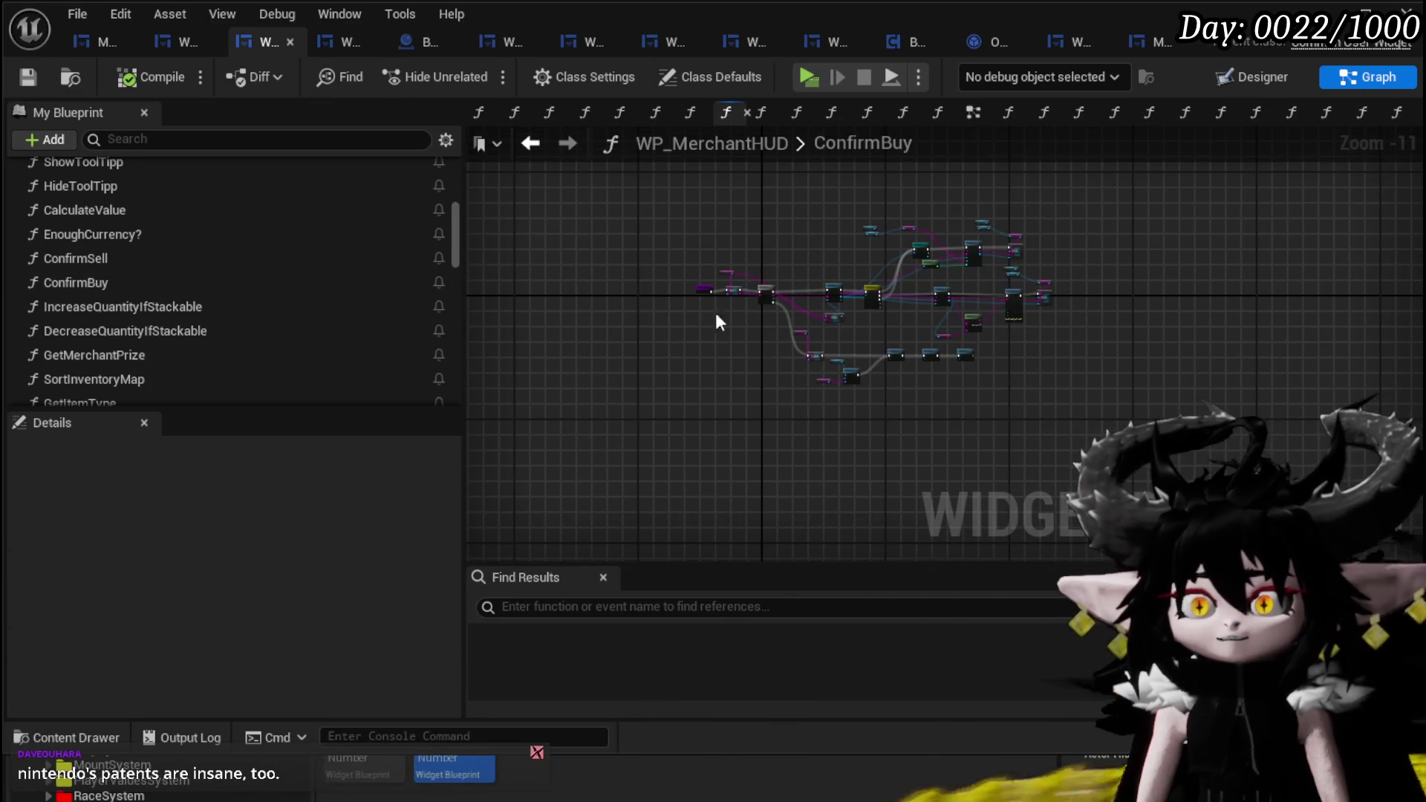
scroll(775, 301, up, 4)
mouse_move(924, 384)
mouse_down()
mouse_move(675, 392)
mouse_move(773, 382)
mouse_move(676, 388)
mouse_move(458, 361)
mouse_up()
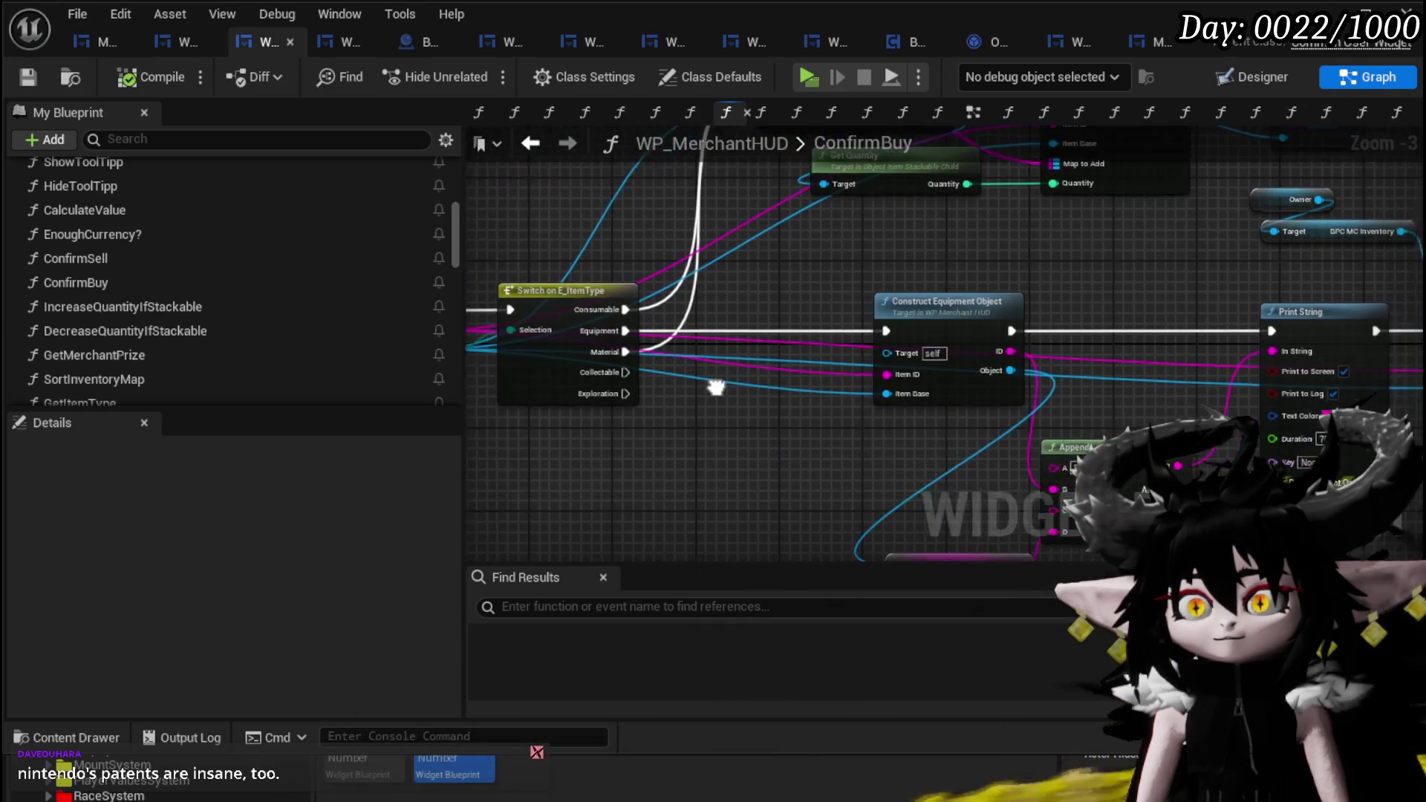
- Inspect ConfirmBuy's Append, KEYS loop, FIND, Construct Equipment Object and CLEAR nodes, then open ConfirmSell
scroll(893, 315, up, 2)
scroll(894, 313, down, 1)
mouse_move(861, 407)
mouse_down()
mouse_move(946, 244)
mouse_move(805, 370)
mouse_up()
scroll(876, 407, down, 3)
drag(875, 408, 1018, 421)
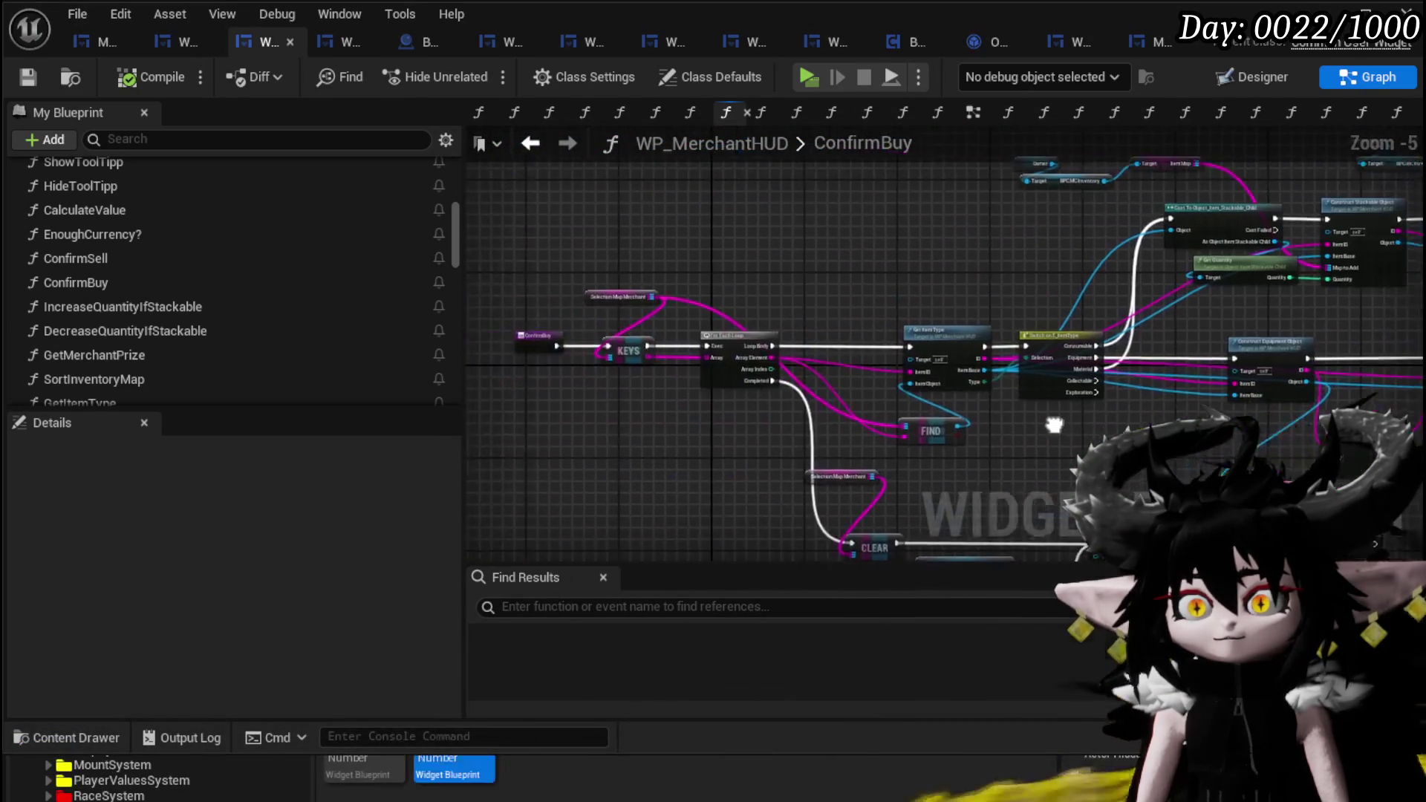
scroll(738, 381, up, 4)
mouse_move(737, 381)
mouse_down()
mouse_move(785, 404)
mouse_move(672, 365)
mouse_up()
scroll(738, 376, down, 2)
drag(1181, 424, 840, 394)
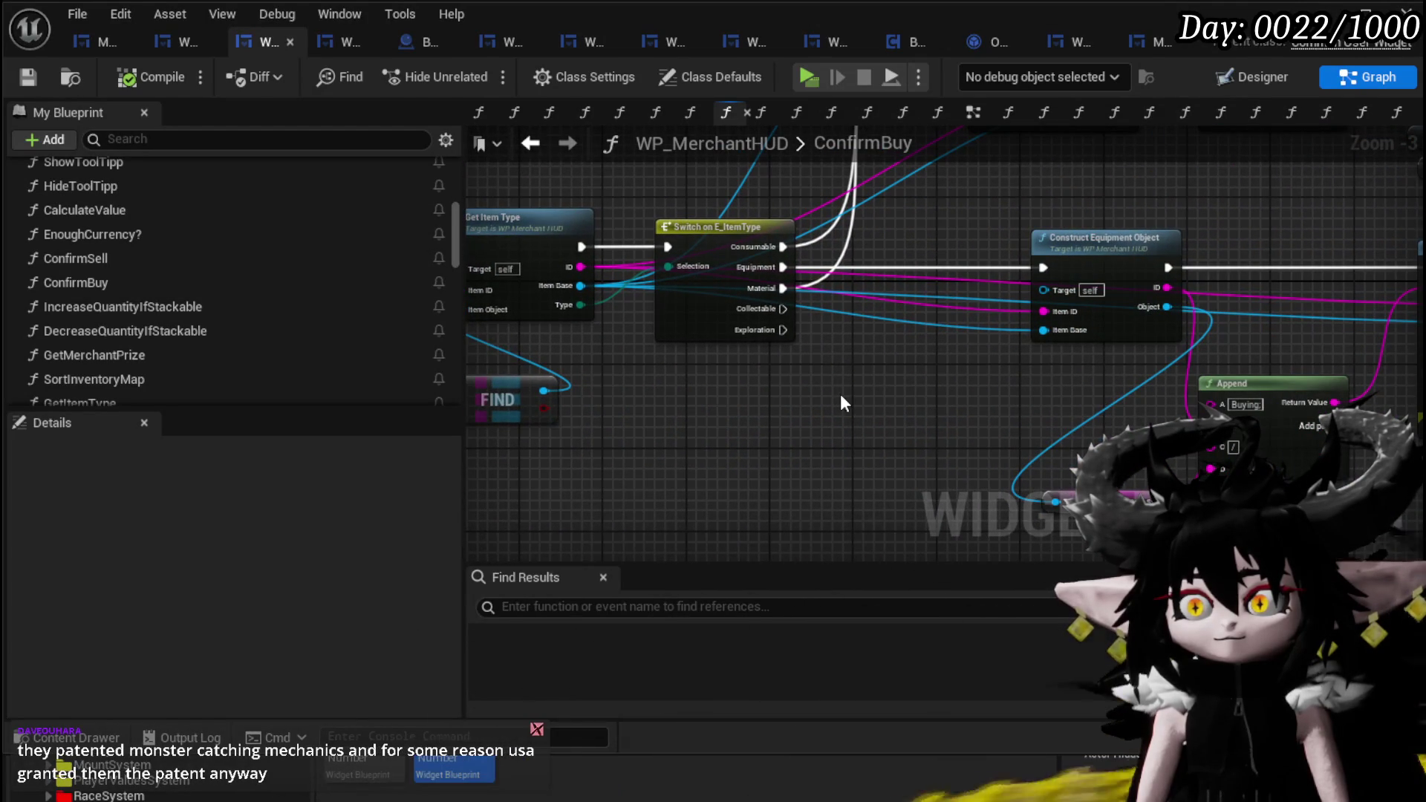
scroll(840, 393, down, 2)
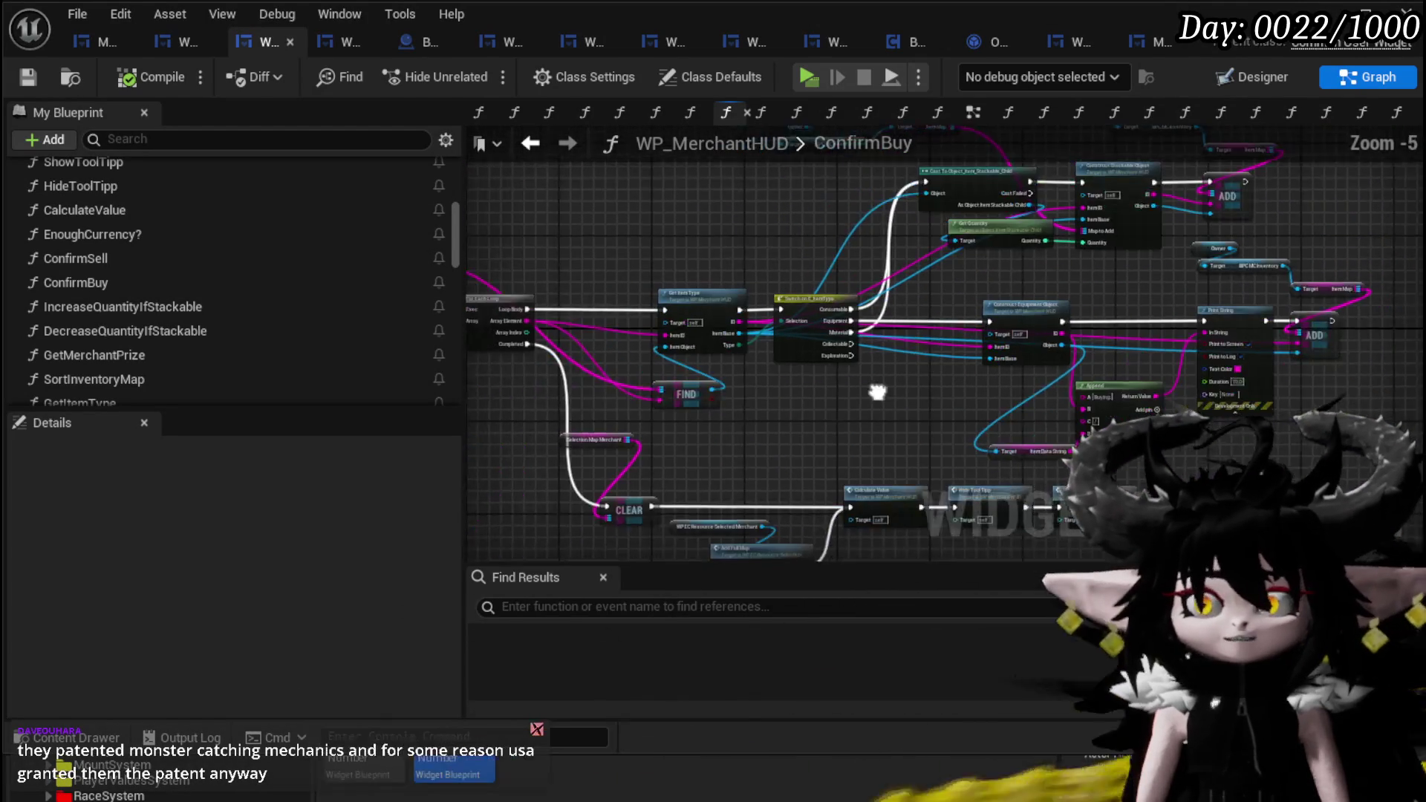
scroll(894, 390, up, 1)
mouse_move(895, 390)
mouse_down()
mouse_move(987, 404)
mouse_move(948, 274)
mouse_move(815, 264)
mouse_move(925, 316)
mouse_move(979, 364)
mouse_up()
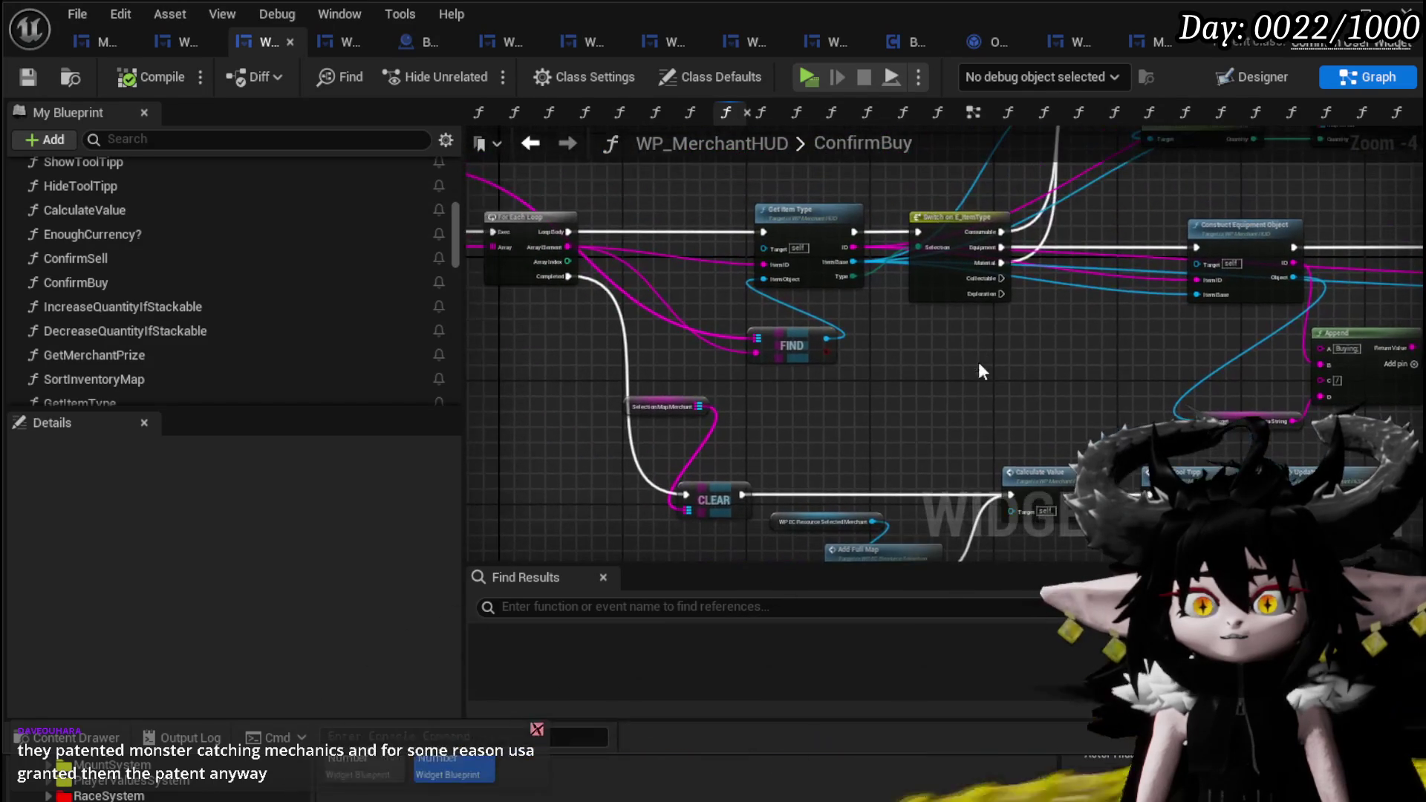
double_click(198, 260)
scroll(503, 328, up, 2)
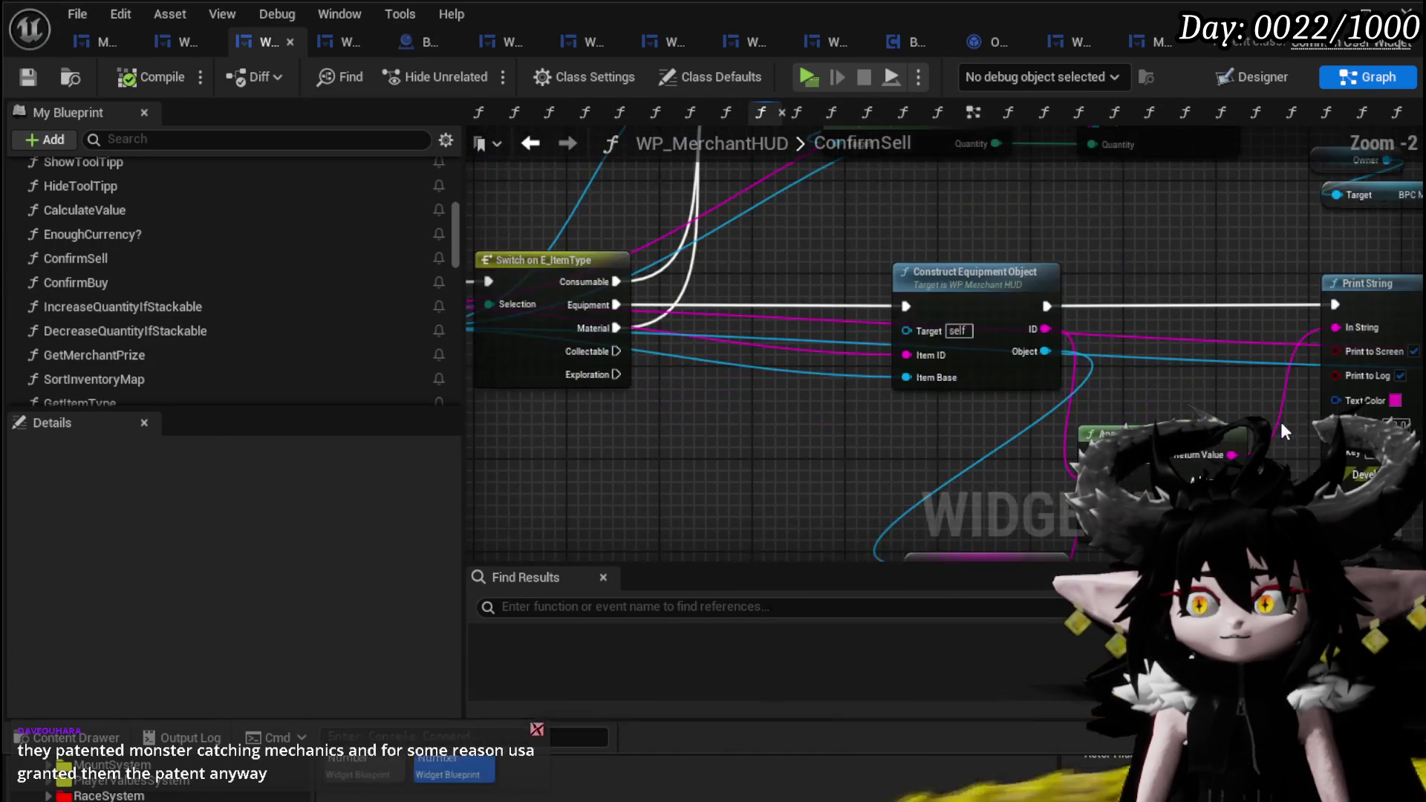
- Pan through ConfirmSell's Print String, FIND and Owner nodes to the ADD node area
scroll(513, 416, up, 1)
drag(513, 419, 517, 430)
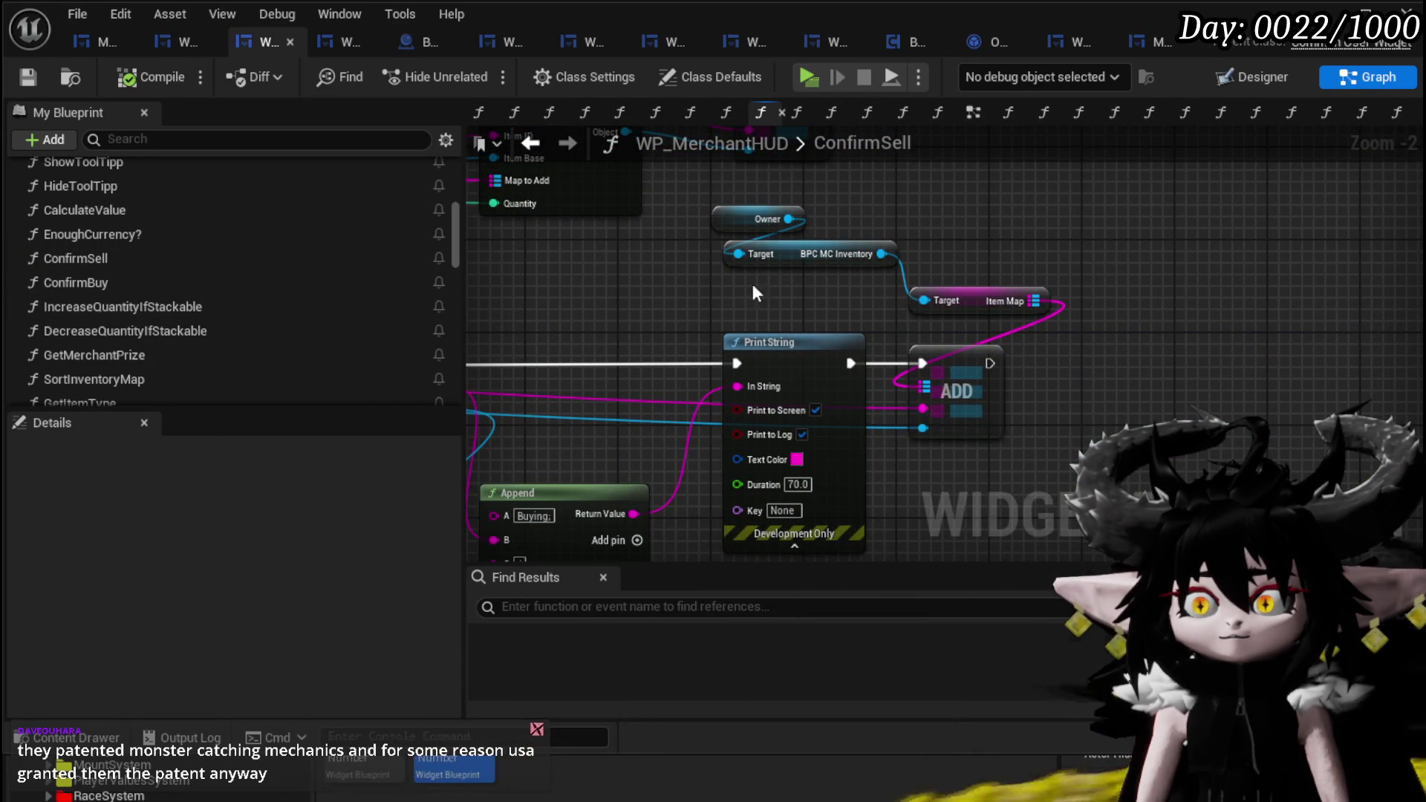
scroll(731, 318, down, 2)
mouse_move(732, 318)
mouse_down()
mouse_move(959, 226)
mouse_move(923, 431)
mouse_move(680, 433)
mouse_move(852, 413)
mouse_move(665, 376)
mouse_up()
scroll(665, 376, up, 2)
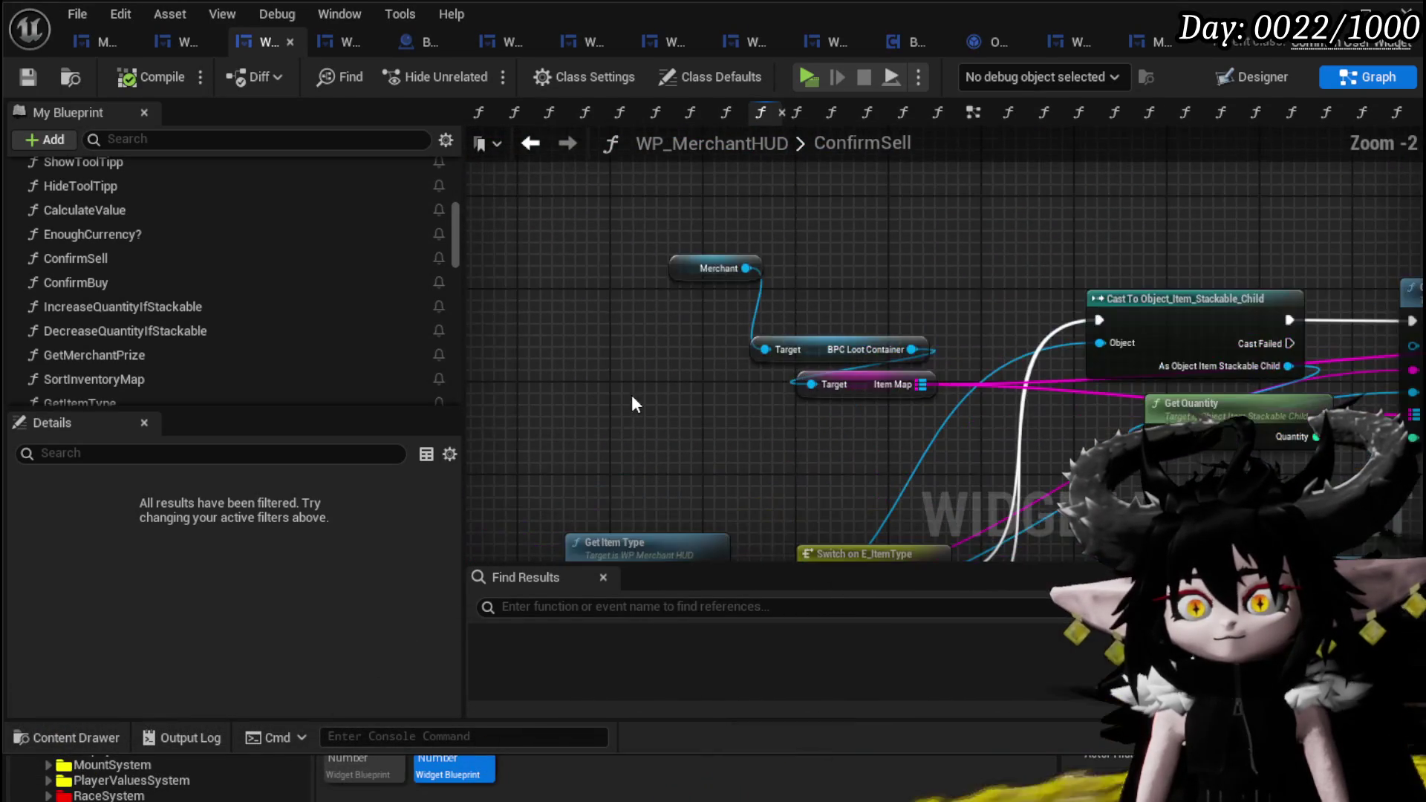
mouse_move(925, 232)
mouse_down()
mouse_move(1129, 389)
mouse_move(708, 323)
mouse_up()
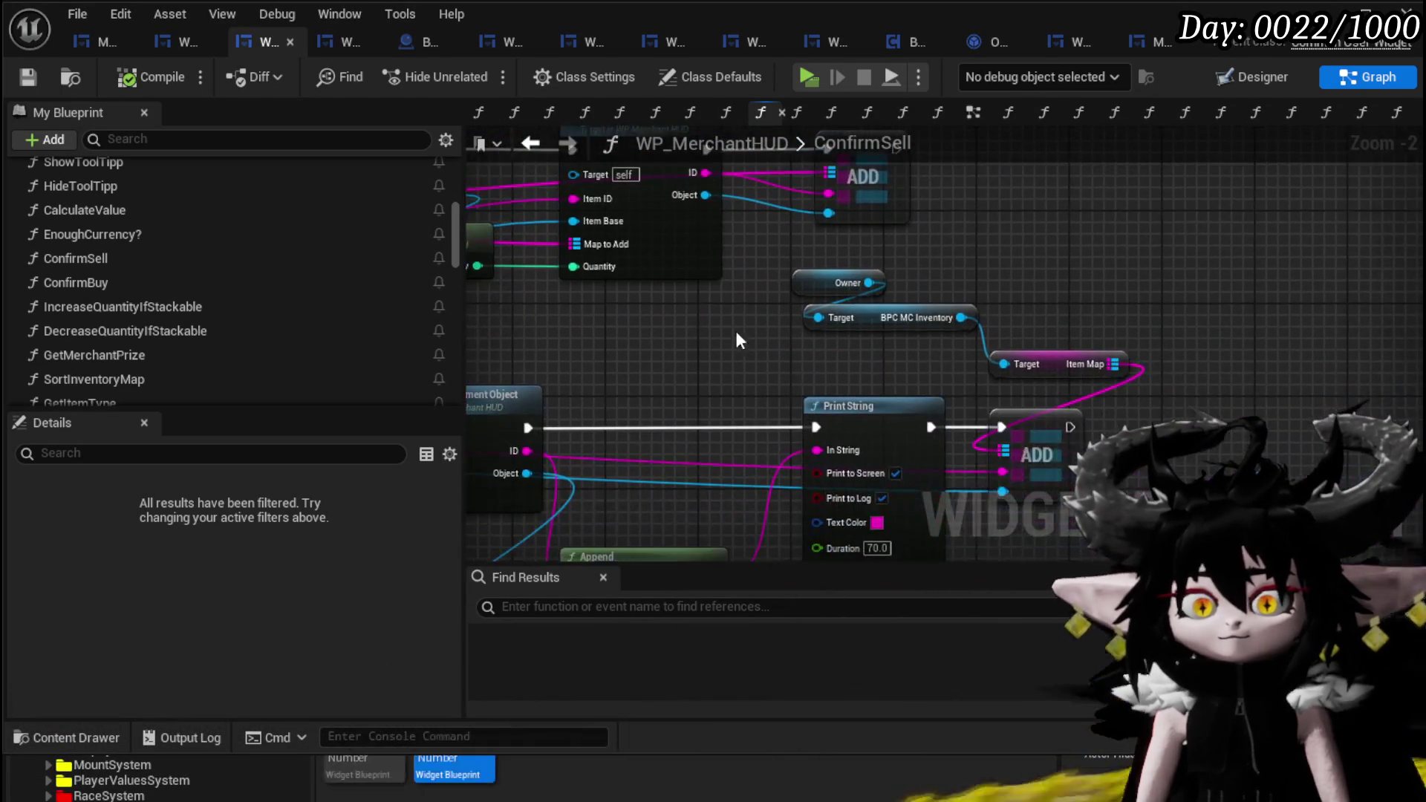
scroll(708, 324, up, 2)
drag(988, 235, 888, 229)
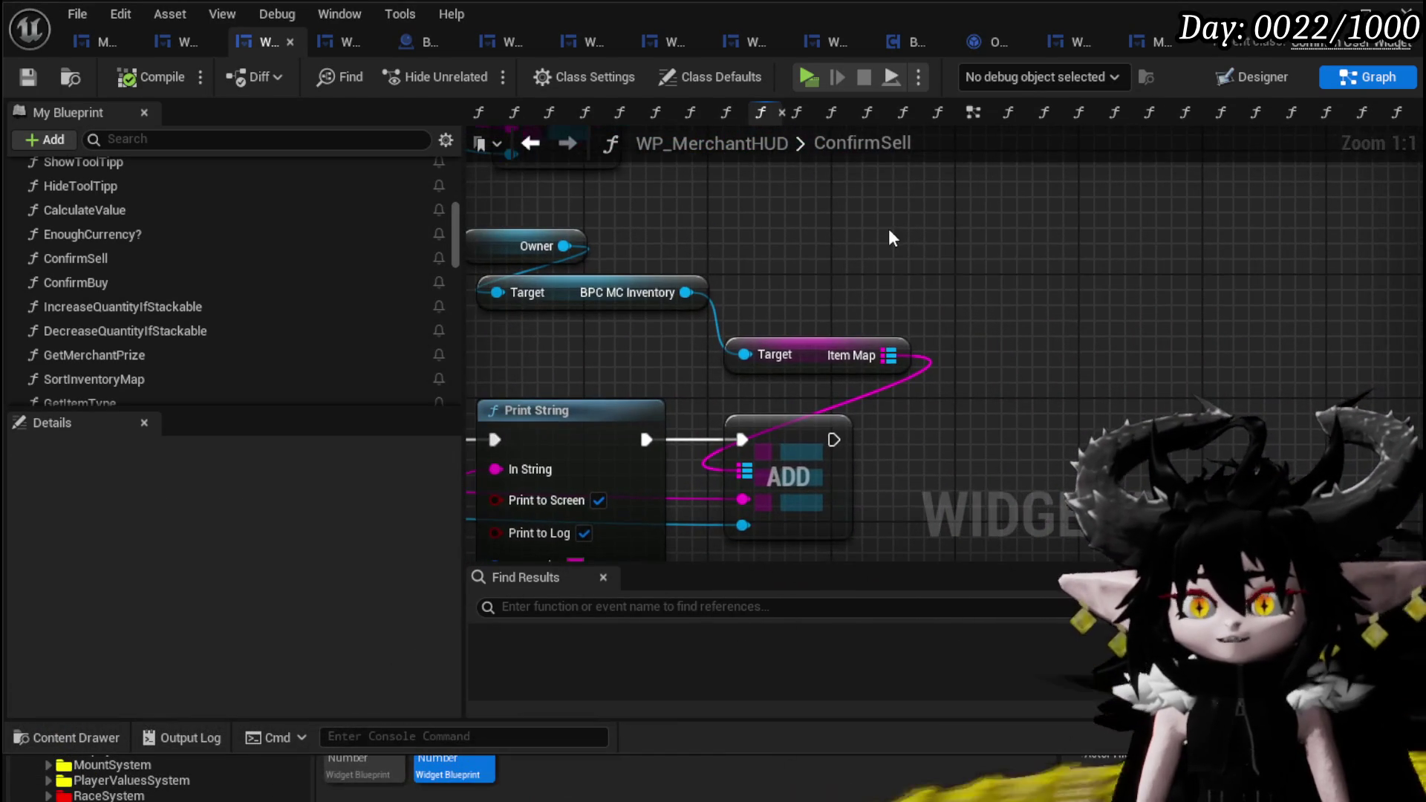
- Paste the Merchant, BPC Loot Container and Item Map getters, wire Item Map into ADD, and arrange them
key(ctrl+v)
drag(759, 466, 757, 468)
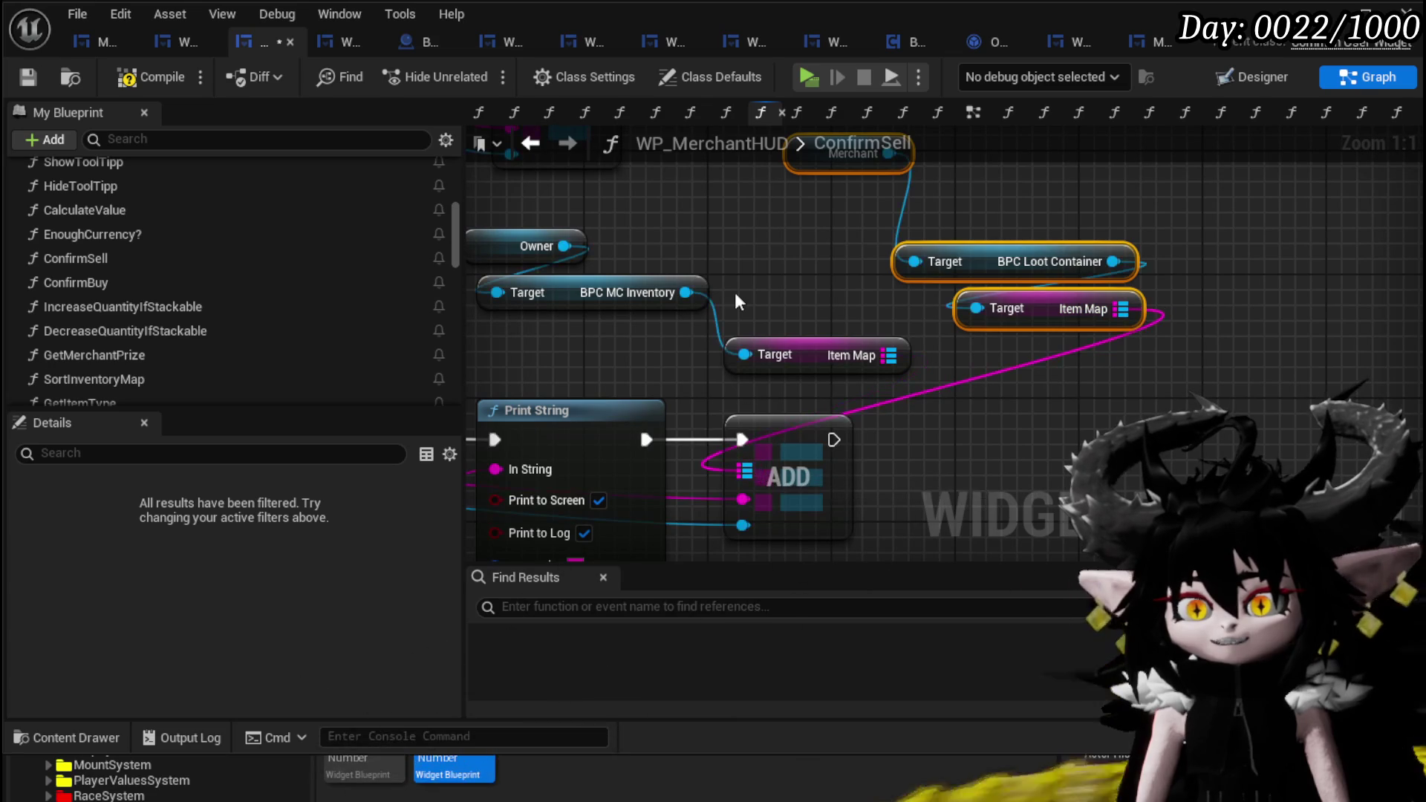
drag(812, 379, 812, 378)
drag(849, 425, 1072, 241)
mouse_move(1070, 374)
mouse_down()
mouse_move(759, 404)
mouse_move(791, 436)
mouse_up()
drag(567, 287, 601, 349)
click(520, 282)
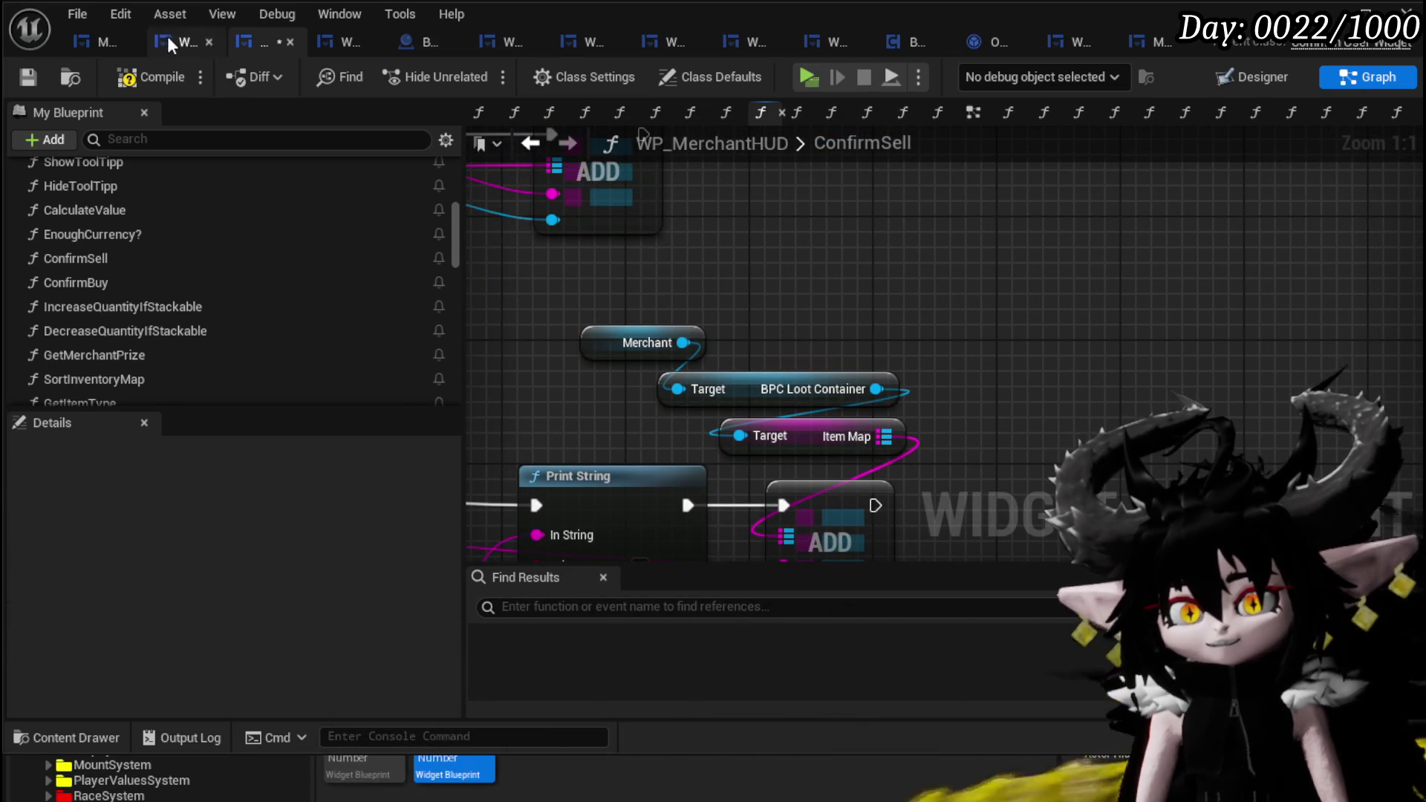
- Save the WP_MerchantHUD blueprint and pan to the CLEAR node
click(28, 77)
scroll(1132, 275, down, 5)
drag(1129, 257, 1303, 246)
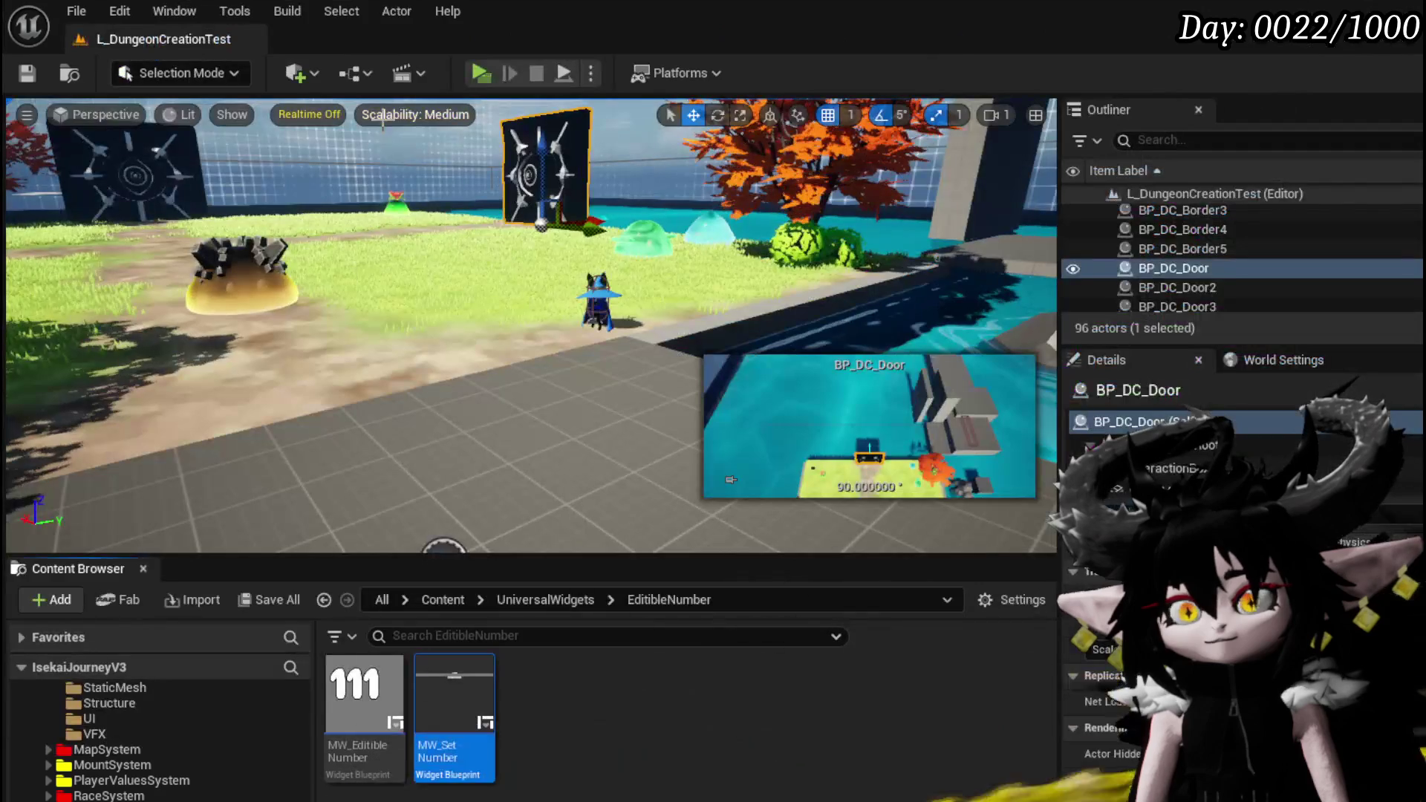
- Start a play test, walk to the merchant, and sell one Iron Chest
click(478, 74)
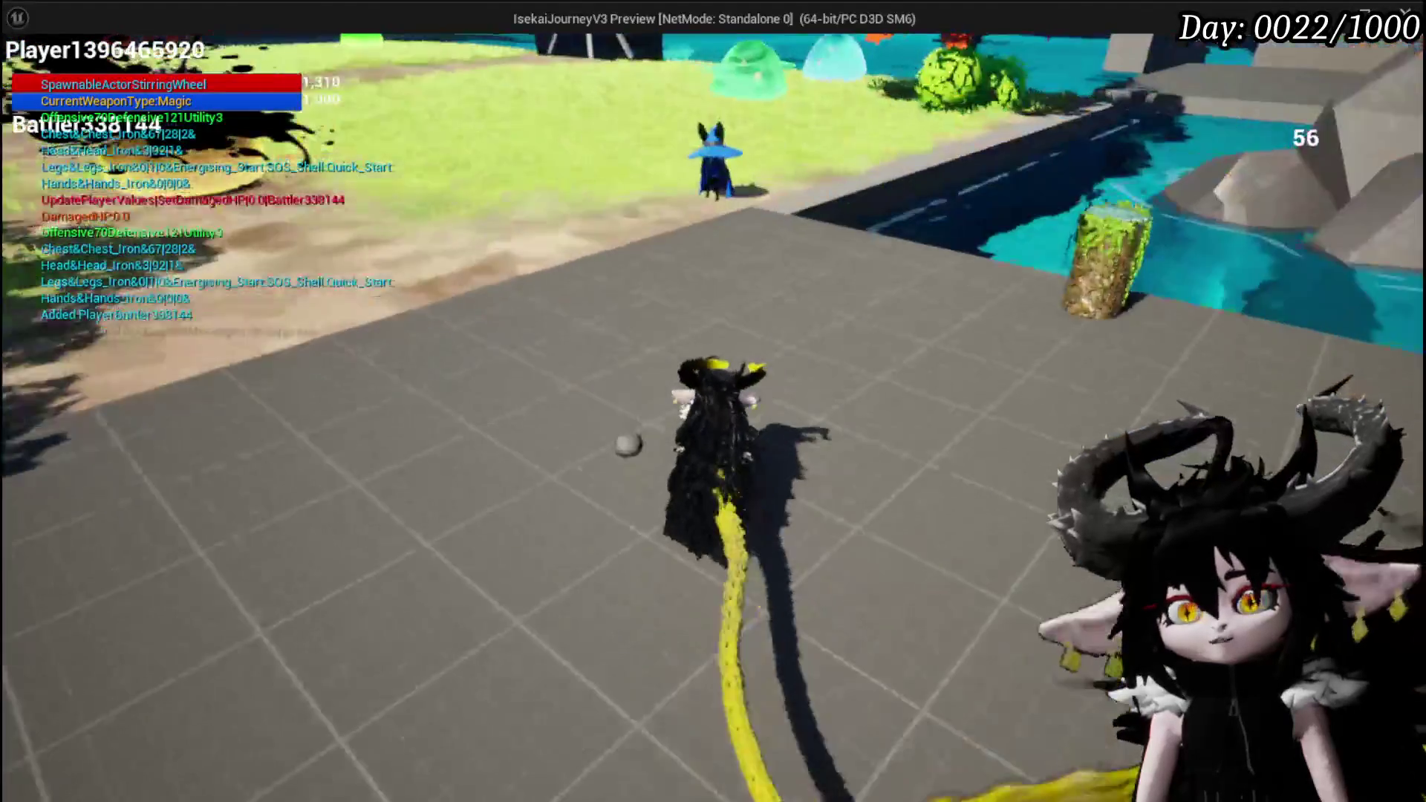
key(w)
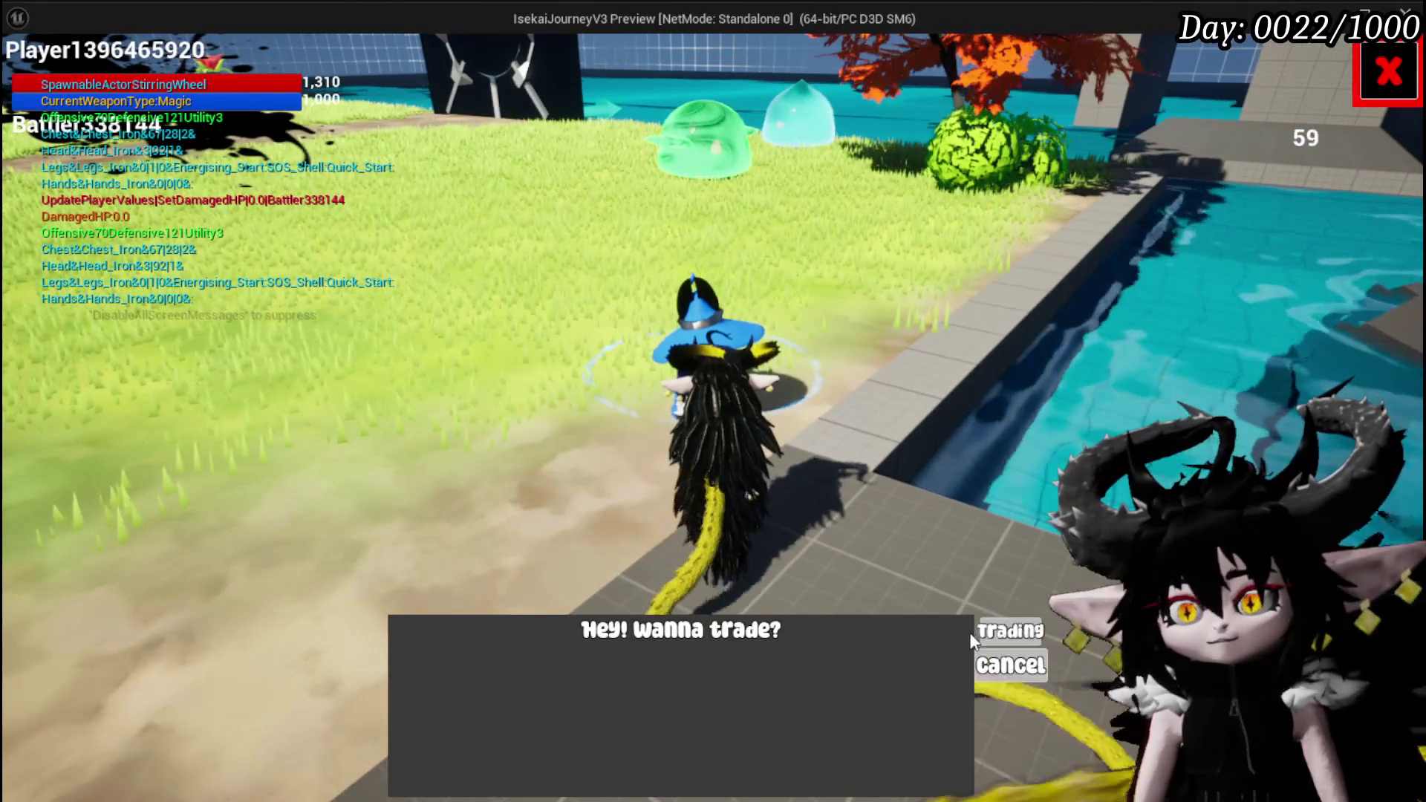
click(1003, 627)
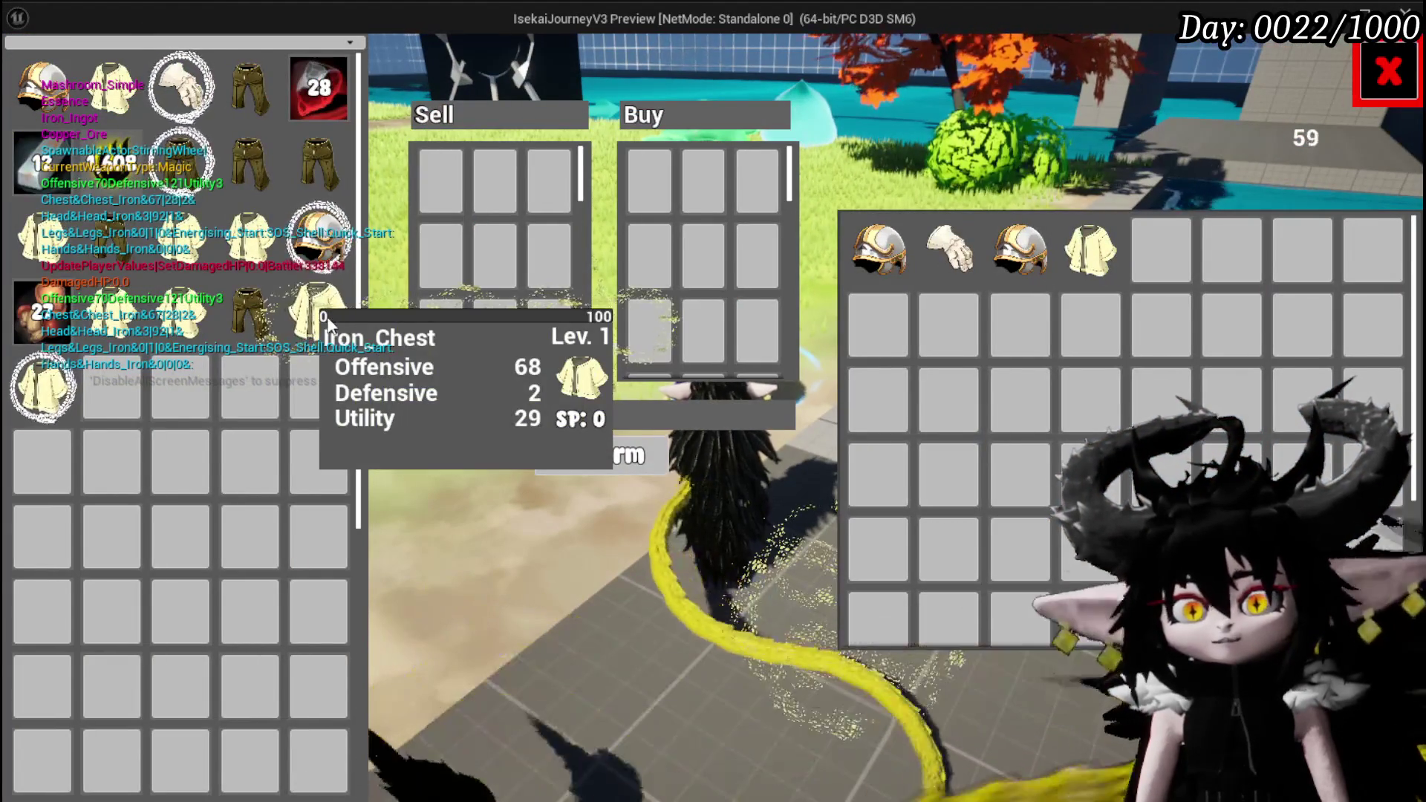
click(319, 312)
click(627, 464)
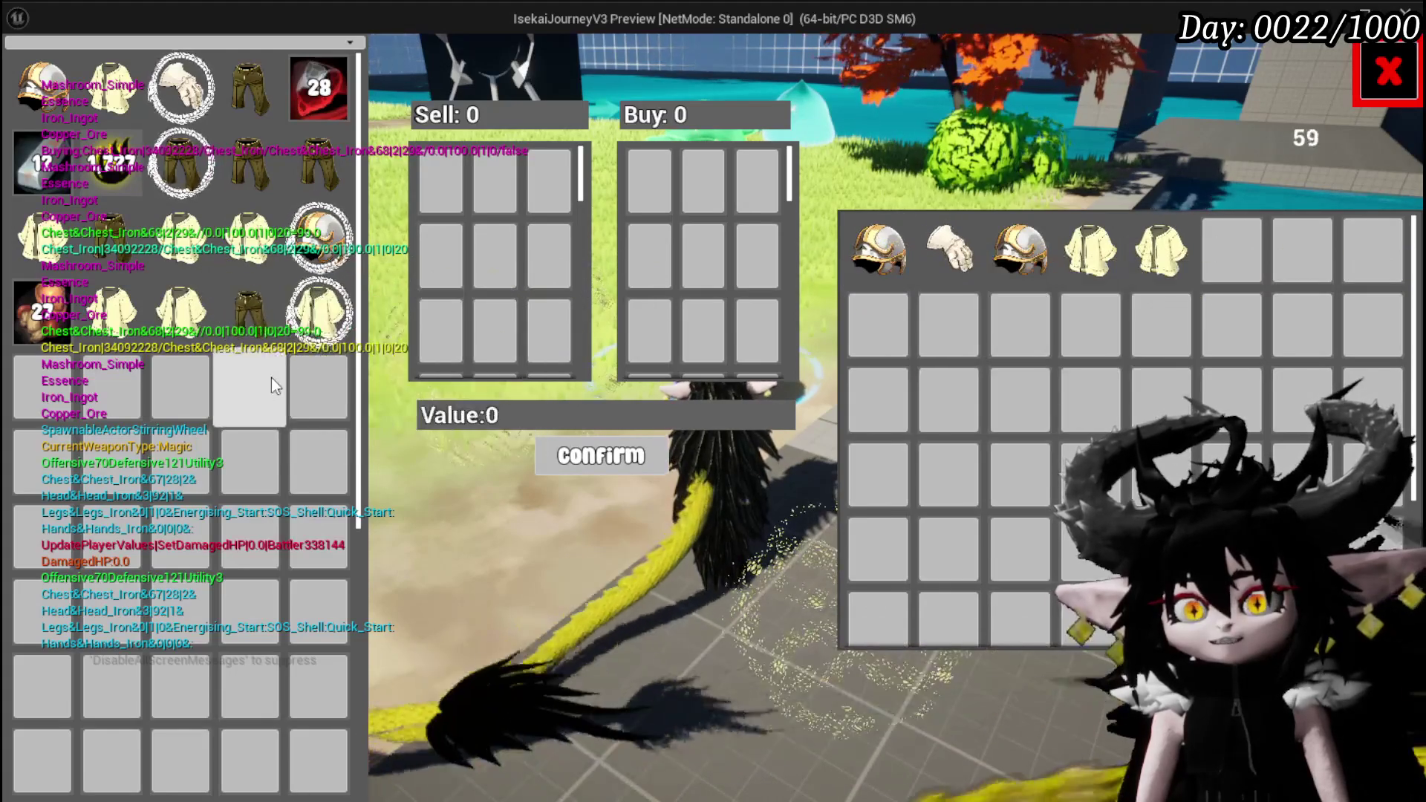
- Queue Iron Legs and 12 items from a stack for sale, withdrawing a second Iron Chest
click(180, 312)
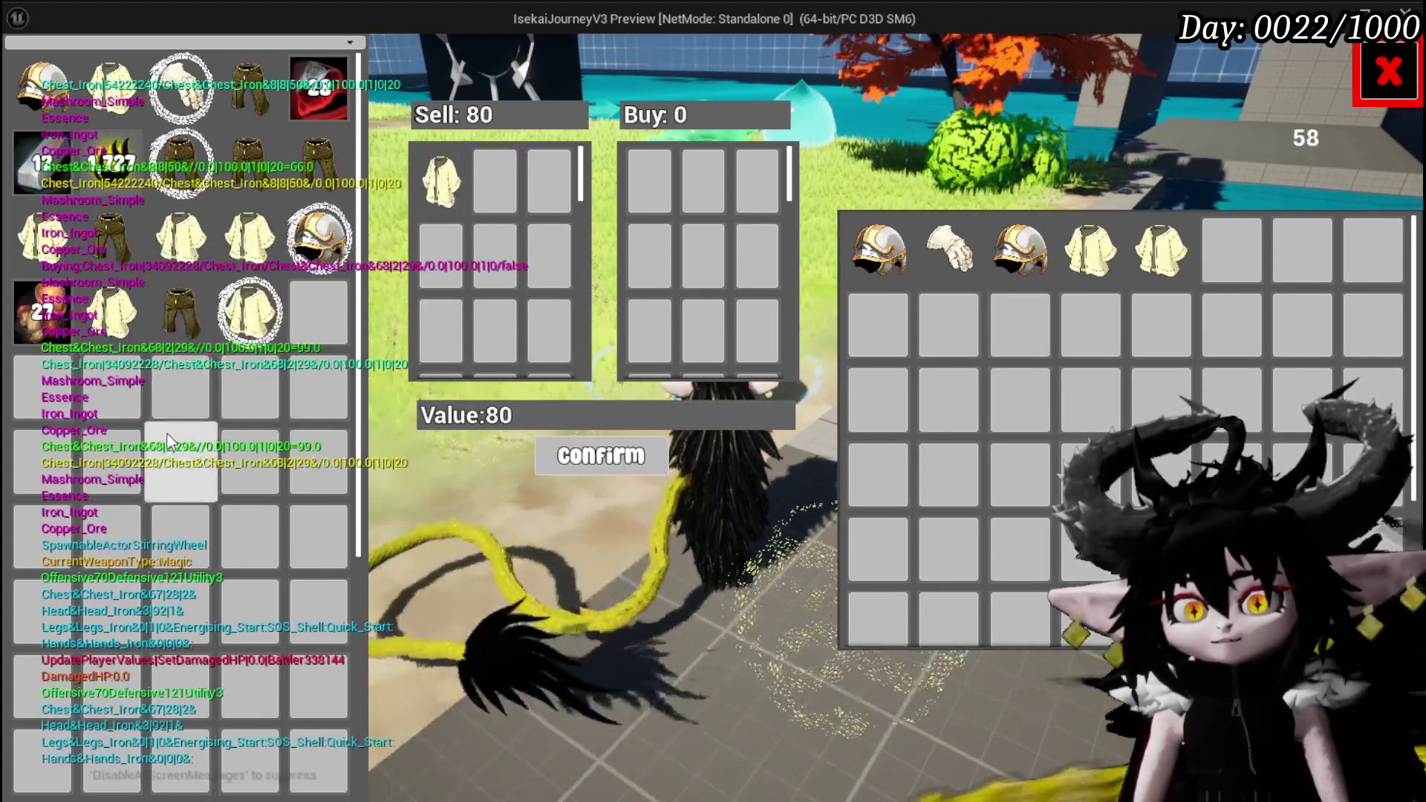
click(443, 180)
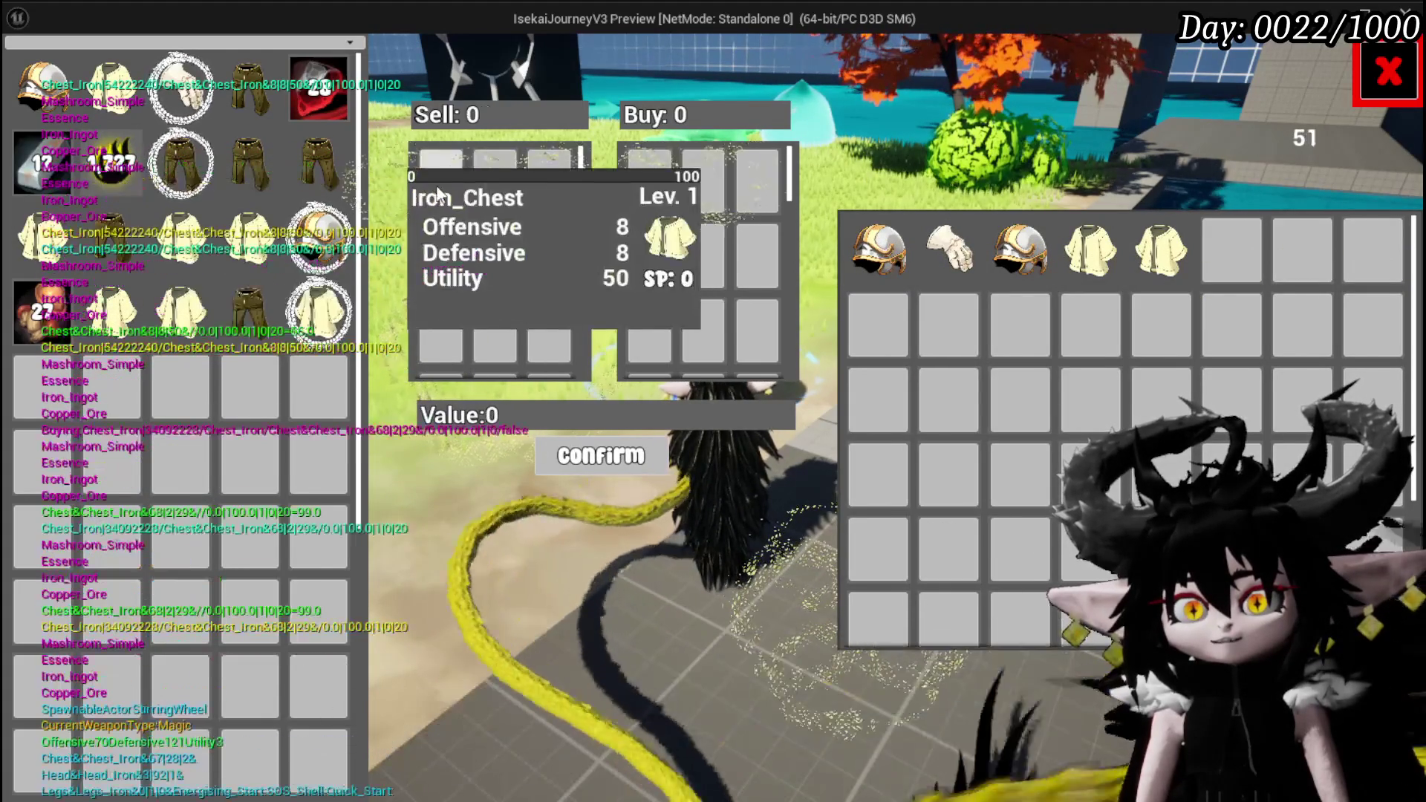
click(234, 327)
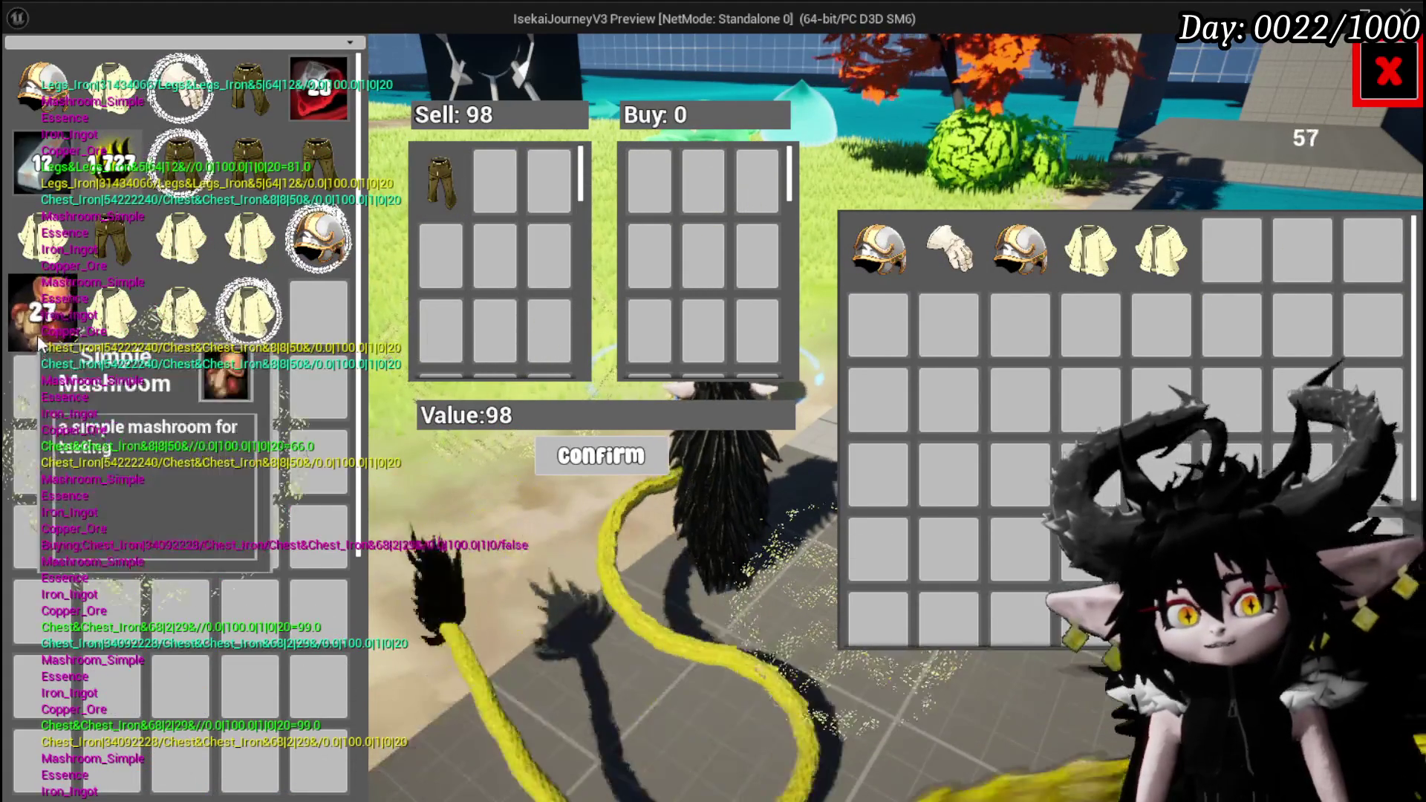
click(45, 312)
double_click(165, 388)
text(12)
key(Return)
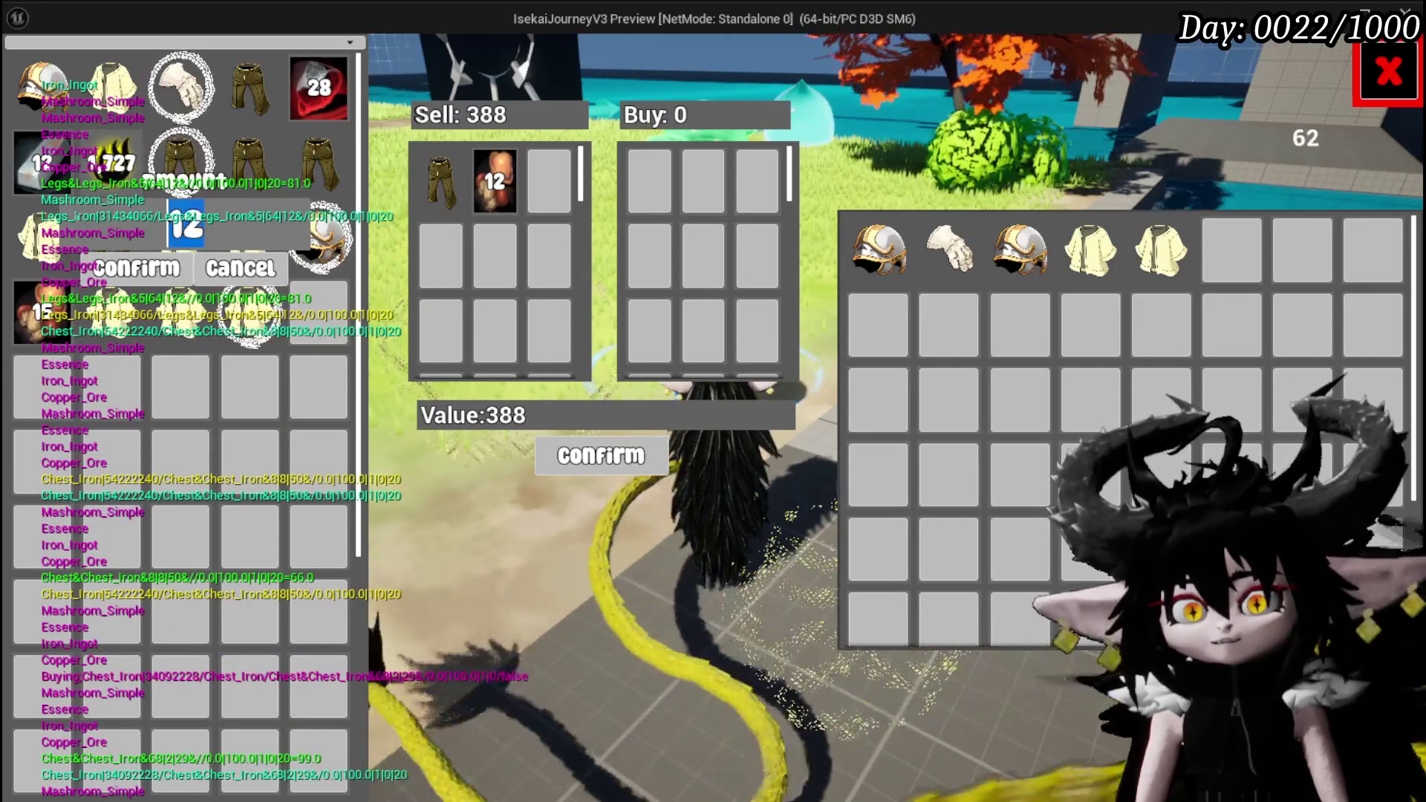
click(136, 267)
- Add 13 of the red stack and another pair of Iron Legs, then complete the 1295 sale
drag(319, 86, 420, 202)
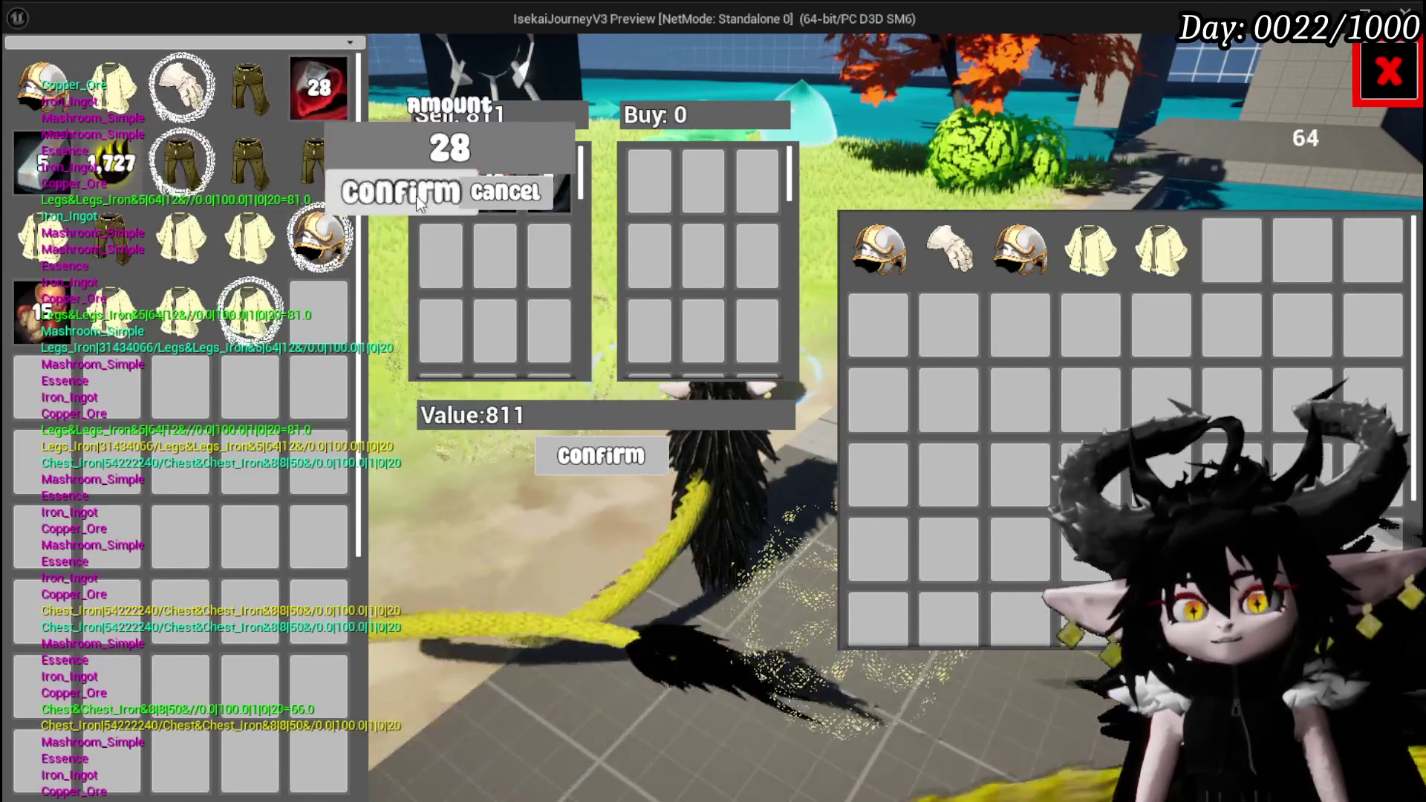
text(13)
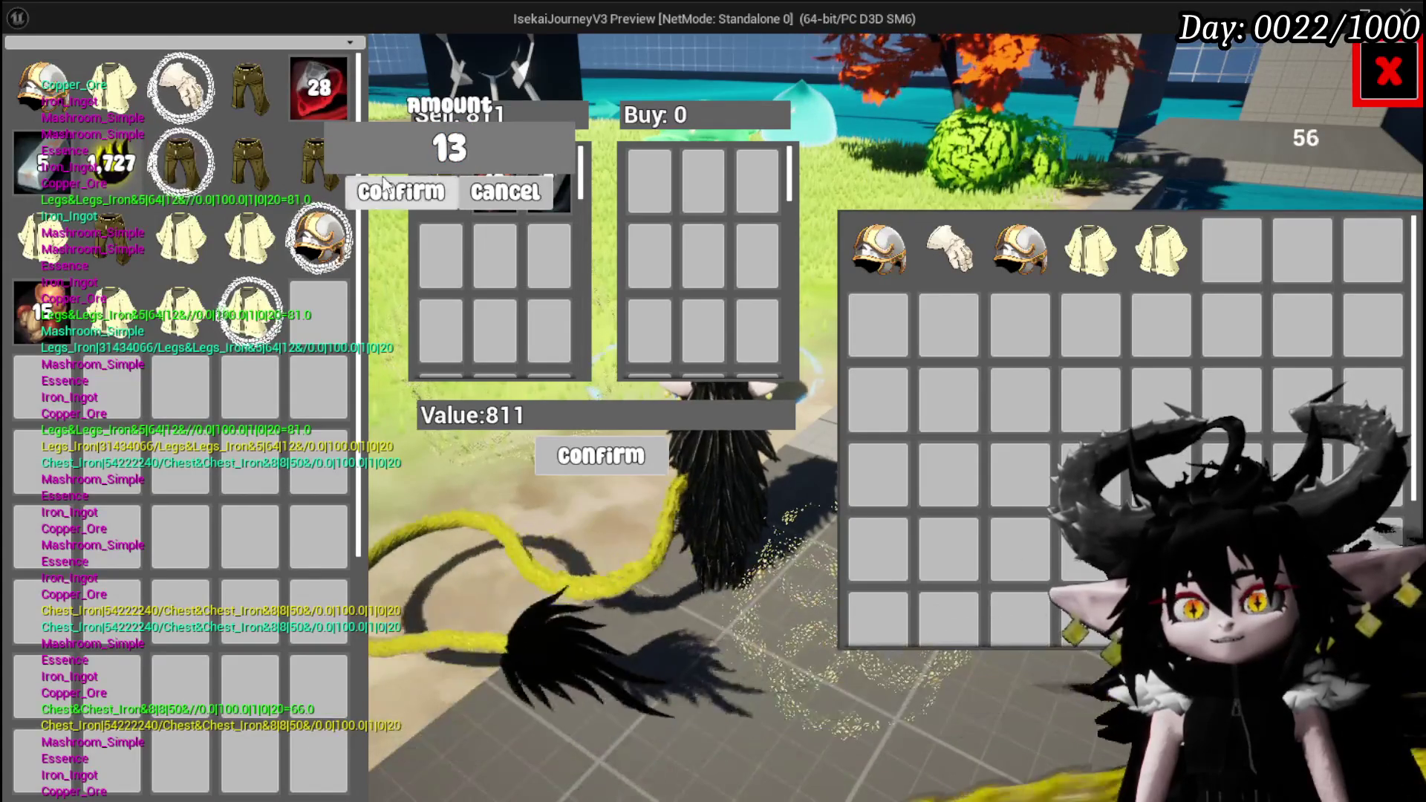
click(384, 195)
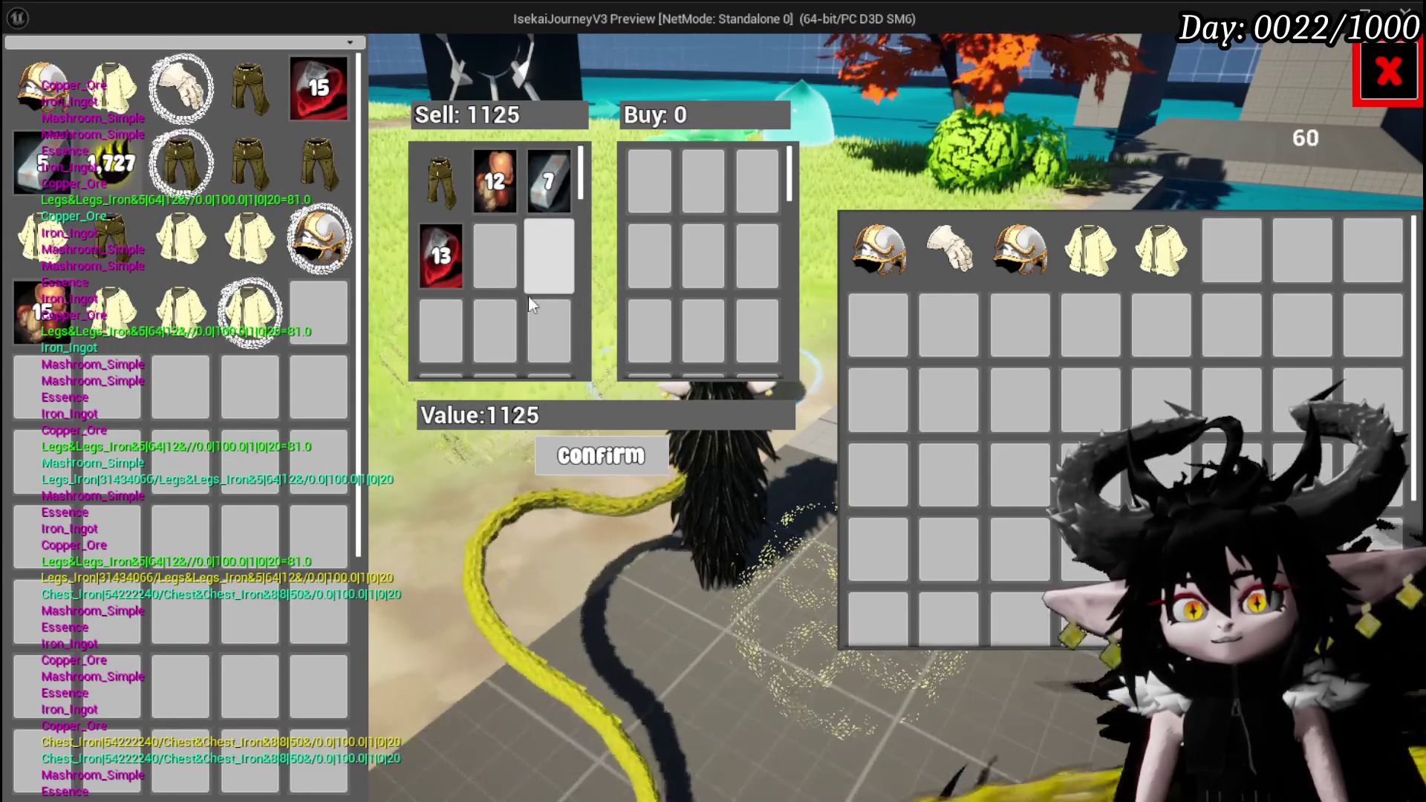
click(258, 170)
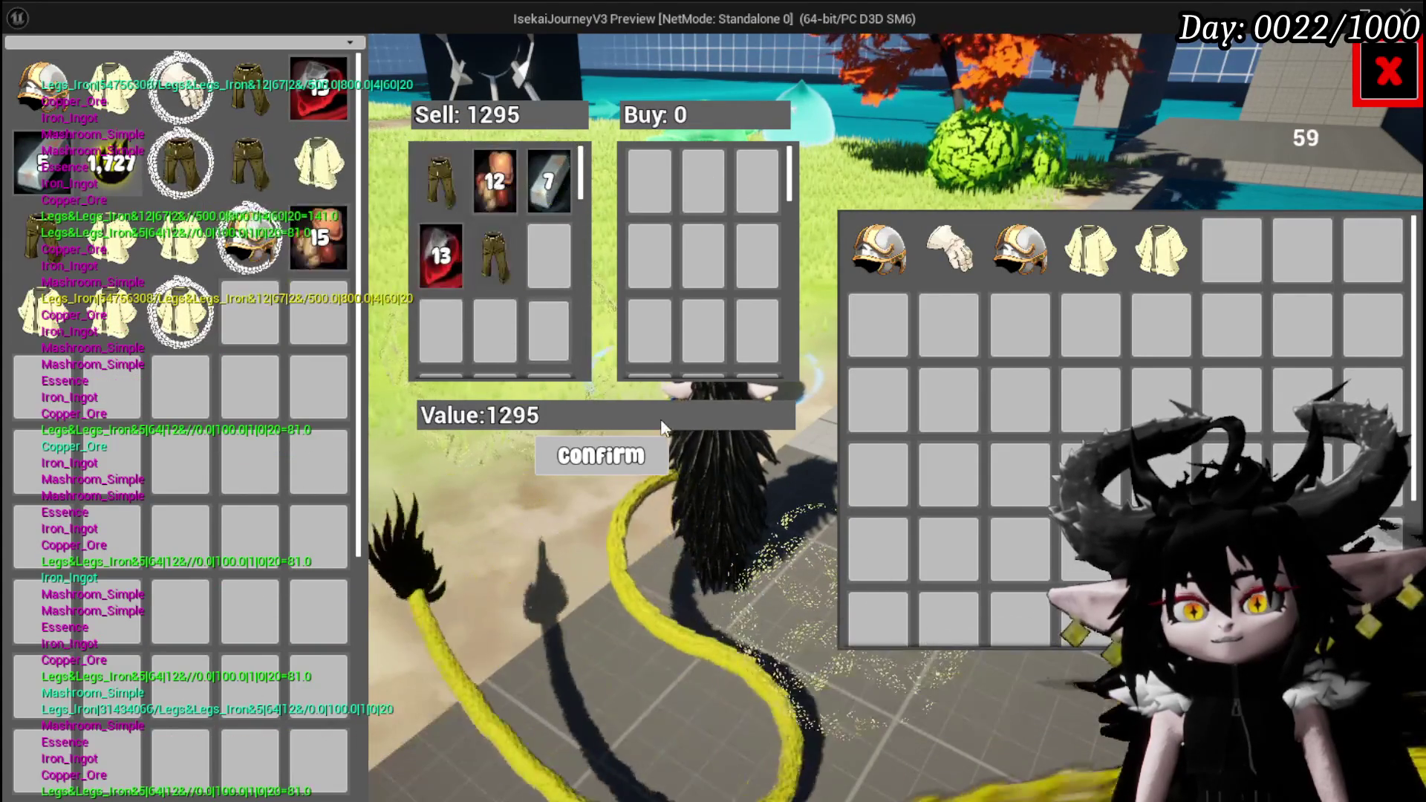
click(621, 459)
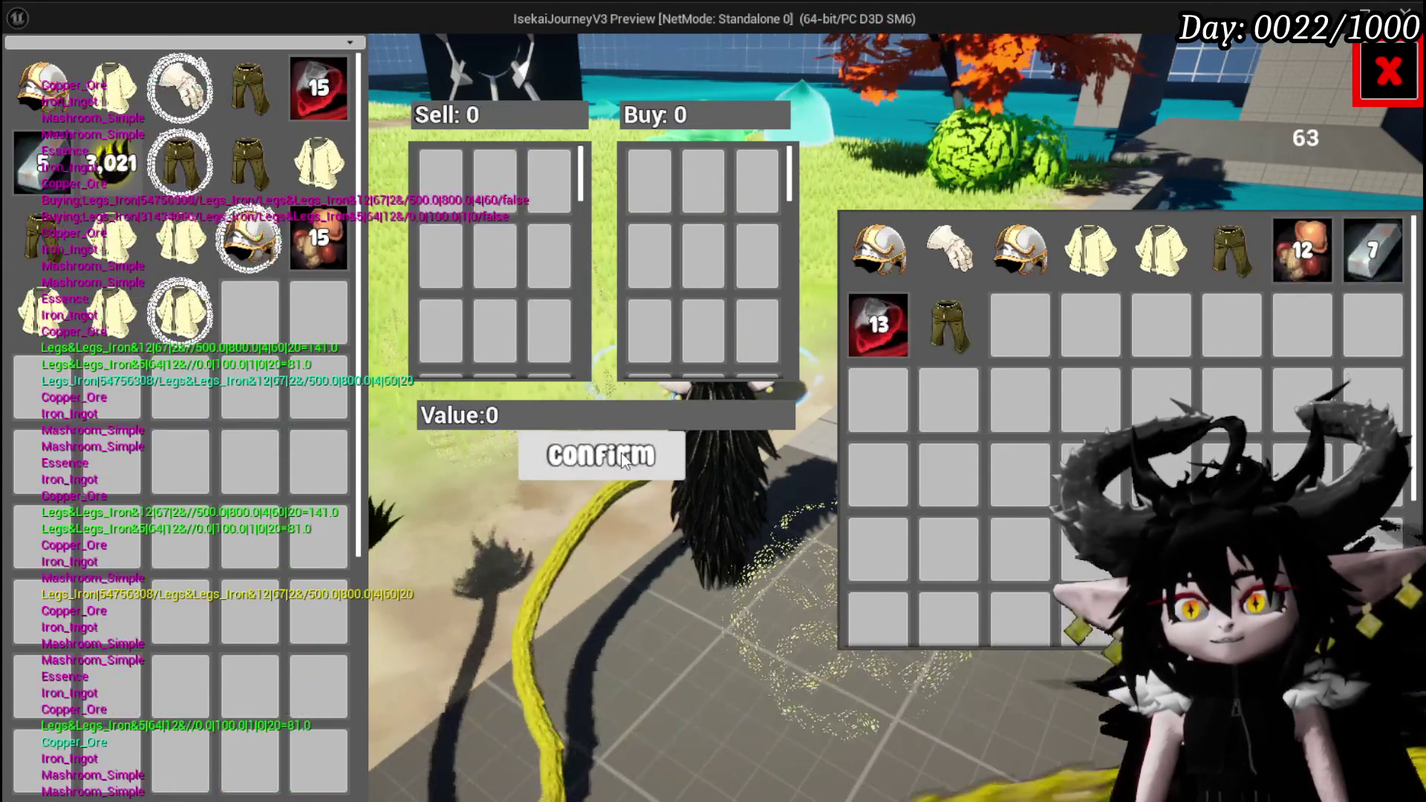
- Buy a pair of Iron_Legs for 200 gold, leaving 2,822, and close the trade windows
mouse_move(1235, 252)
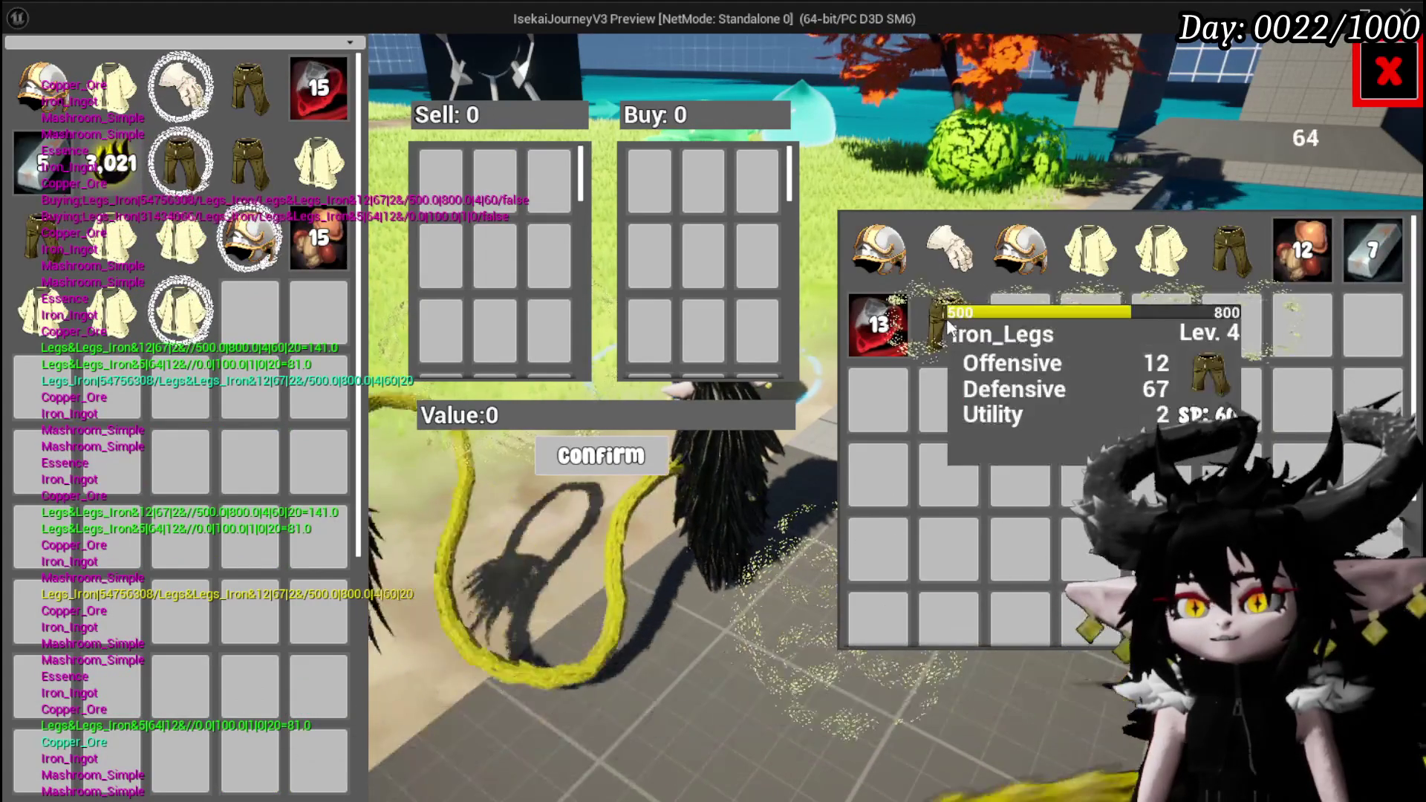
mouse_move(1281, 238)
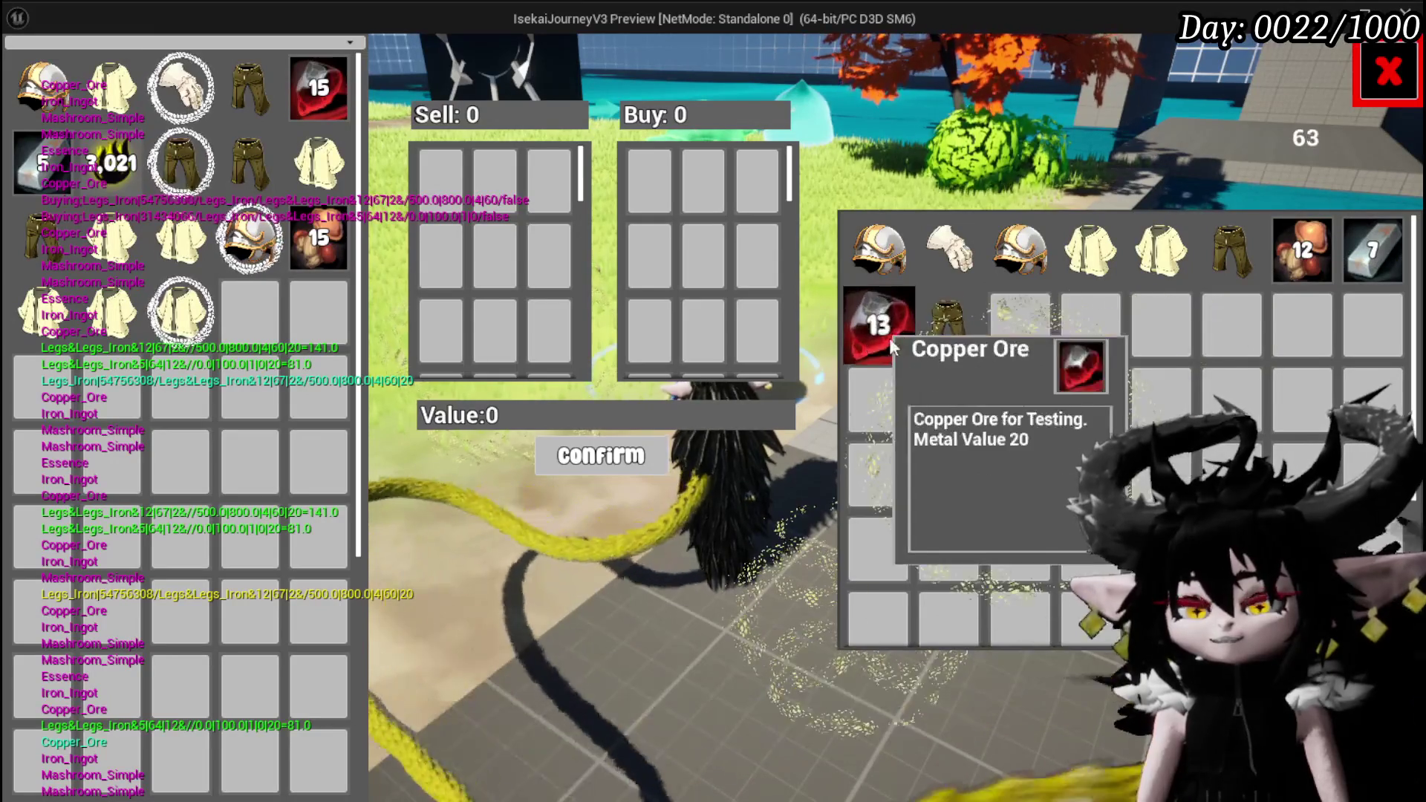
click(943, 333)
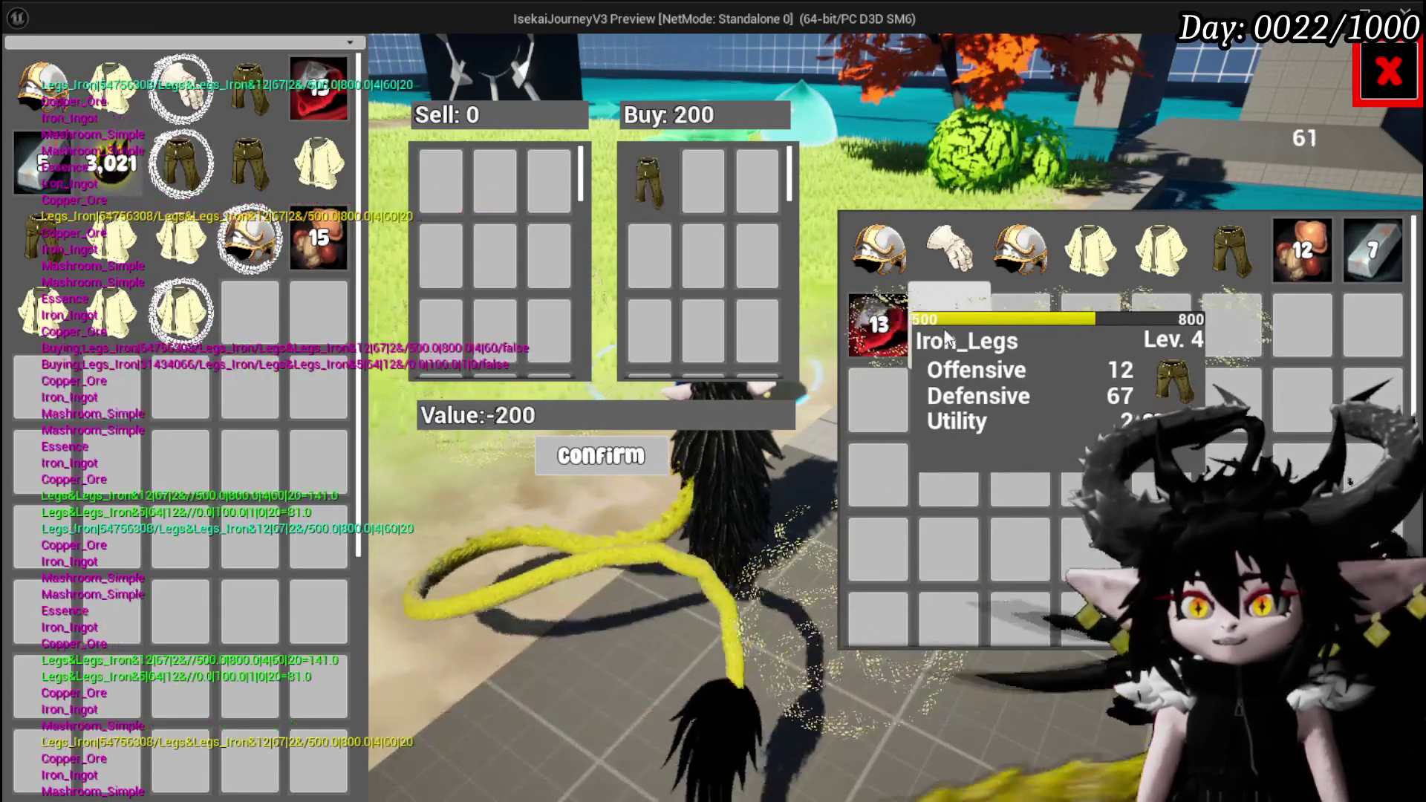
click(601, 454)
mouse_move(241, 169)
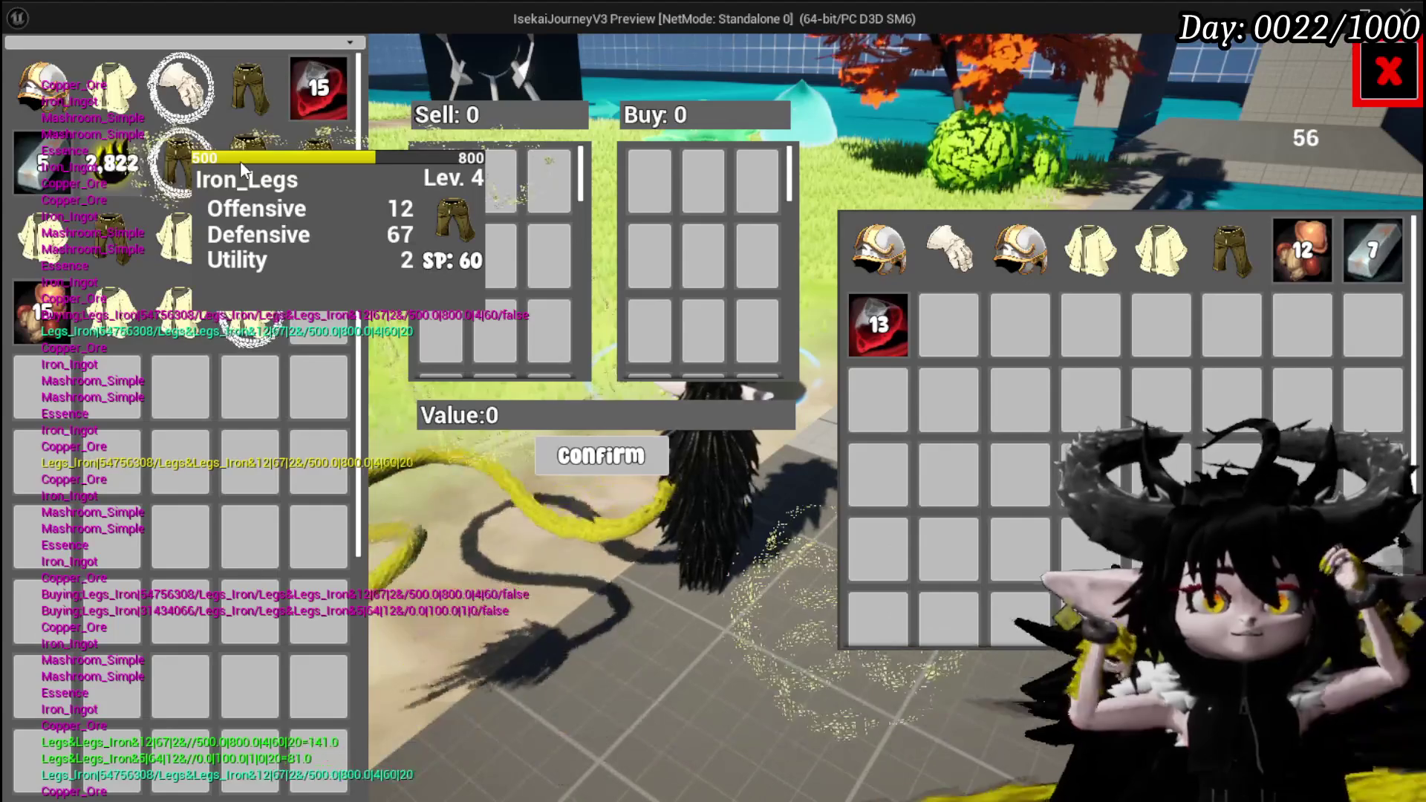
click(1372, 72)
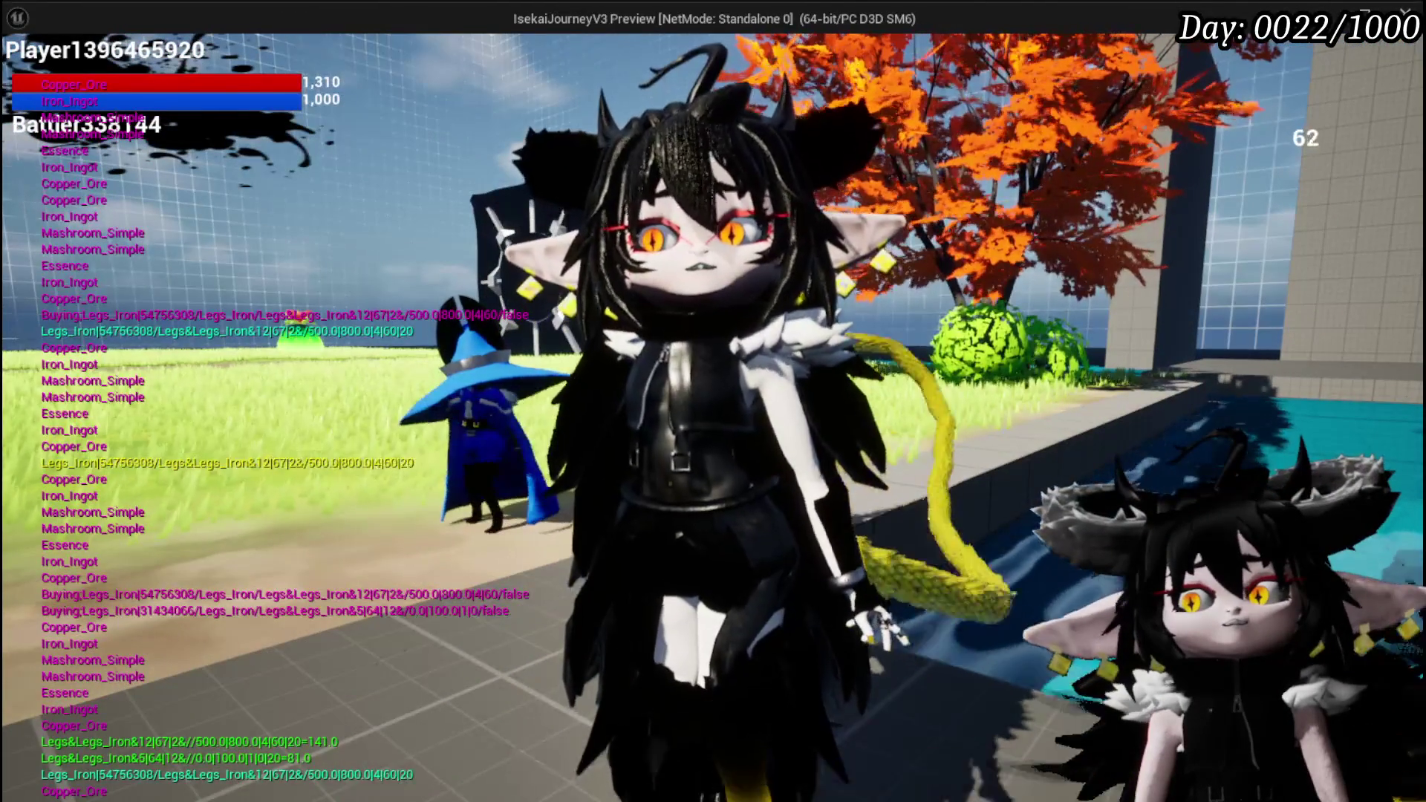
- Turn the character left, then end the play session to return to L_DungeonCreationTest
key(a)
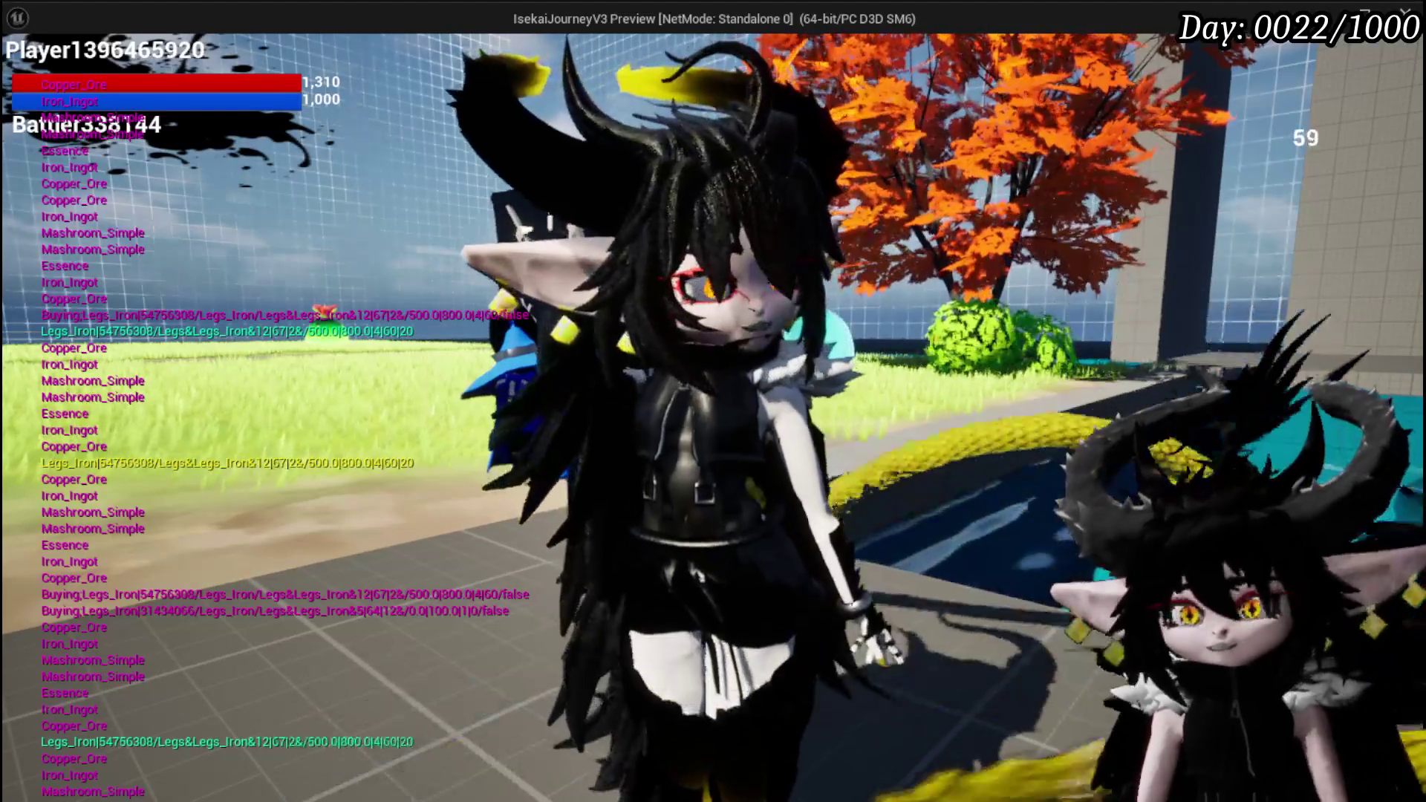
key(Escape)
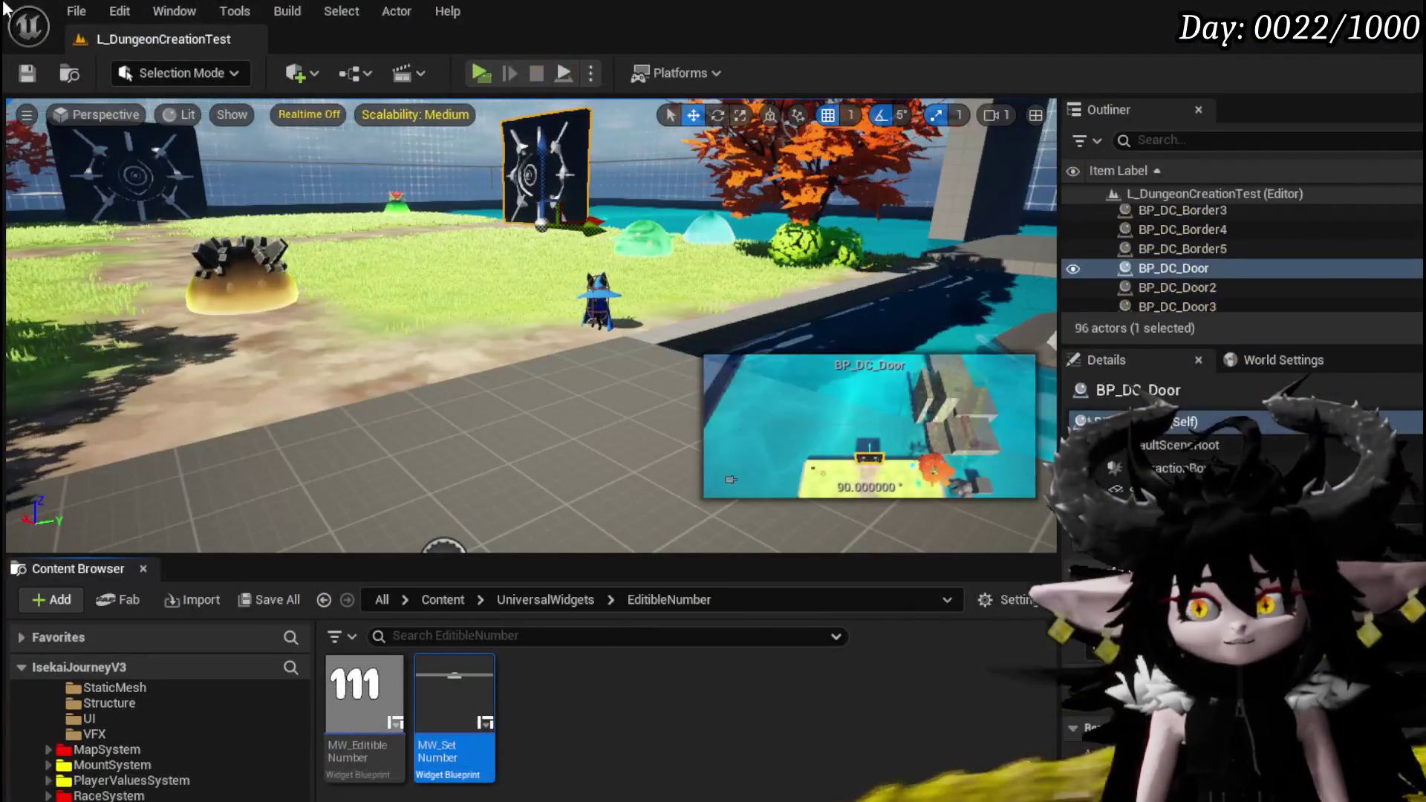
- Save L_DungeonCreationTest and move the viewport over the tiled floor, pool and benches
click(26, 73)
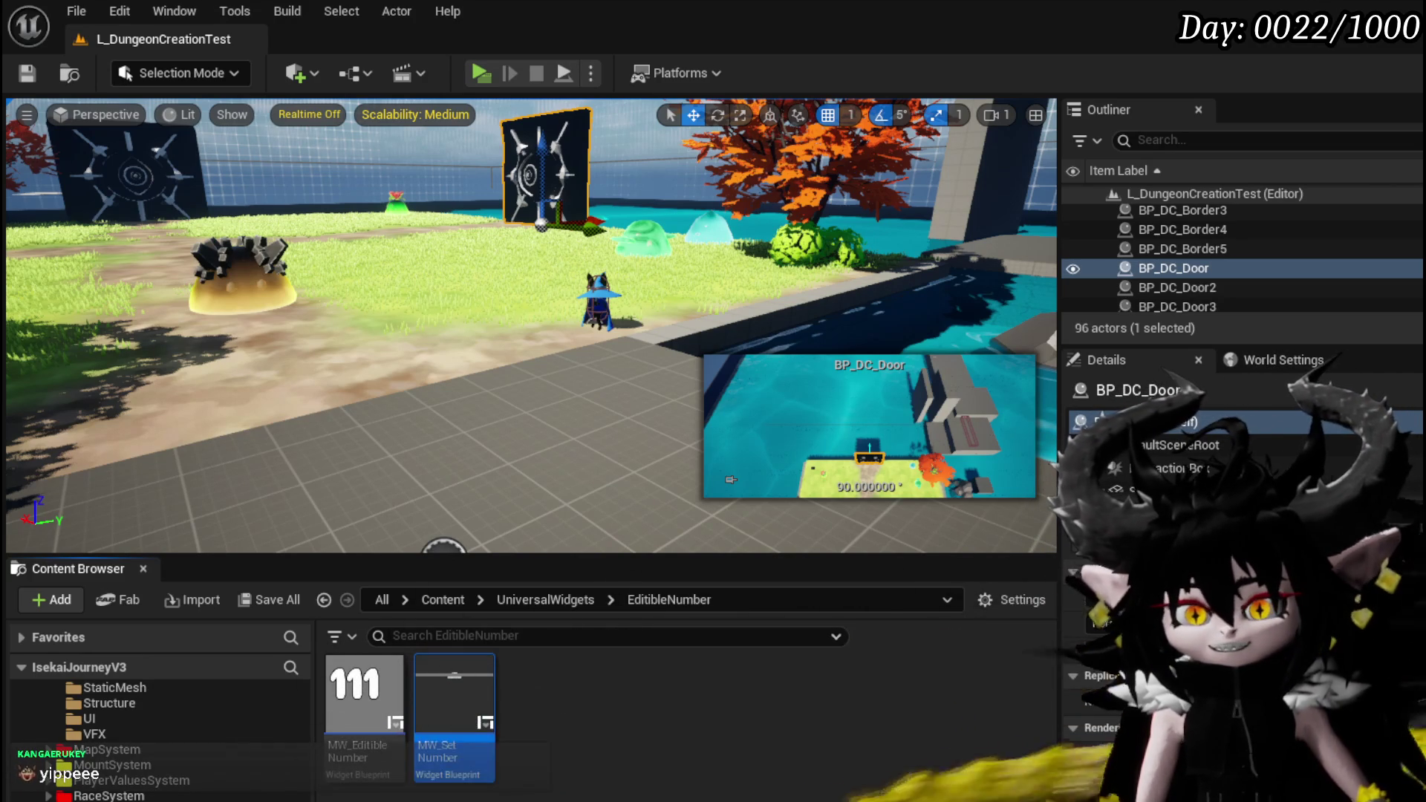
scroll(152, 797, down, 1)
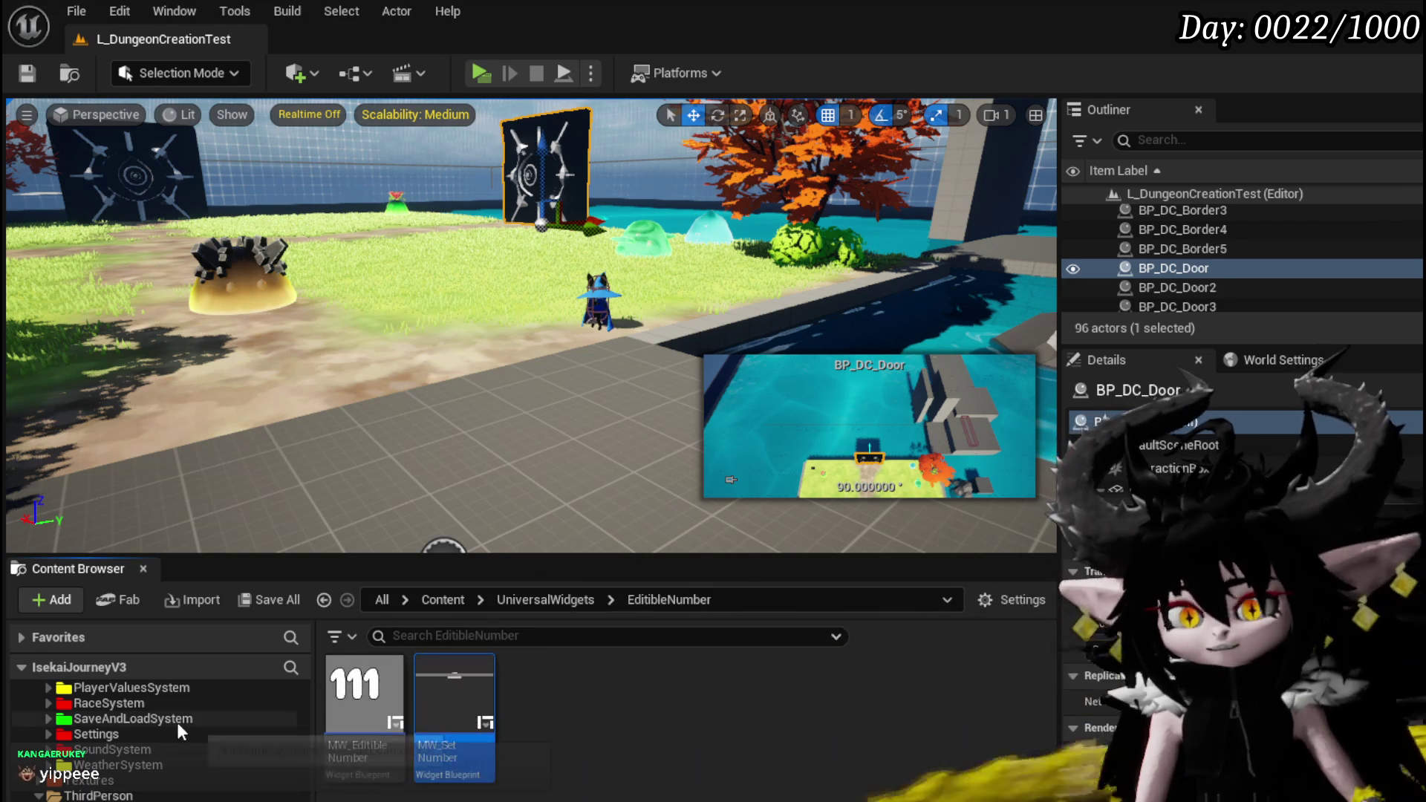
scroll(163, 731, down, 8)
scroll(153, 730, down, 2)
scroll(153, 729, up, 5)
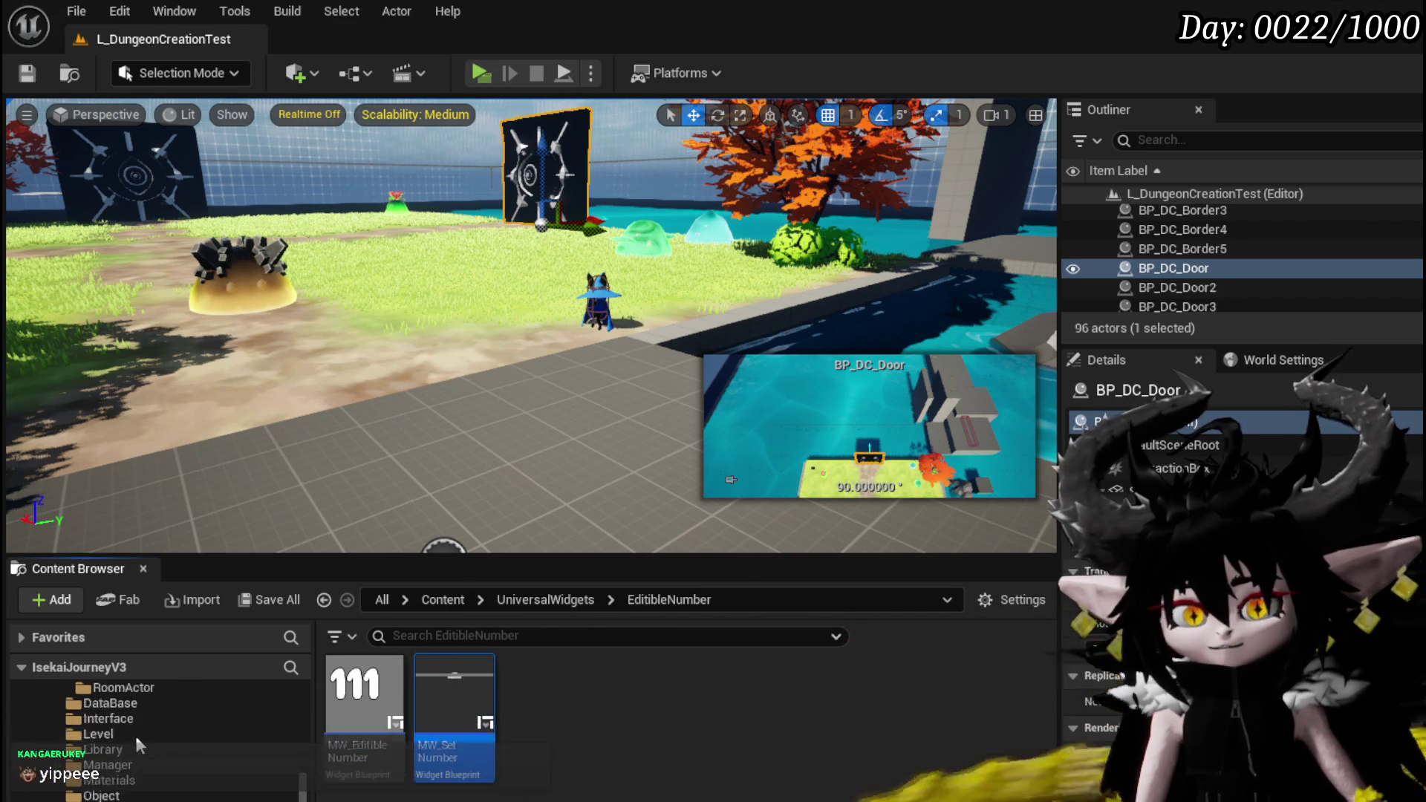
scroll(136, 736, up, 5)
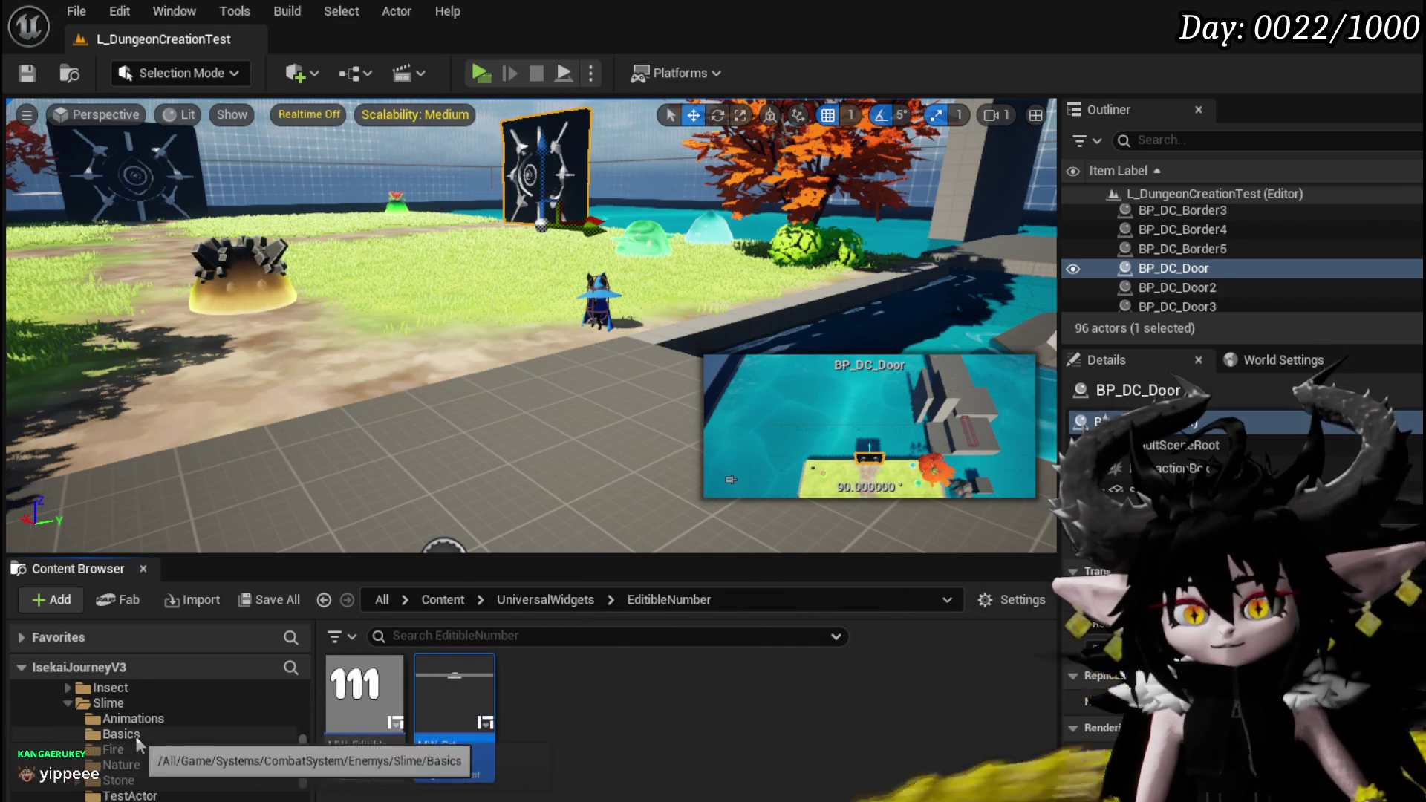
mouse_move(446, 371)
mouse_down()
mouse_move(460, 446)
mouse_move(379, 457)
mouse_up()
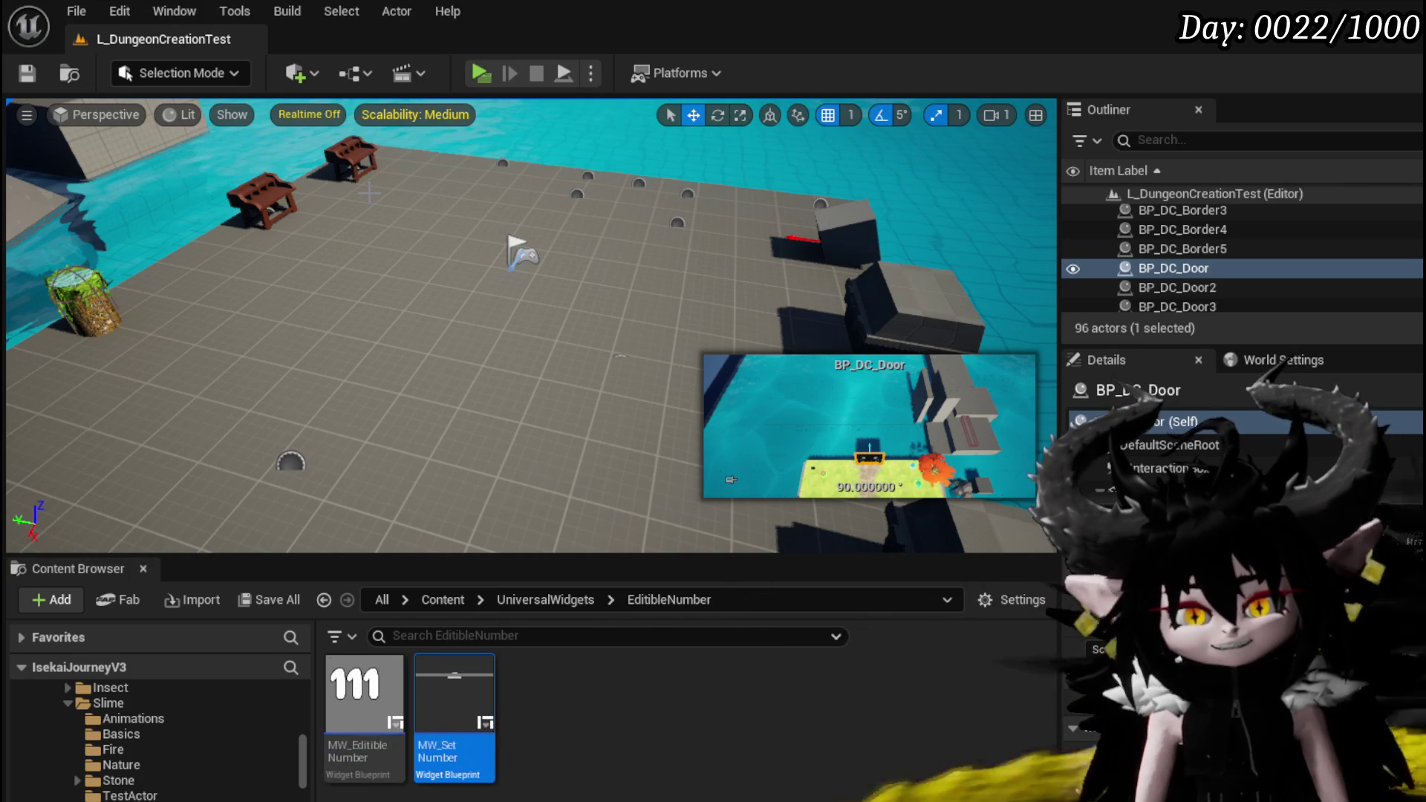
- Save all modified packages, then save the L_DungeonCreationTest map again with Ctrl+S
click(29, 74)
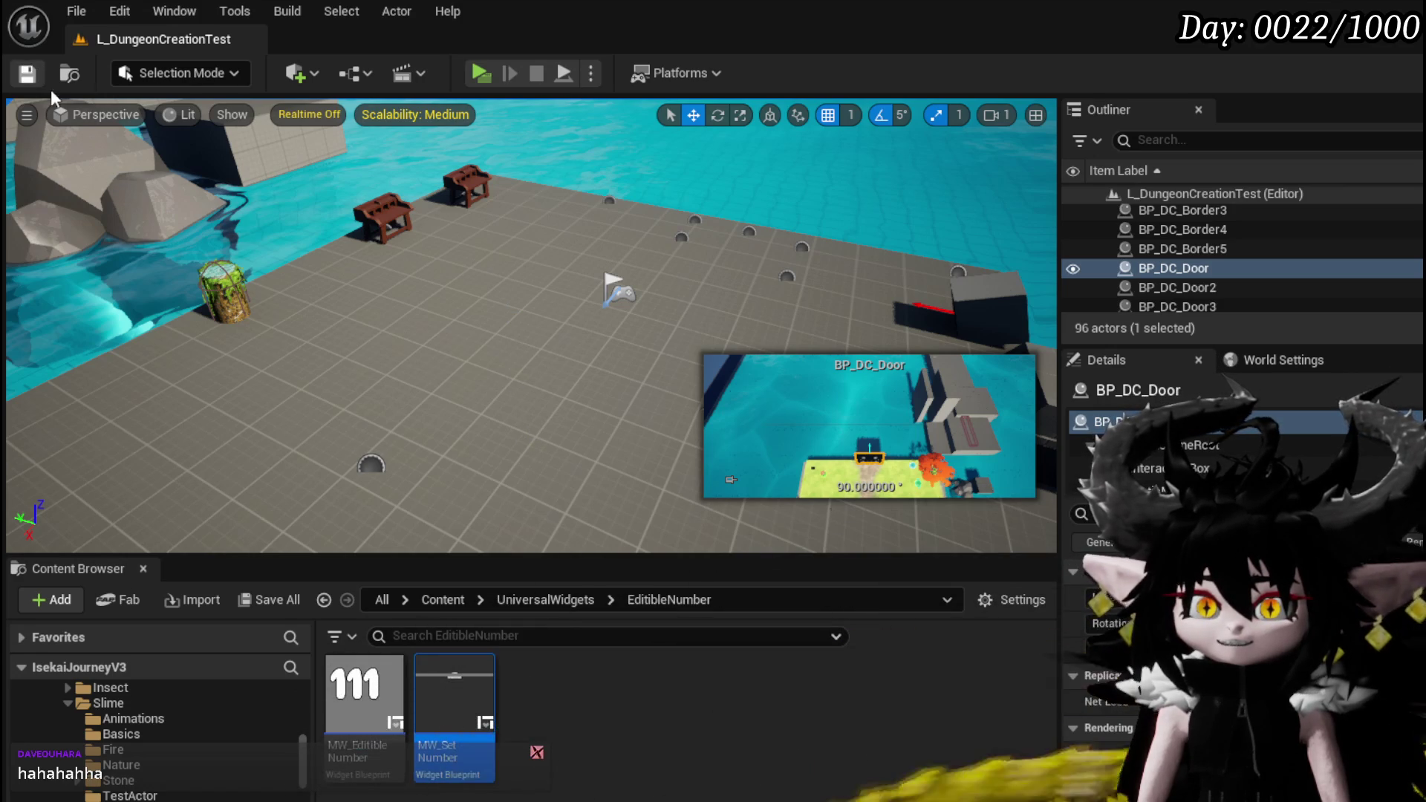
key(ctrl+s)
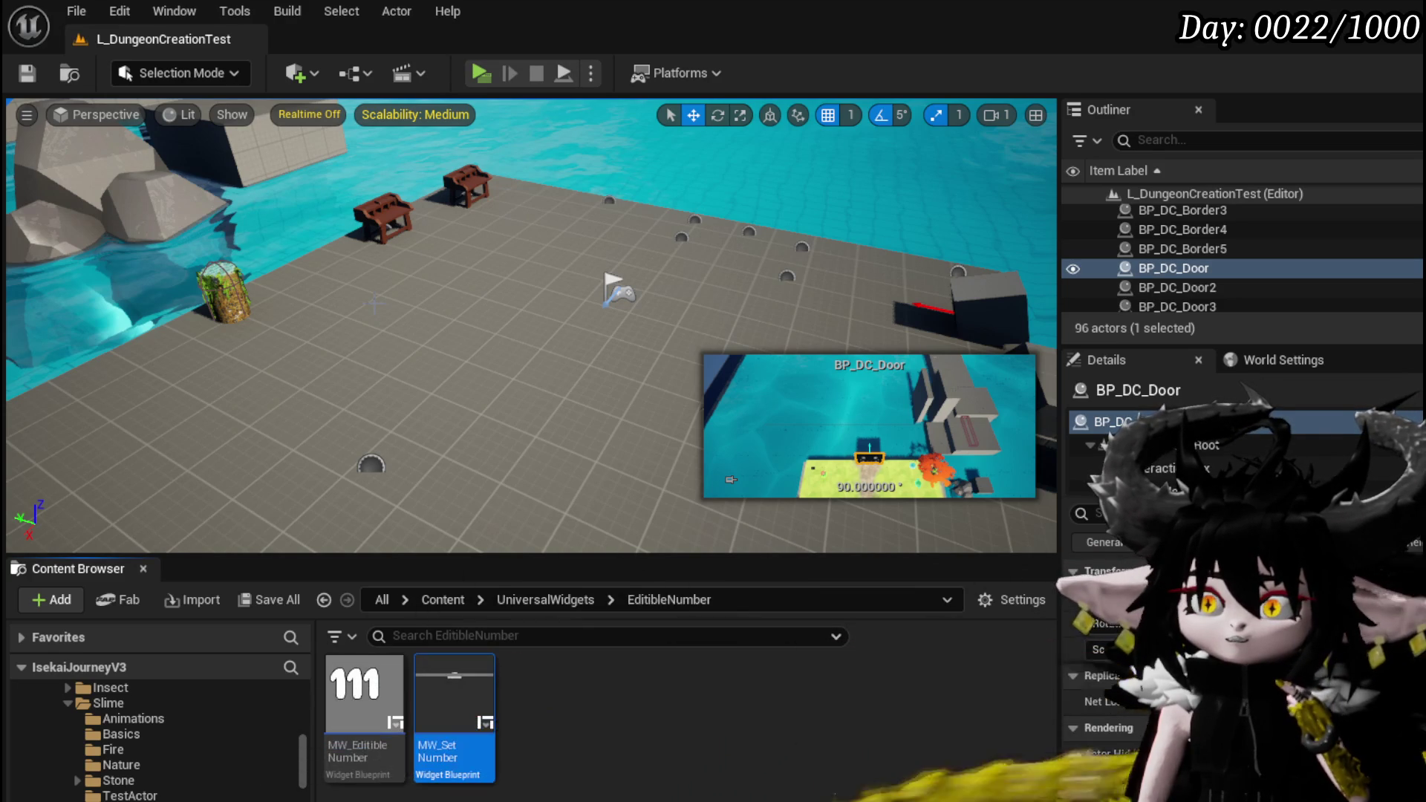
- Launch a standalone game preview and briefly check the Equipment screen before closing it
click(479, 72)
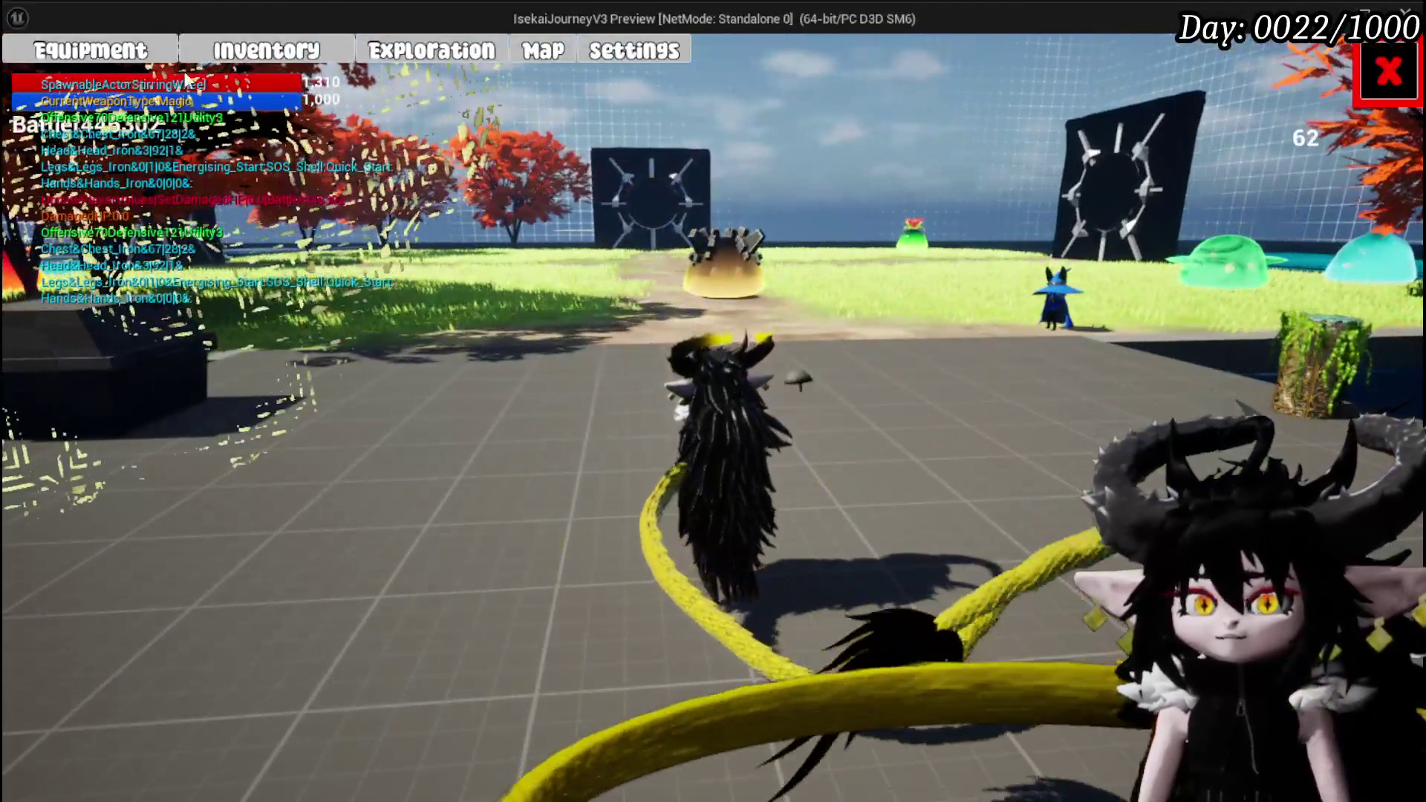
click(128, 56)
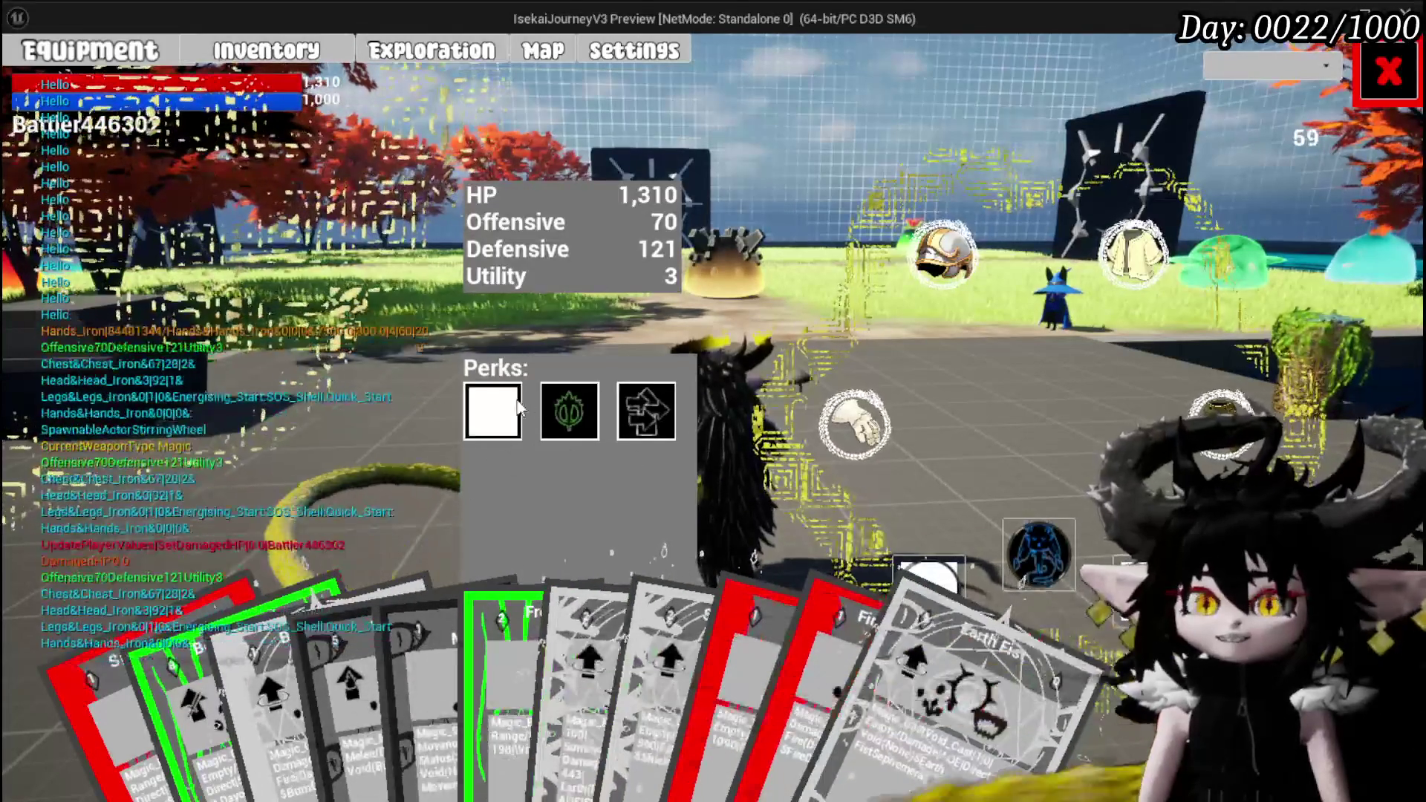
click(1388, 70)
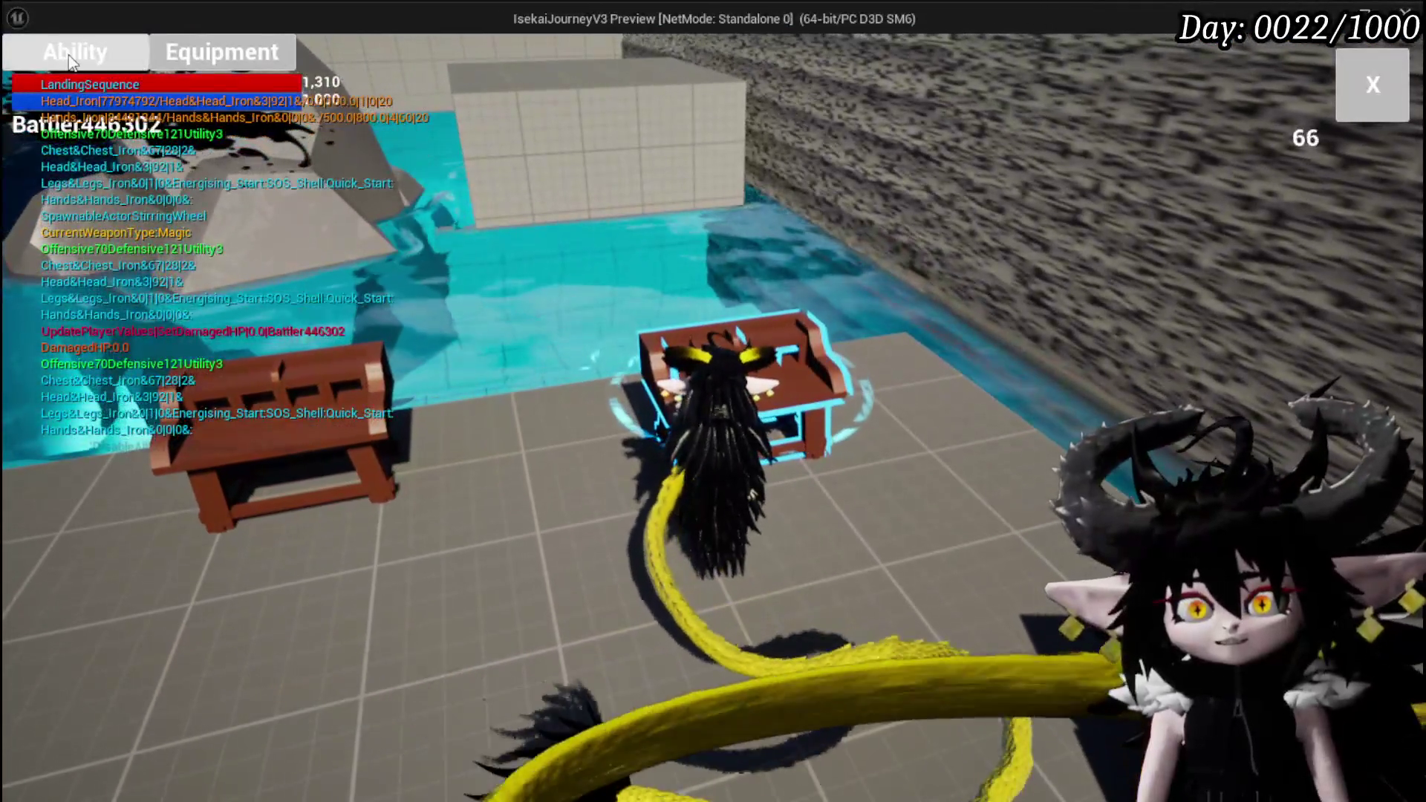
- Open the magic card set in the Ability panel and select the Void AOE card
click(50, 56)
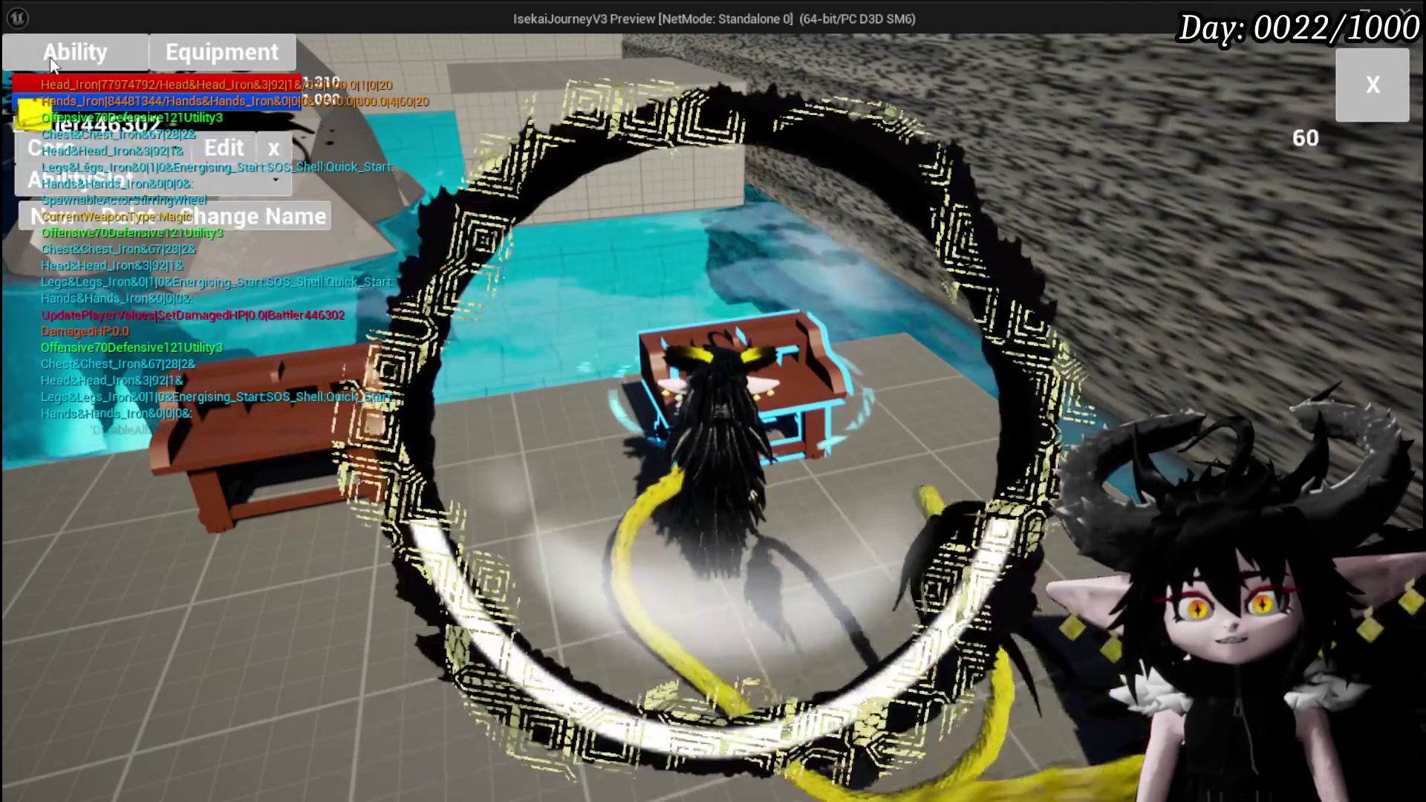
click(163, 172)
click(168, 192)
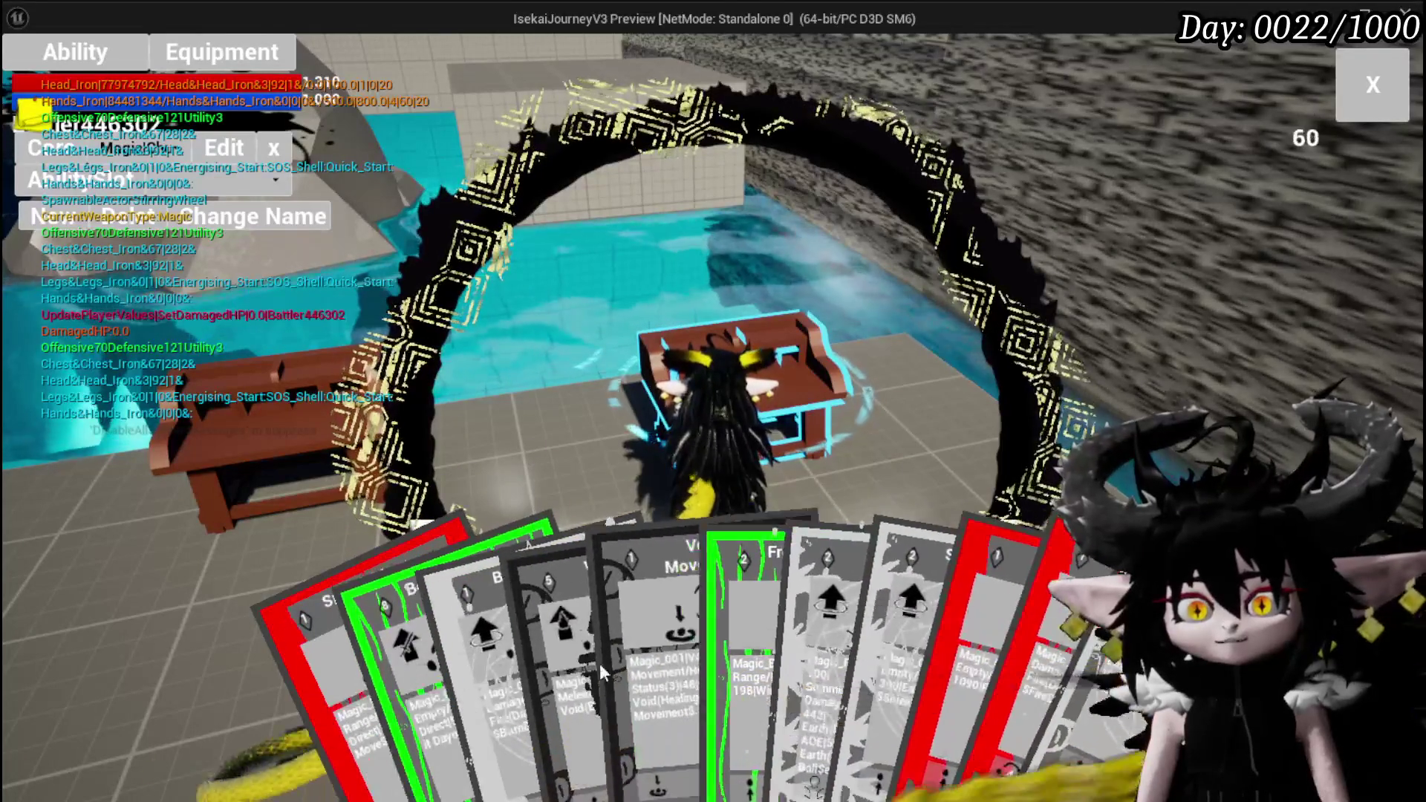
click(587, 621)
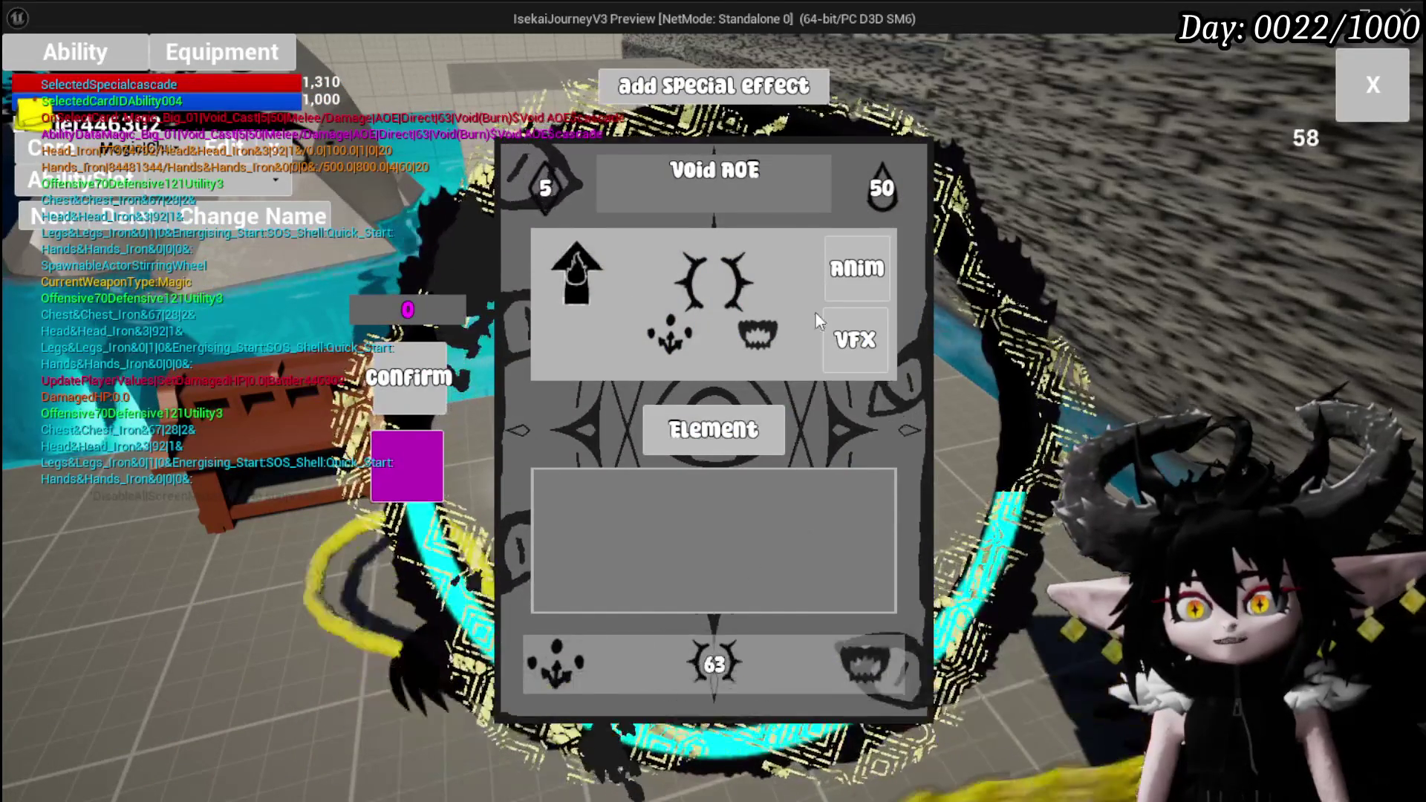
- Set the Void AOE card's effect type to status, Petrify with value 4
click(790, 349)
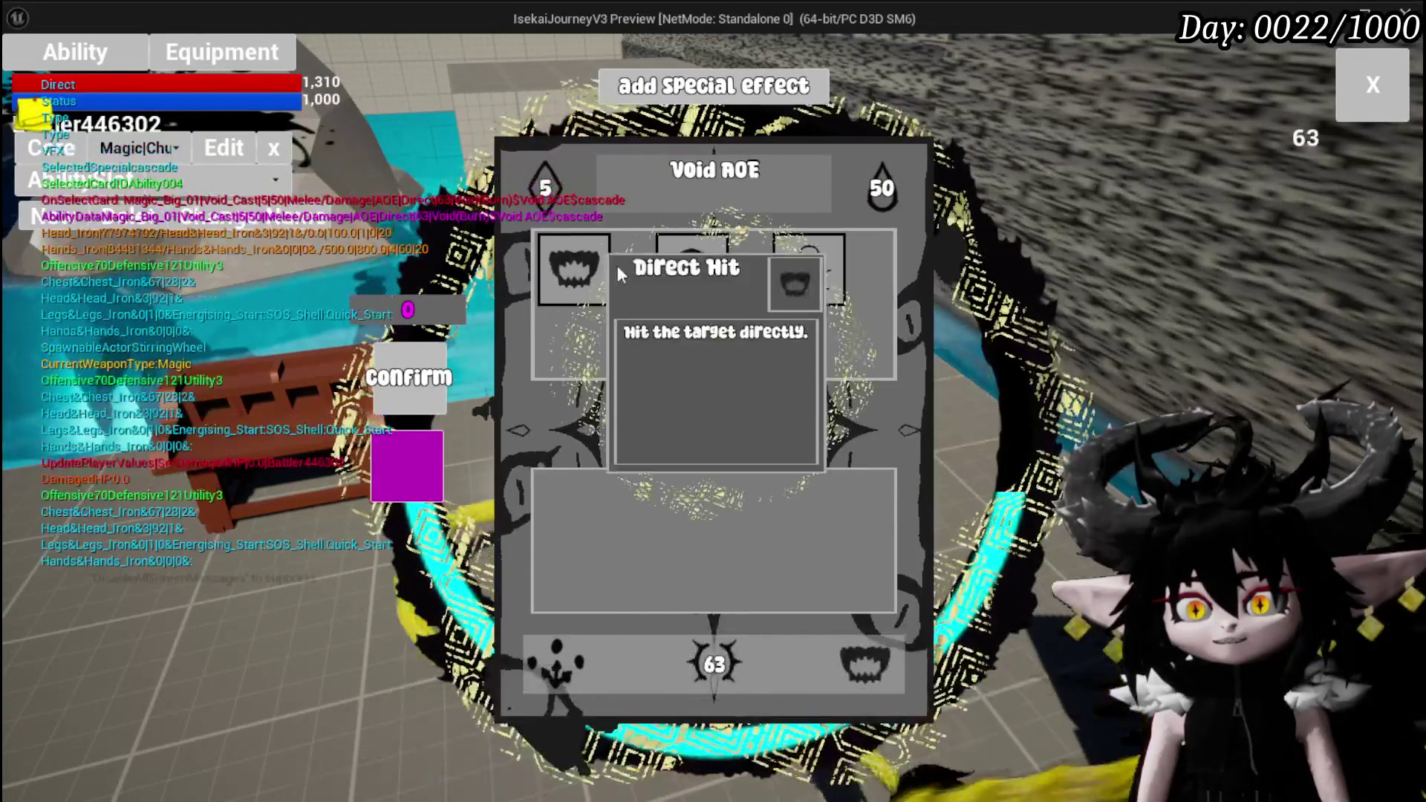
click(656, 265)
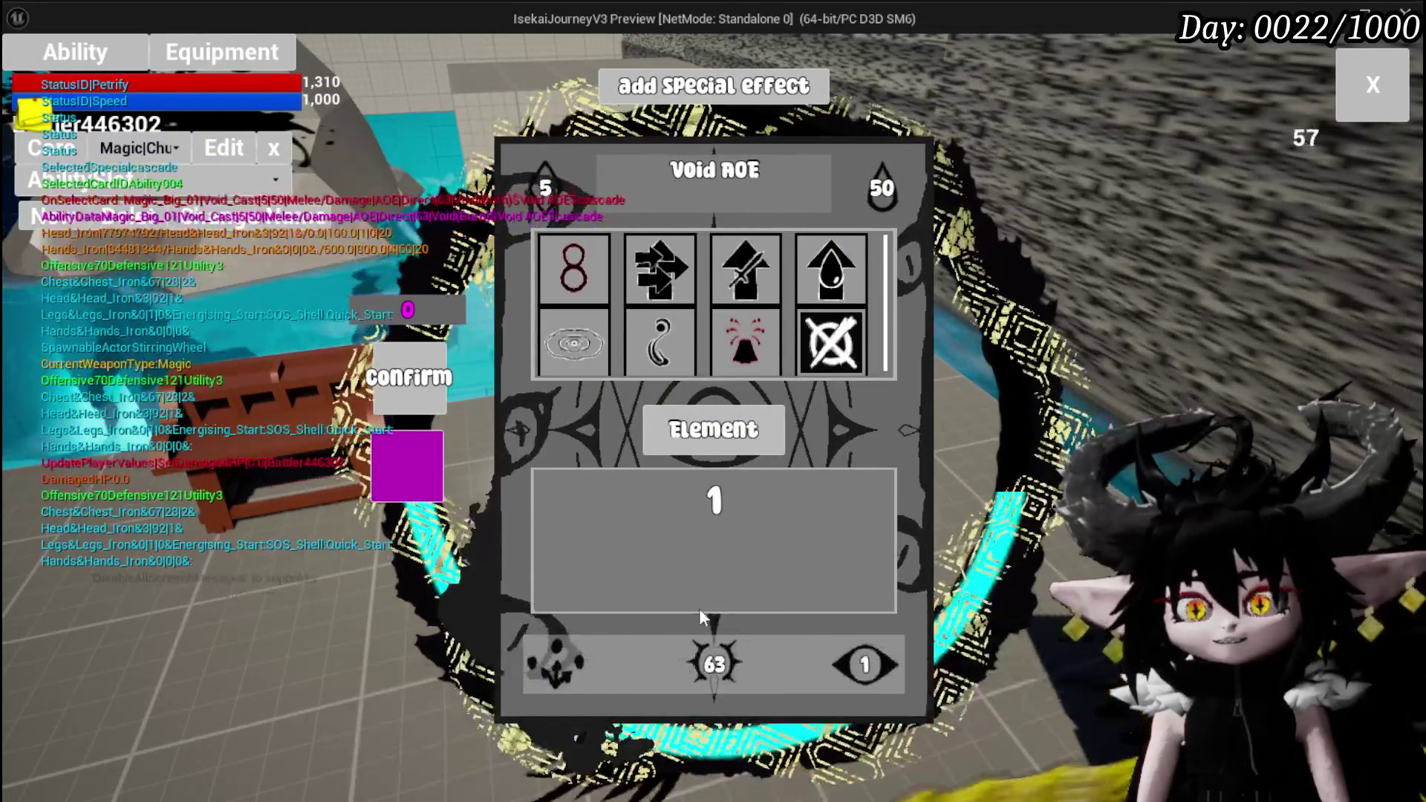
click(831, 342)
text(4)
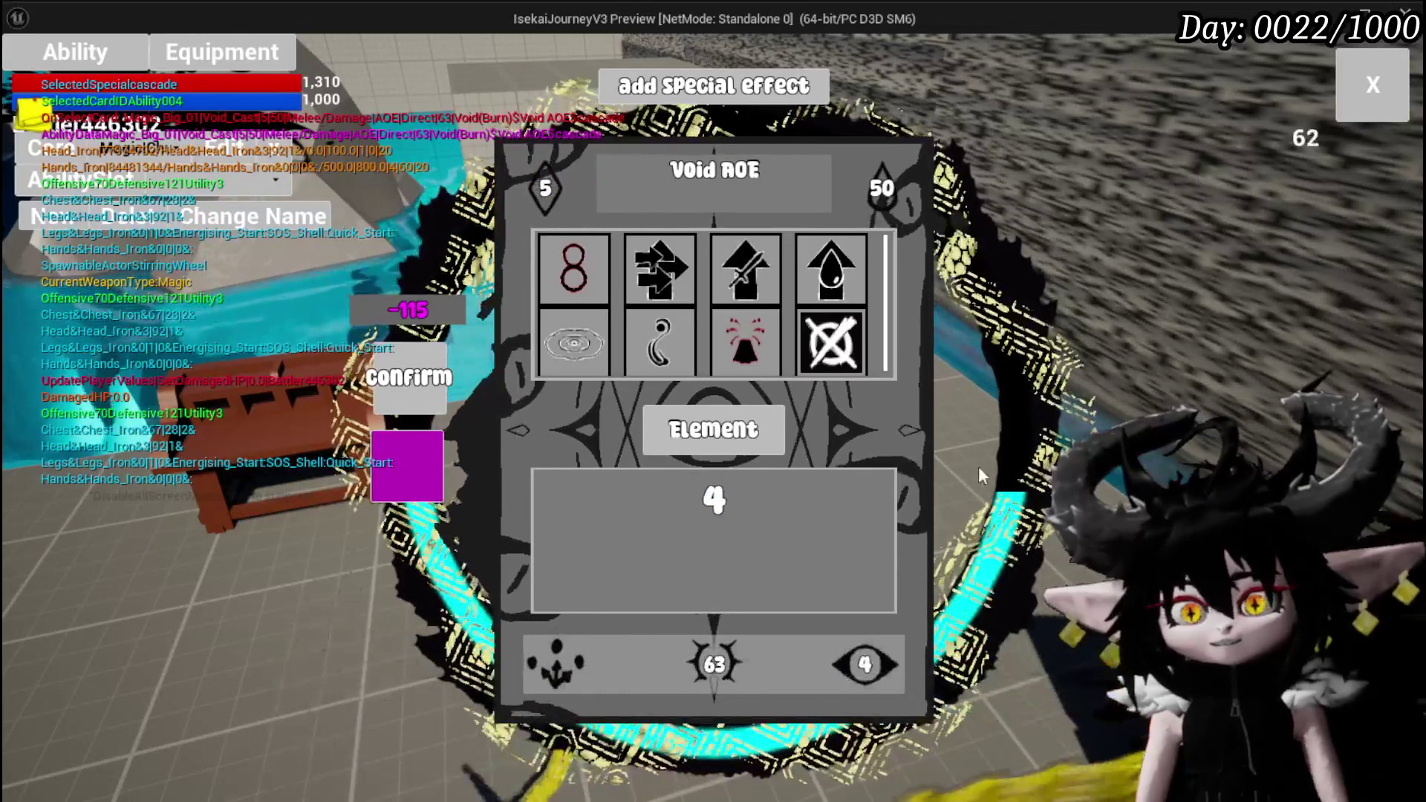
key(Return)
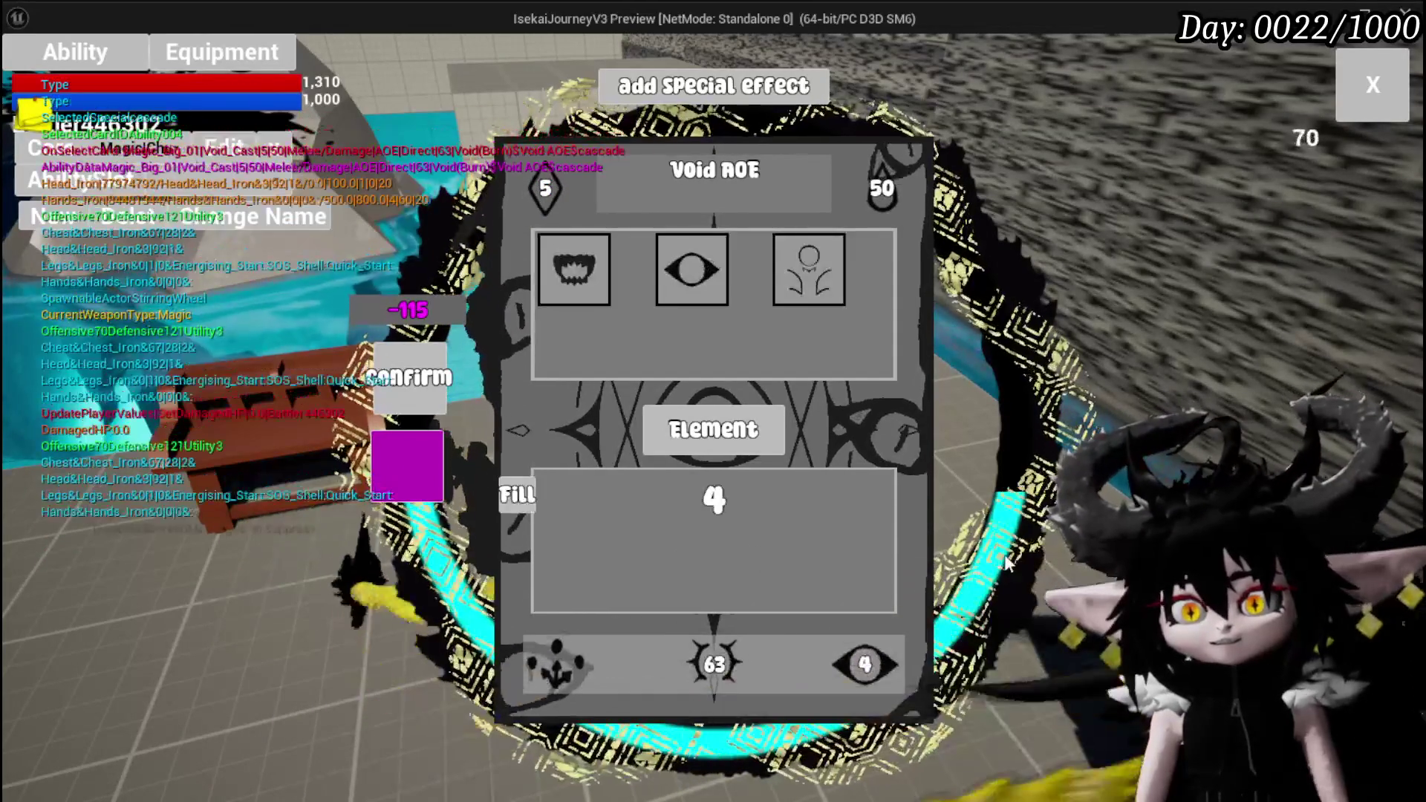
click(702, 258)
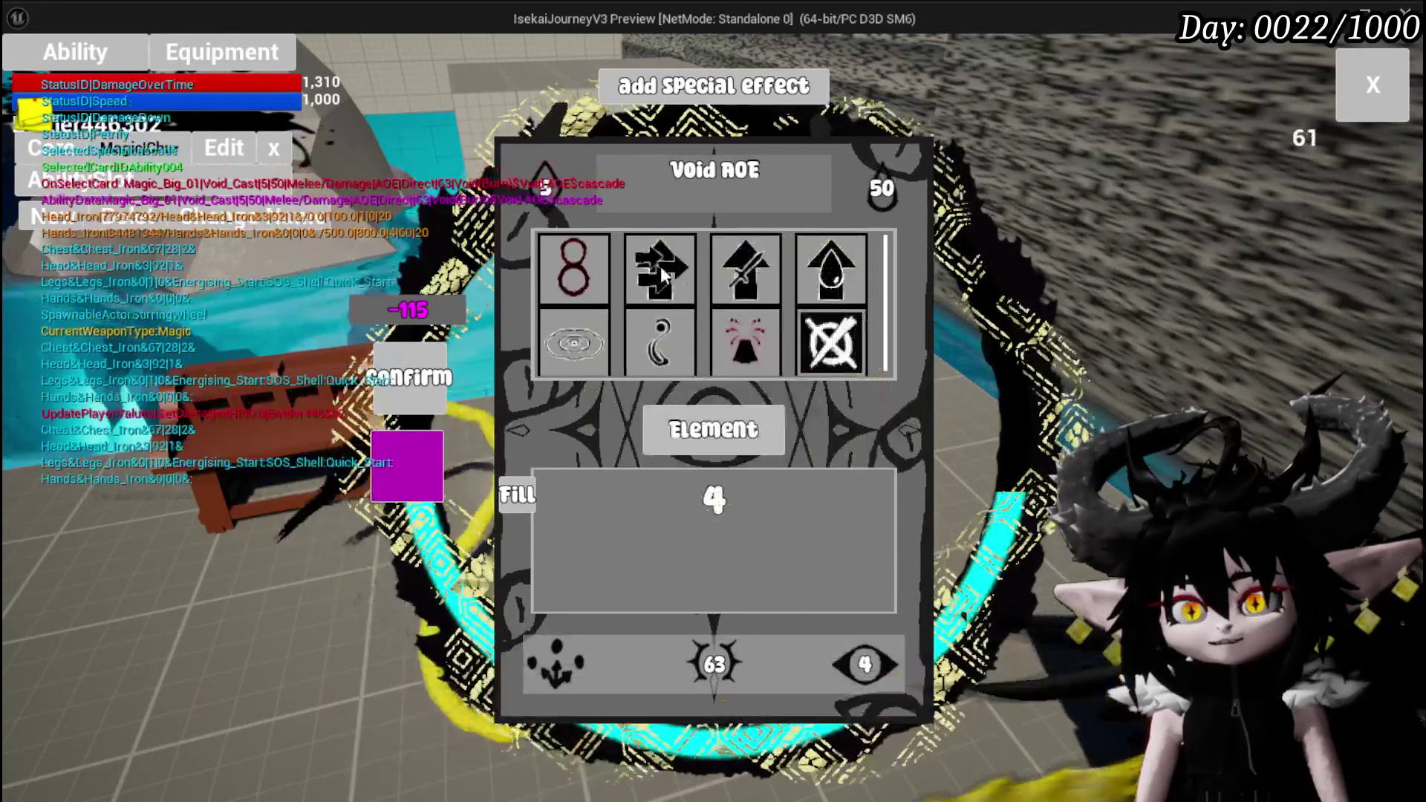
- Make Void AOE Offensive with the eye Petrify animation, review its type, and close the editor
click(715, 663)
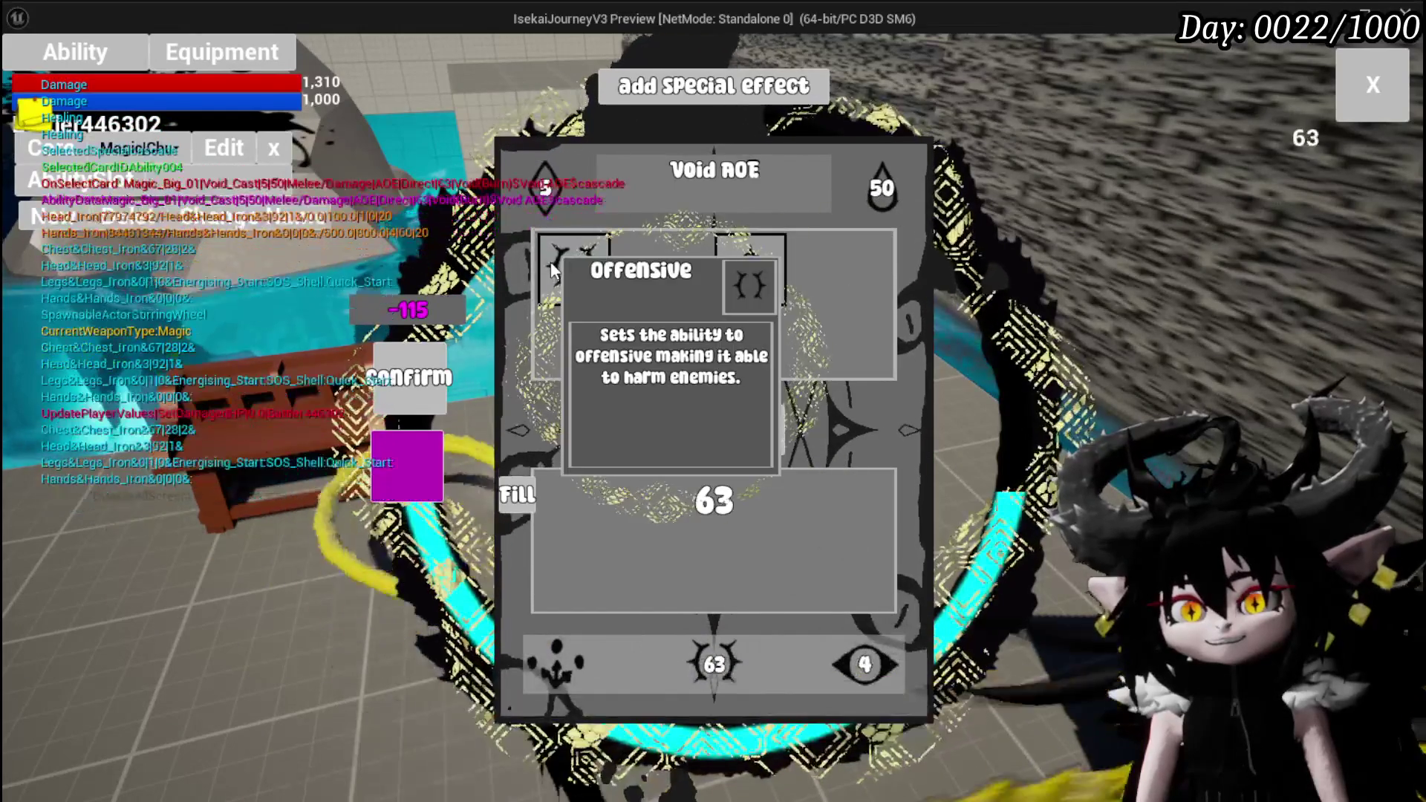
click(551, 261)
click(847, 271)
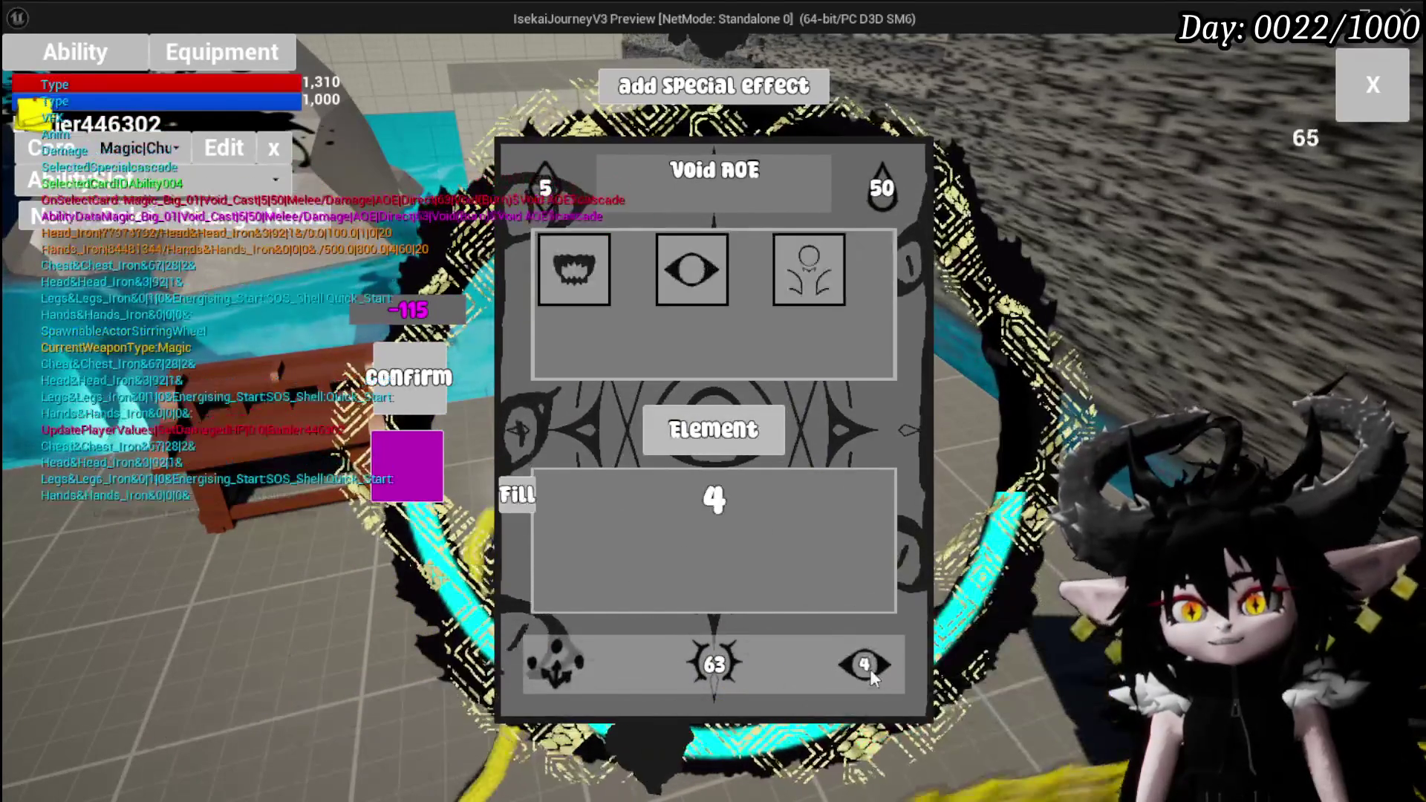
click(660, 264)
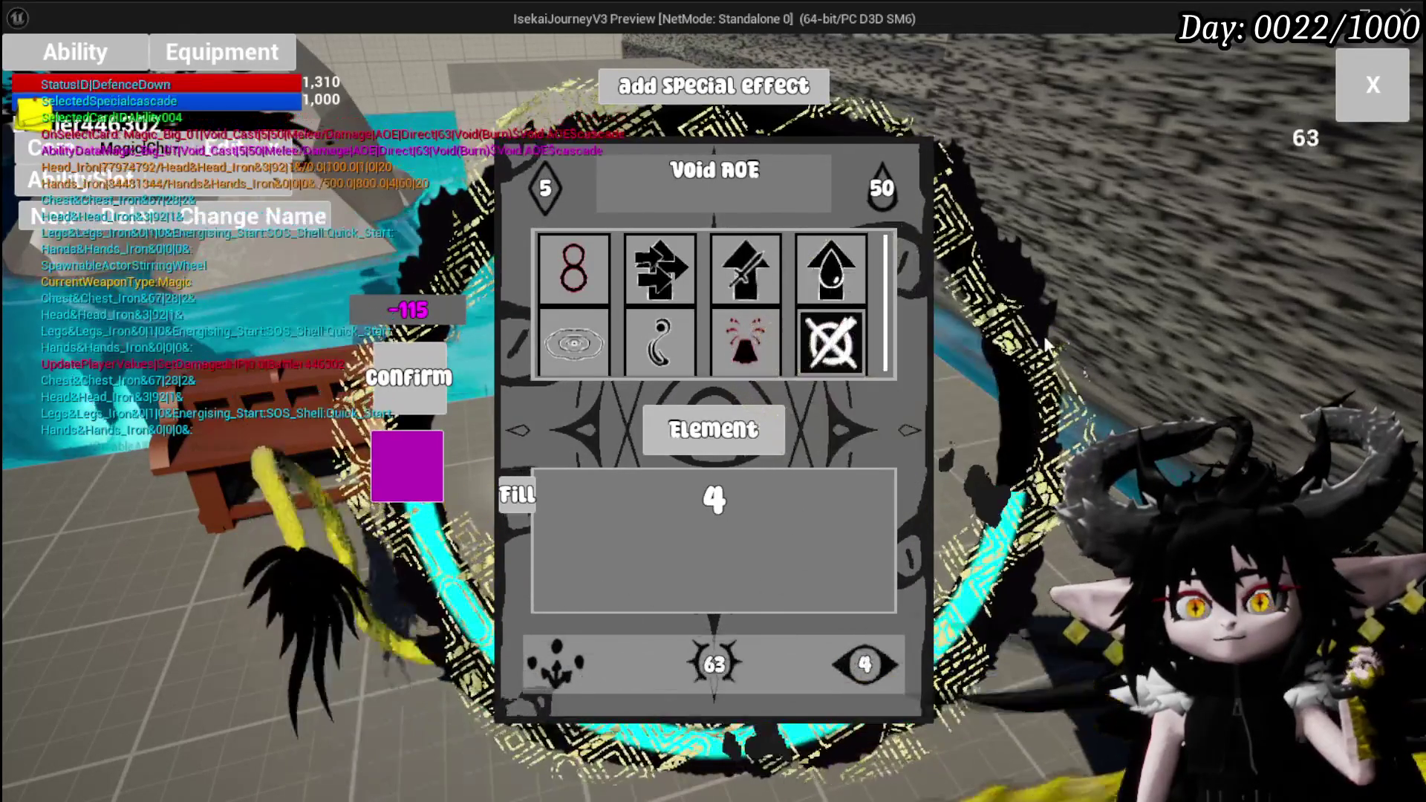
click(741, 343)
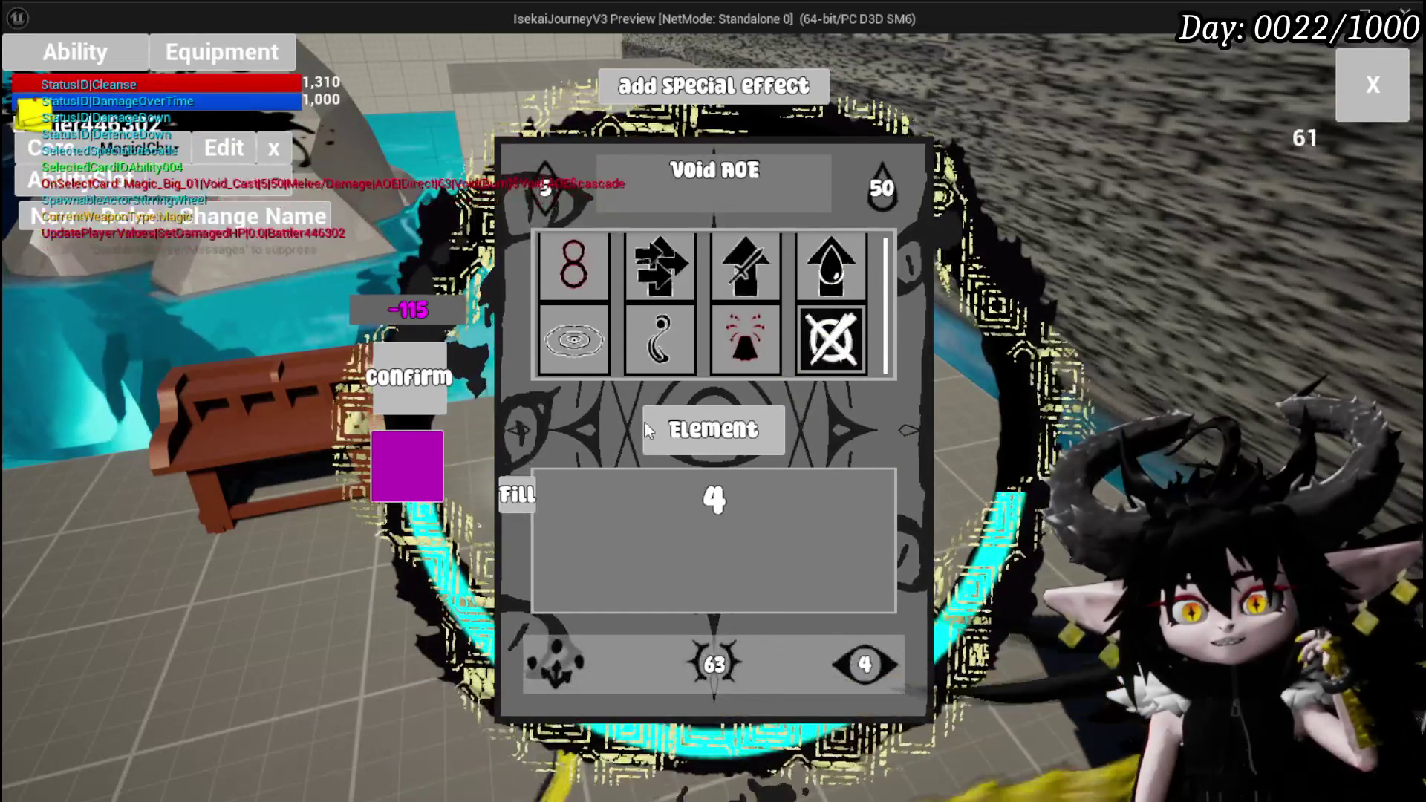
click(855, 668)
click(758, 334)
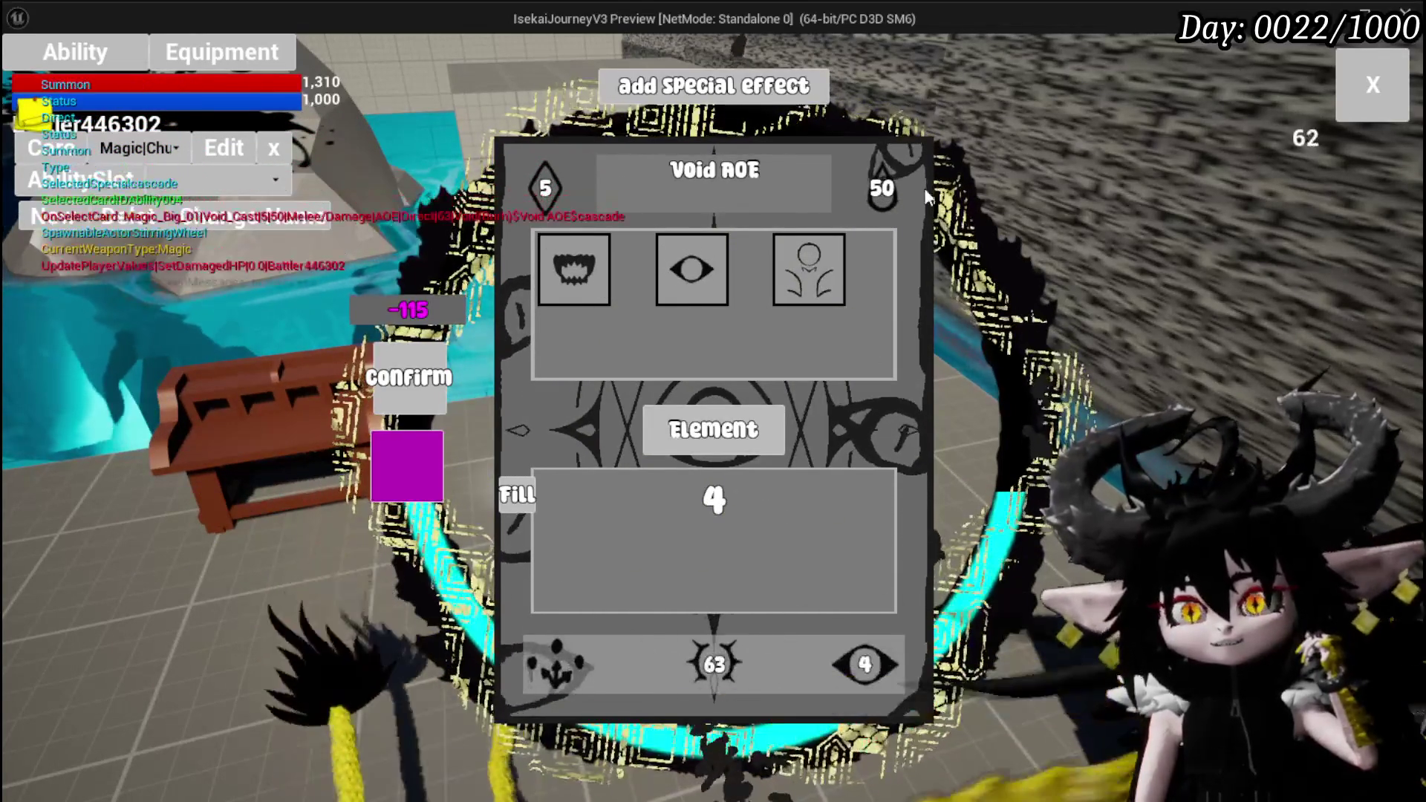
click(1340, 108)
- Run and jump along the dirt path into the spiked creature, starting a Slime_Wind battle
key(w)
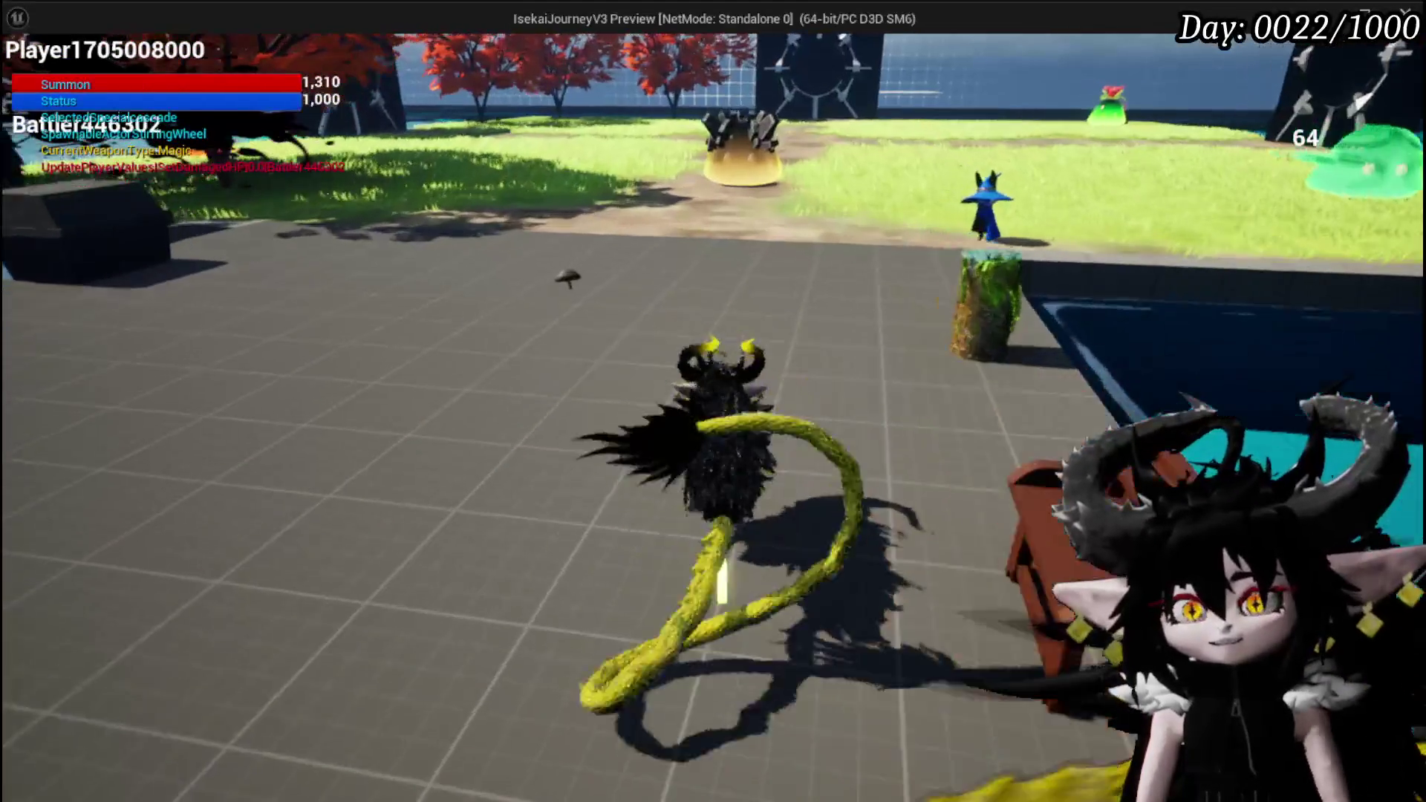
key(w)
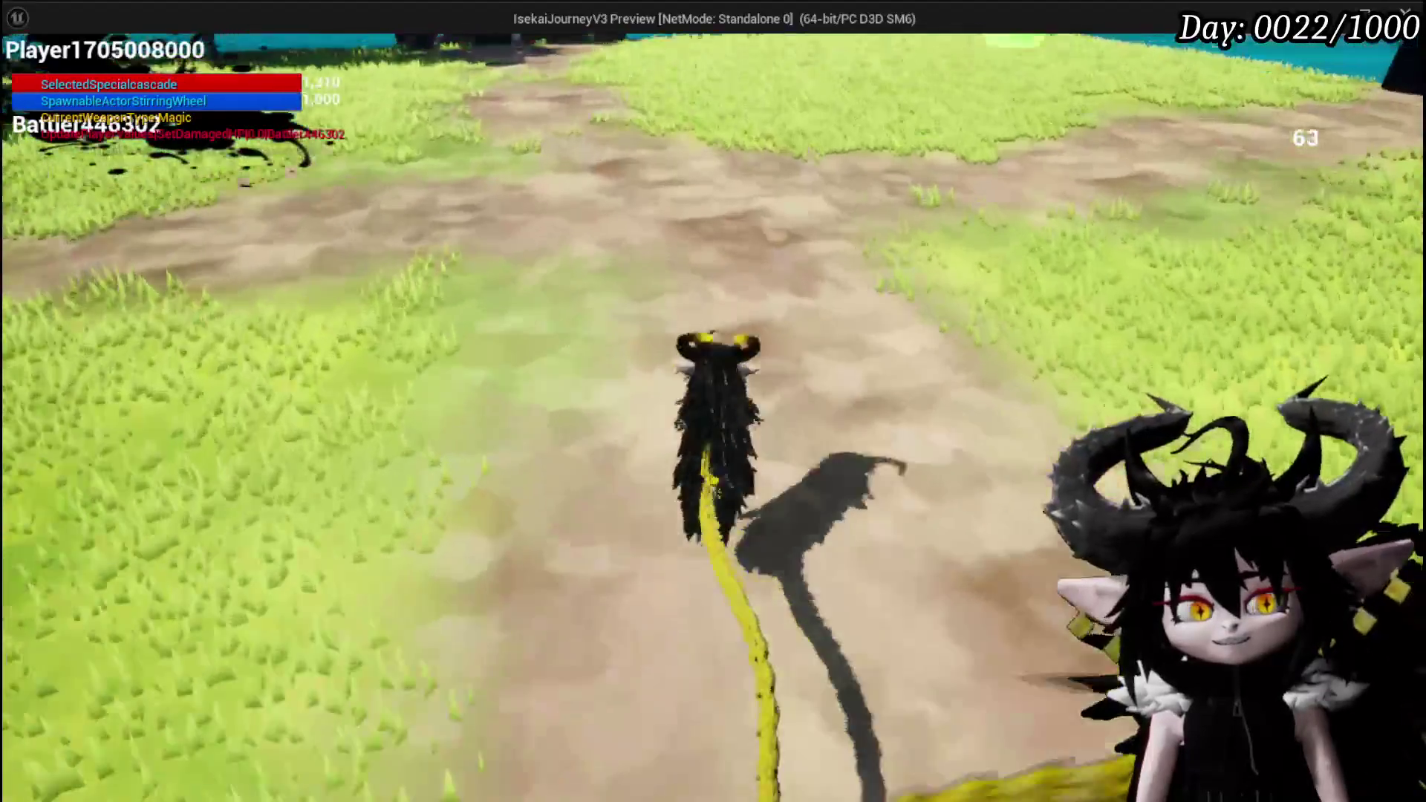
key(w)
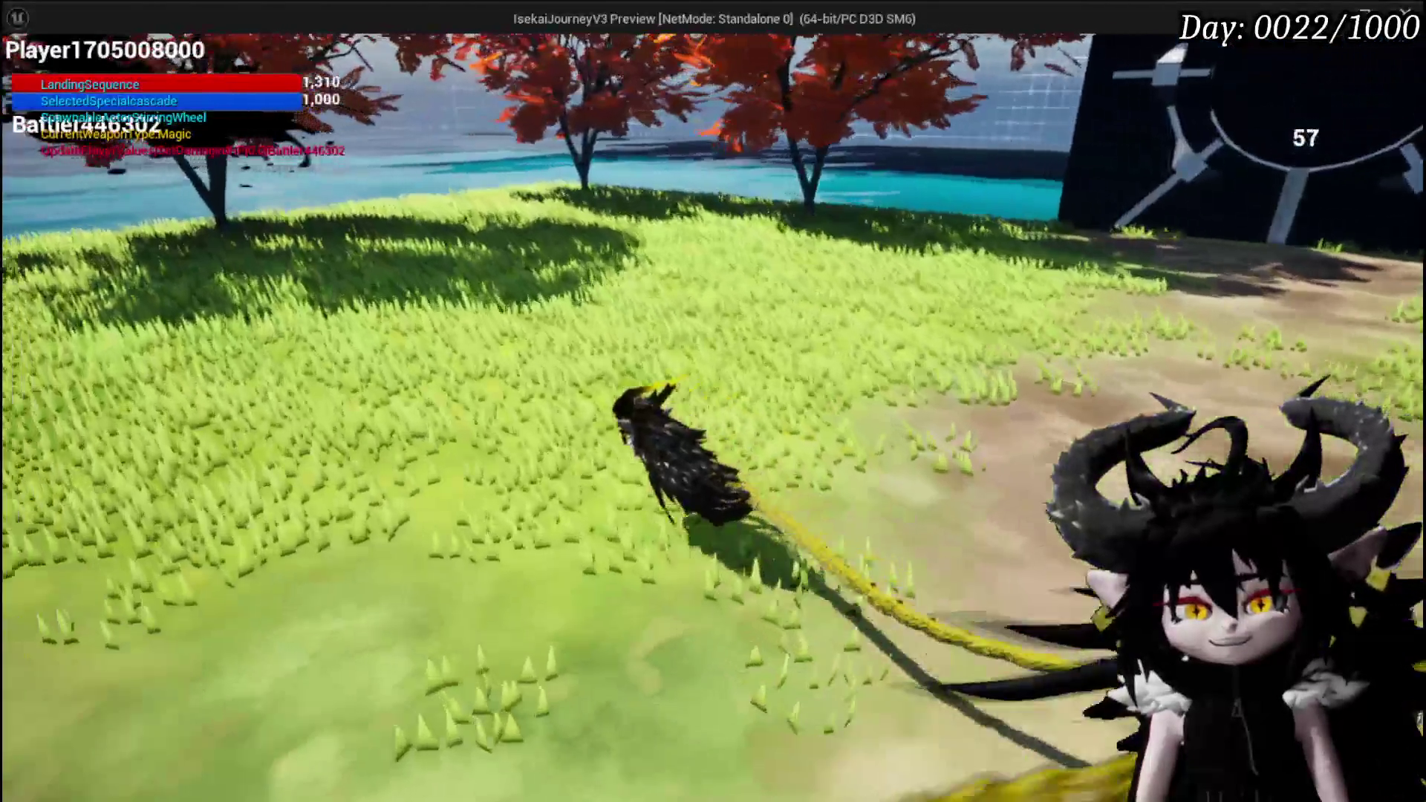
key(w)
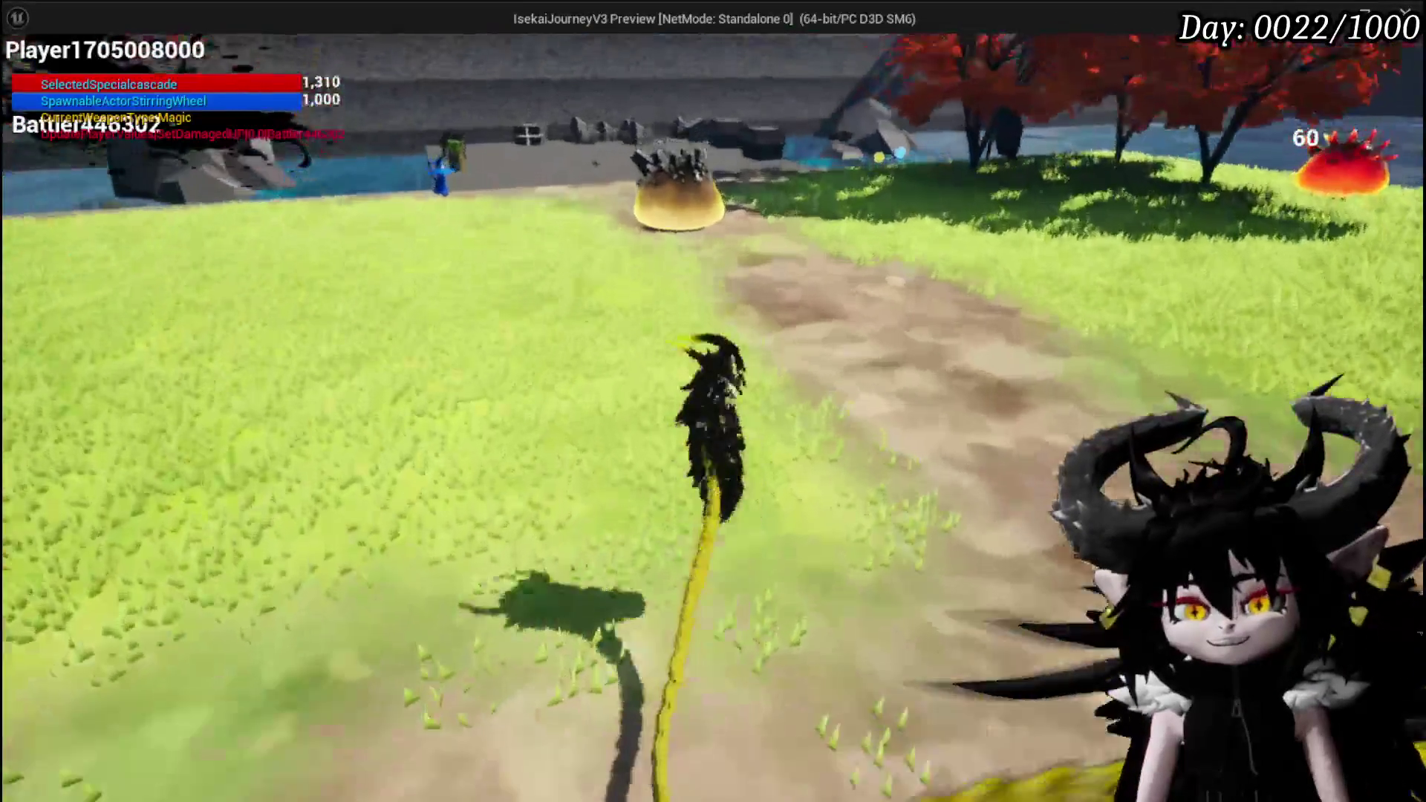
key(space)
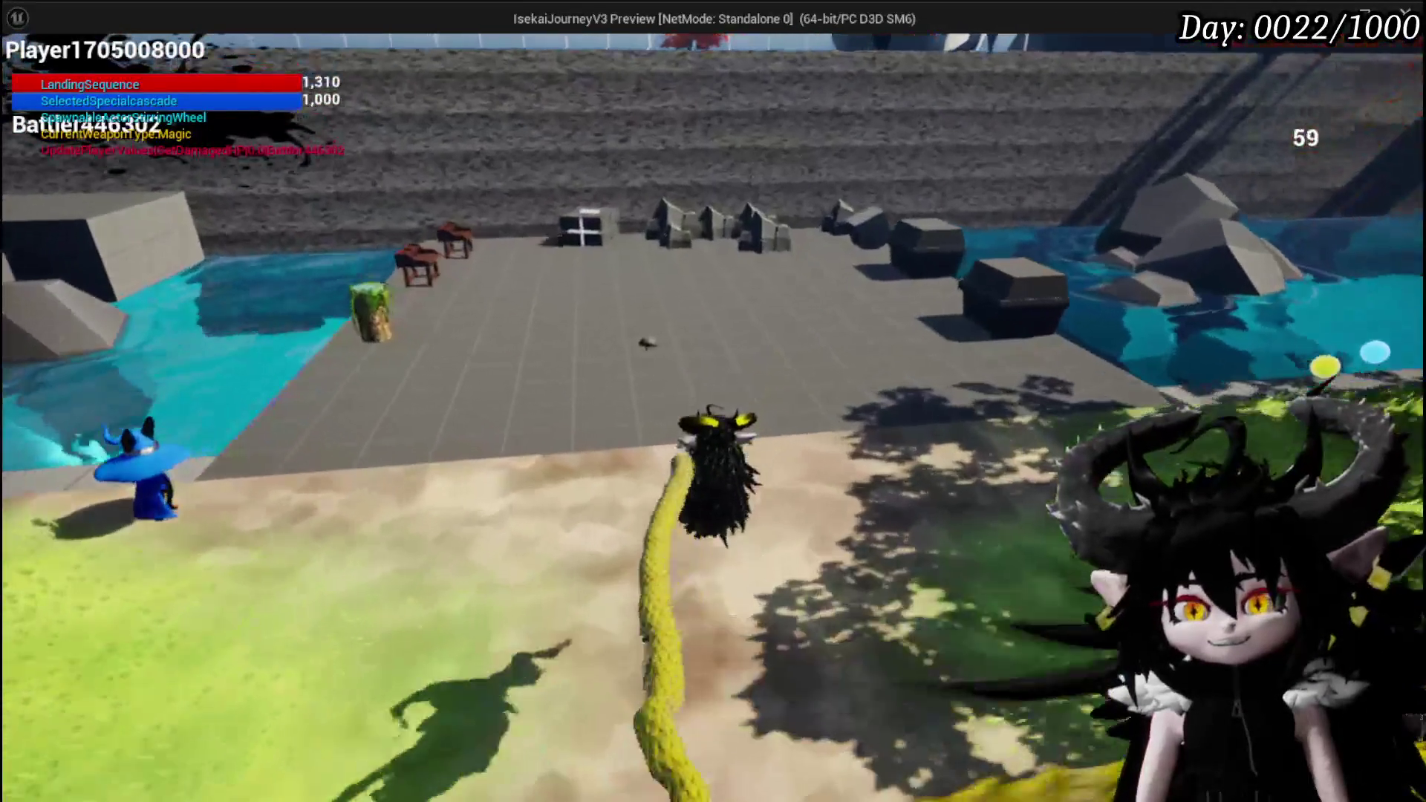
key(w)
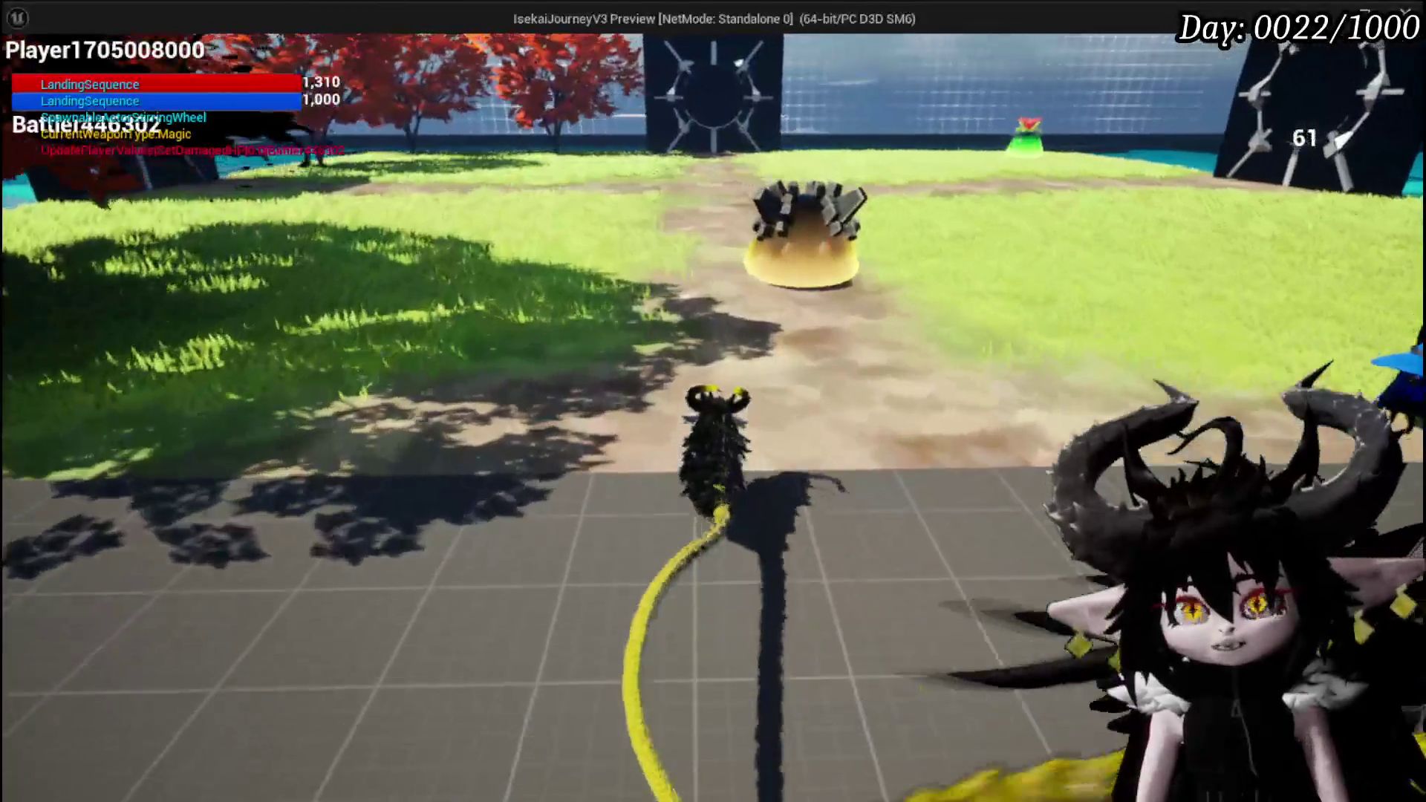
key(w)
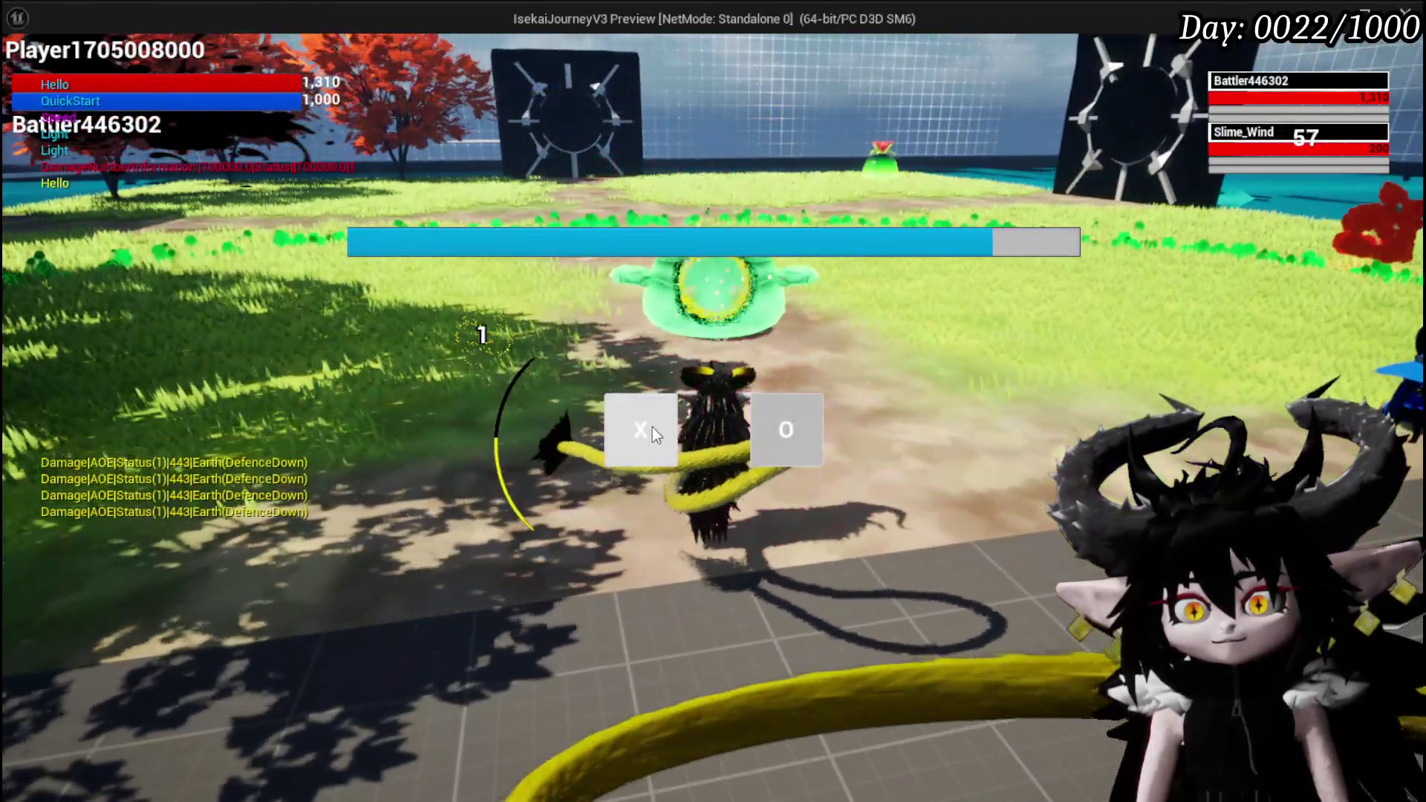
click(652, 427)
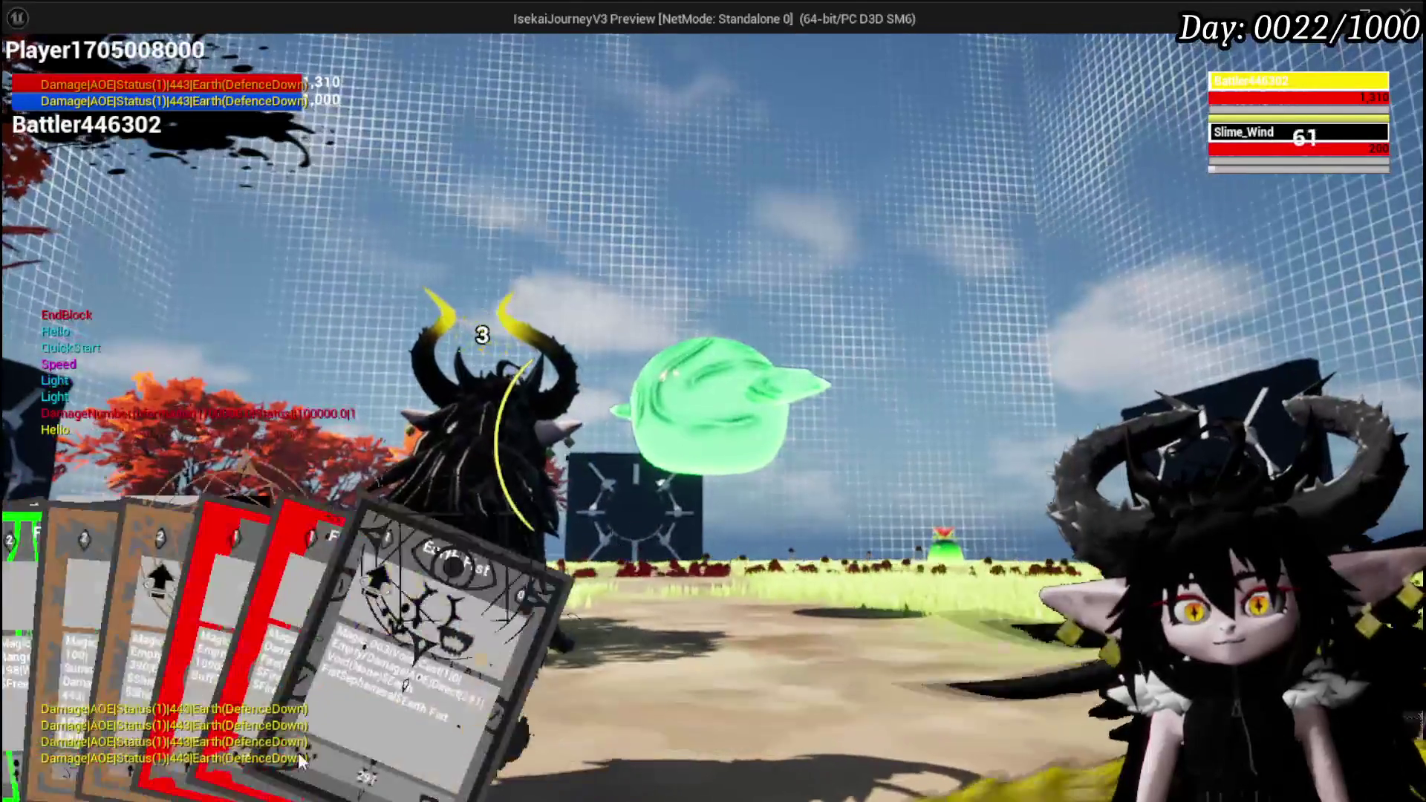
- Cast Splash Move, Void Movement and Earth Fist, then target the water slimes with FireDebuffTest
click(48, 734)
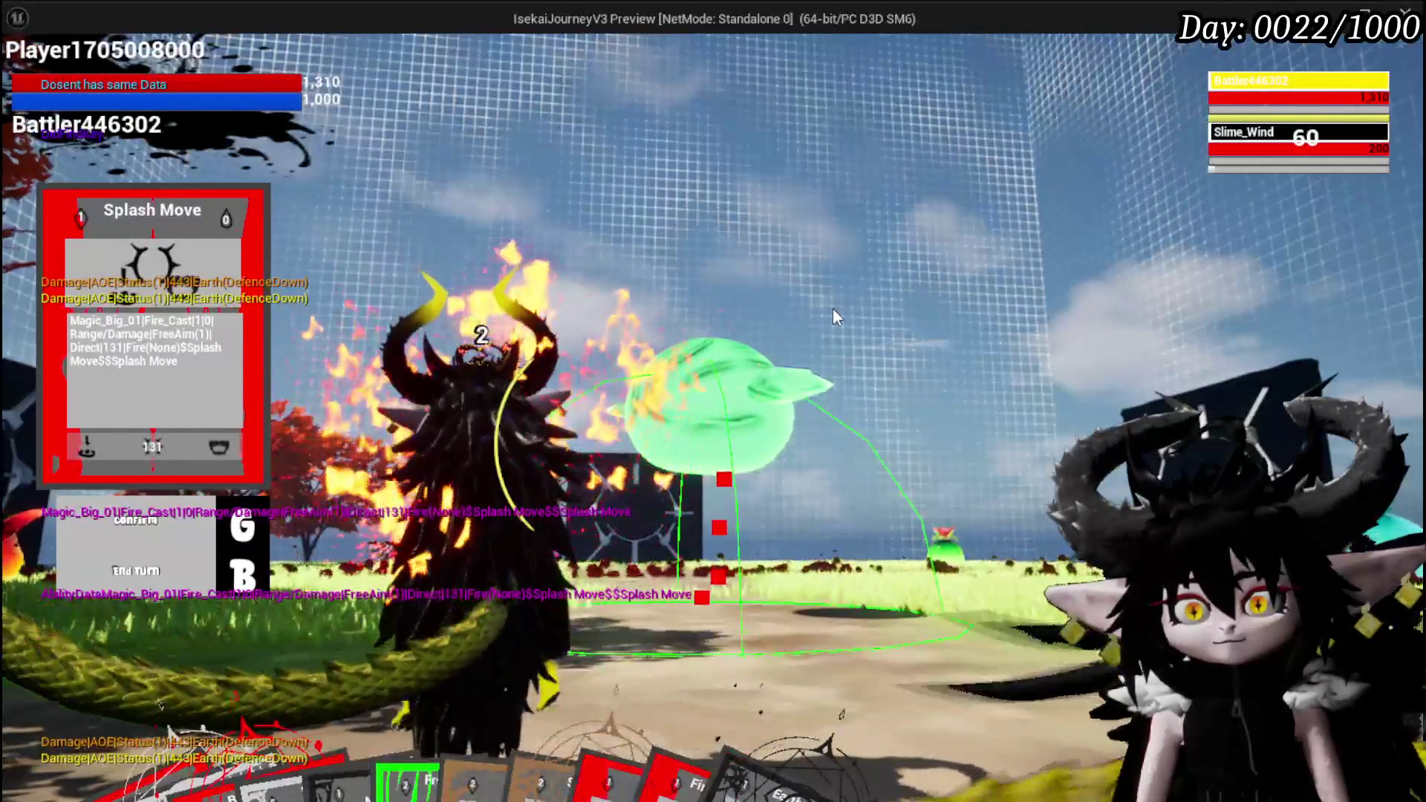
key(g)
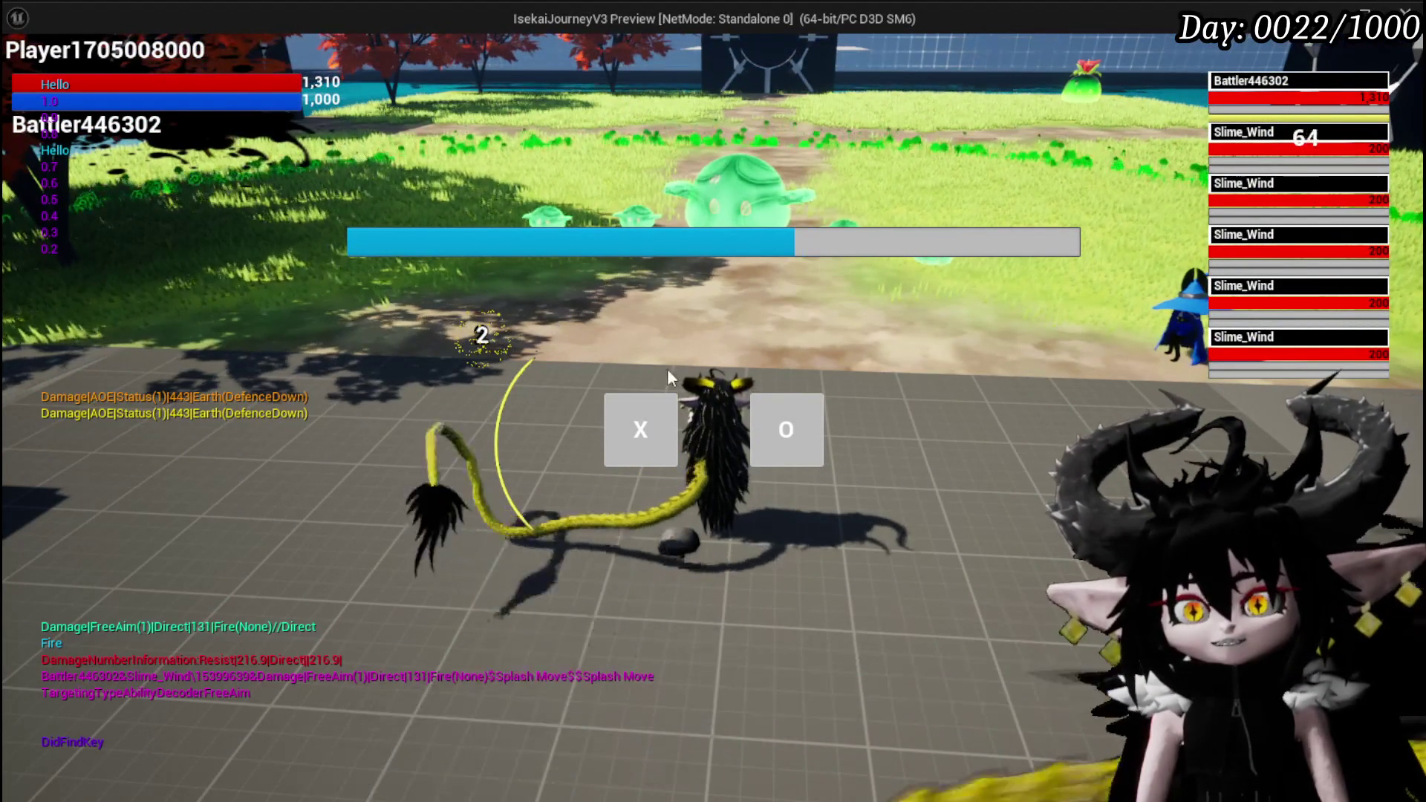
click(656, 421)
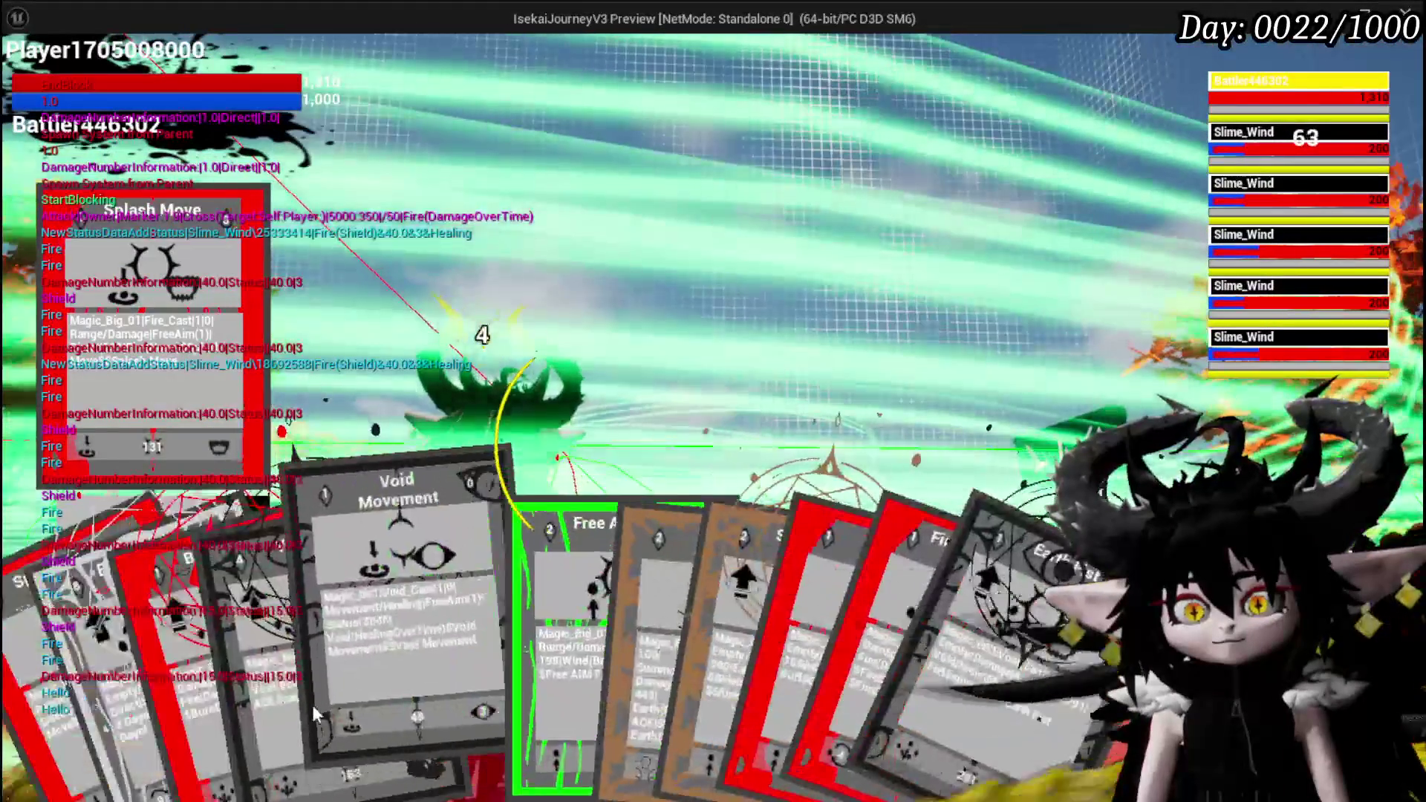
click(475, 638)
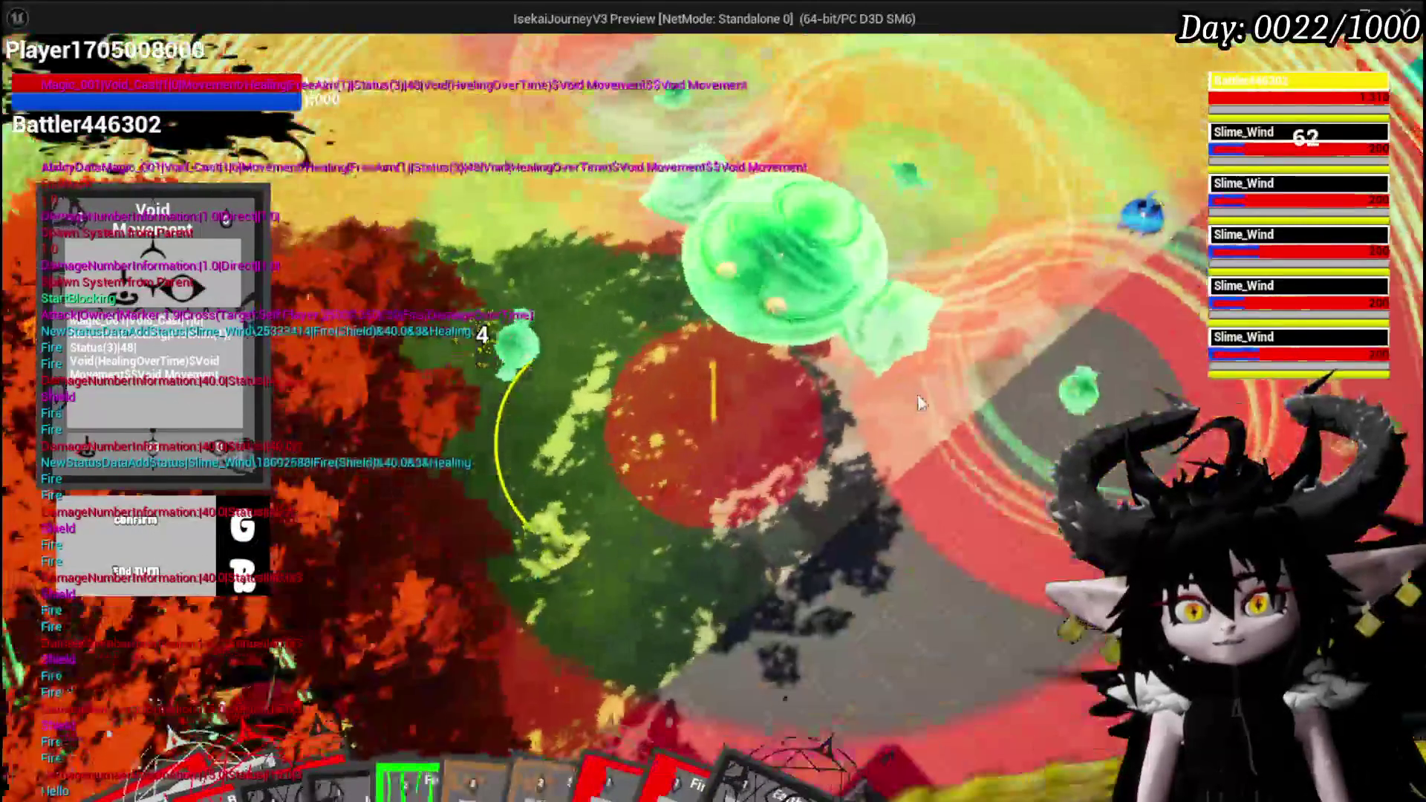
key(g)
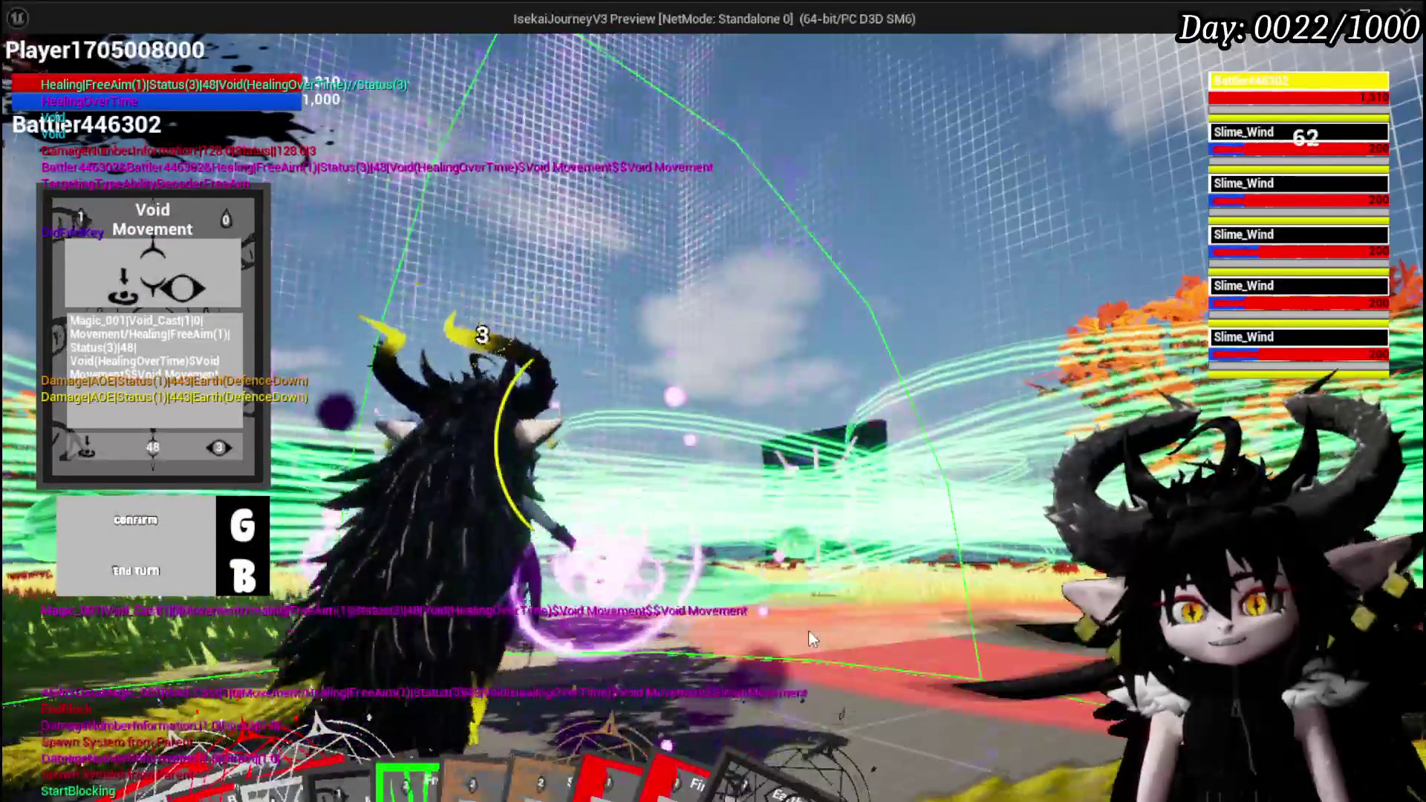
click(800, 756)
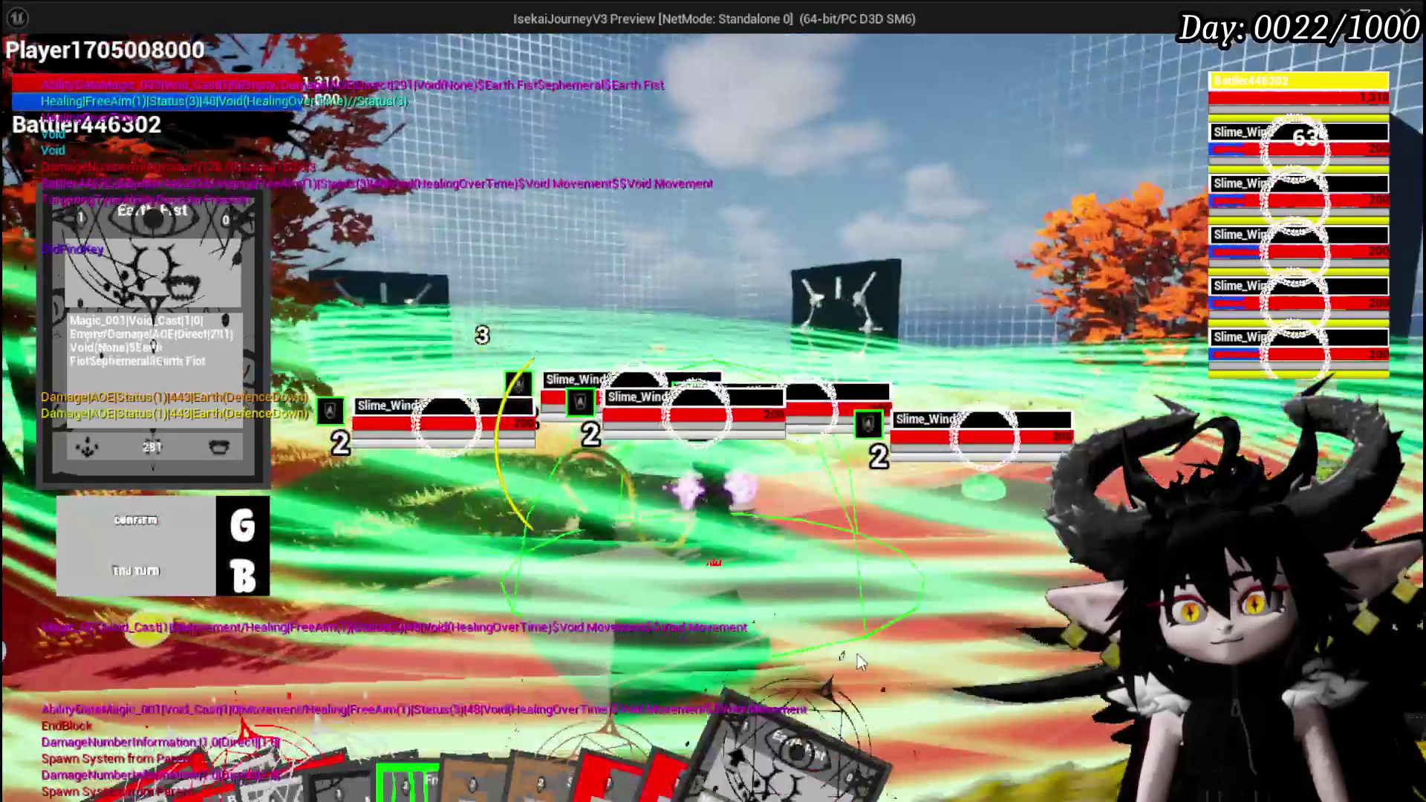
key(g)
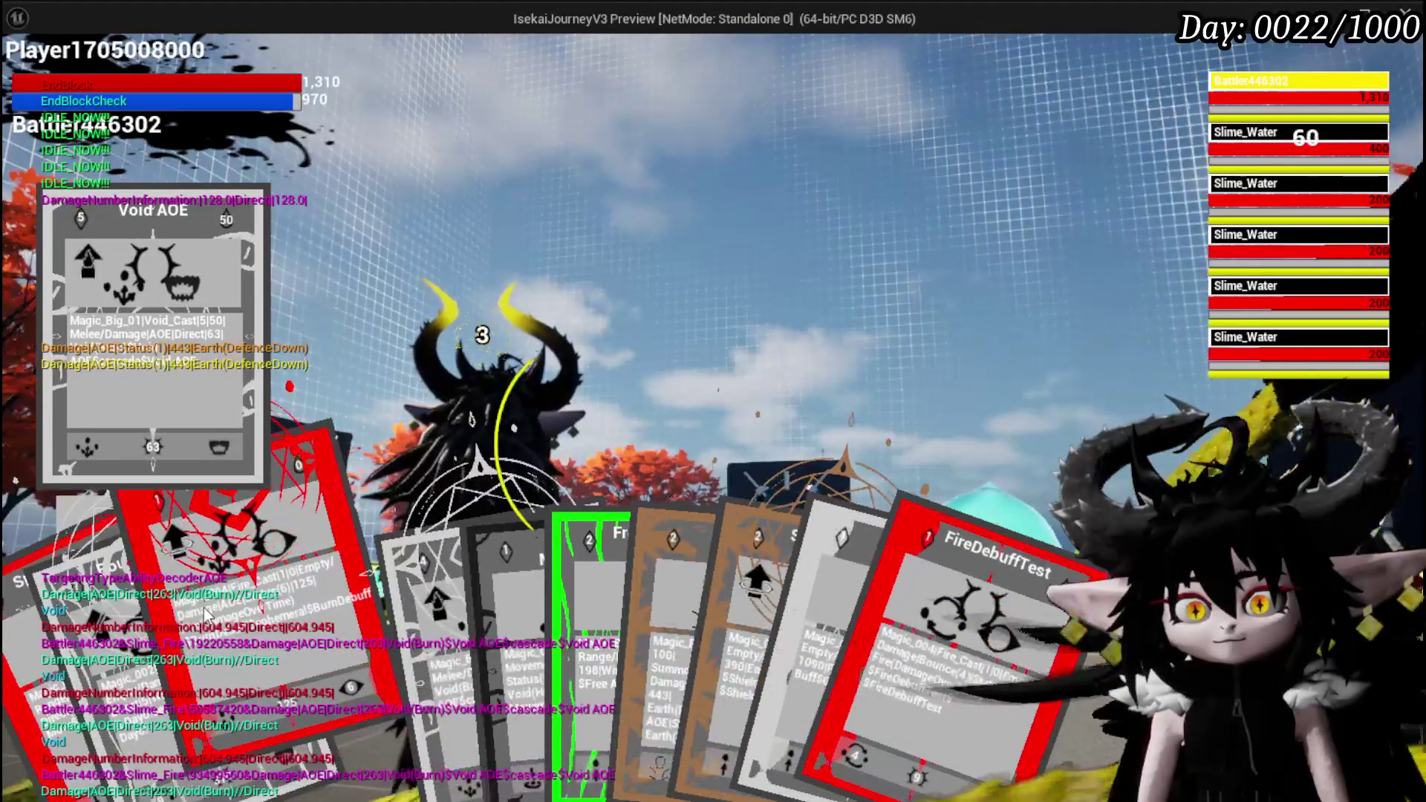
click(211, 613)
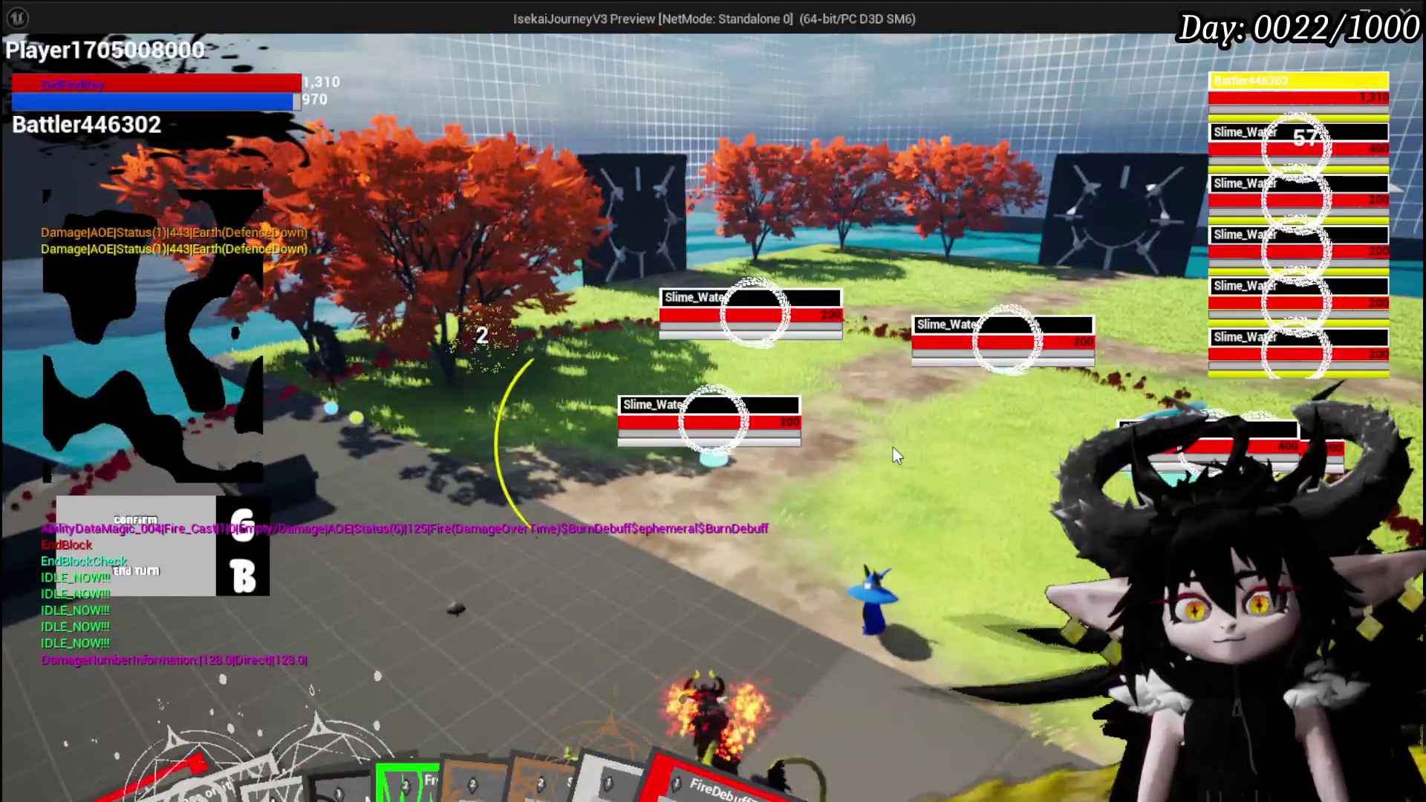
- Cast the fire AOE on the slimes, ending the battle with 16 enemies defeated
key(g)
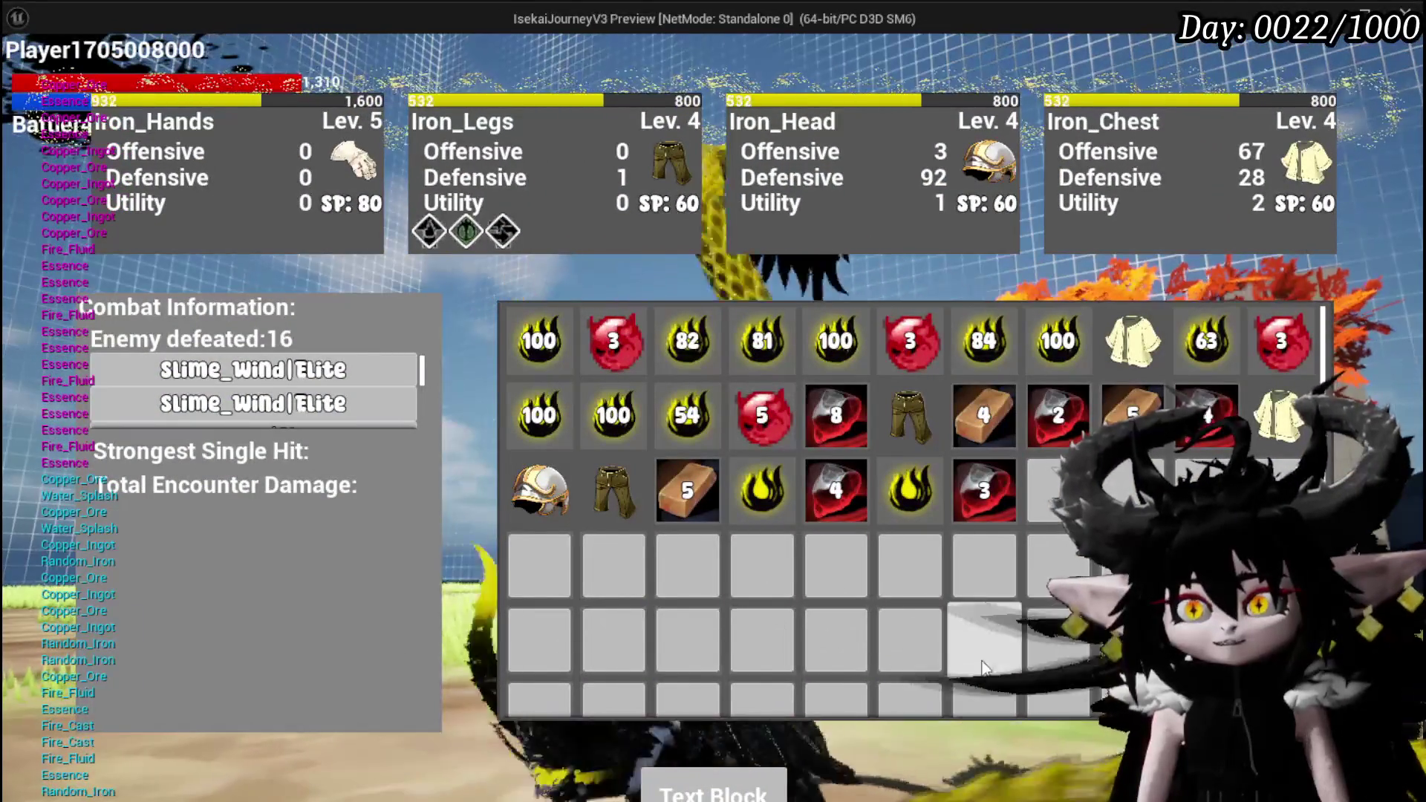
mouse_move(546, 498)
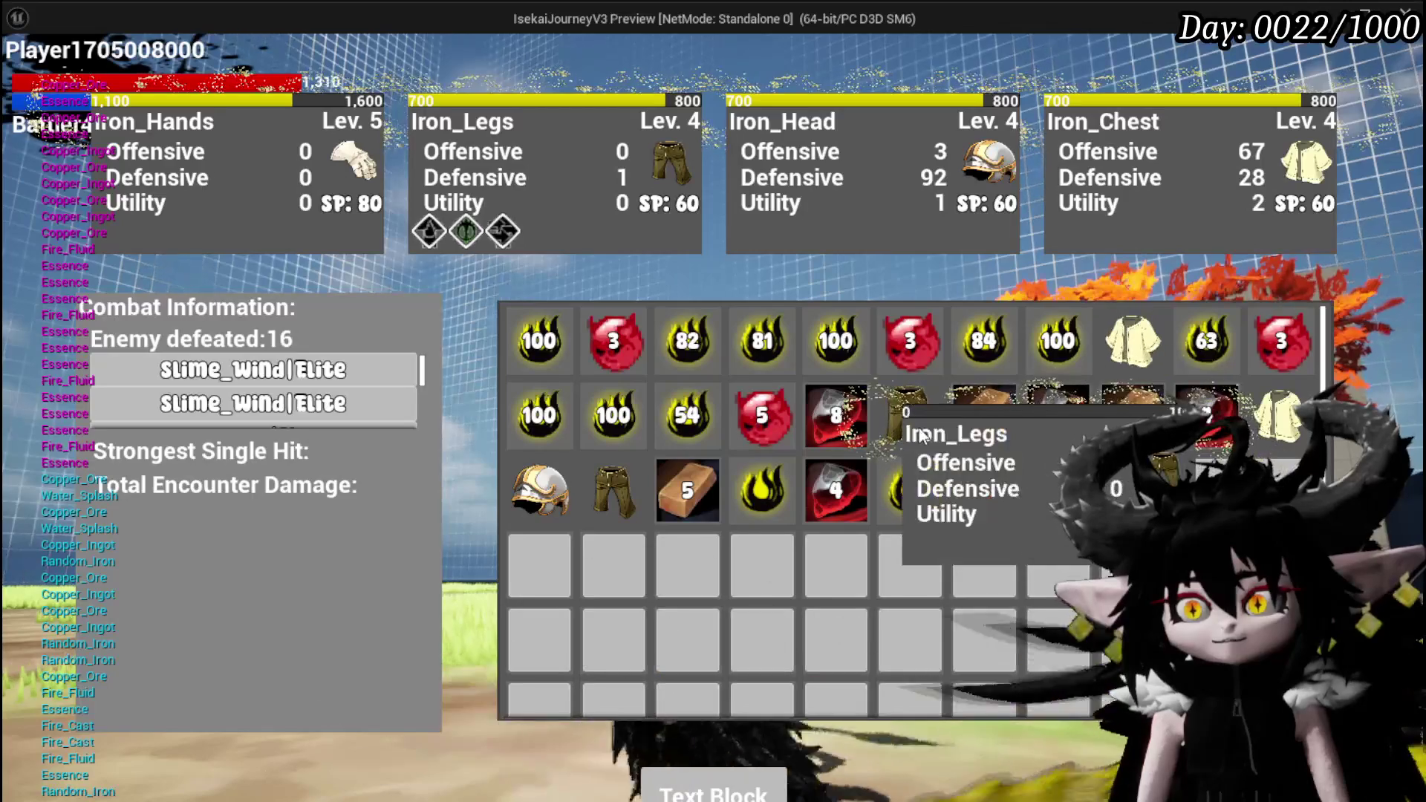
mouse_move(930, 564)
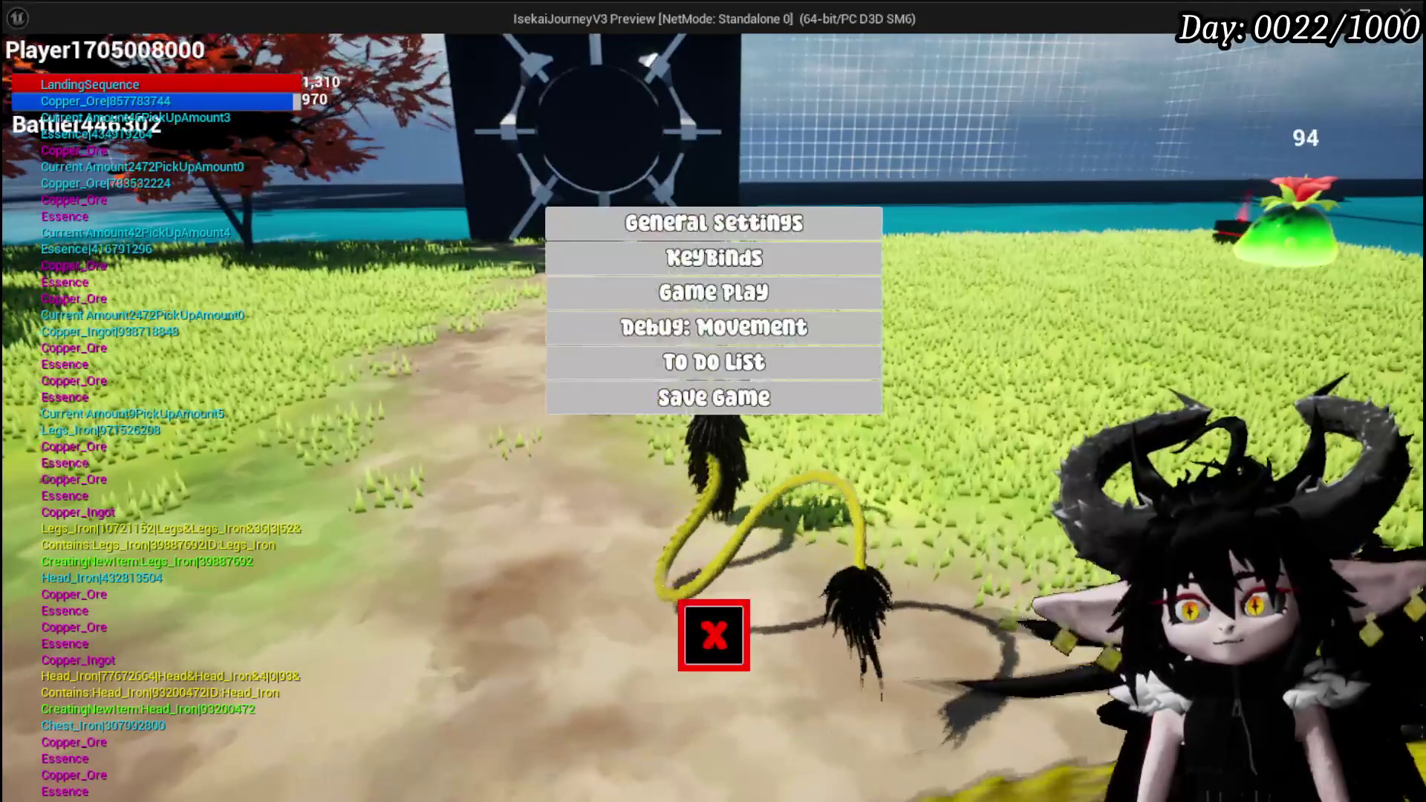
- Save the game twice from the in-game settings menu, then stop the Play In Editor session
click(776, 408)
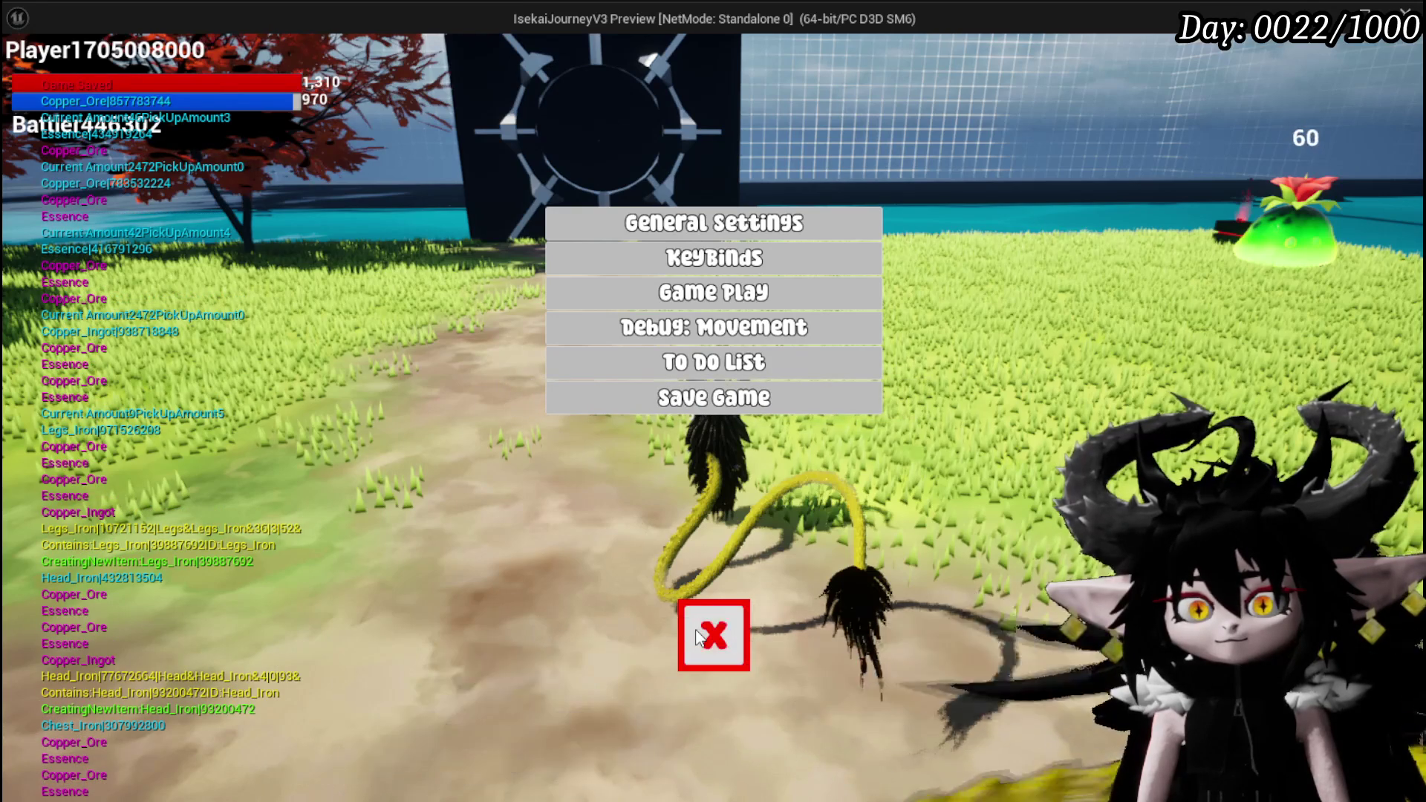
click(699, 636)
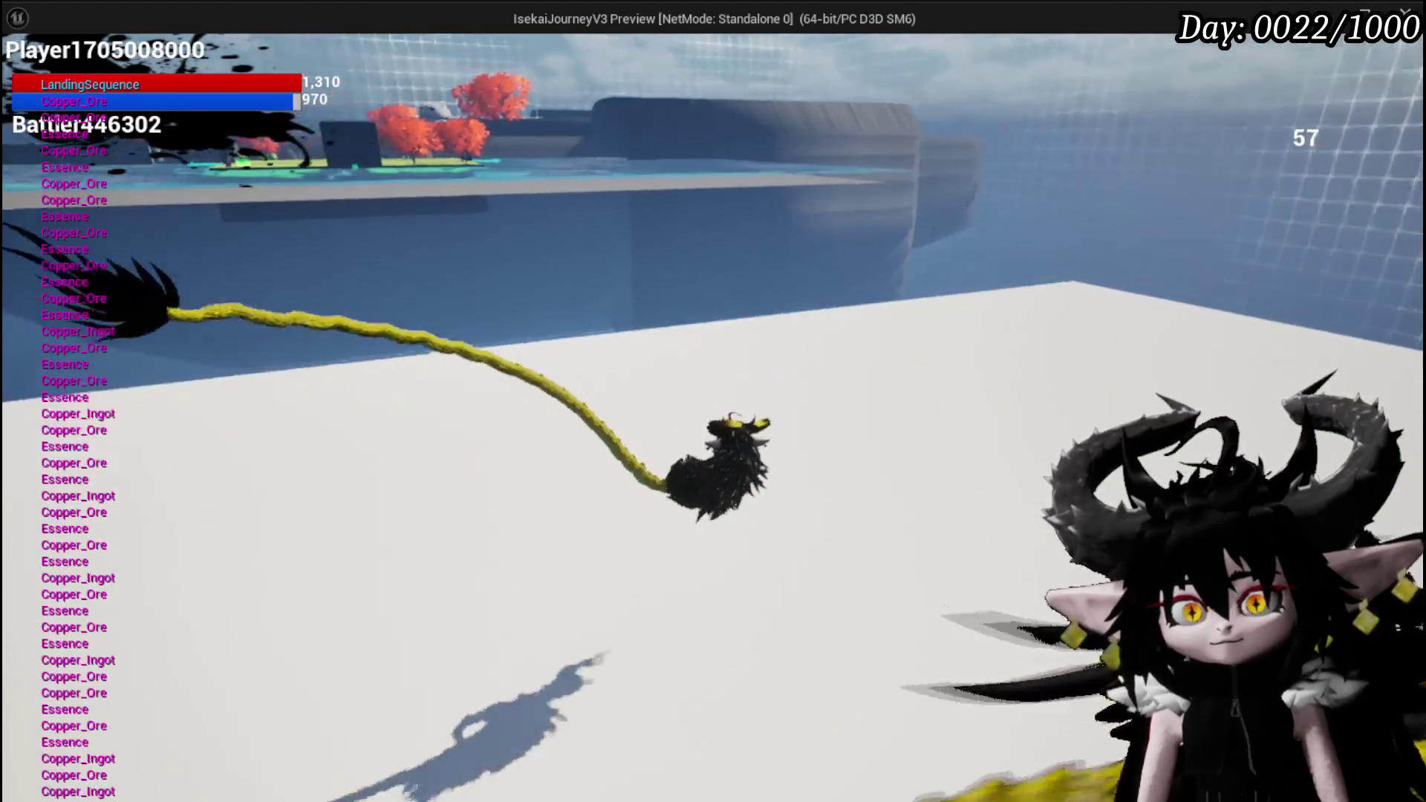
key(Escape)
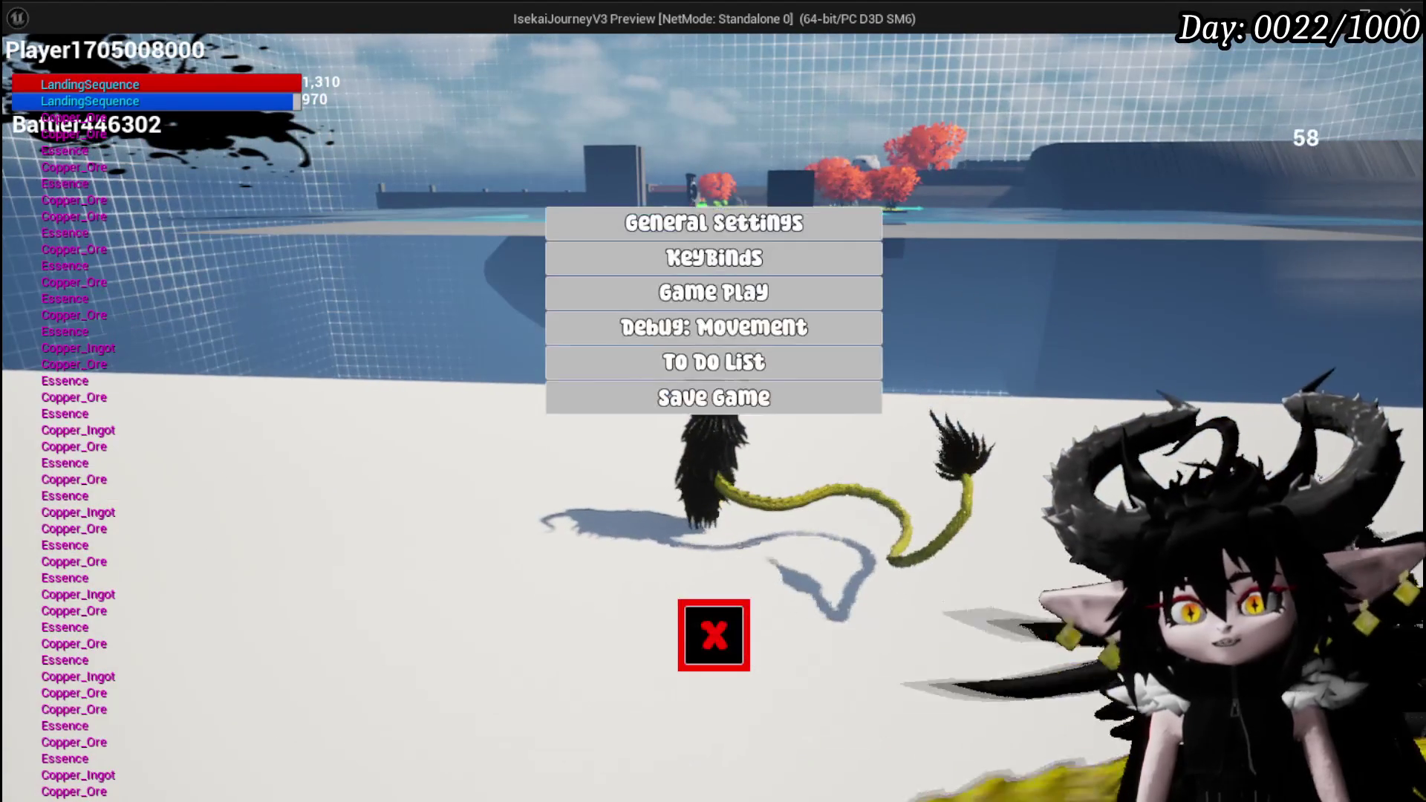
click(807, 407)
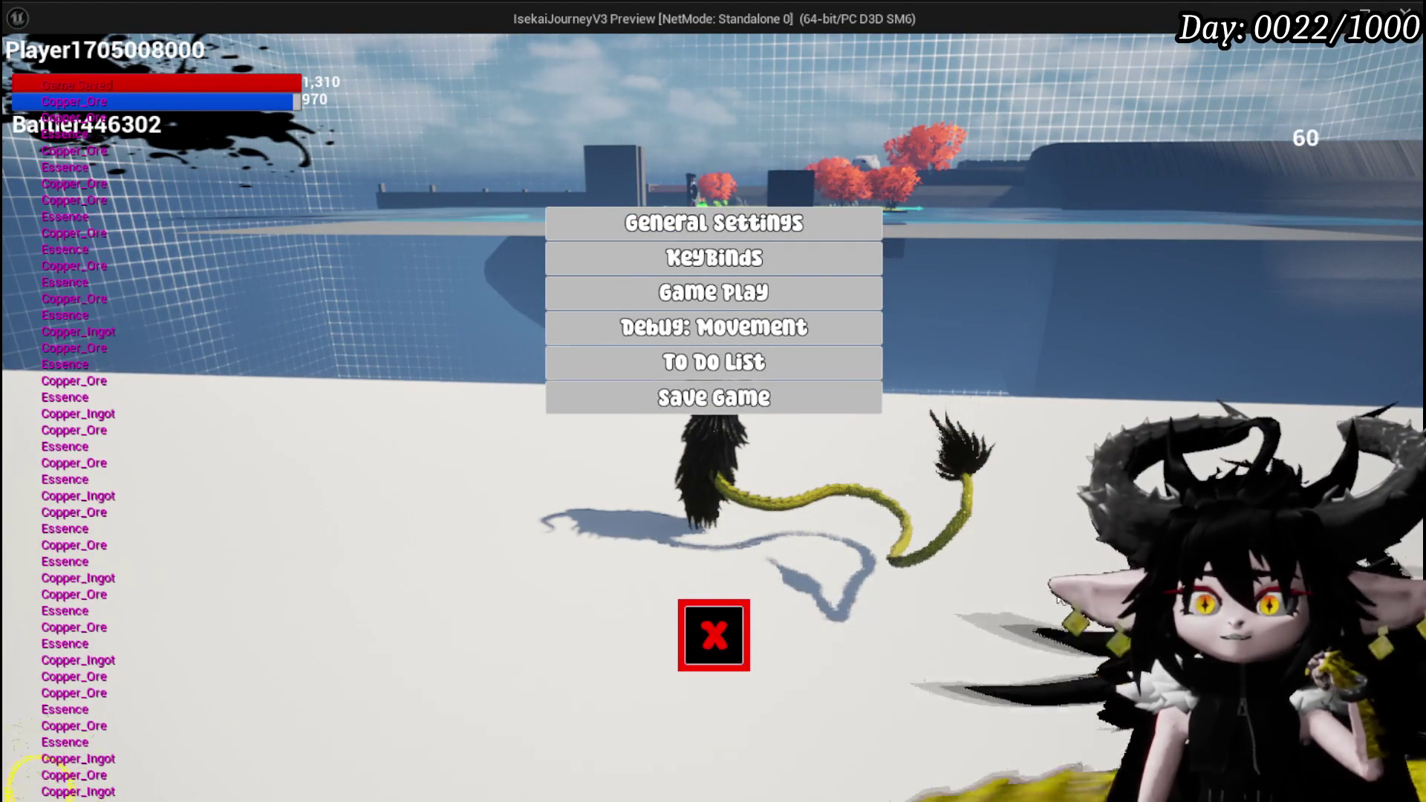
click(713, 635)
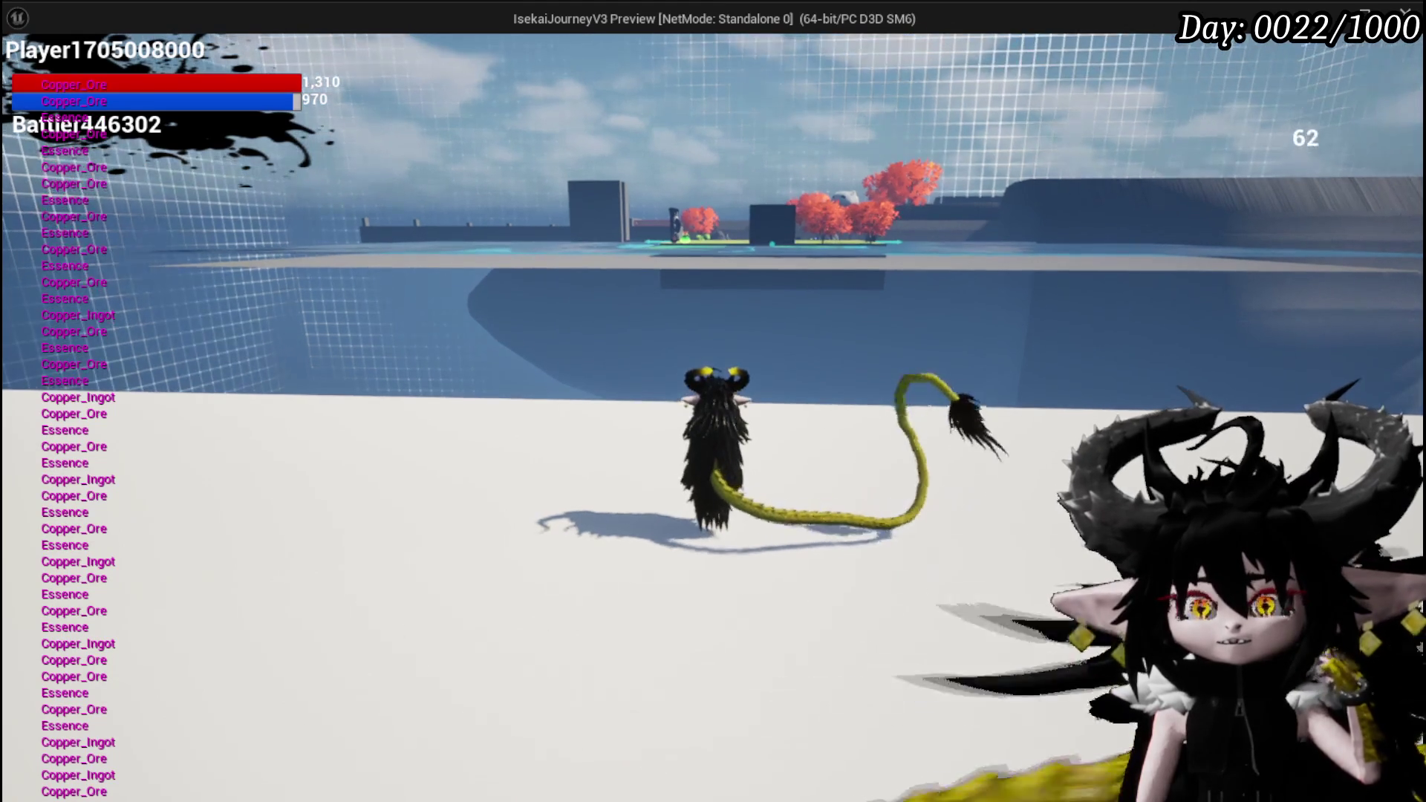
key(alt+Tab)
key(Escape)
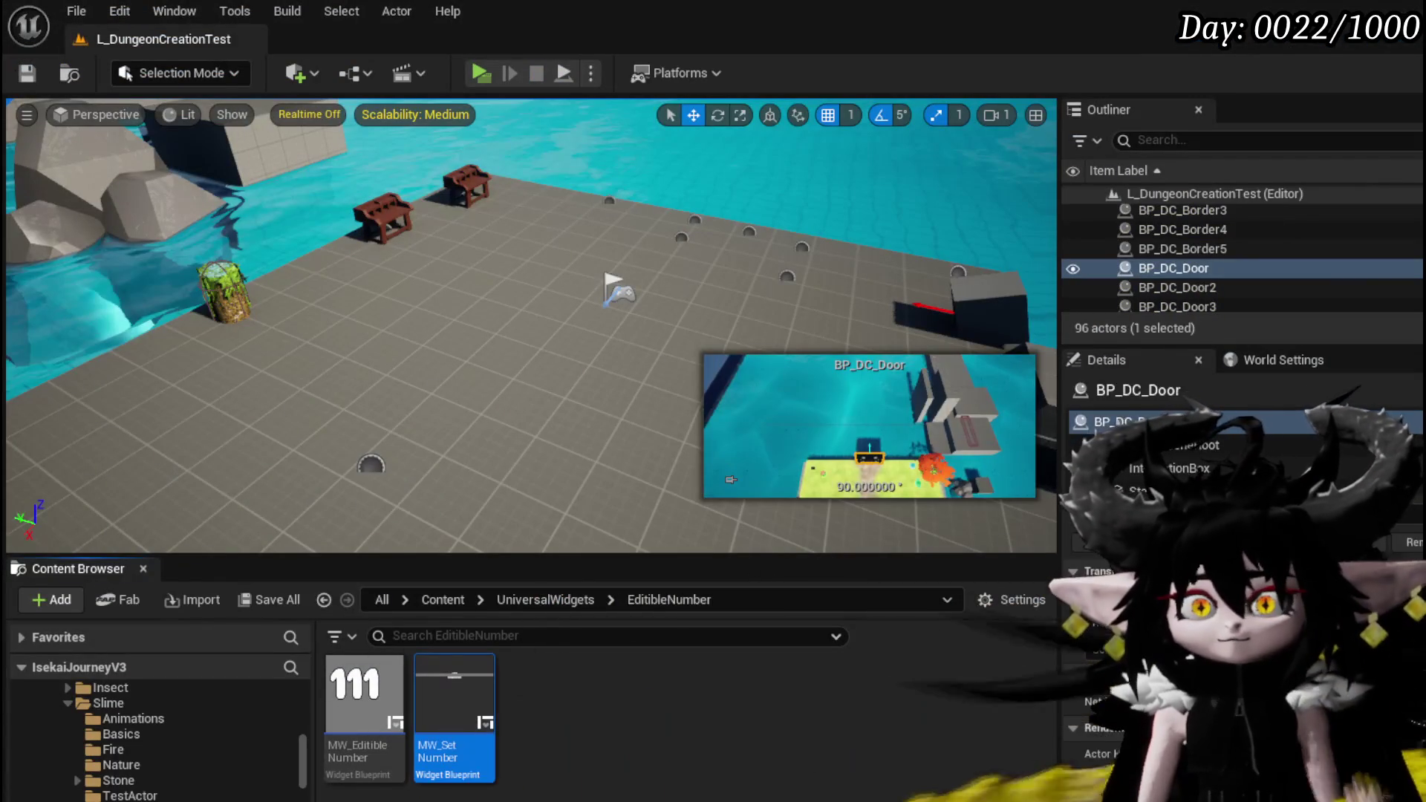
- Save the level, frame the selected BP_DC_Door with F, and fly in until it's centred
click(29, 72)
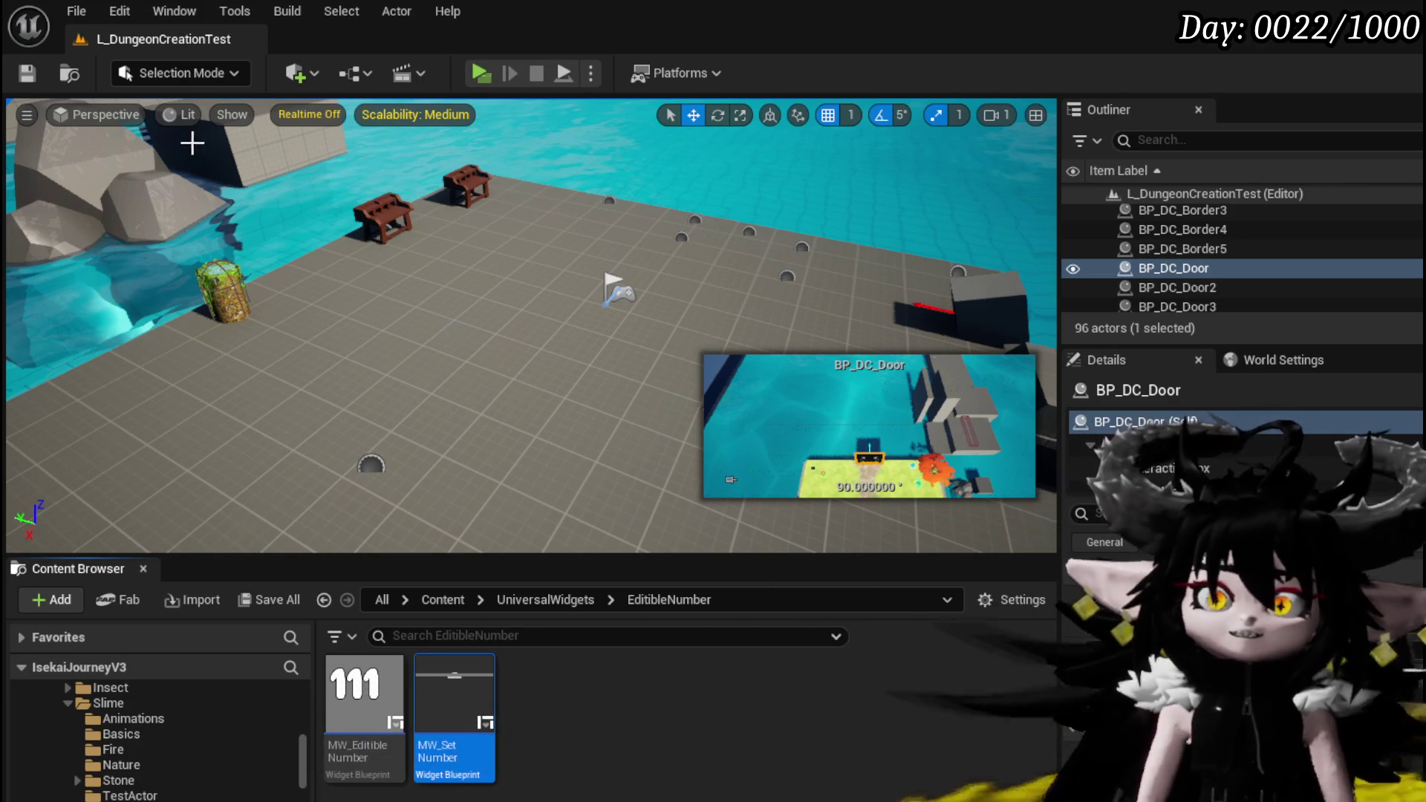
key(f)
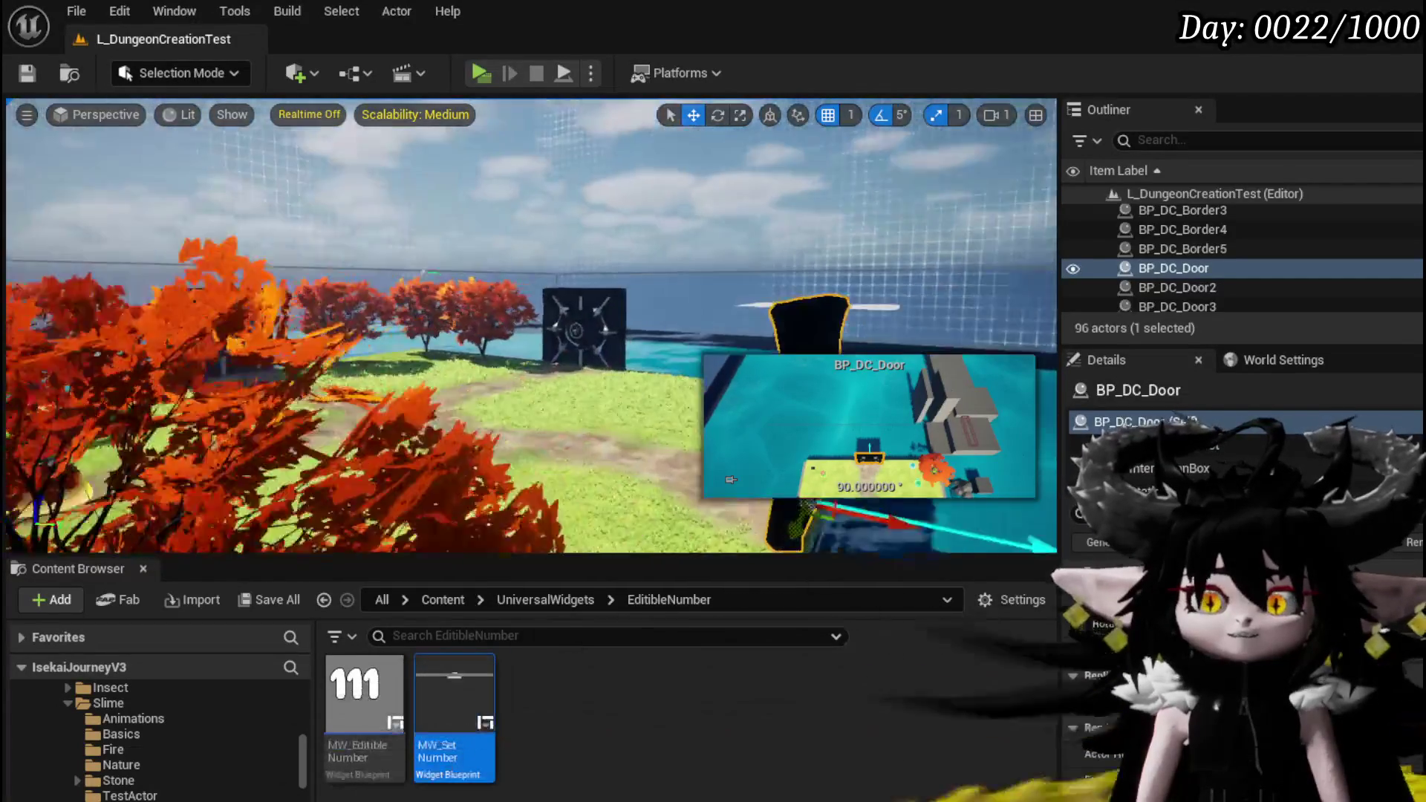
key(w)
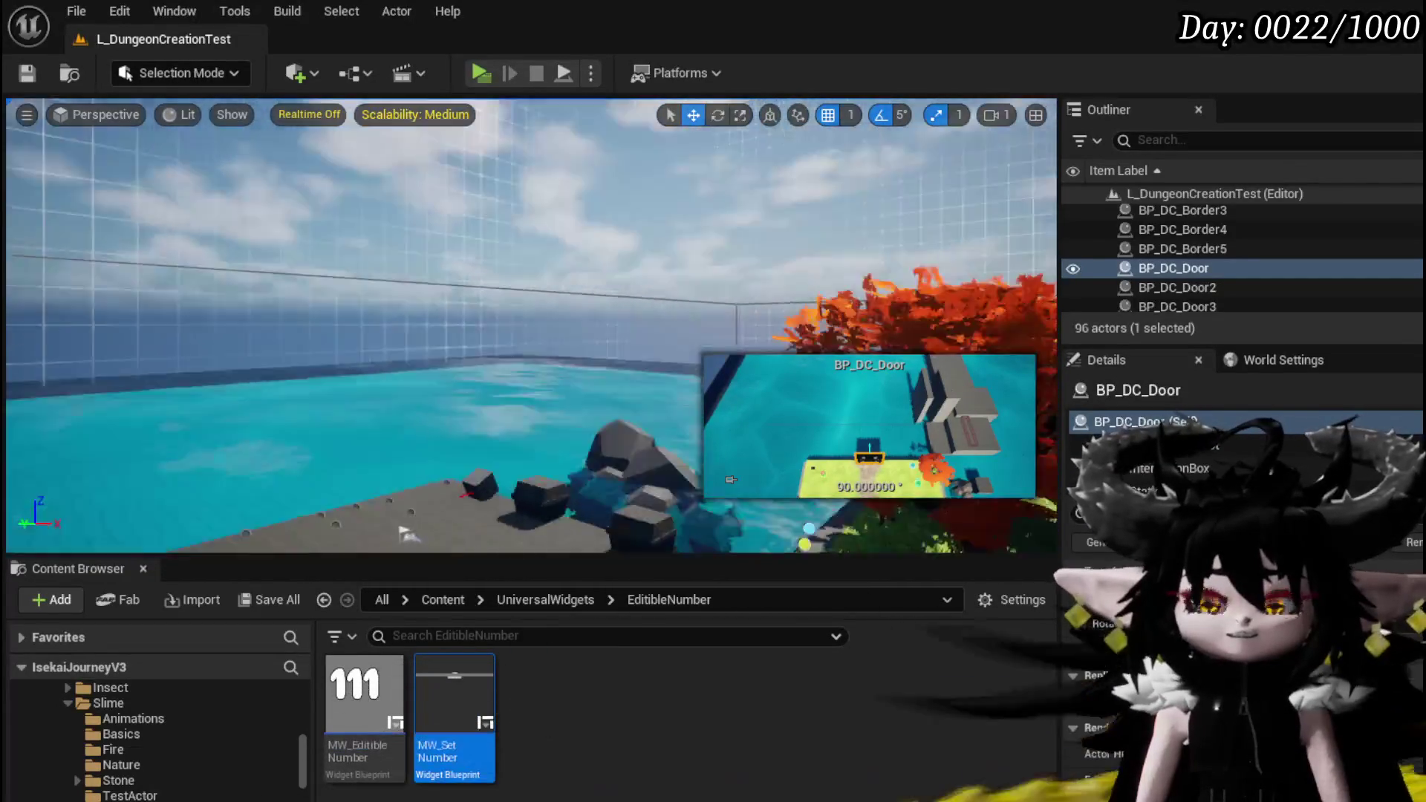
key(s)
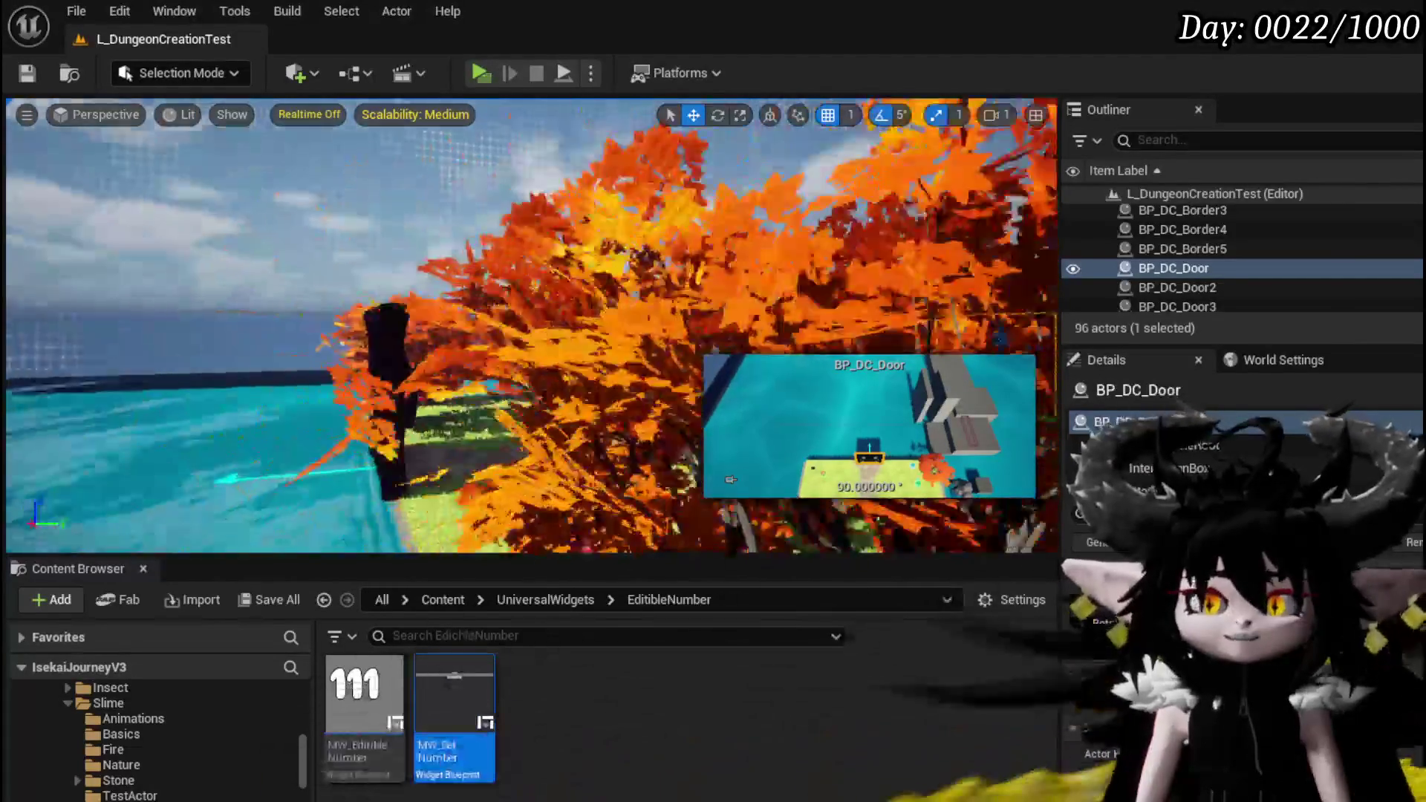
key(w)
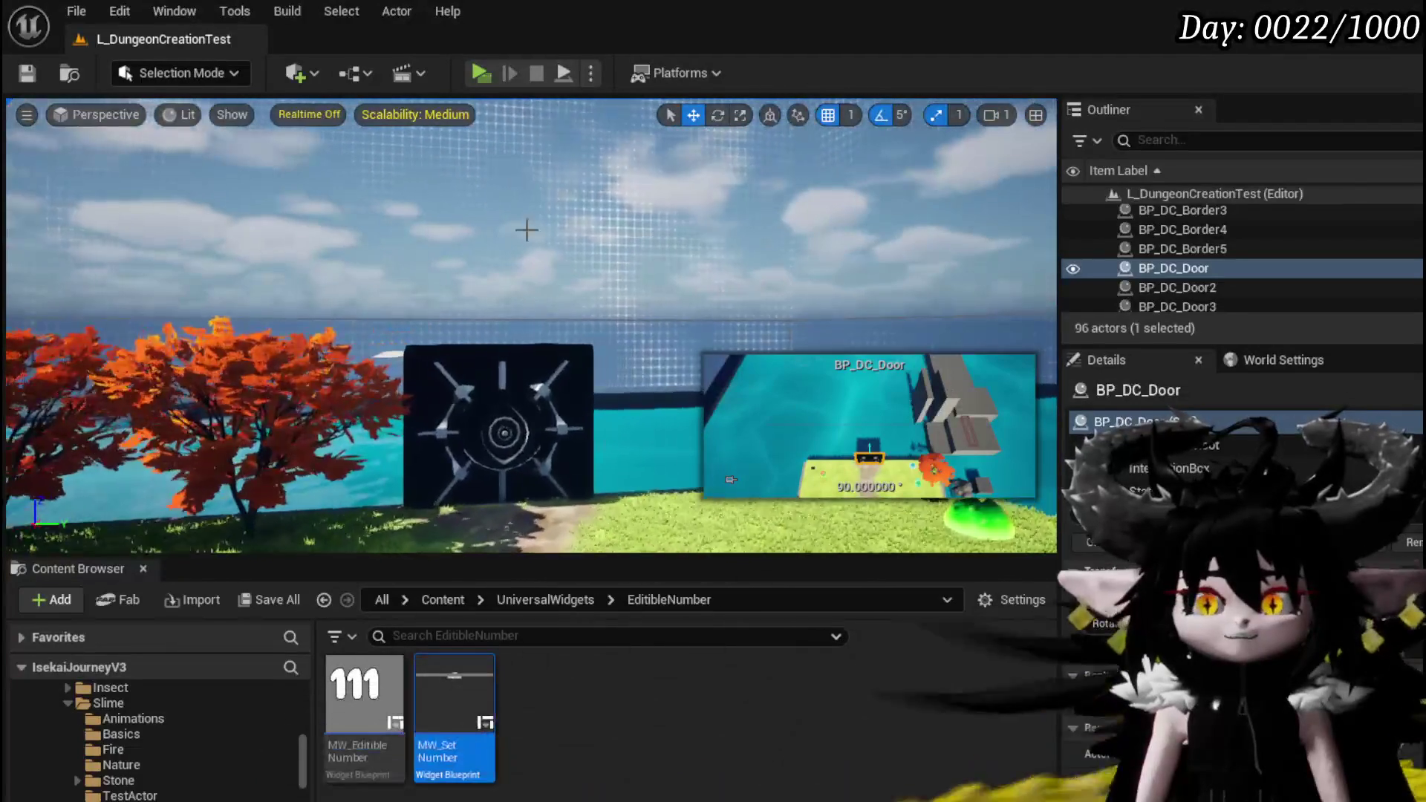